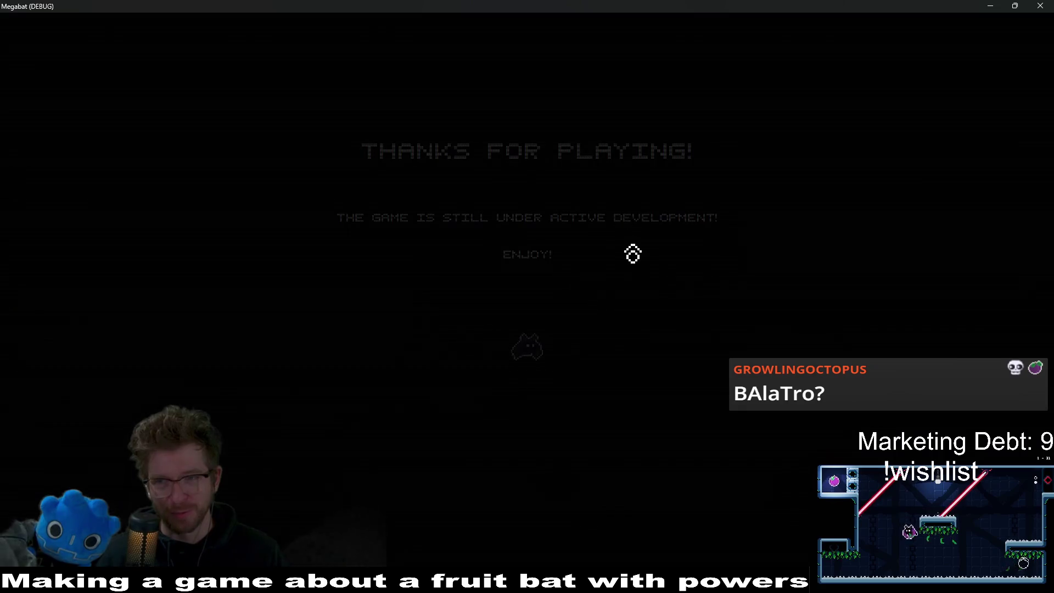
# Step: Skip the thanks screen, load the top save profile and enter the Forest stage select
pyautogui.click(537, 289)
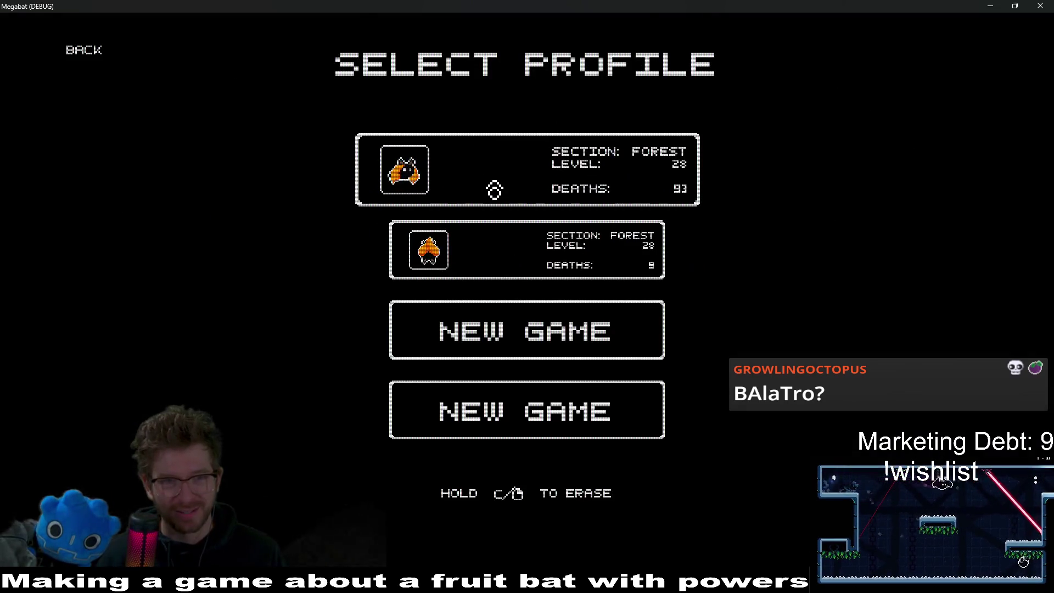
pyautogui.click(494, 189)
pyautogui.click(466, 247)
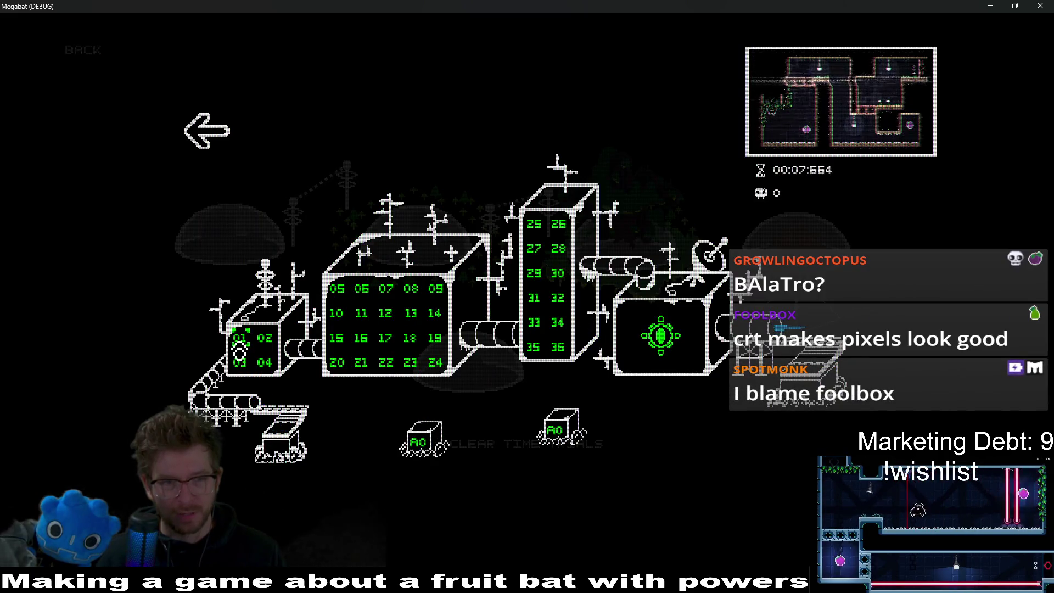
# Step: Start level 1-1, fly the bat to hit the target, then pause the game
pyautogui.click(239, 359)
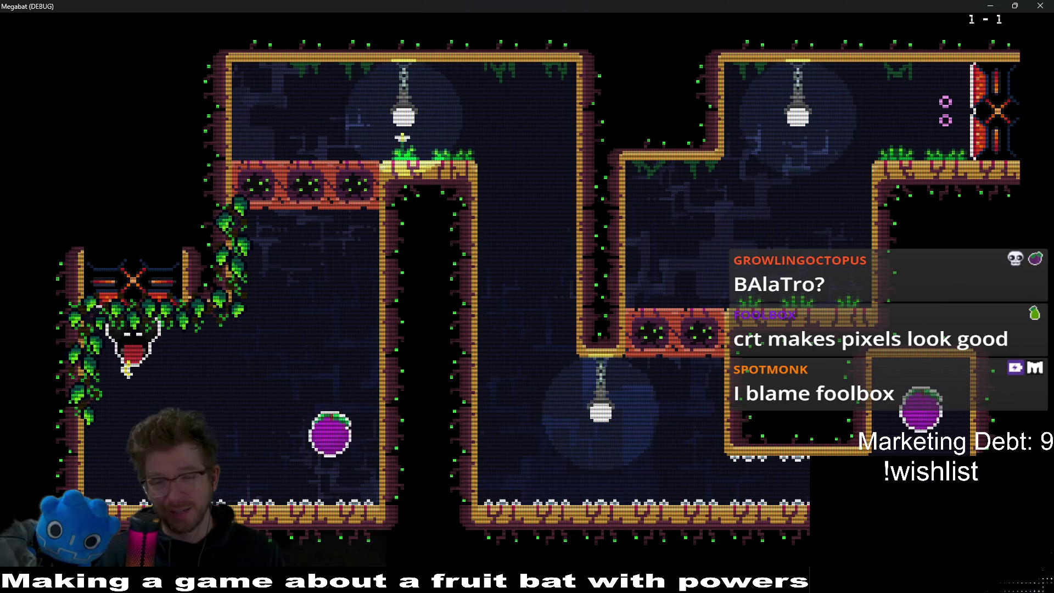
pyautogui.press('Right')
pyautogui.press('space')
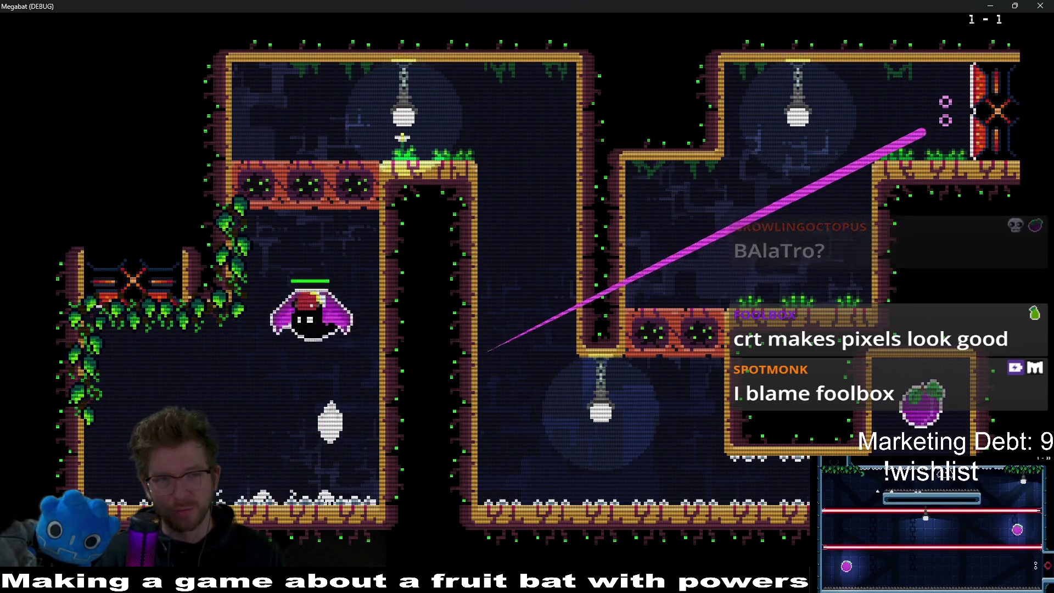
pyautogui.press('Left')
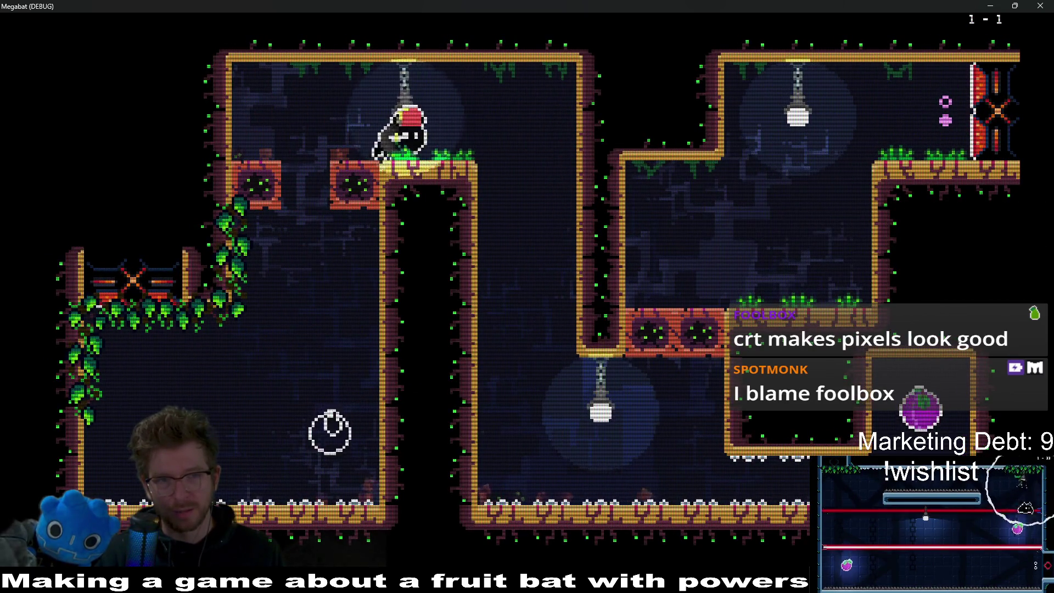
pyautogui.press('Right')
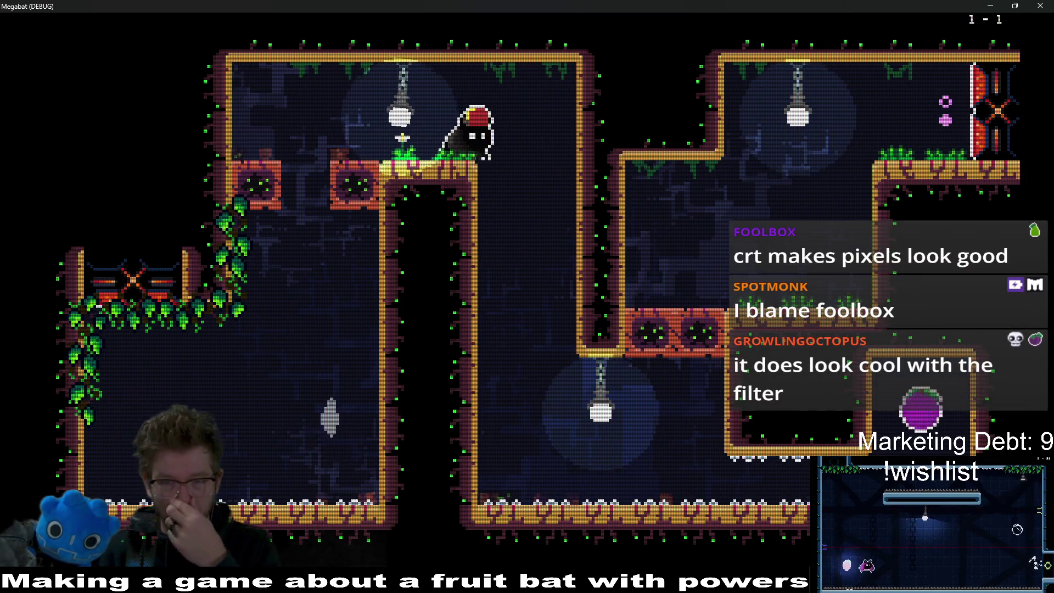
pyautogui.press('Escape')
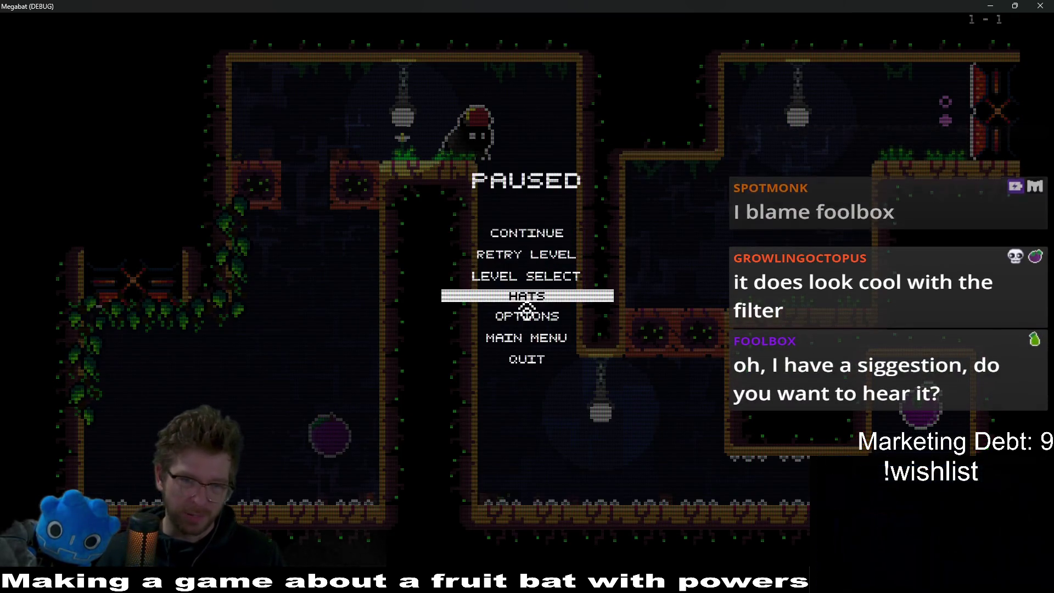
# Step: Set scan line intensity to medium, then restart level 1-1 and pause again
pyautogui.click(533, 329)
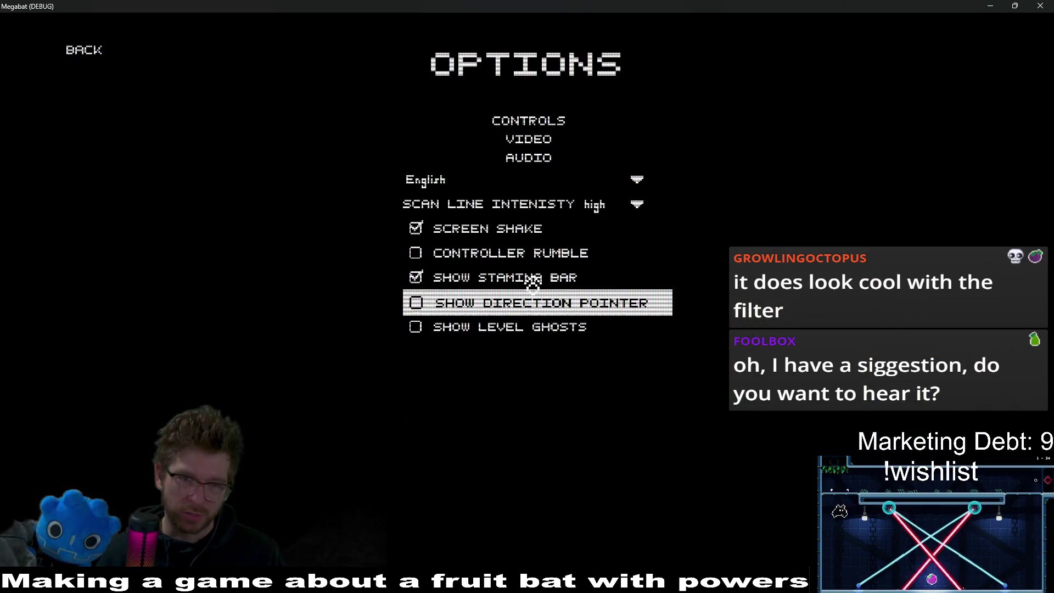
pyautogui.click(637, 206)
pyautogui.click(631, 269)
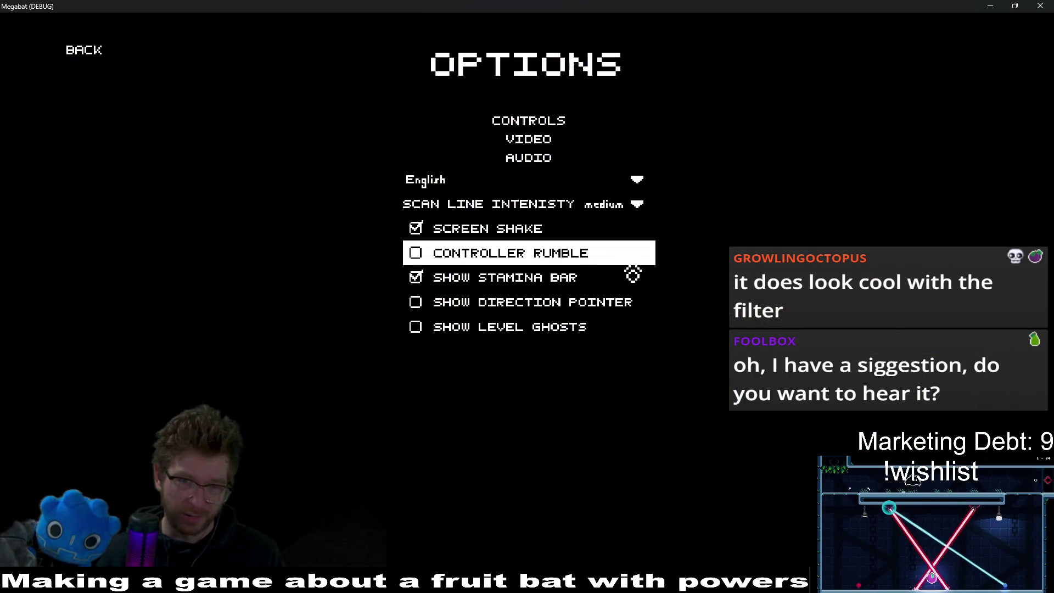
pyautogui.click(85, 70)
pyautogui.press('Down')
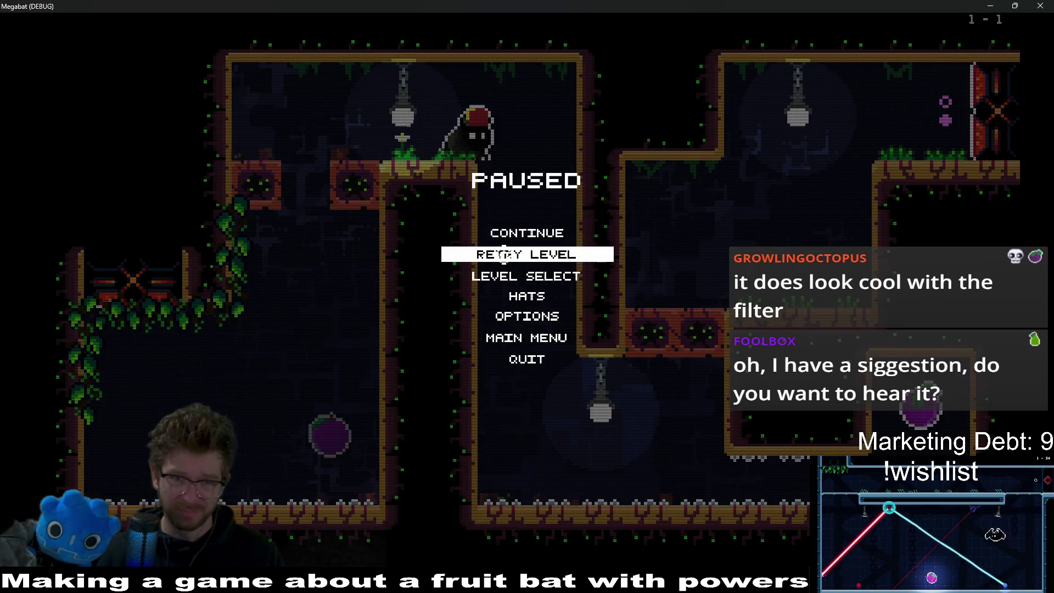
pyautogui.press('Return')
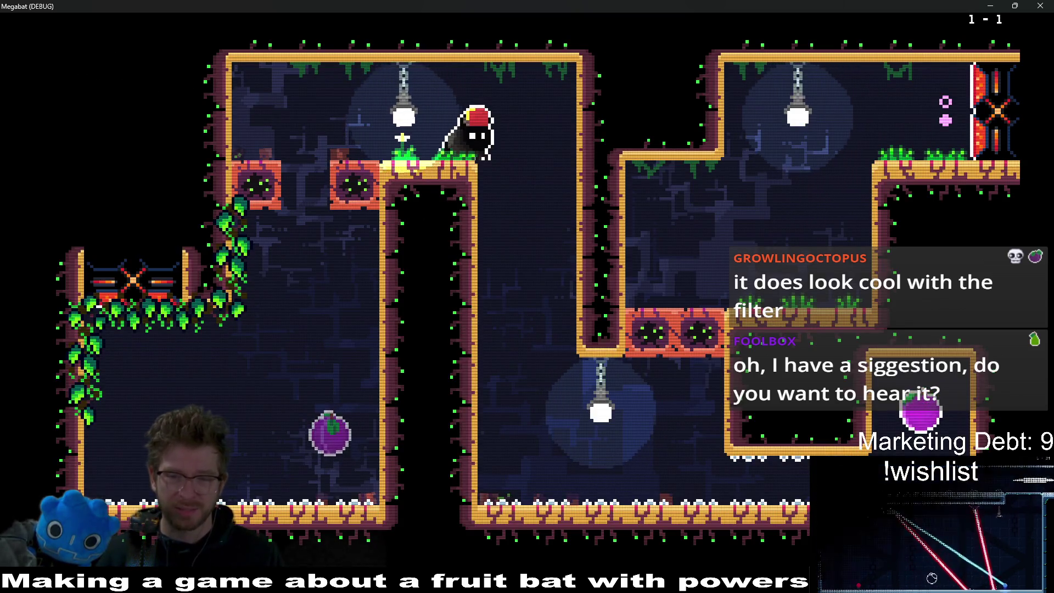
pyautogui.press('Escape')
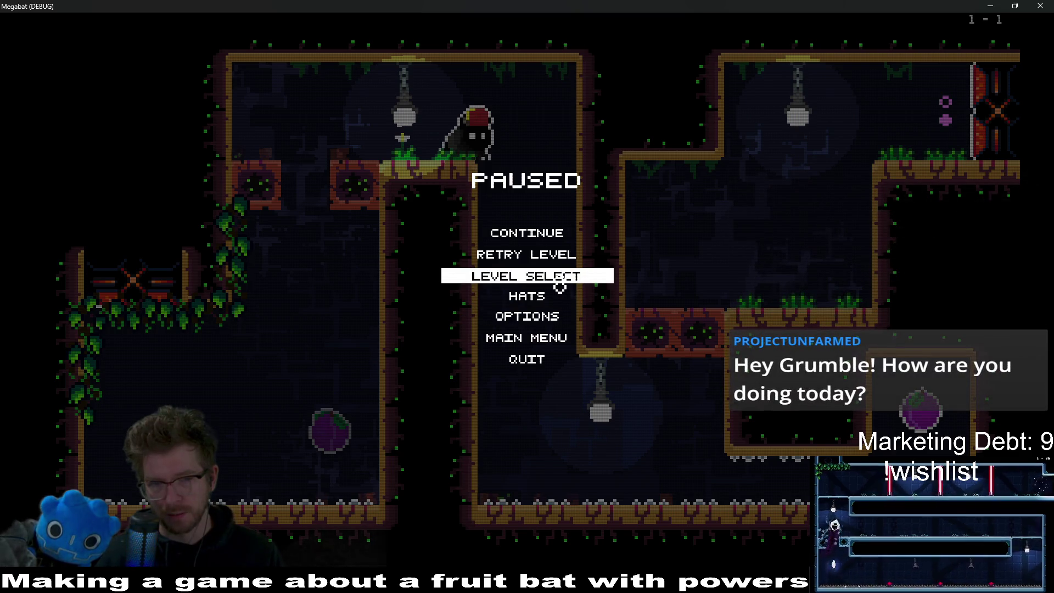
# Step: Set scan line intensity to low and resume the game
pyautogui.click(547, 324)
pyautogui.click(609, 206)
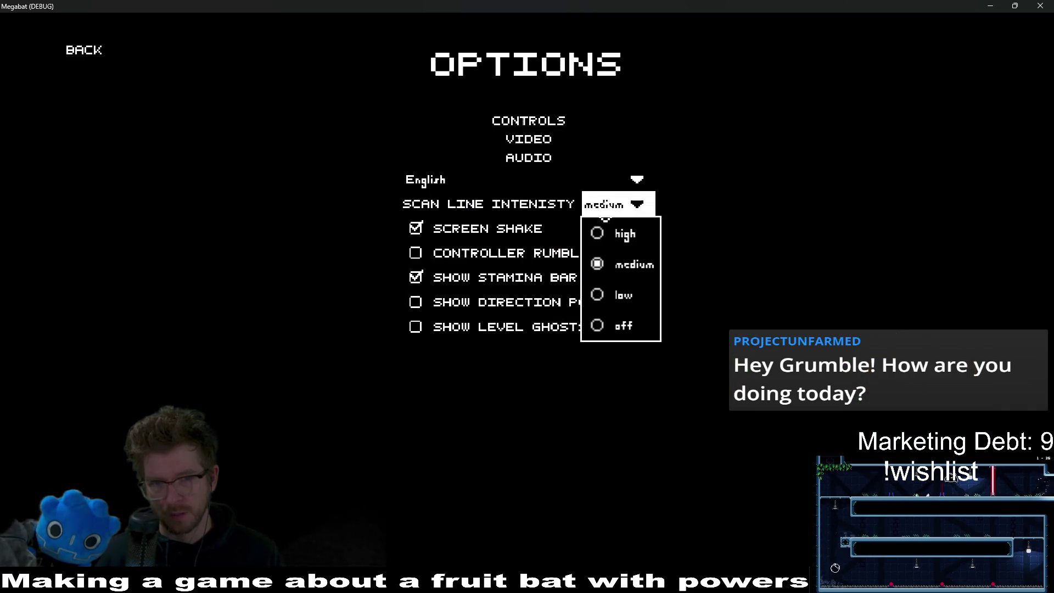
pyautogui.click(626, 292)
pyautogui.click(97, 60)
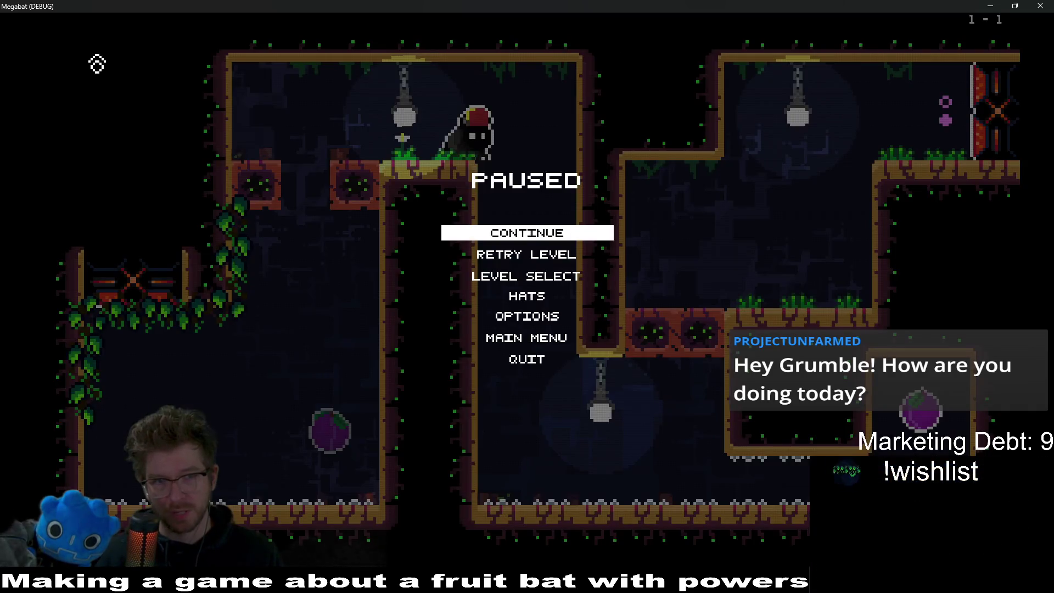
pyautogui.click(531, 237)
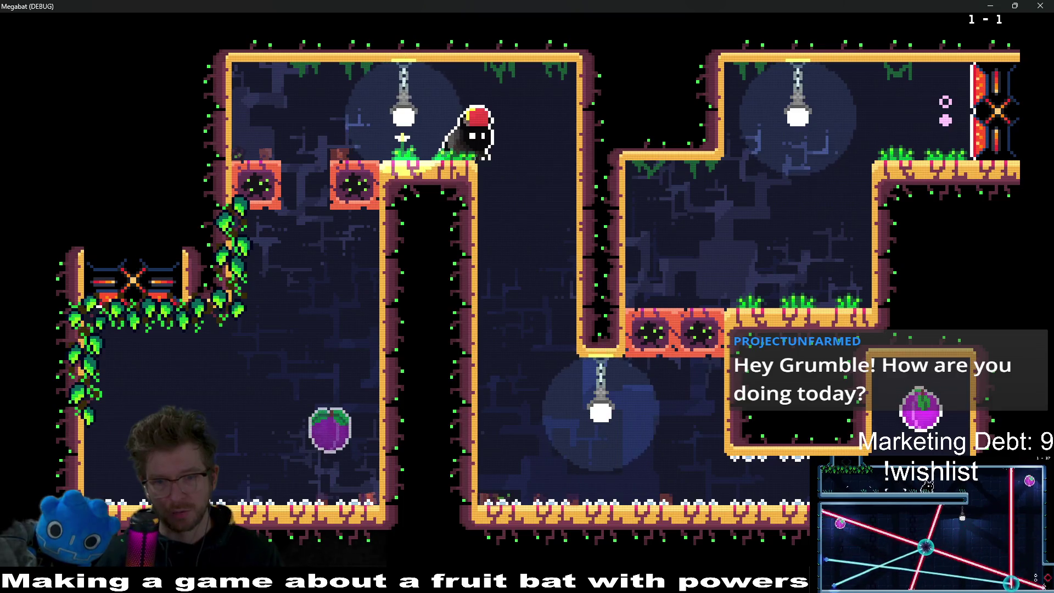
# Step: Pause, turn scan line intensity off, and resume the game
pyautogui.press('Escape')
pyautogui.press('Down')
pyautogui.press('Down')
pyautogui.press('Down')
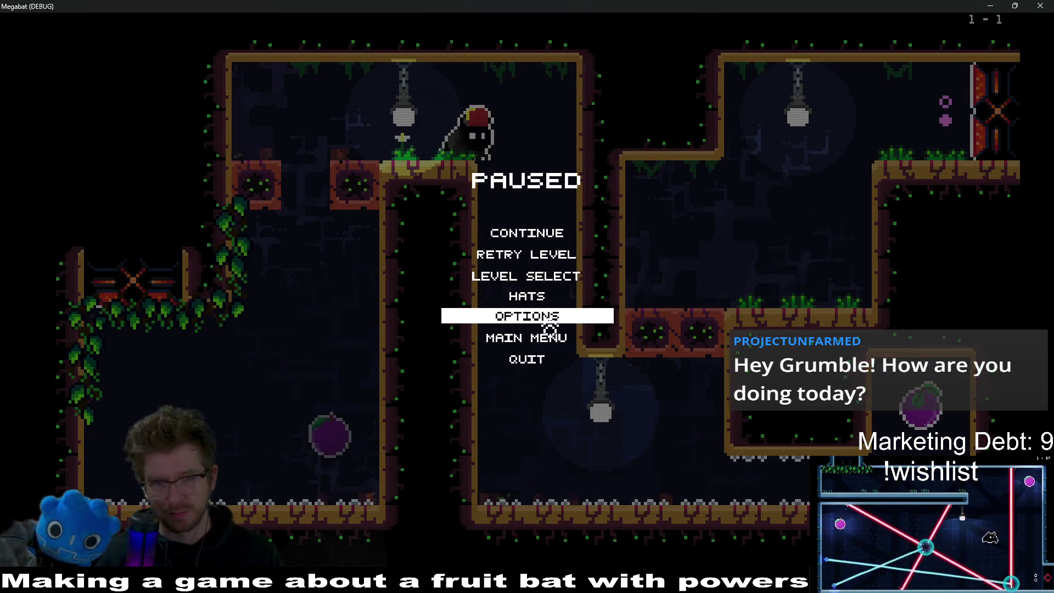
pyautogui.press('Return')
pyautogui.click(631, 204)
pyautogui.click(626, 325)
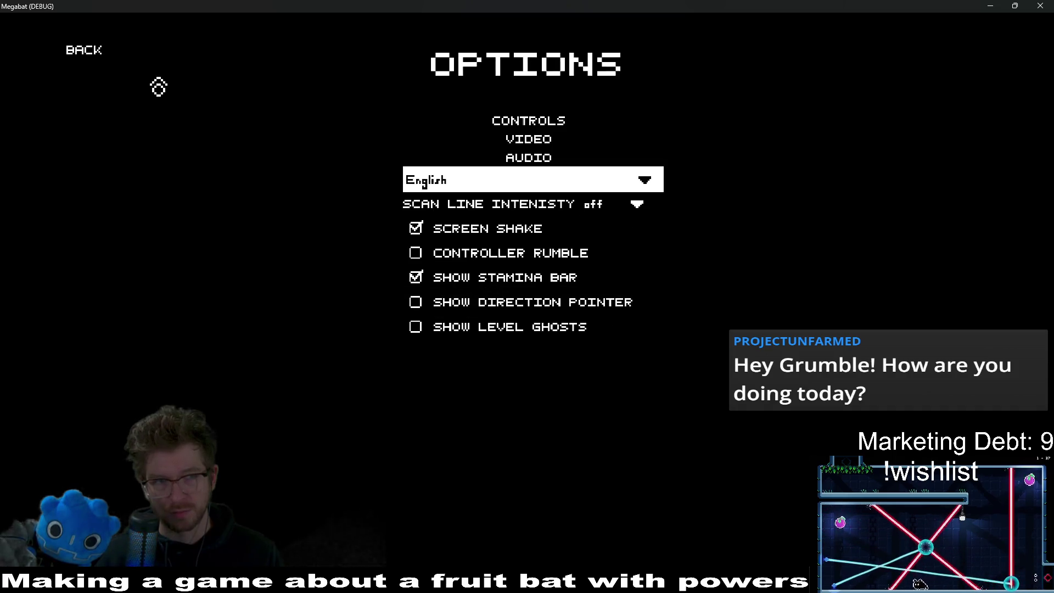
pyautogui.click(87, 60)
pyautogui.click(537, 241)
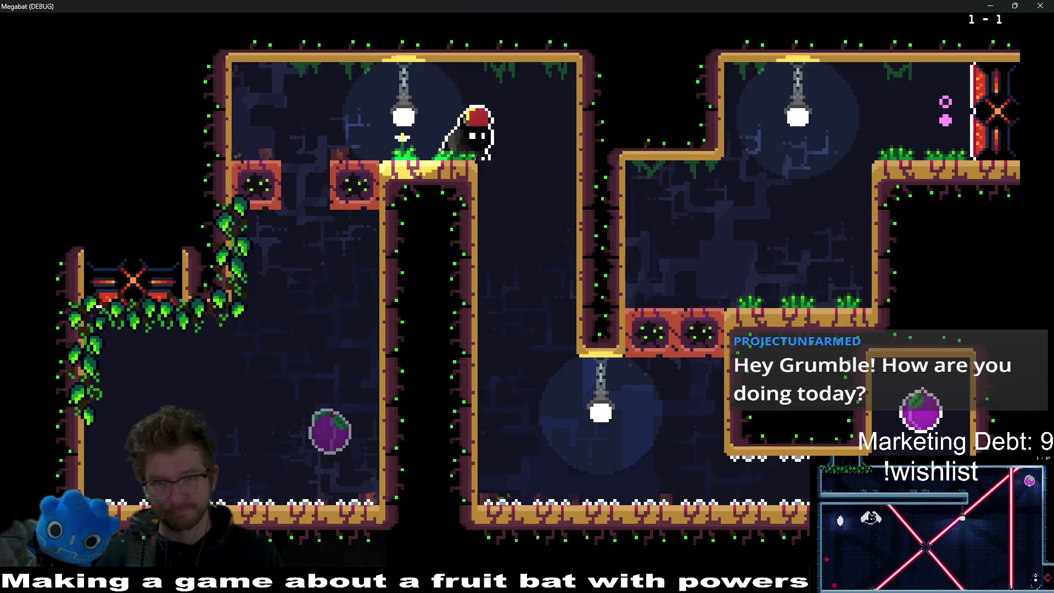
# Step: Exit to the main menu, set scan line intensity back to high, and close the game window
pyautogui.press('Escape')
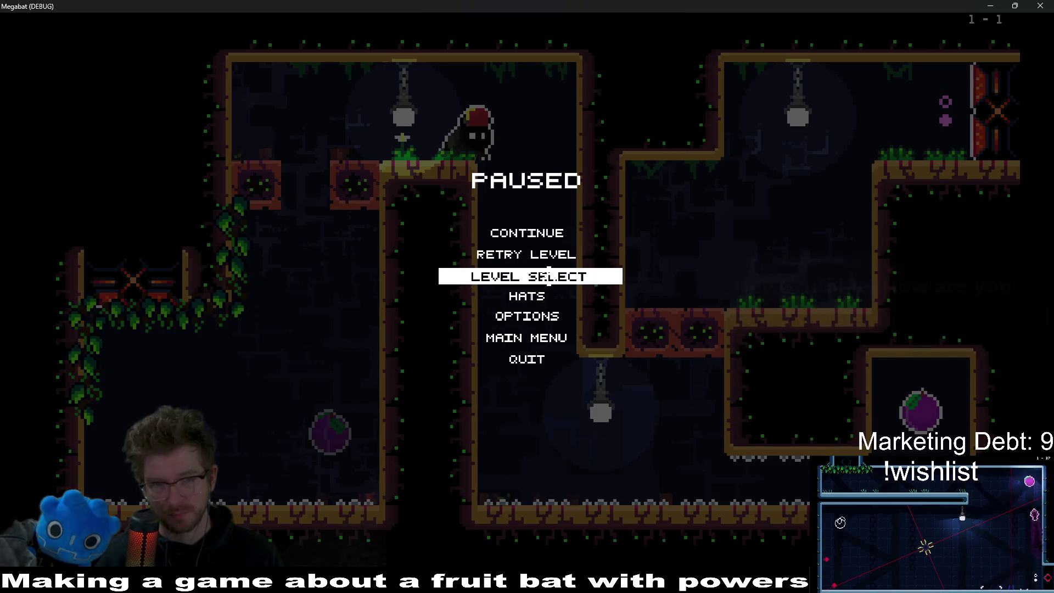
pyautogui.click(546, 282)
pyautogui.press('Escape')
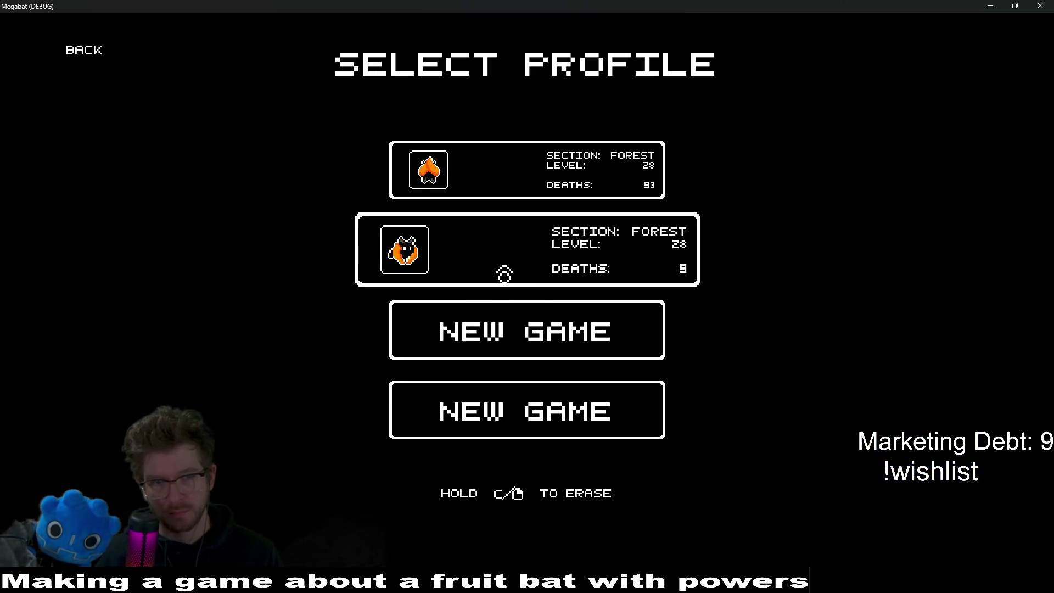
pyautogui.click(101, 51)
pyautogui.click(514, 309)
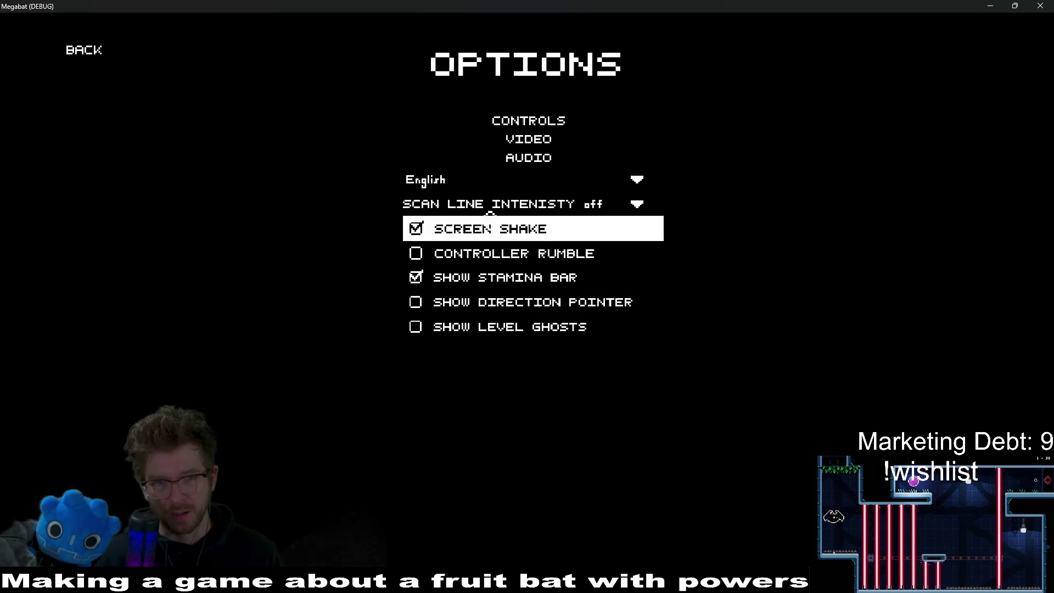
pyautogui.click(620, 204)
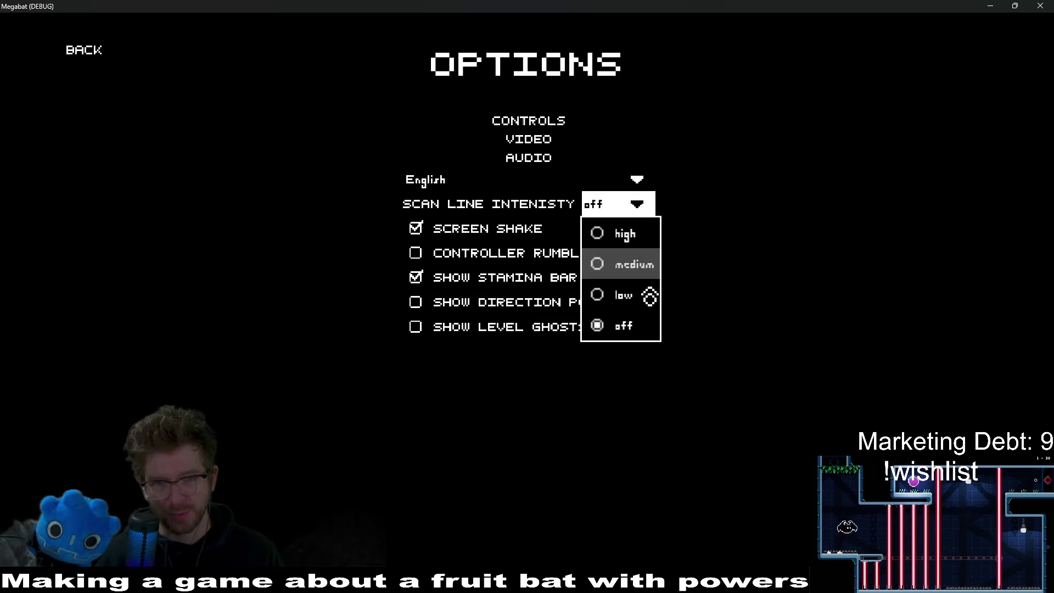
pyautogui.click(653, 239)
pyautogui.click(1048, 5)
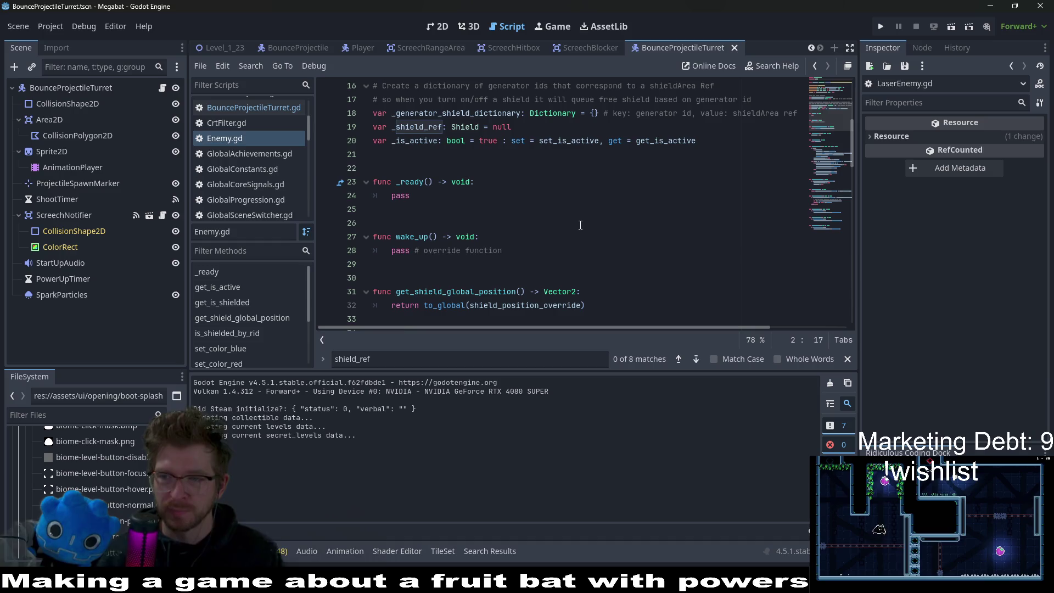
pyautogui.click(446, 187)
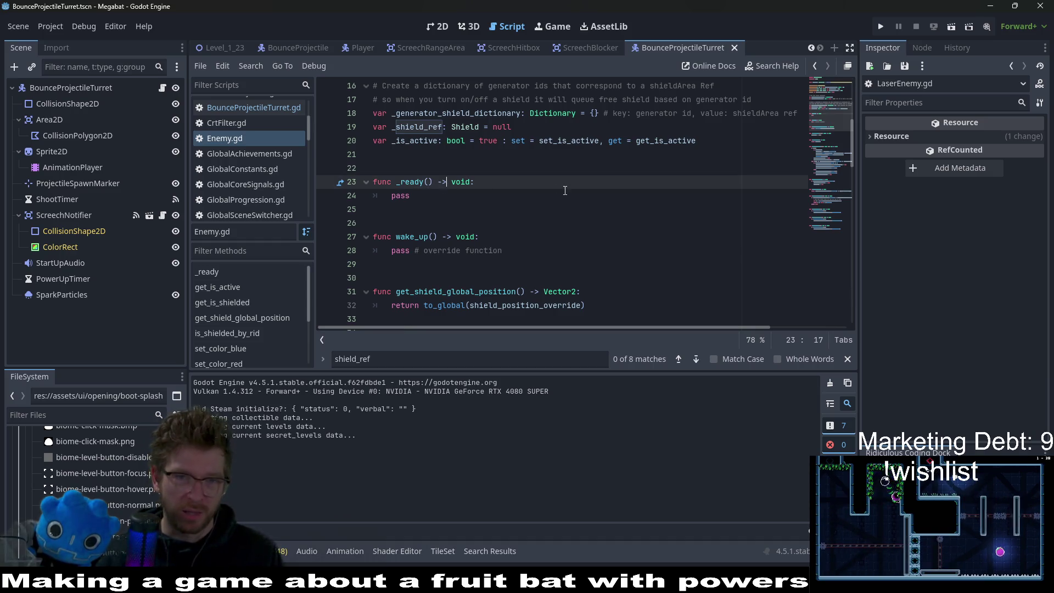
pyautogui.scroll(3, 560, 199)
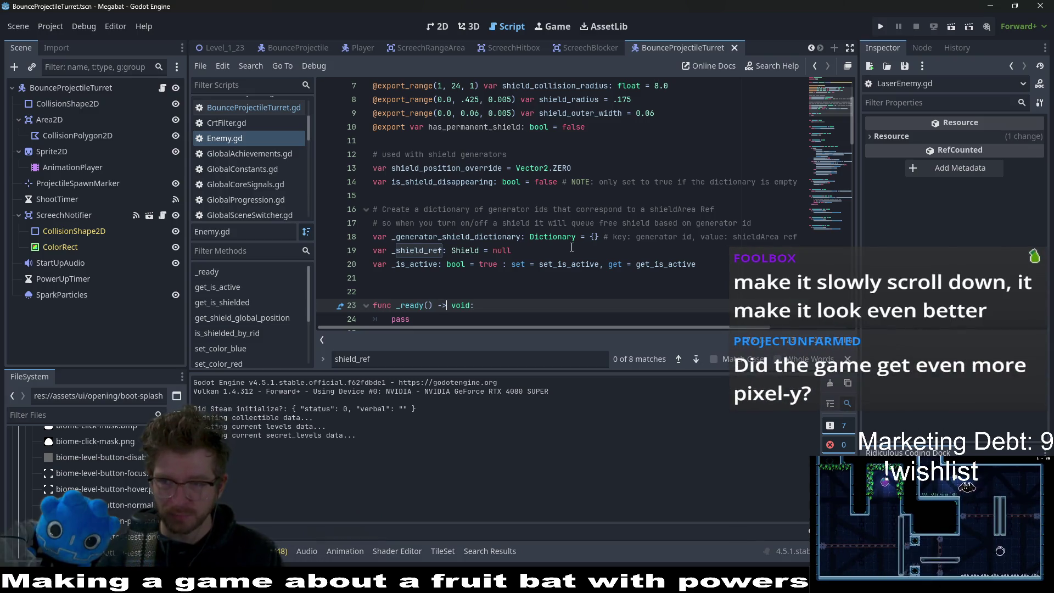
pyautogui.moveTo(573, 248)
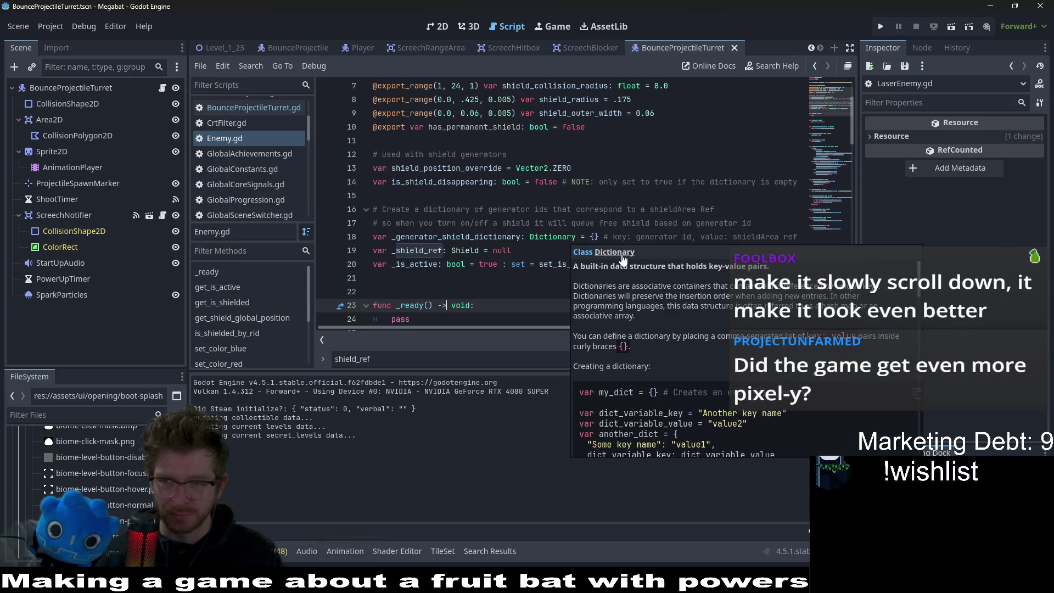
pyautogui.click(484, 282)
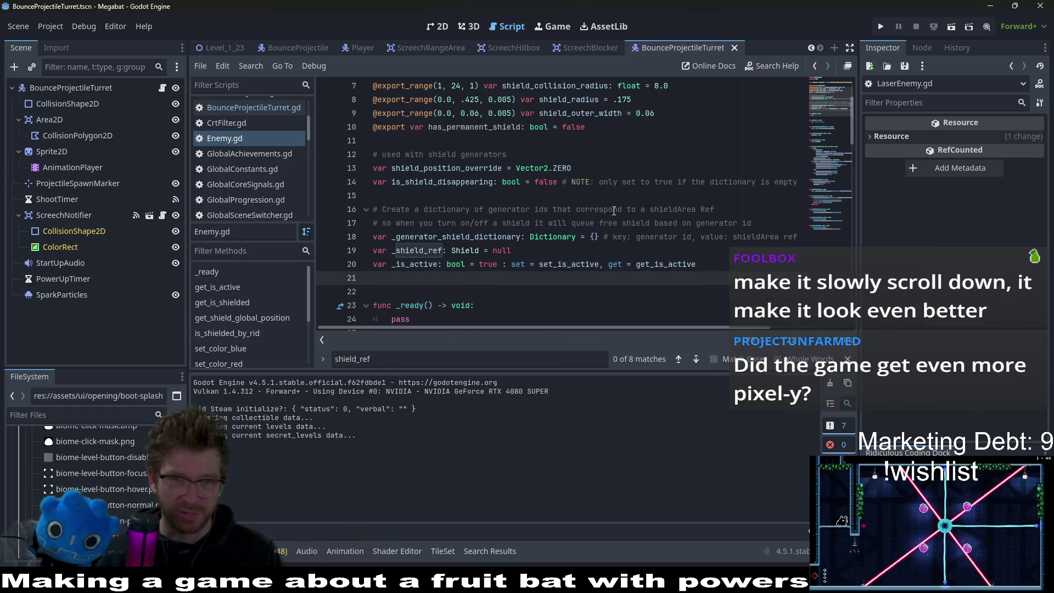
pyautogui.scroll(3, 608, 225)
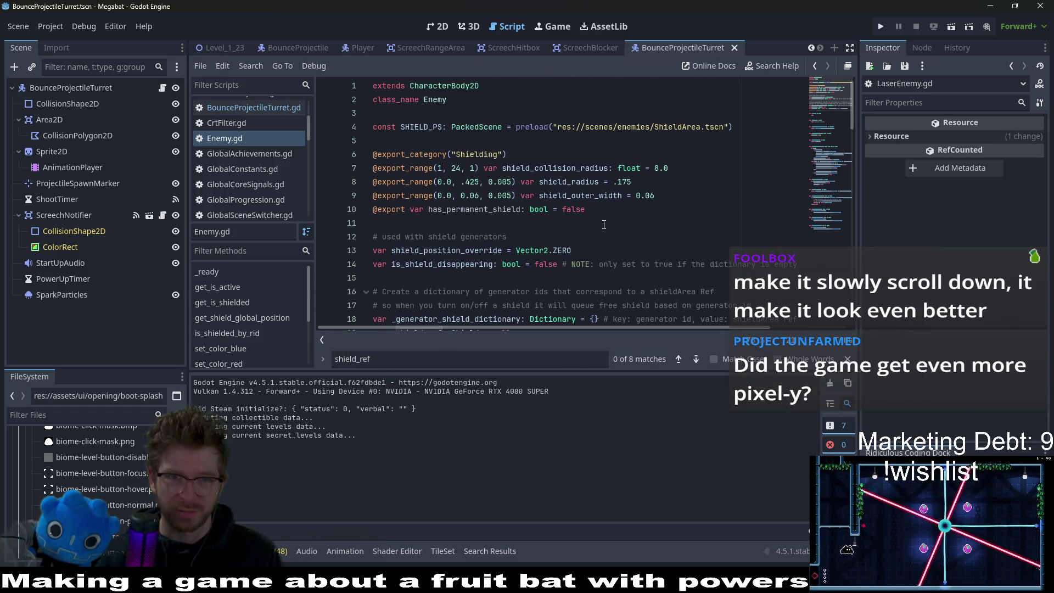
pyautogui.doubleClick(475, 209)
pyautogui.scroll(-5, 604, 219)
pyautogui.click(453, 201)
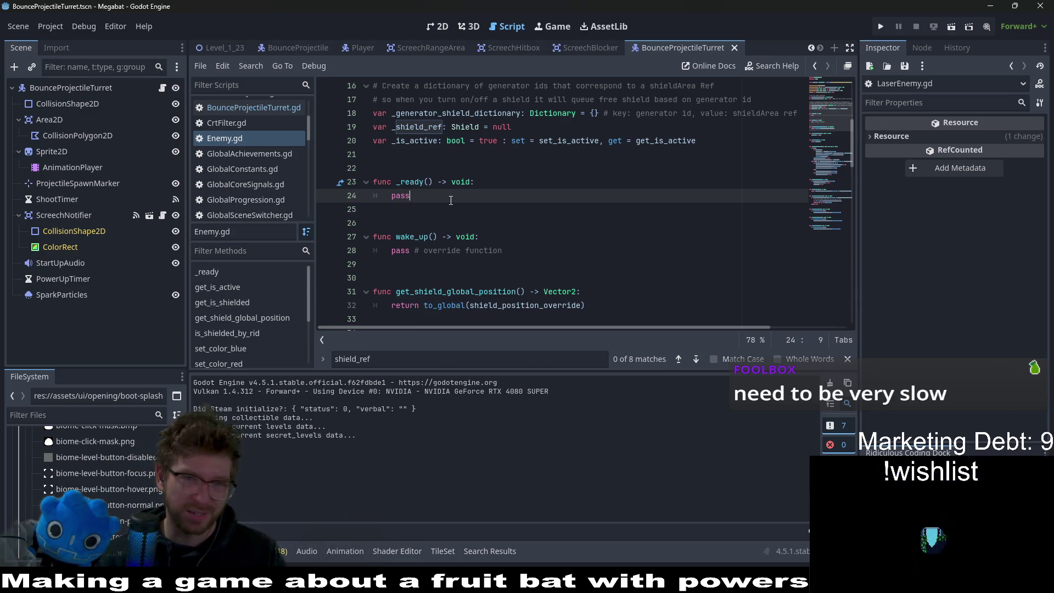
# Step: In the Script editor, select and copy the has_permanent_shield name from line 10
pyautogui.click(437, 27)
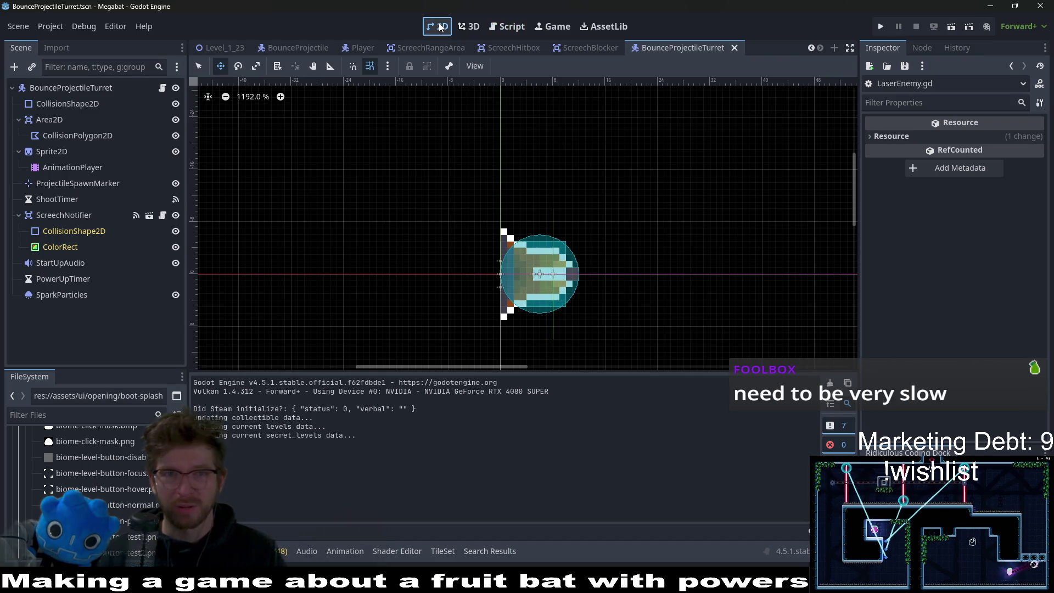
pyautogui.click(522, 26)
pyautogui.scroll(2, 431, 199)
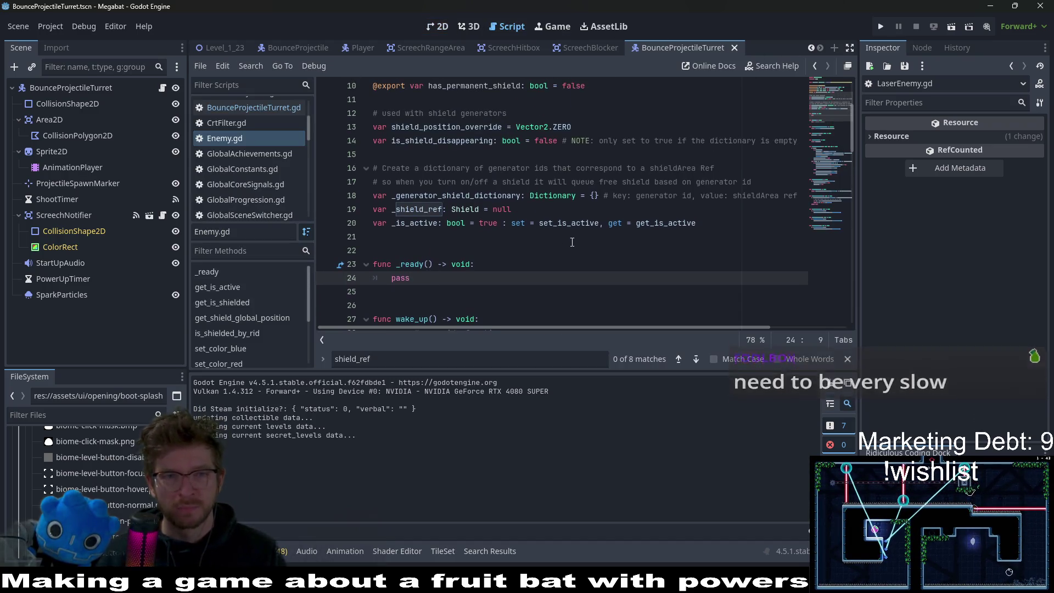
pyautogui.scroll(3, 525, 225)
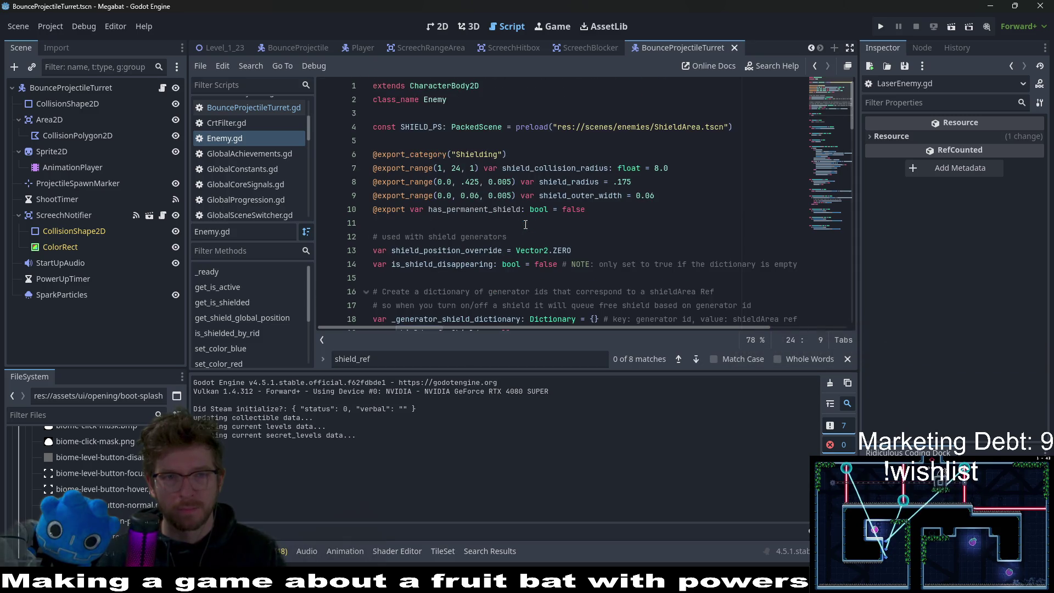
pyautogui.click(473, 209)
pyautogui.doubleClick(474, 209)
pyautogui.hotkey('ctrl', 'c')
# Step: Replace pass in _ready with 'if has_permanent_shield:' and an indented pass below it
pyautogui.scroll(-2, 439, 247)
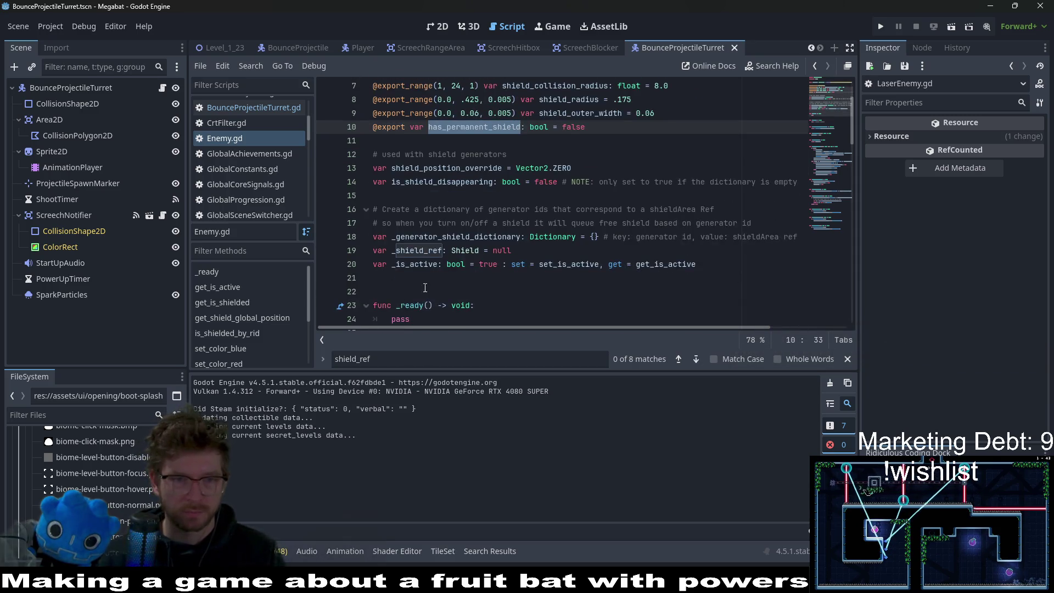
pyautogui.scroll(-2, 425, 288)
pyautogui.click(429, 242)
pyautogui.press('BackSpace')
pyautogui.press('BackSpace')
pyautogui.press('BackSpace')
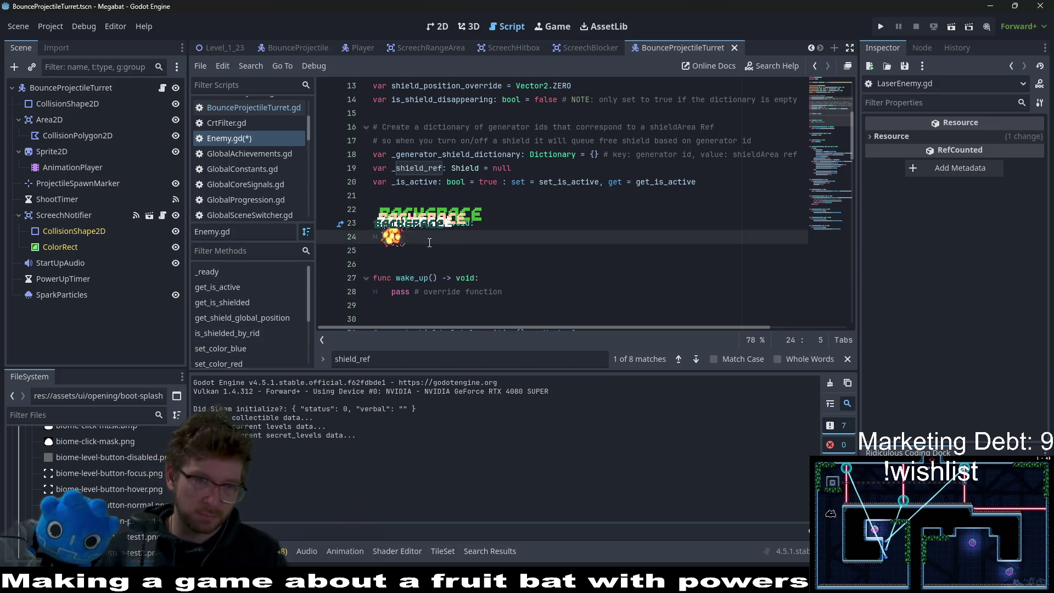
pyautogui.write('if')
pyautogui.hotkey('ctrl', 'v')
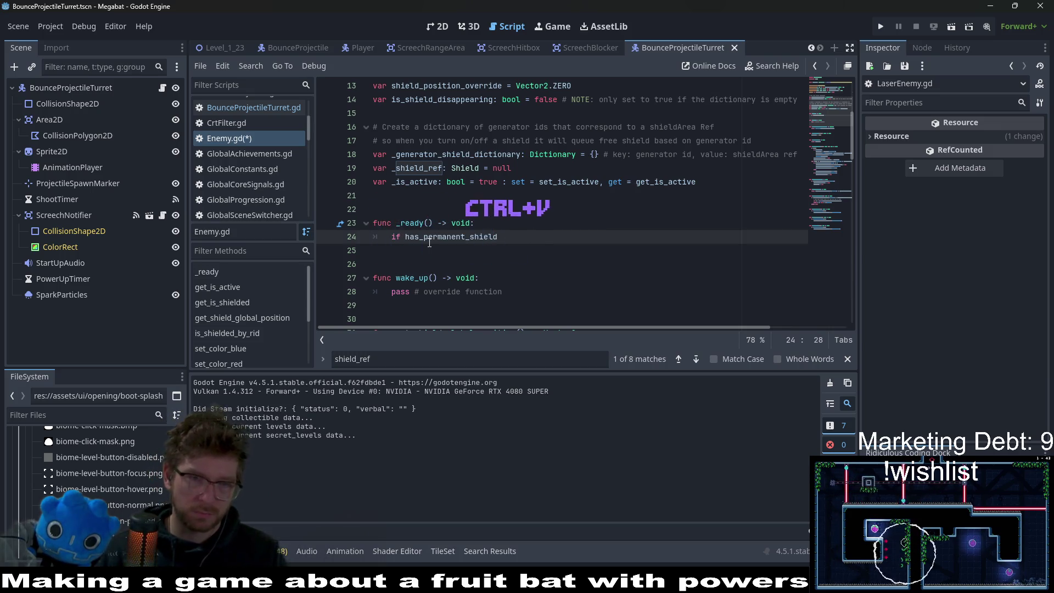
pyautogui.write(':')
pyautogui.press('Return')
pyautogui.write('pass')
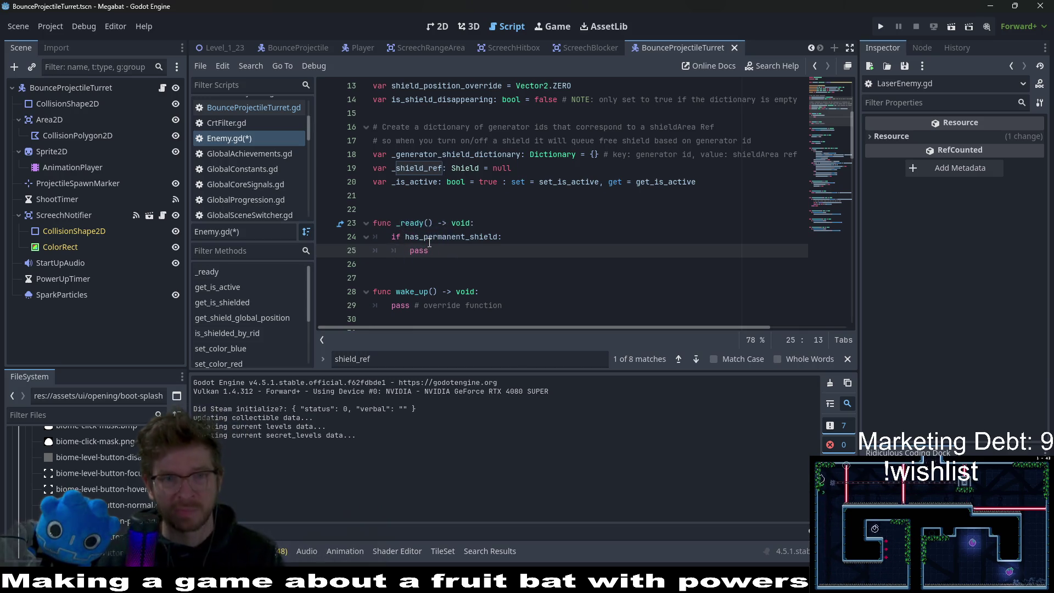
pyautogui.scroll(-9, 429, 243)
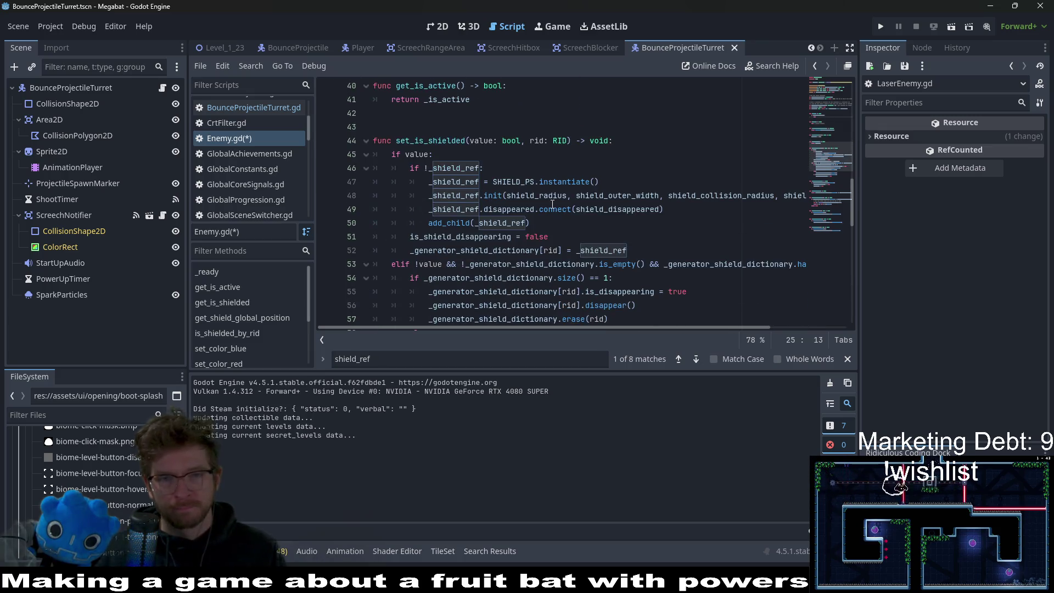
pyautogui.click(517, 210)
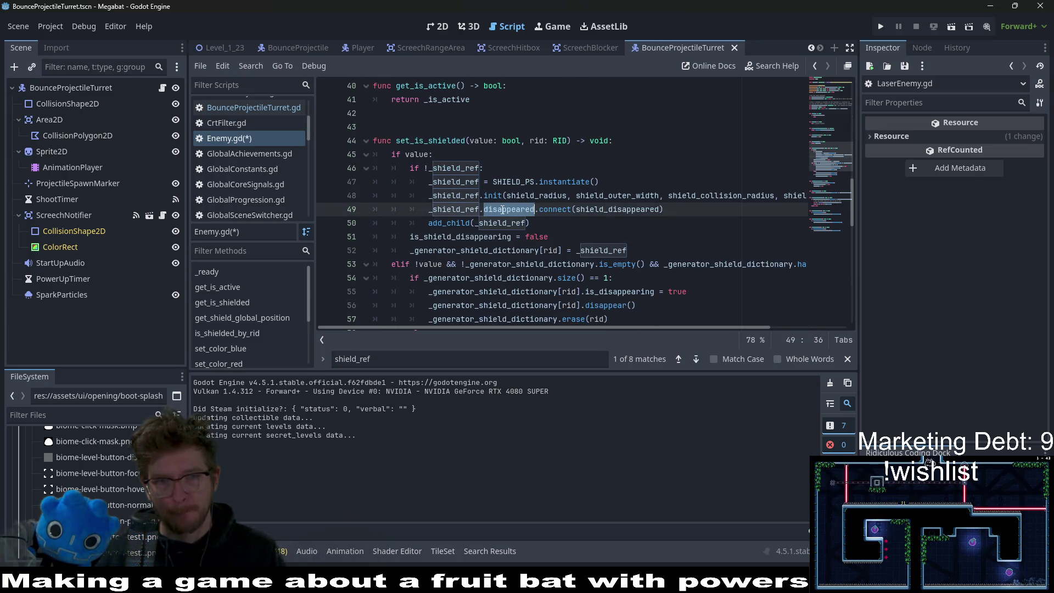
pyautogui.click(539, 225)
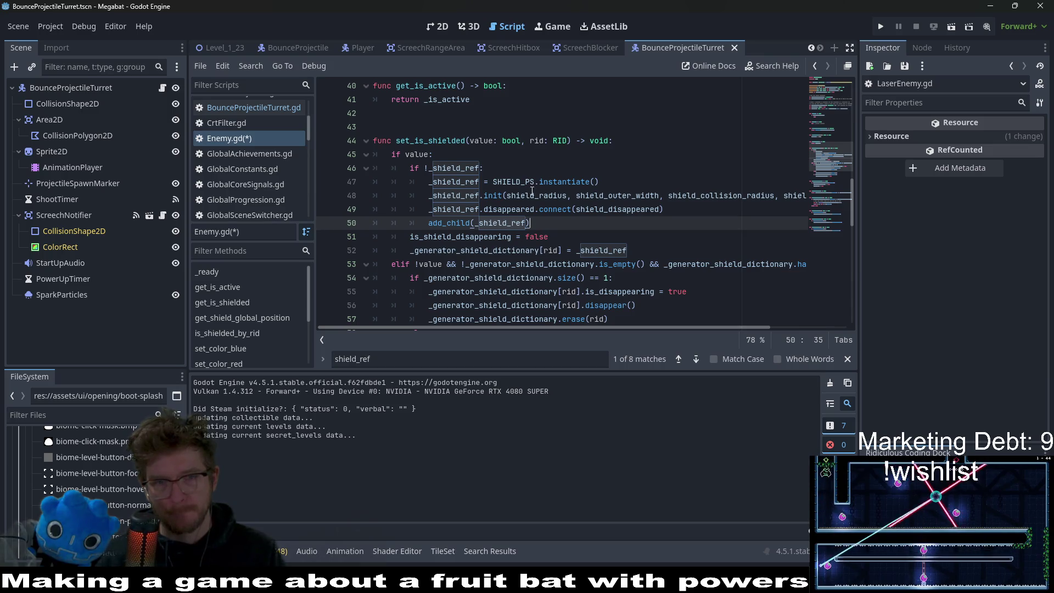
pyautogui.moveTo(490, 198)
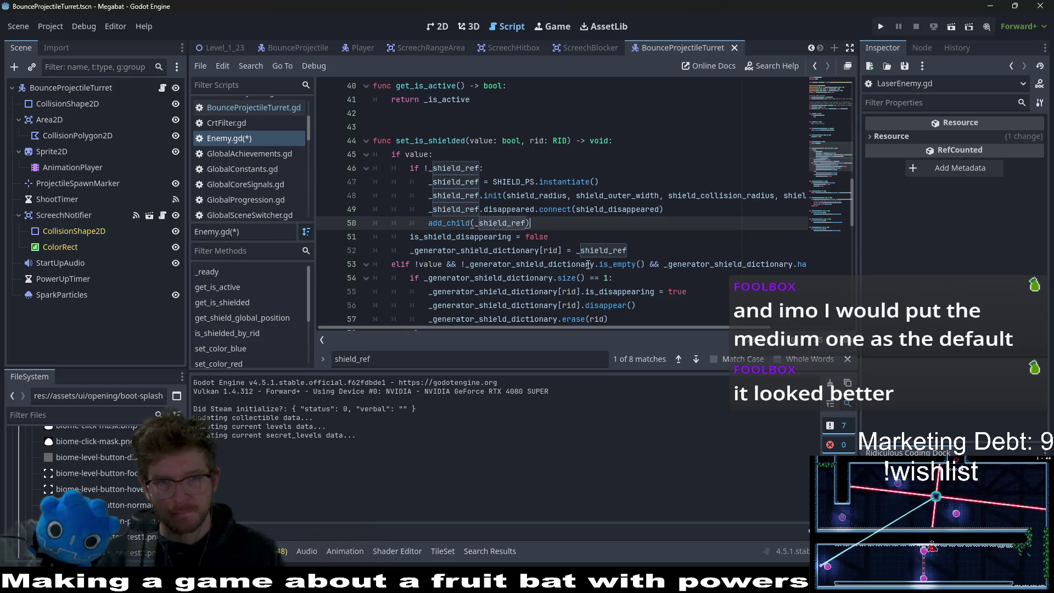
pyautogui.doubleClick(494, 237)
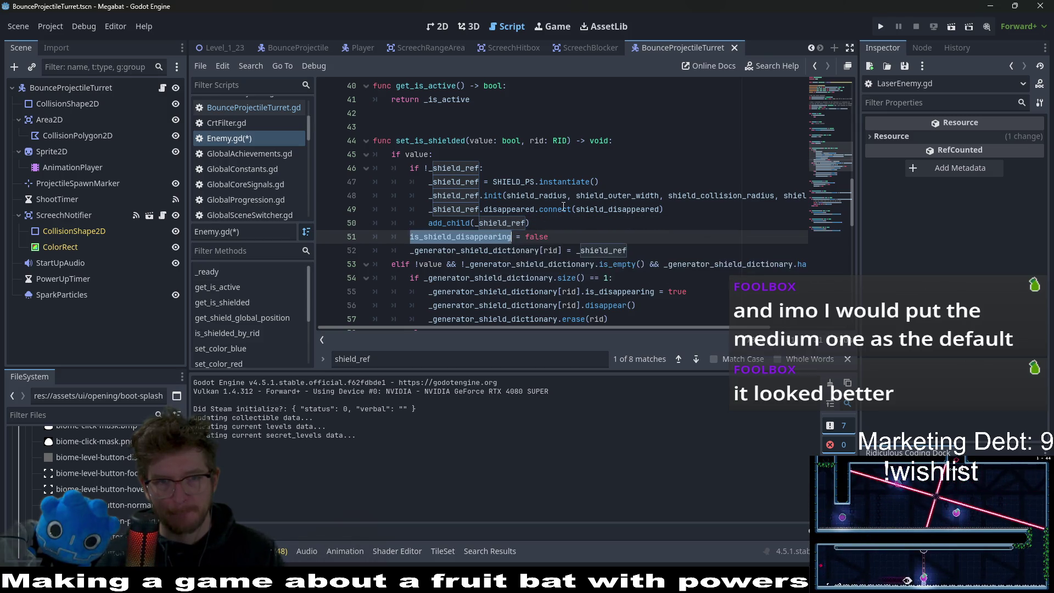
pyautogui.click(483, 196)
pyautogui.scroll(-1, 483, 159)
# Step: Insert blank lines after get_is_active to make room for a new function
pyautogui.doubleClick(459, 128)
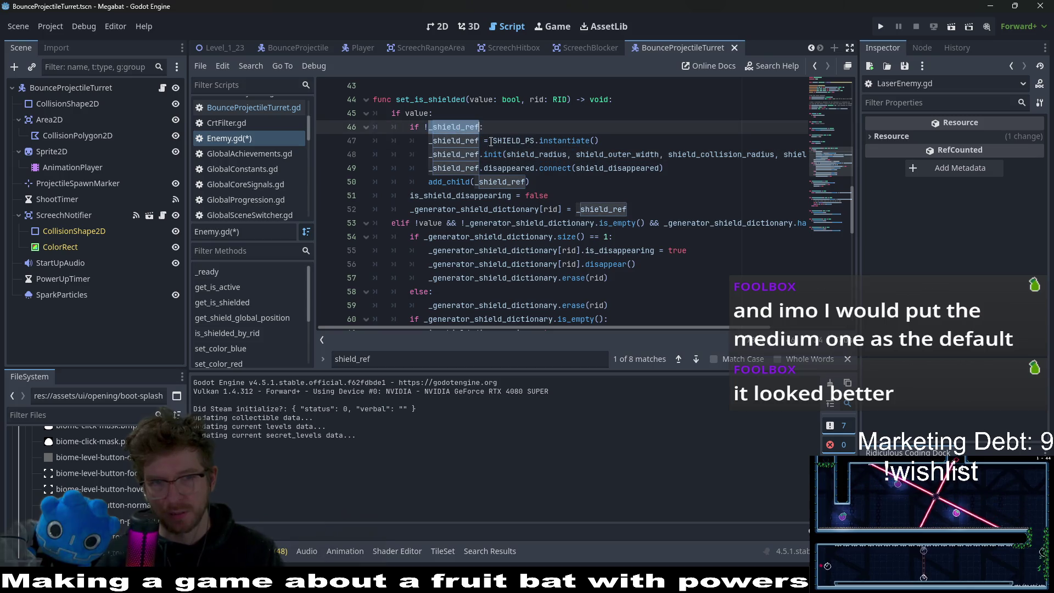
pyautogui.scroll(2, 554, 193)
pyautogui.rightClick(427, 174)
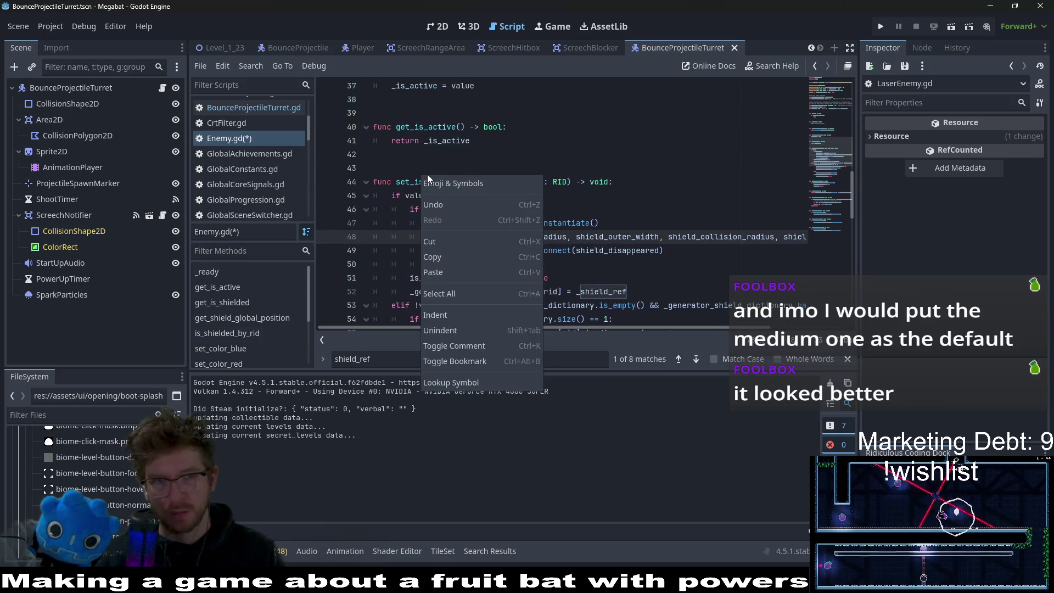
pyautogui.press('Escape')
pyautogui.press('Return')
pyautogui.press('Return')
pyautogui.press('Return')
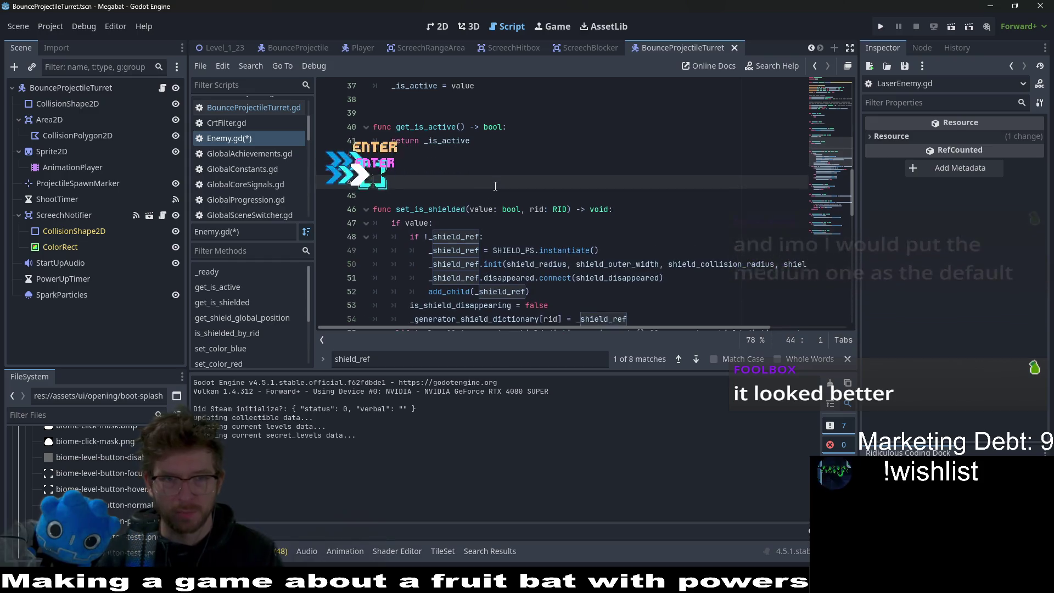
pyautogui.press('Up')
# Step: Declare 'func _init_shield() -> void:' and start its body on a new line
pyautogui.write('func crea')
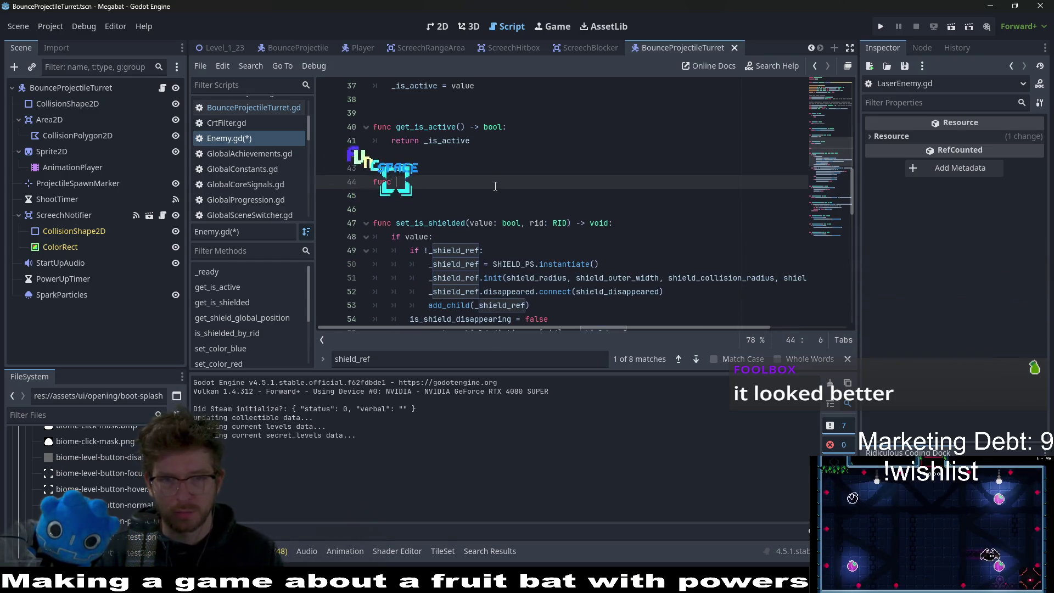
pyautogui.press('BackSpace')
pyautogui.press('BackSpace')
pyautogui.press('BackSpace')
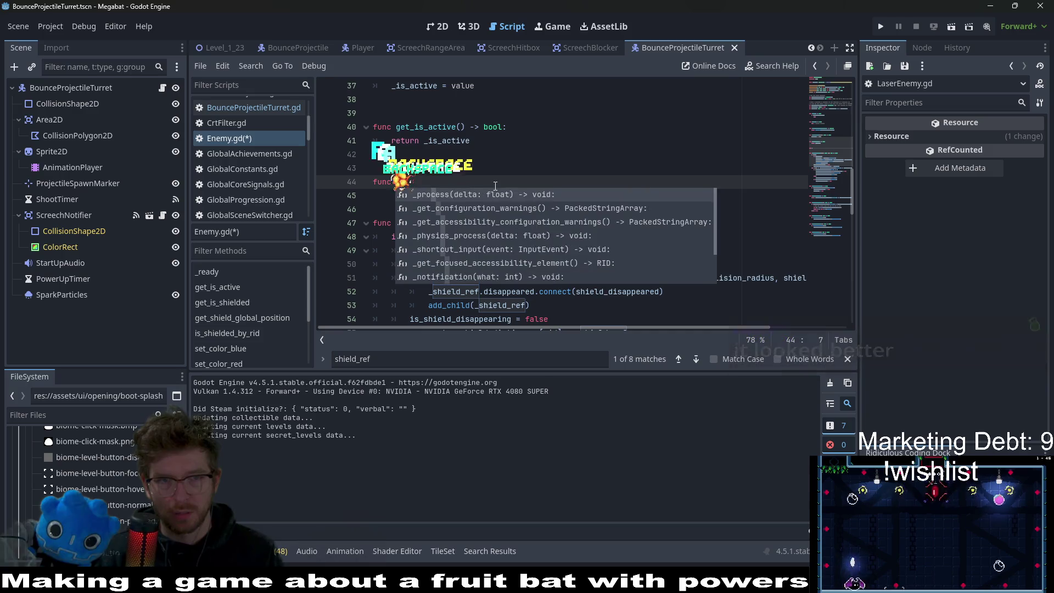
pyautogui.write('_i')
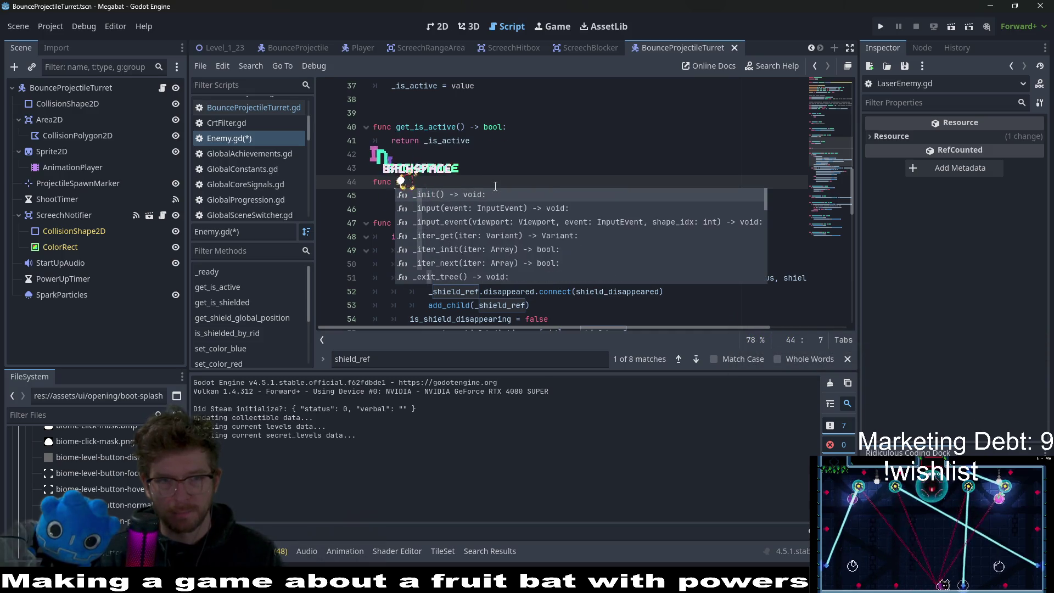
pyautogui.press('BackSpace')
pyautogui.write('it')
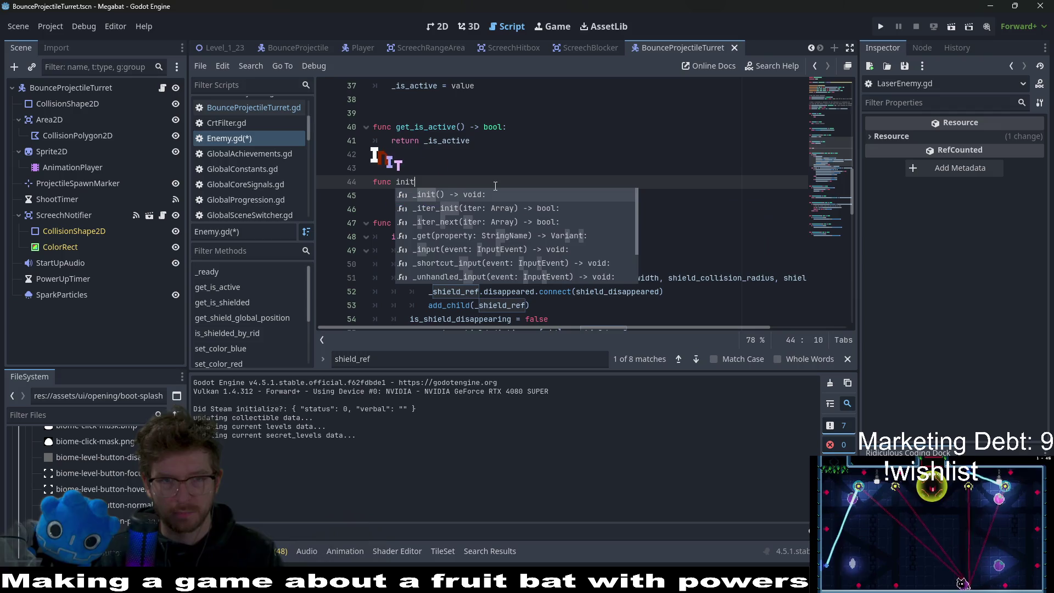
pyautogui.press('BackSpace')
pyautogui.press('BackSpace')
pyautogui.press('BackSpace')
pyautogui.press('BackSpace')
pyautogui.write('_')
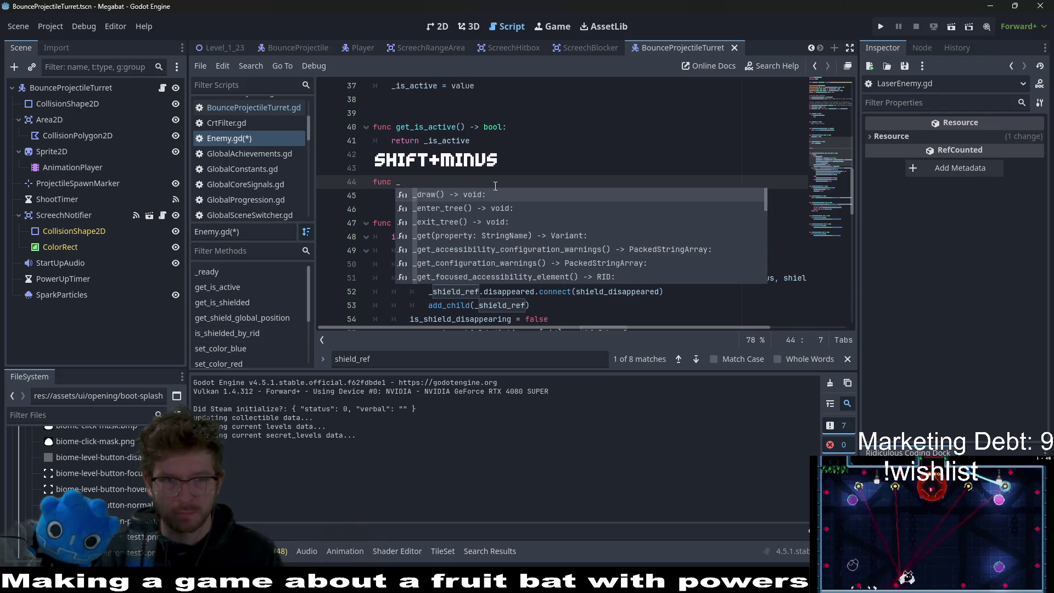
pyautogui.write('init_shield() -')
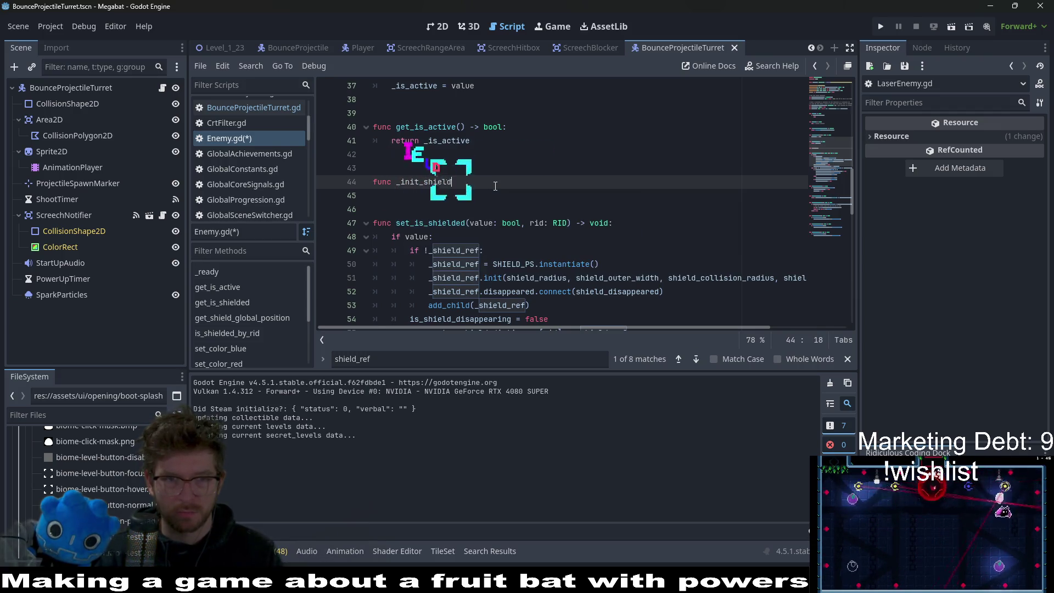
pyautogui.write('> void:')
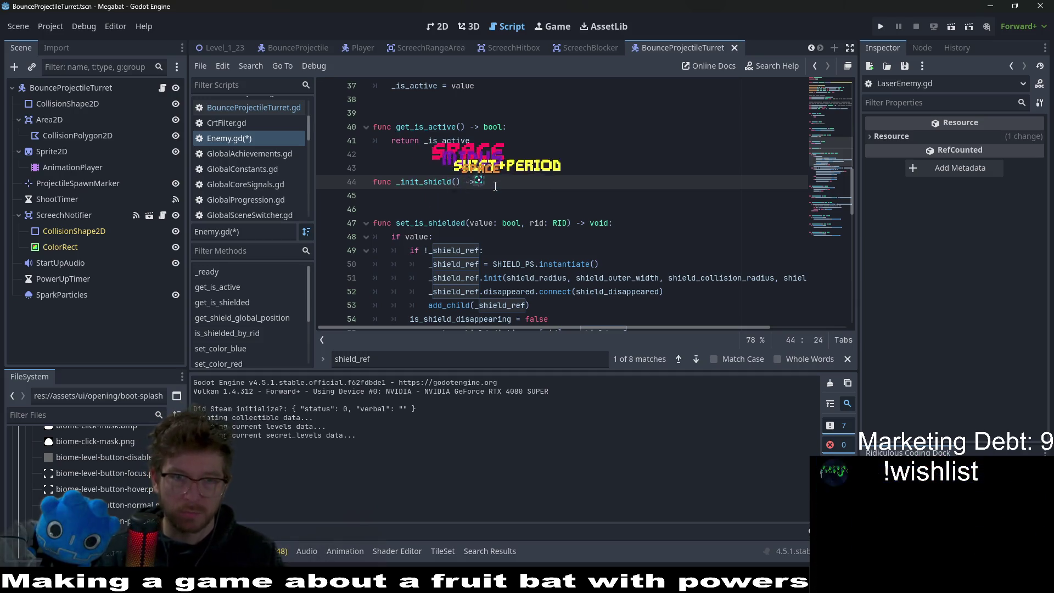
pyautogui.press('Return')
pyautogui.scroll(-1, 540, 280)
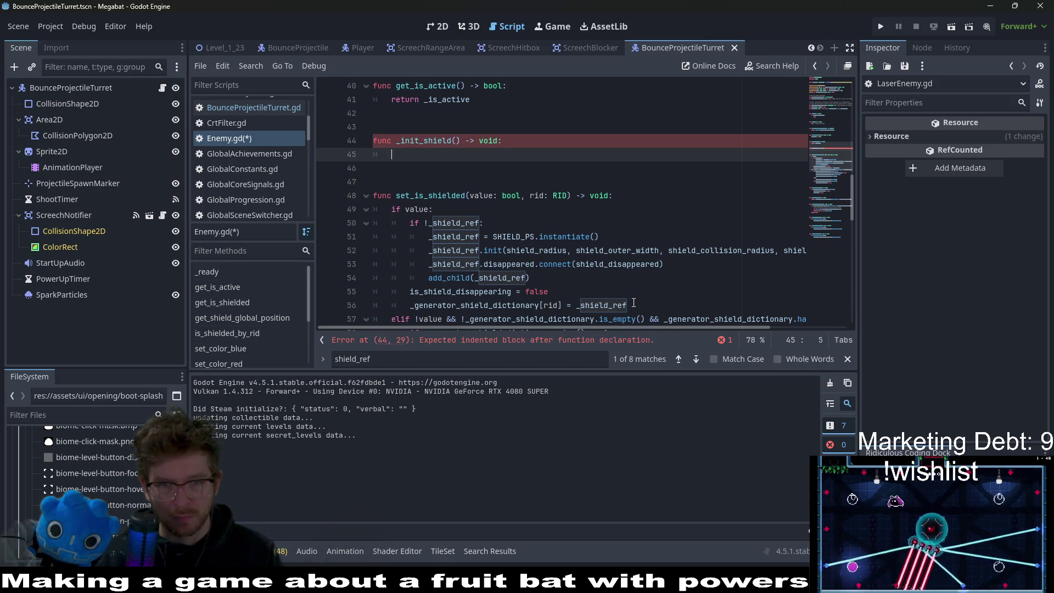
# Step: Copy the shield creation block from set_is_shielded into the empty _init_shield body
pyautogui.moveTo(633, 303)
pyautogui.mouseDown()
pyautogui.moveTo(577, 305)
pyautogui.moveTo(483, 250)
pyautogui.moveTo(401, 225)
pyautogui.mouseUp()
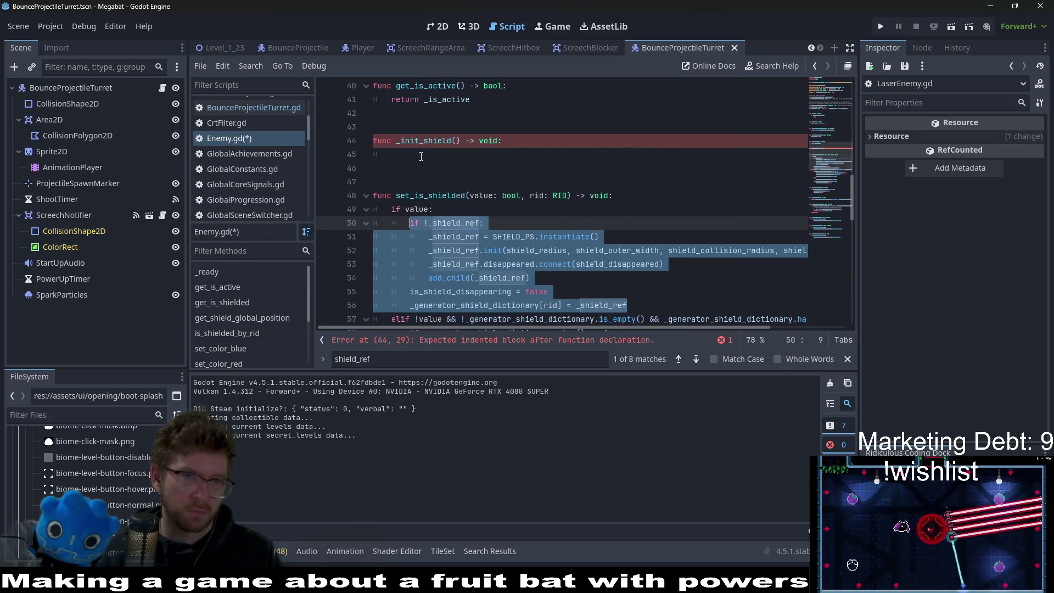
pyautogui.click(403, 153)
pyautogui.hotkey('ctrl', 'v')
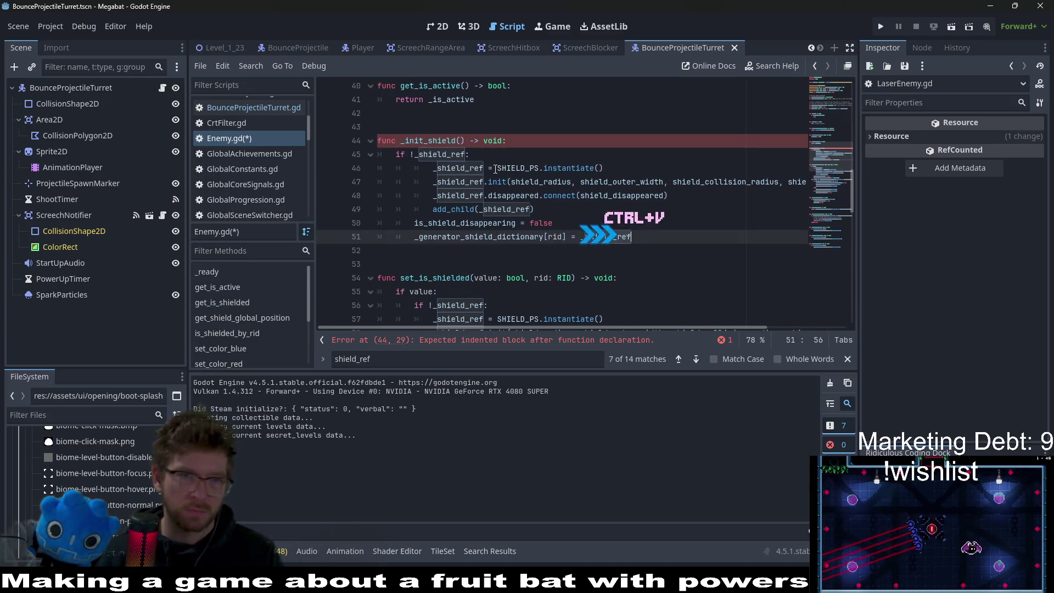
pyautogui.doubleClick(508, 209)
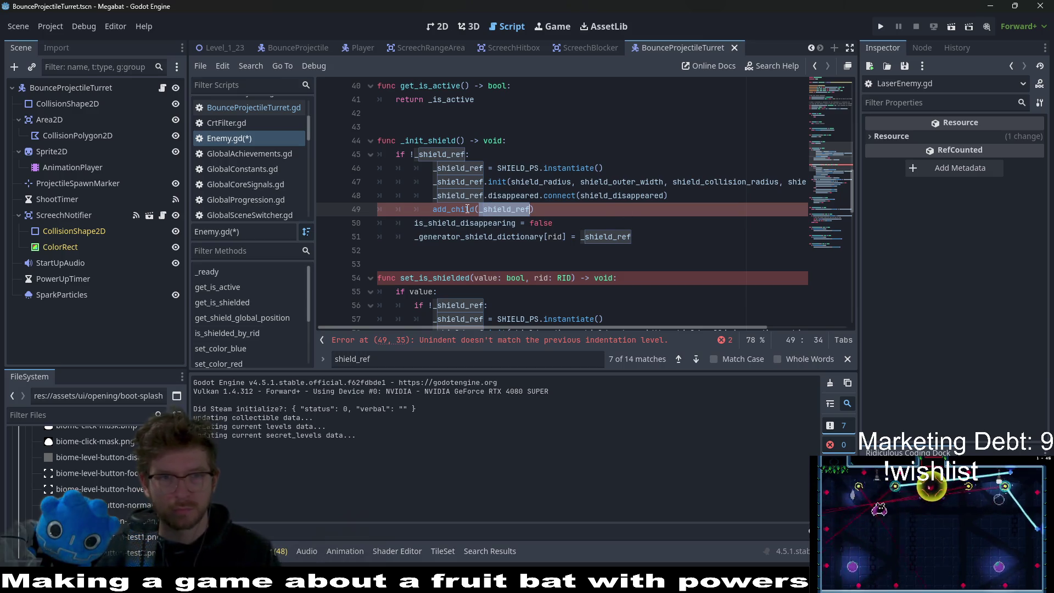
# Step: Adjust the indentation of the pasted add_child and disappeared-connection lines
pyautogui.click(443, 195)
pyautogui.scroll(-1, 555, 204)
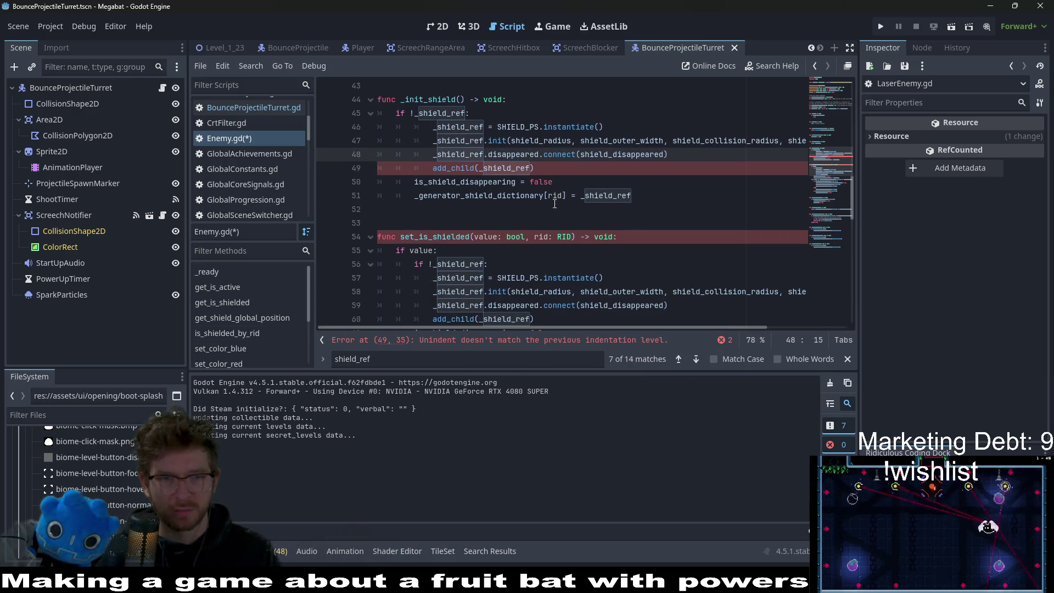
pyautogui.click(544, 170)
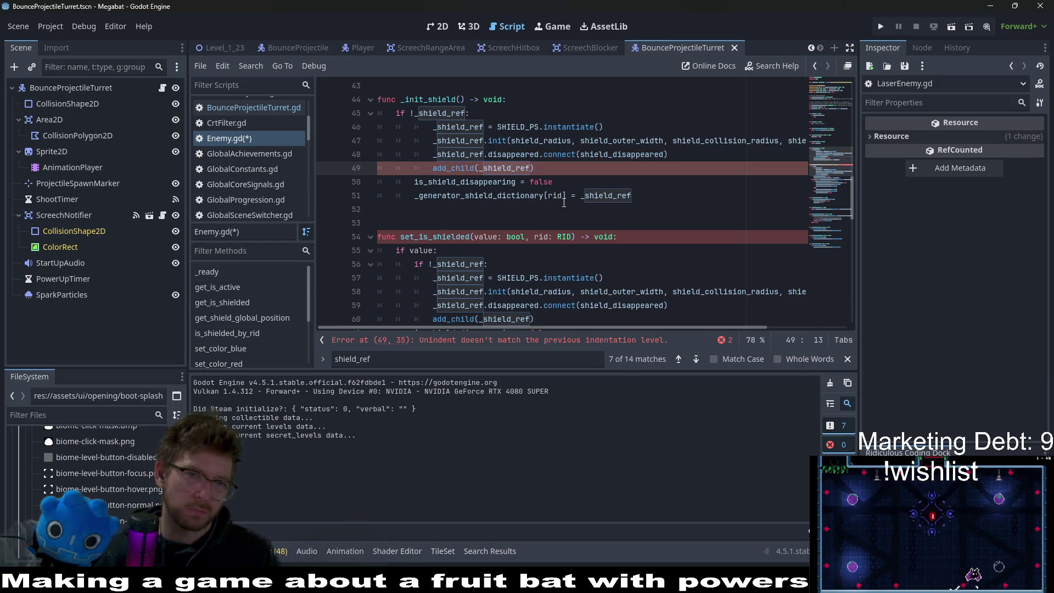
pyautogui.press('BackSpace')
pyautogui.press('BackSpace')
pyautogui.press('BackSpace')
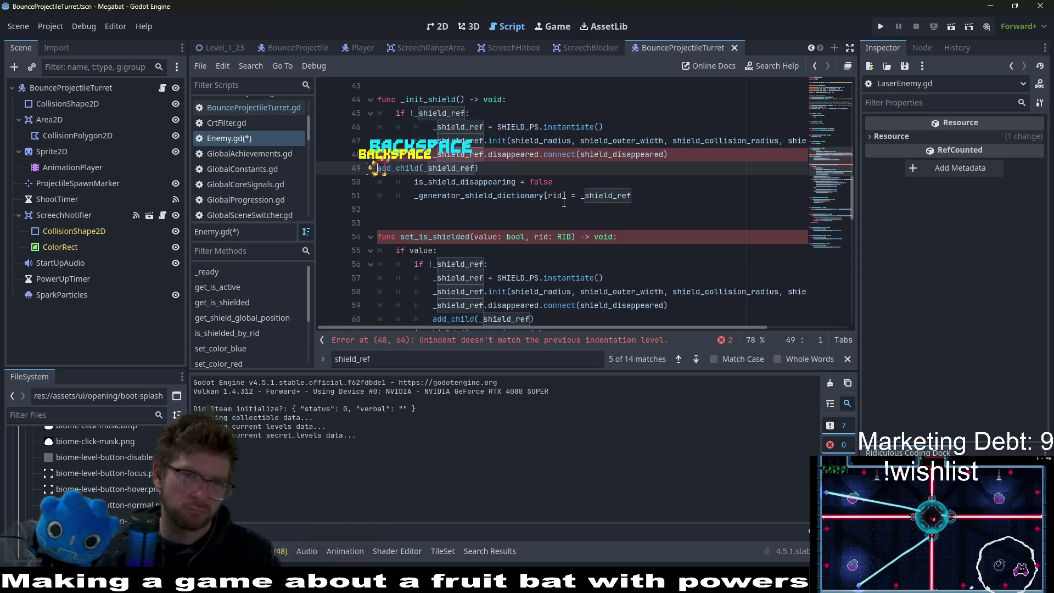
pyautogui.press('Return')
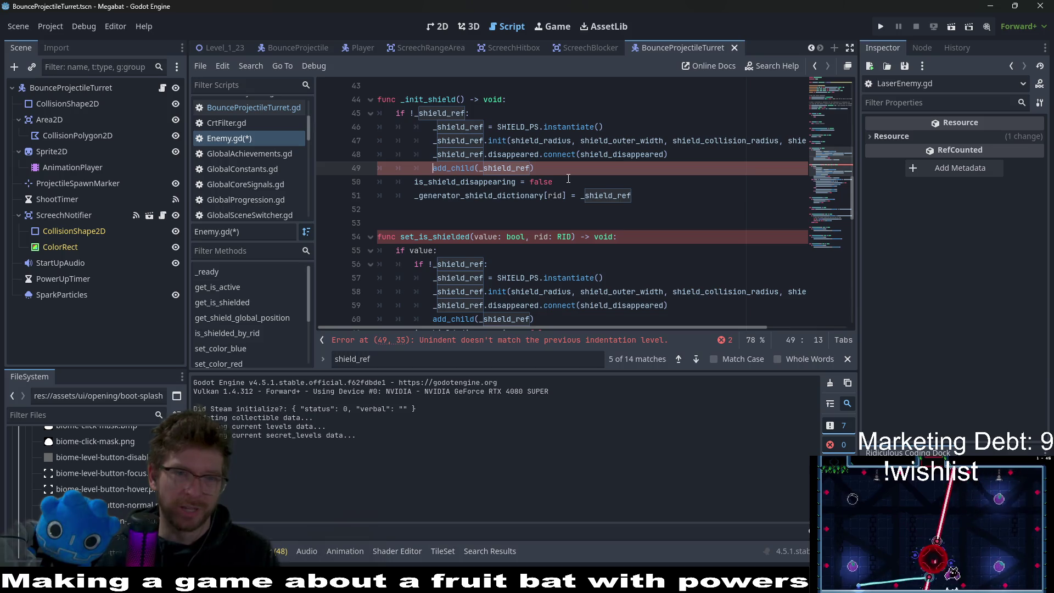
pyautogui.click(630, 156)
pyautogui.press('End')
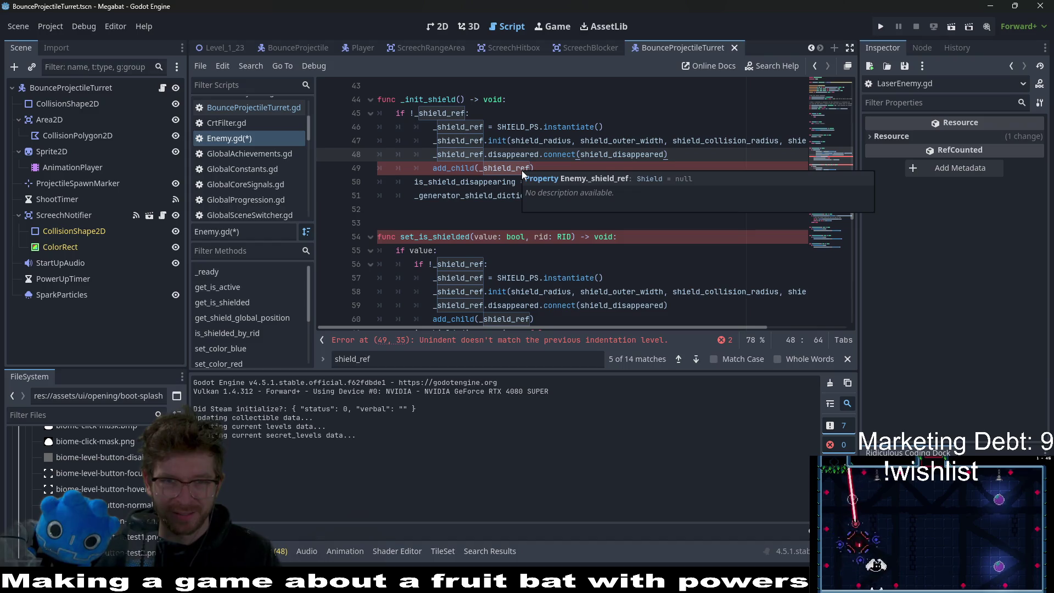
# Step: Inspect lines 48–53 and the SHIELD_PS tooltip to track down the line-49 unindent error
pyautogui.click(449, 222)
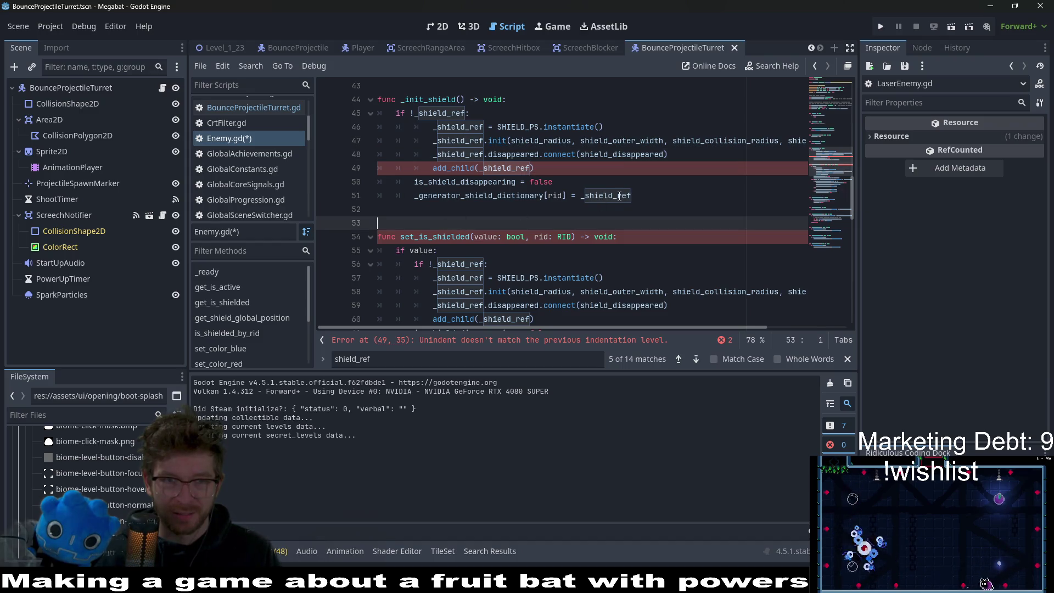
pyautogui.click(653, 200)
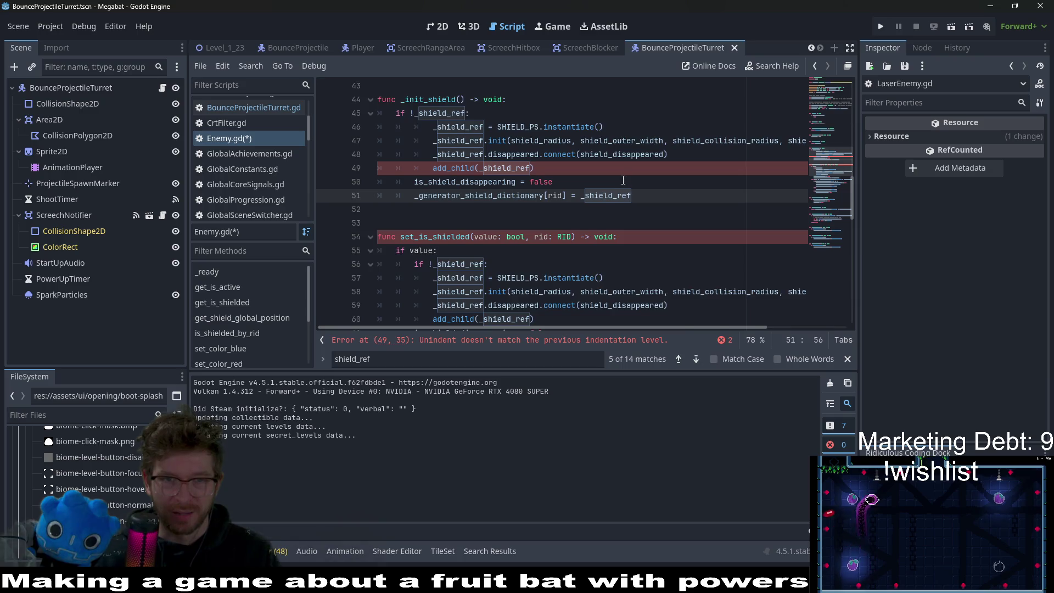
pyautogui.scroll(1, 648, 189)
pyautogui.click(701, 207)
pyautogui.click(707, 201)
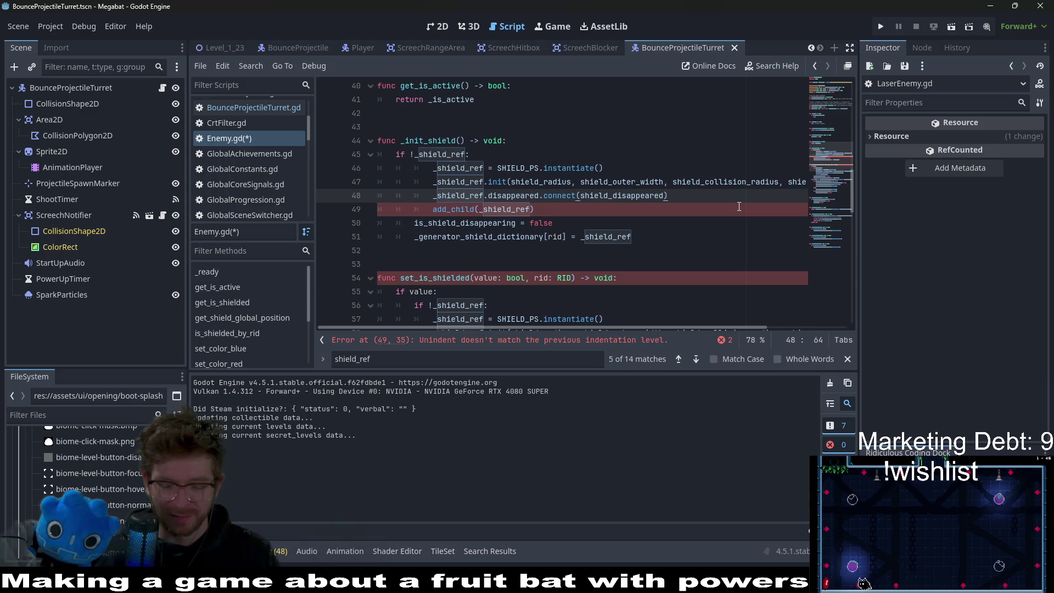
pyautogui.press('Down')
pyautogui.press('Home')
pyautogui.press('Home')
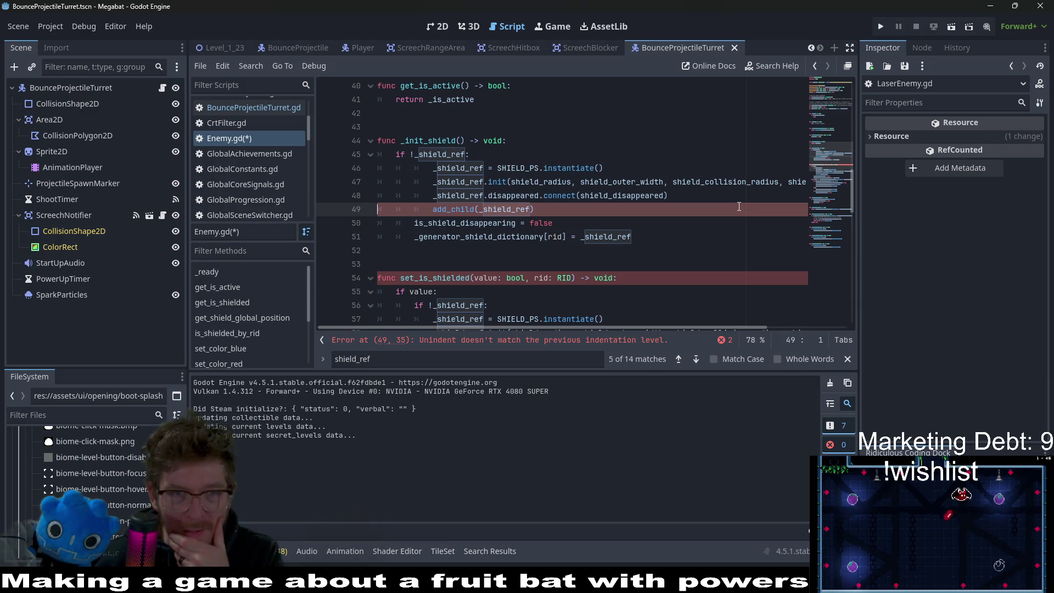
pyautogui.scroll(-1, 625, 197)
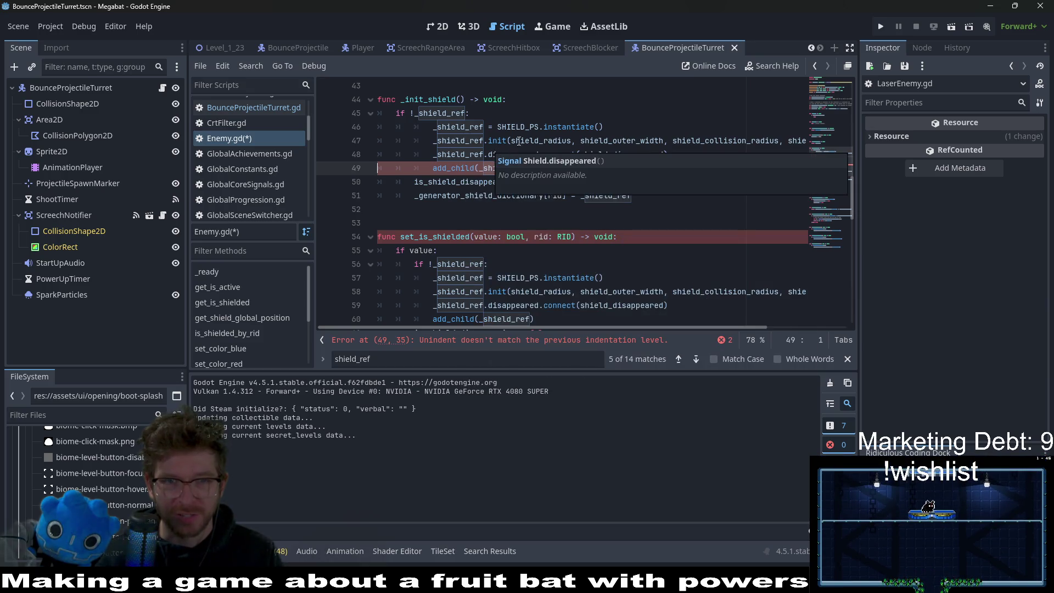
pyautogui.click(537, 126)
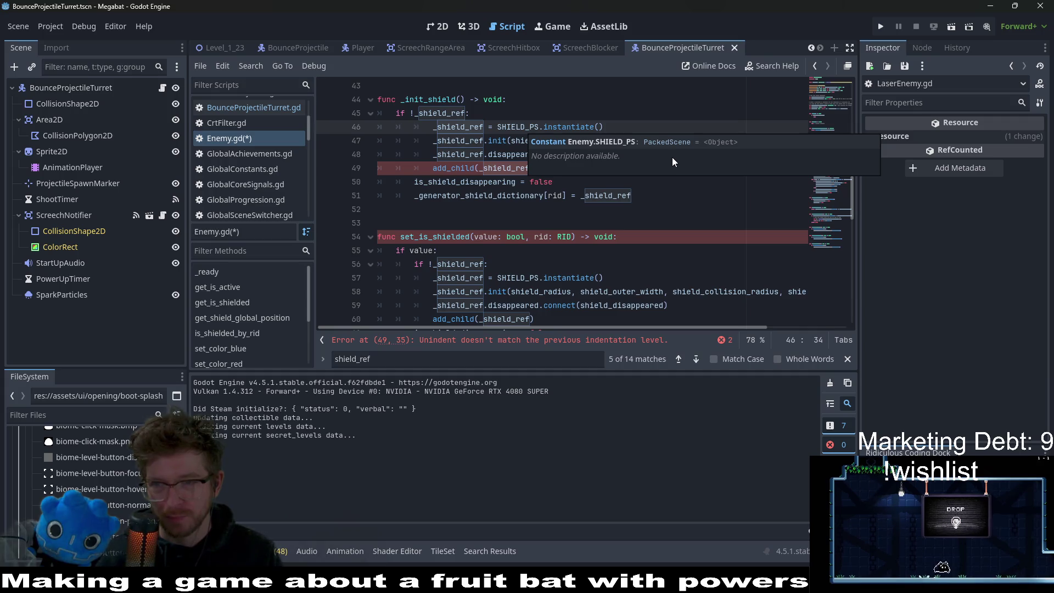
pyautogui.click(697, 153)
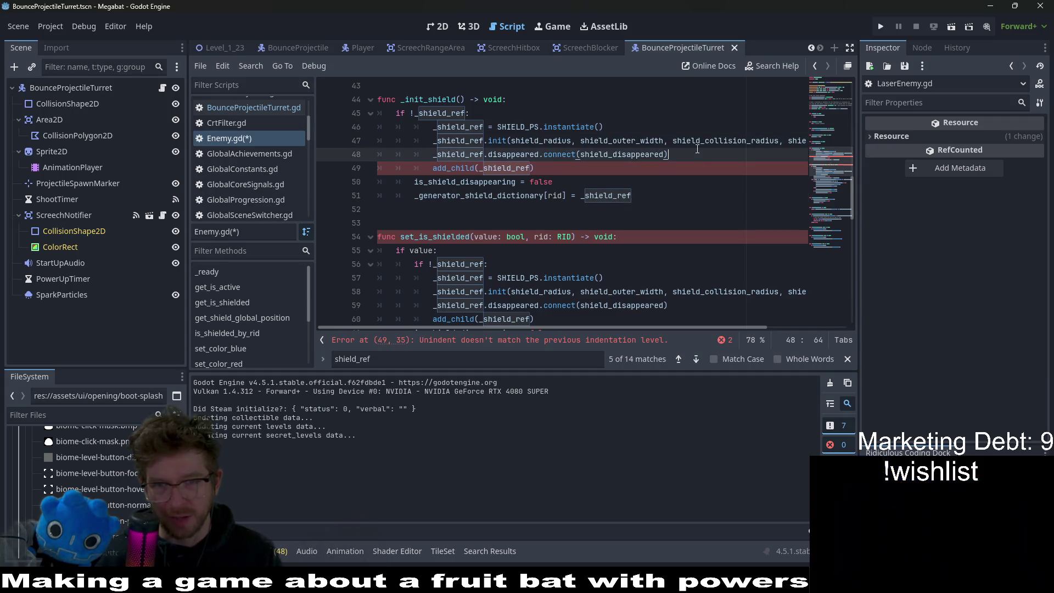
# Step: Quick-open GlobalSettings.gd by searching for 'globalsettings'
pyautogui.click(659, 167)
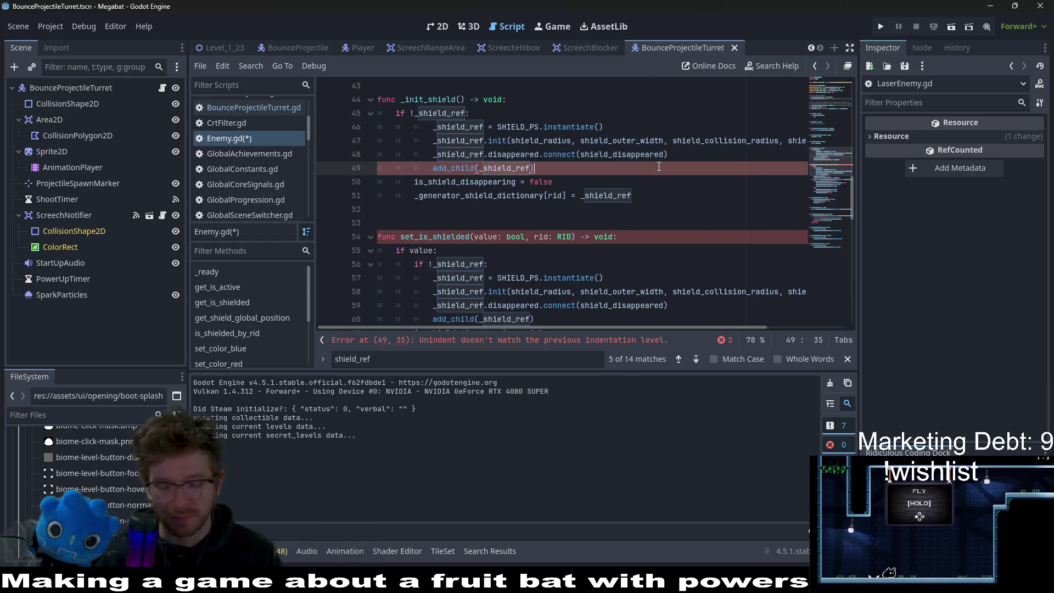
pyautogui.hotkey('ctrl', 'alt', 'o')
pyautogui.write('globalc')
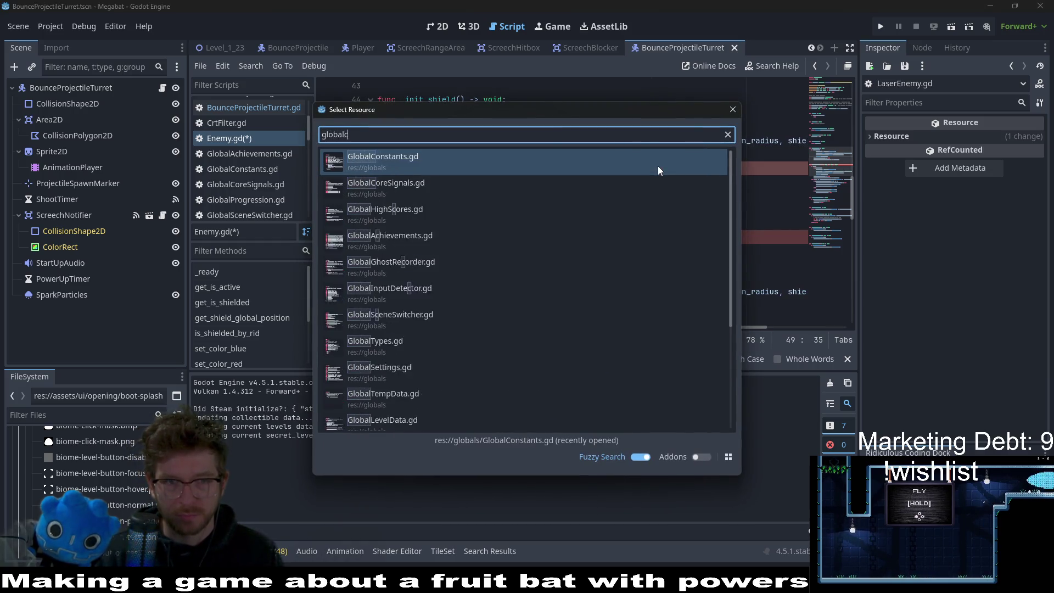
pyautogui.write('ons')
pyautogui.press('BackSpace')
pyautogui.press('BackSpace')
pyautogui.press('BackSpace')
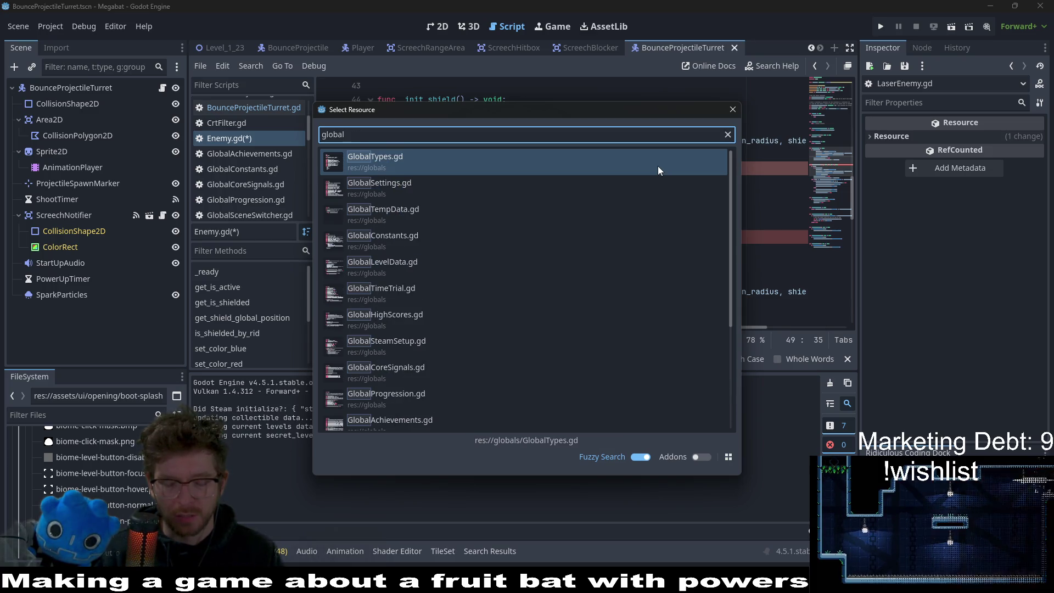
pyautogui.write('settings')
pyautogui.press('Return')
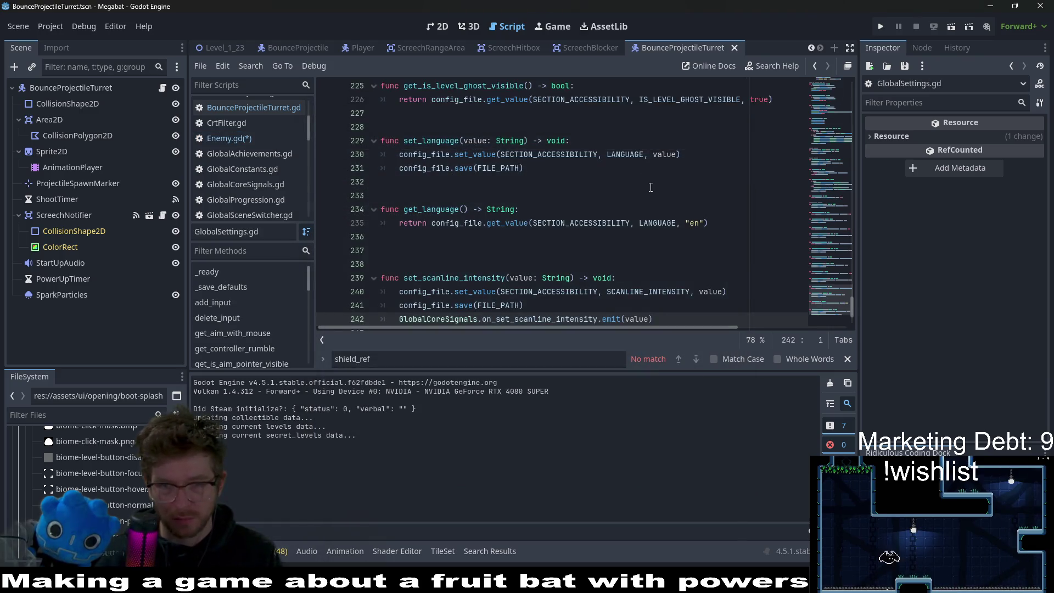
# Step: Change the default scanline intensity from "high" to "medium" and save GlobalSettings.gd
pyautogui.scroll(-1, 650, 187)
pyautogui.hotkey('ctrl', 'f')
pyautogui.write('high')
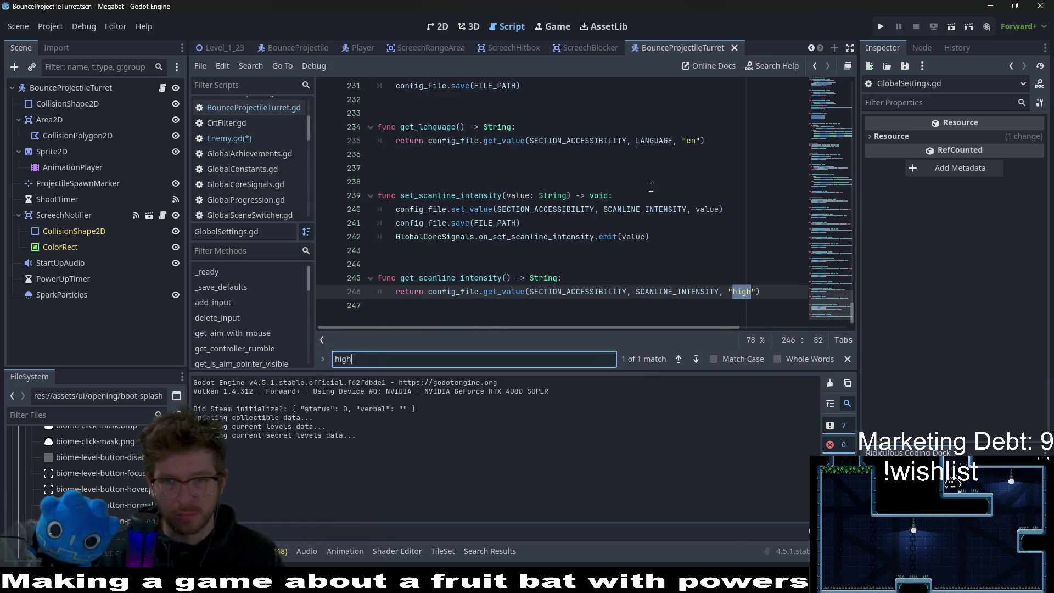
pyautogui.click(742, 291)
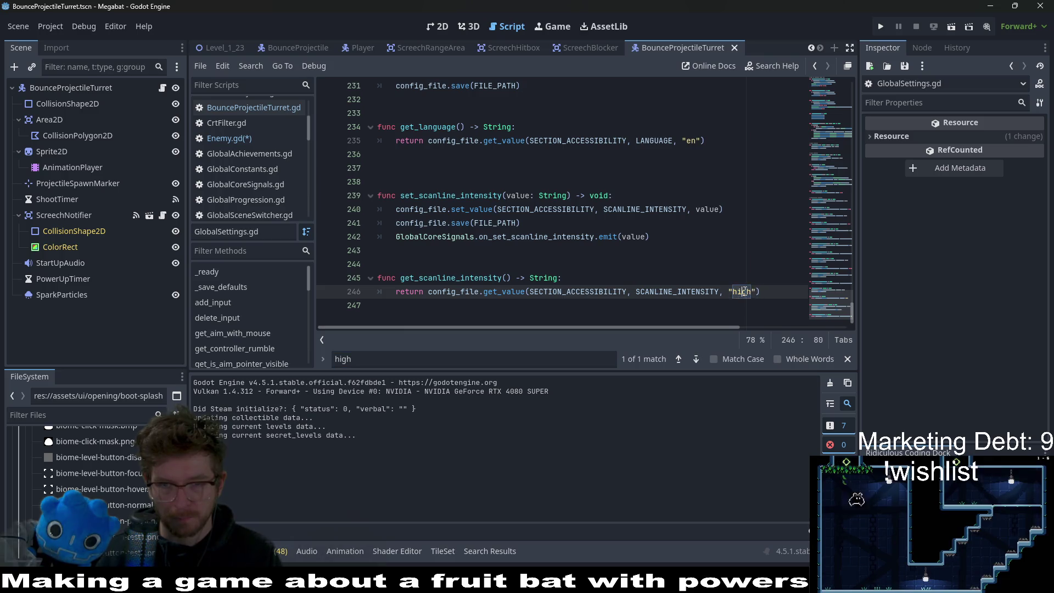
pyautogui.write('medium')
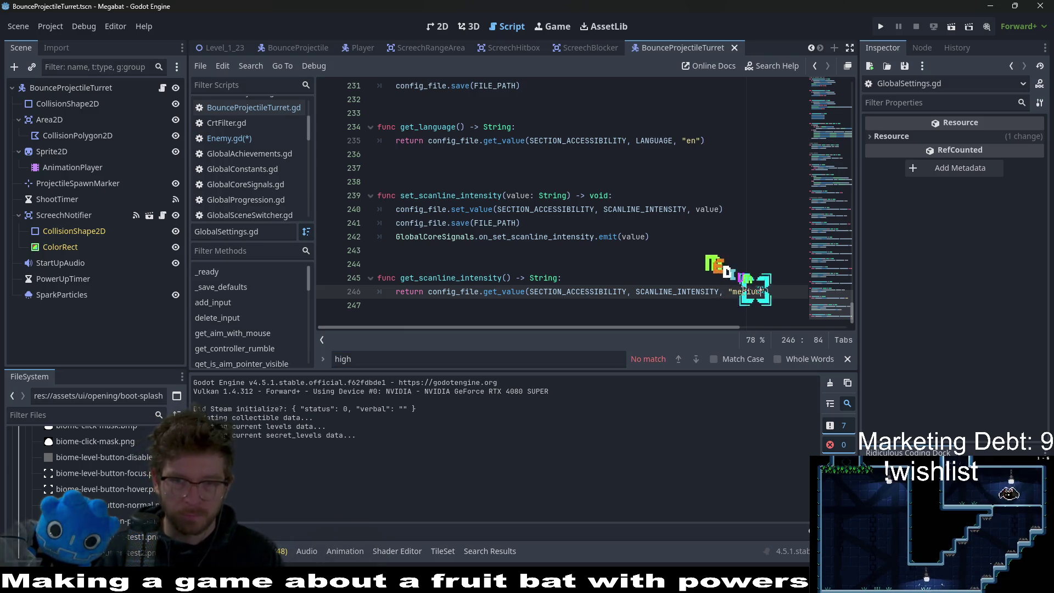
pyautogui.hotkey('ctrl', 's')
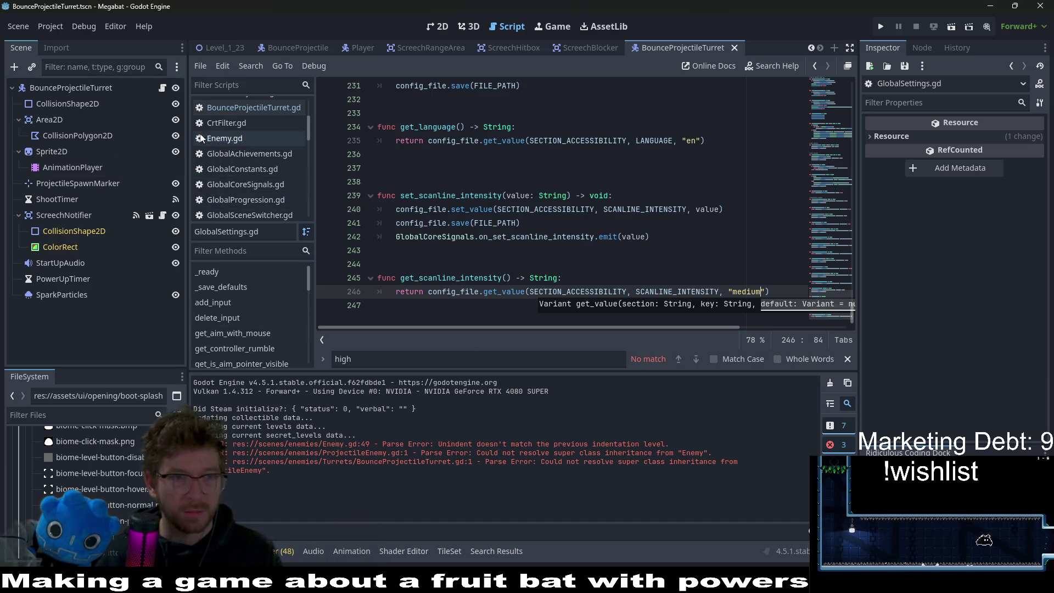
pyautogui.scroll(-2, 219, 130)
pyautogui.click(223, 116)
# Step: Return to Enemy.gd and work through the _init_shield and set_is_shielded code
pyautogui.click(236, 109)
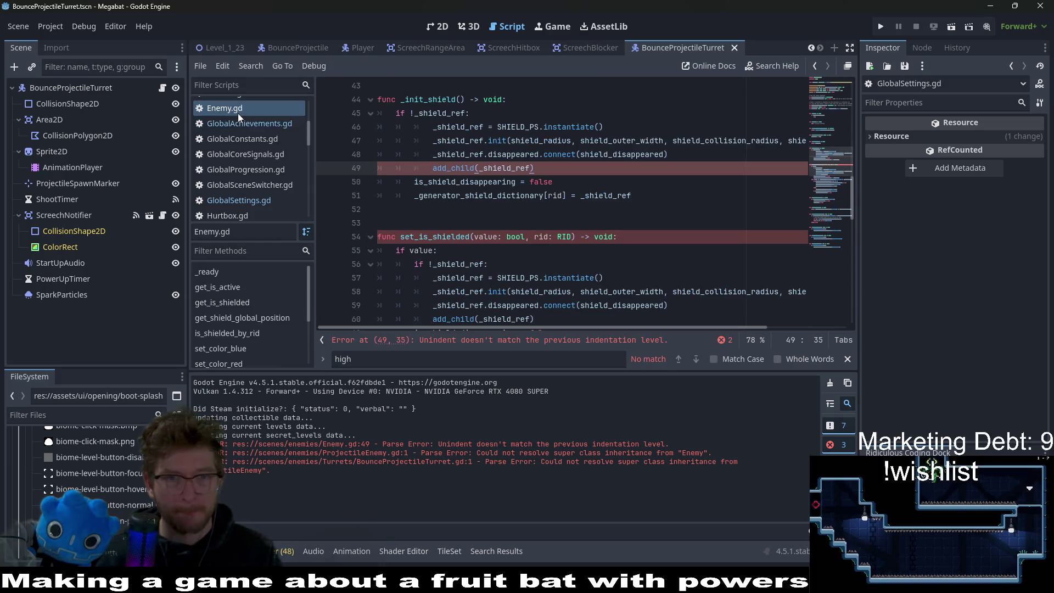
pyautogui.click(562, 225)
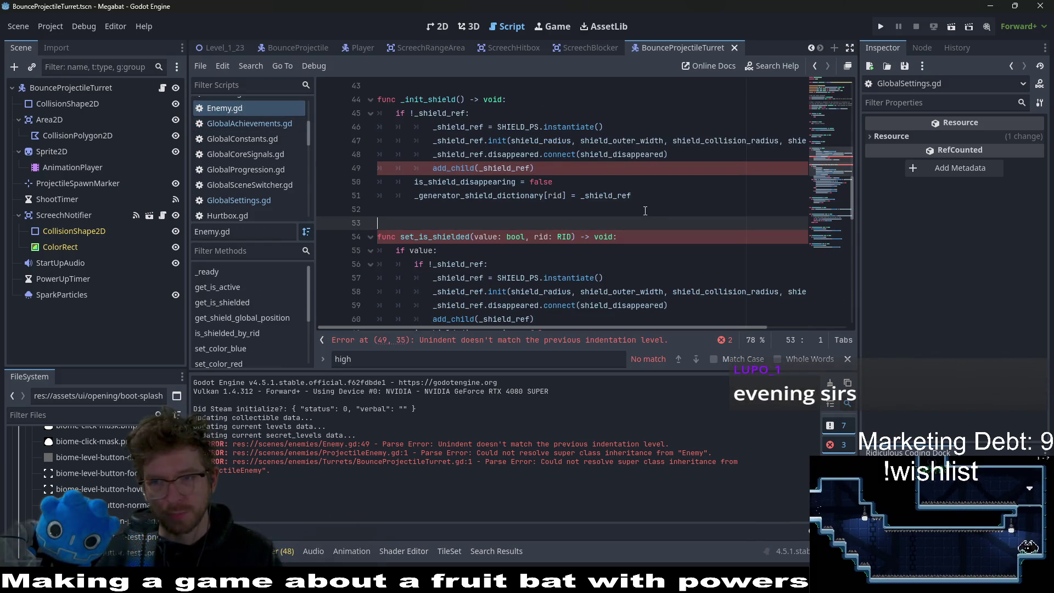
pyautogui.scroll(1, 646, 211)
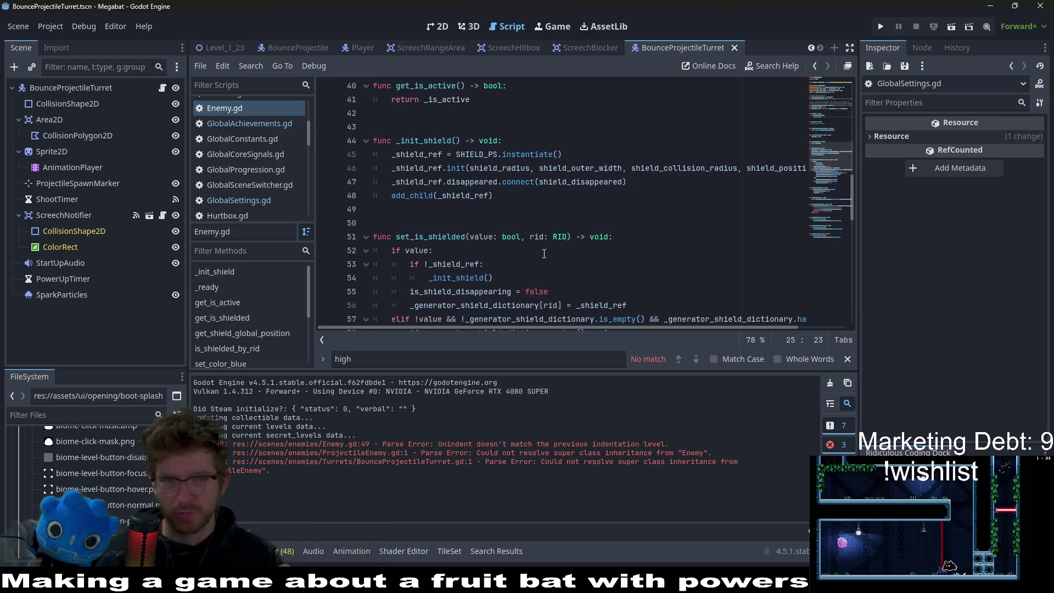
pyautogui.scroll(-2, 604, 170)
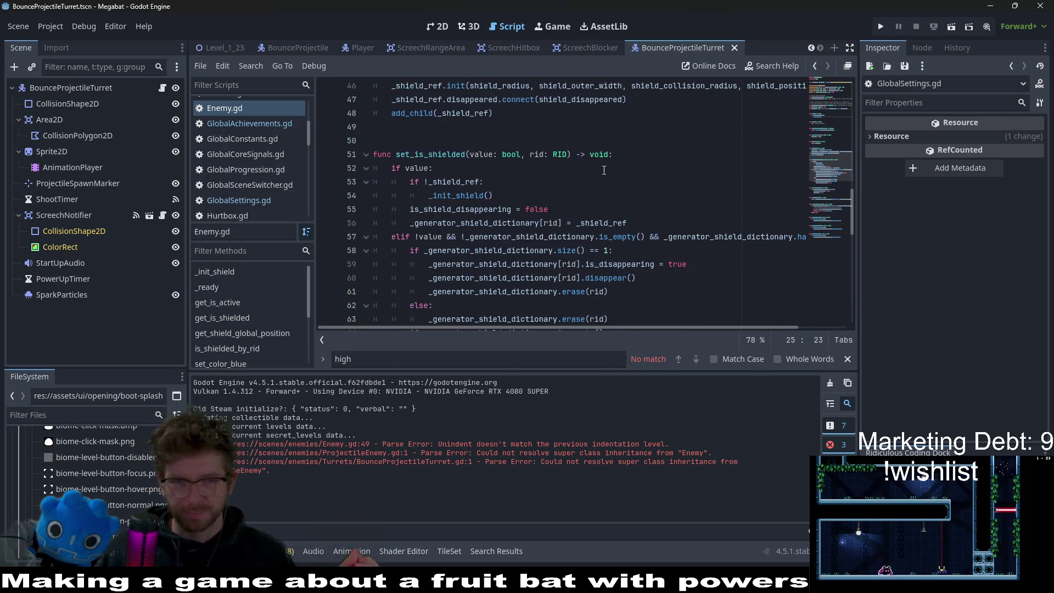
pyautogui.scroll(-1, 640, 161)
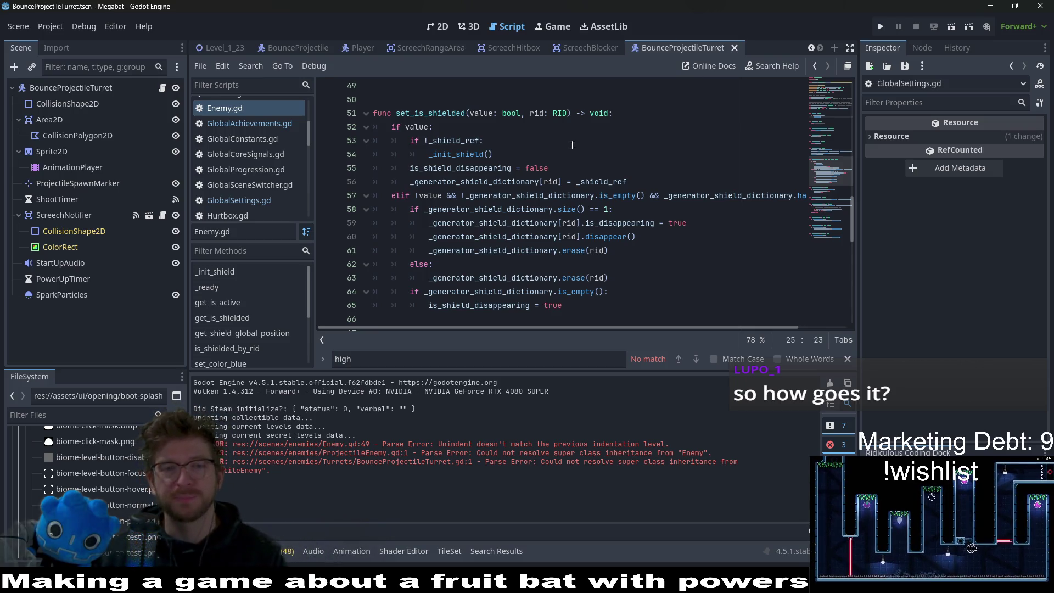
pyautogui.scroll(15, 593, 193)
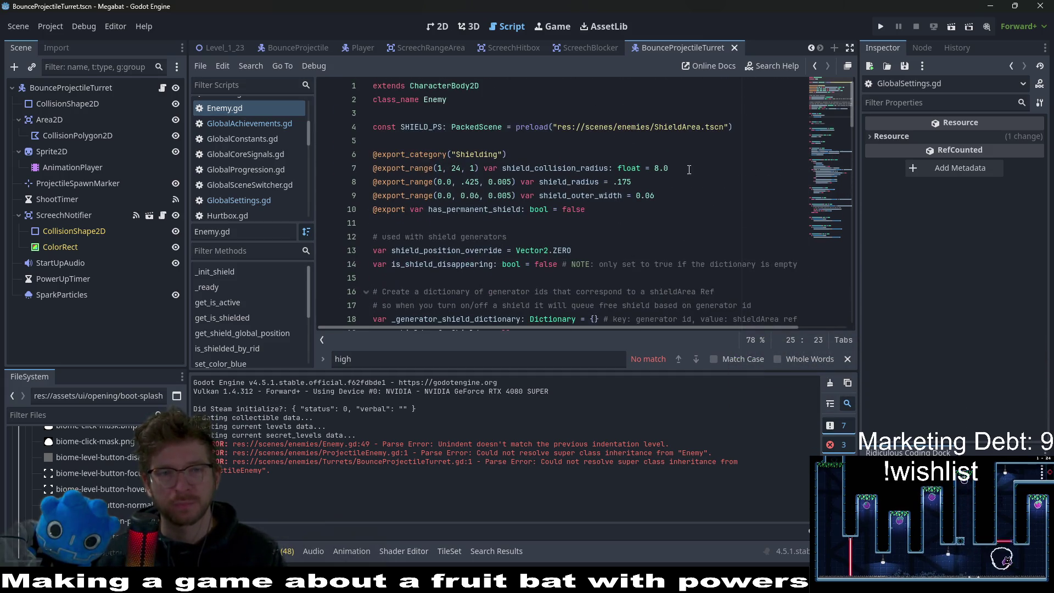
pyautogui.scroll(-3, 690, 170)
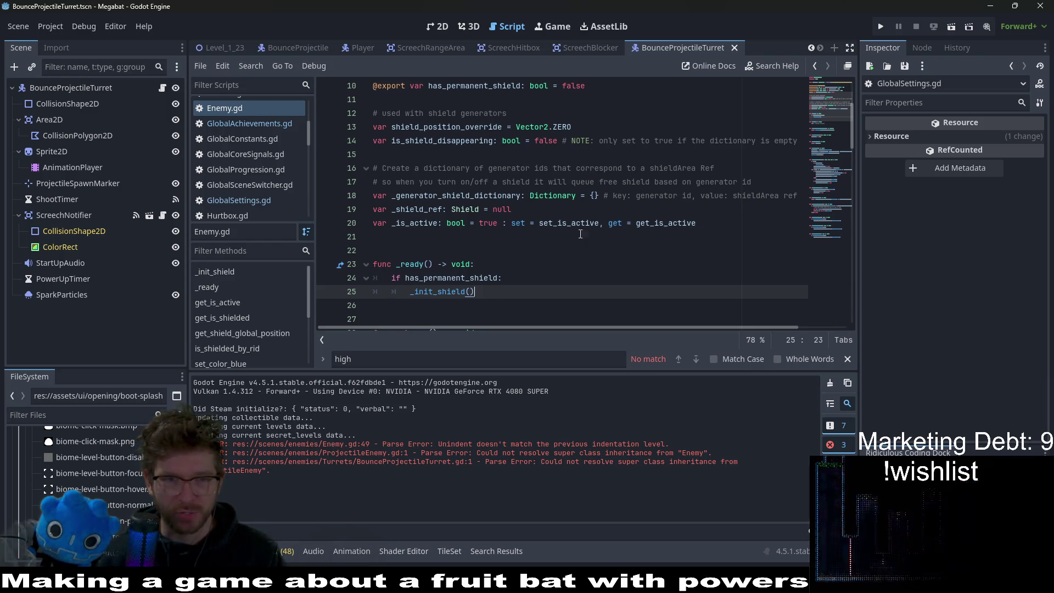
pyautogui.scroll(-2, 580, 234)
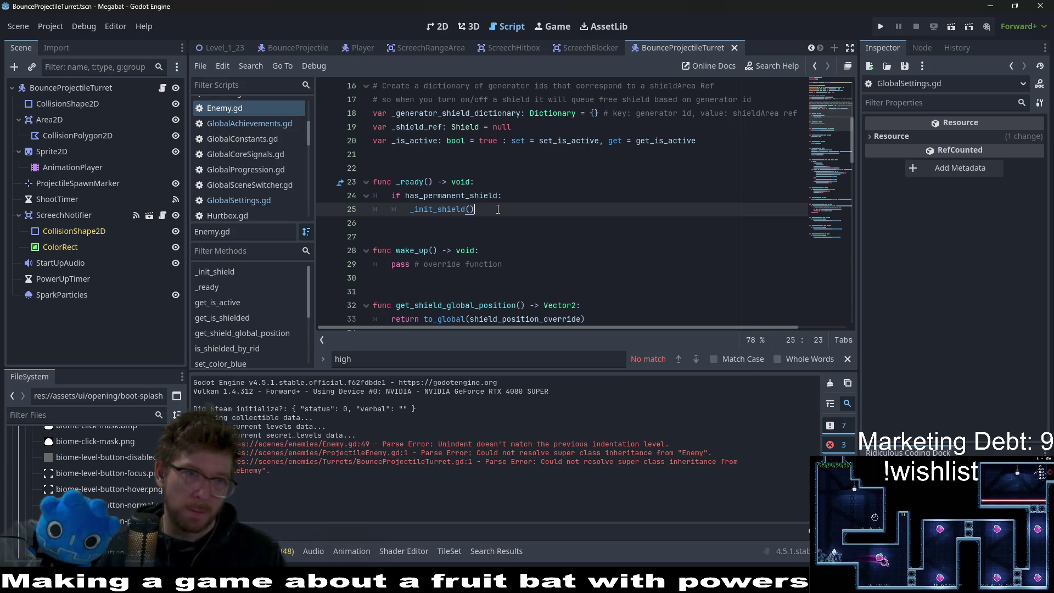
pyautogui.scroll(2, 521, 183)
pyautogui.scroll(4, 521, 182)
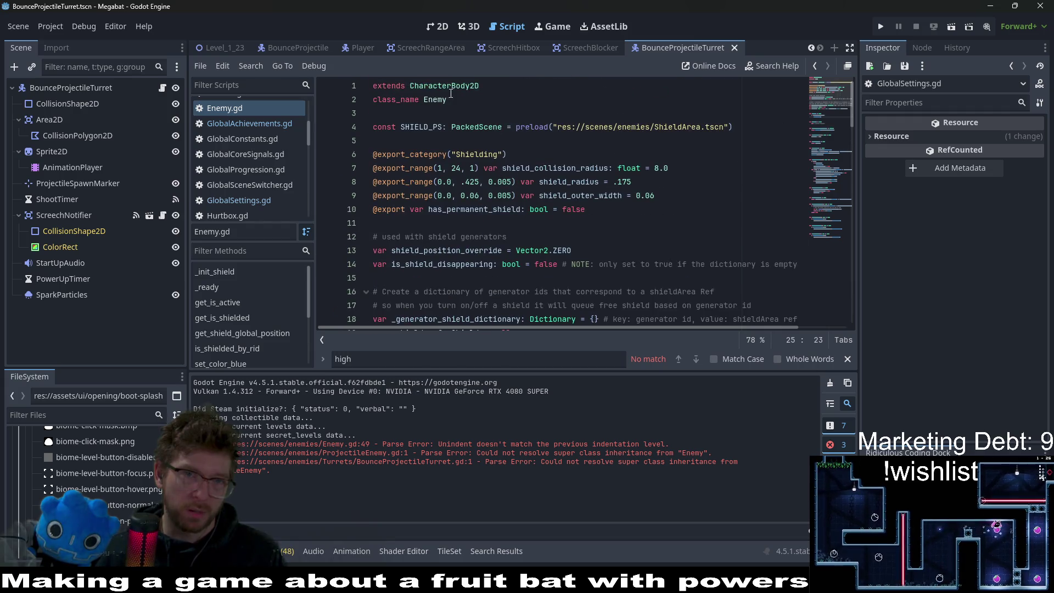
# Step: Select the class name Enemy and start a project-wide search for 'extends Enemy'
pyautogui.doubleClick(434, 105)
pyautogui.click(511, 112)
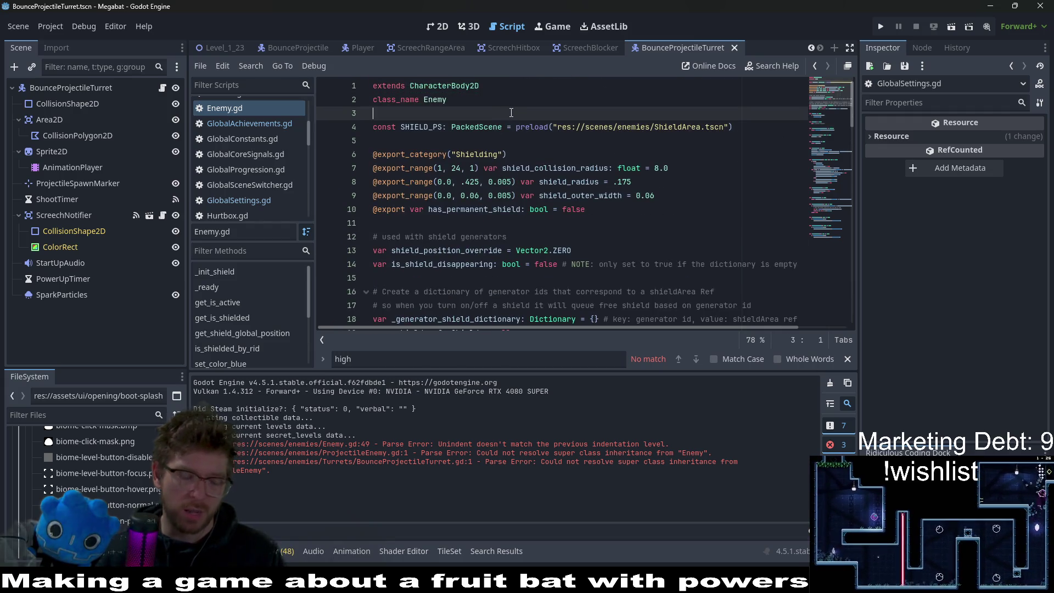
pyautogui.hotkey('ctrl', 'shift', 'f')
# Step: Run the search, then add super() as the first line of BladeBoss.gd's _ready and save
pyautogui.press('Return')
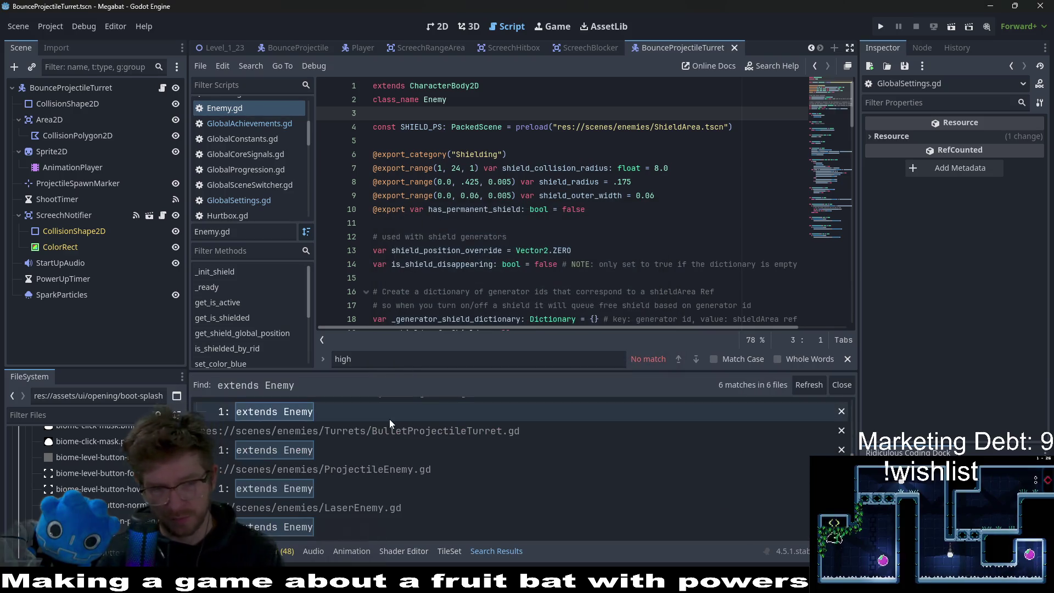
pyautogui.click(385, 432)
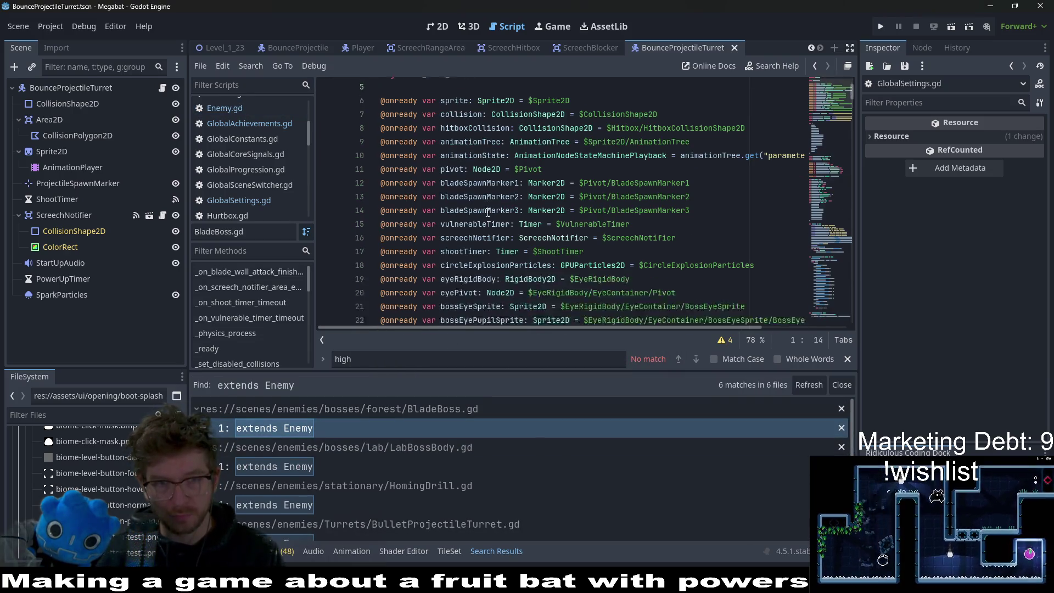
pyautogui.scroll(-12, 487, 212)
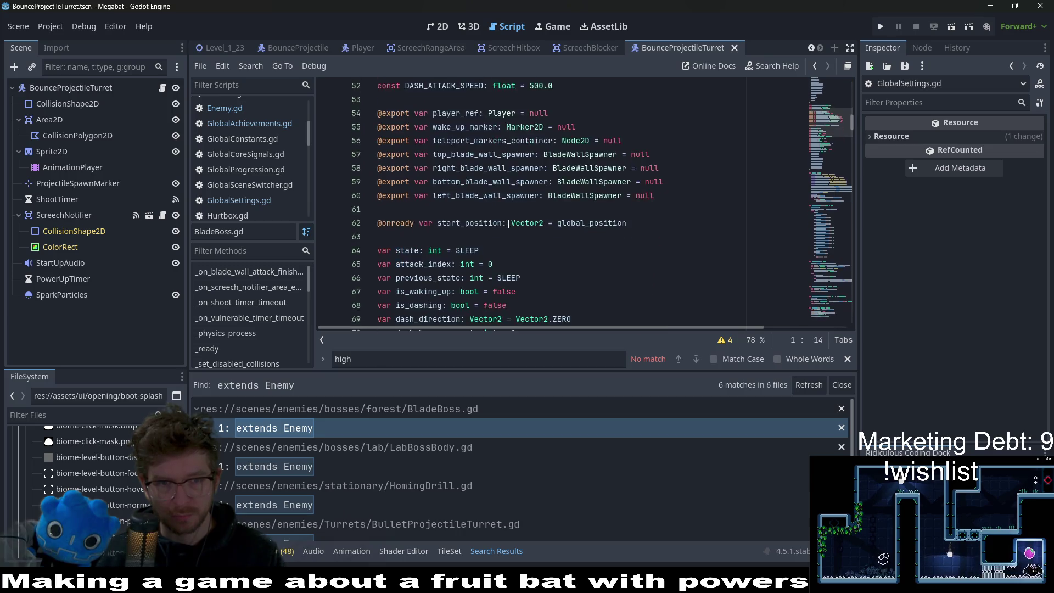
pyautogui.scroll(-7, 508, 224)
pyautogui.click(517, 209)
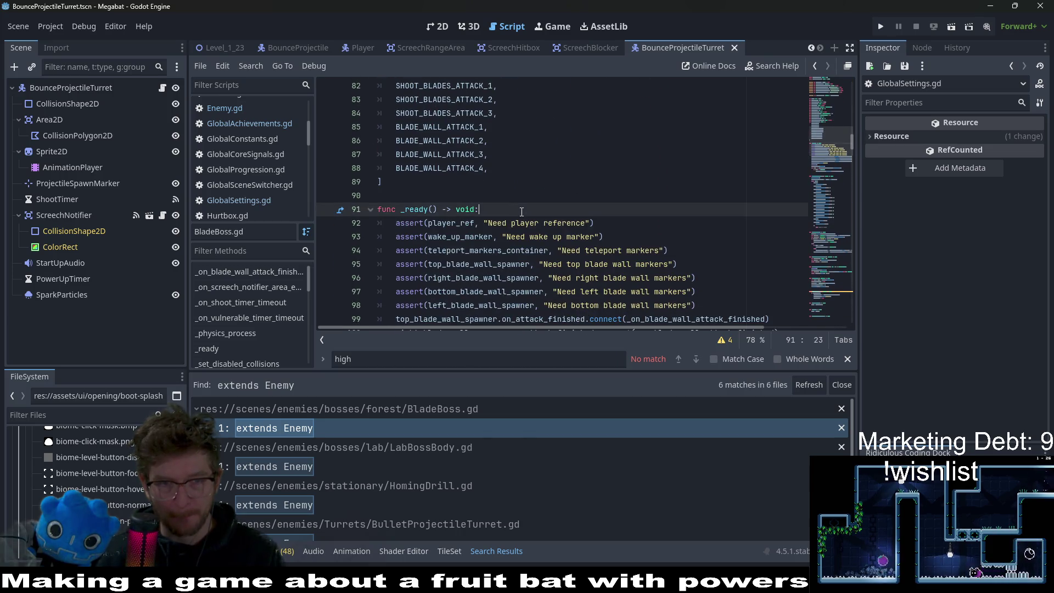
pyautogui.scroll(-1, 611, 213)
pyautogui.press('Return')
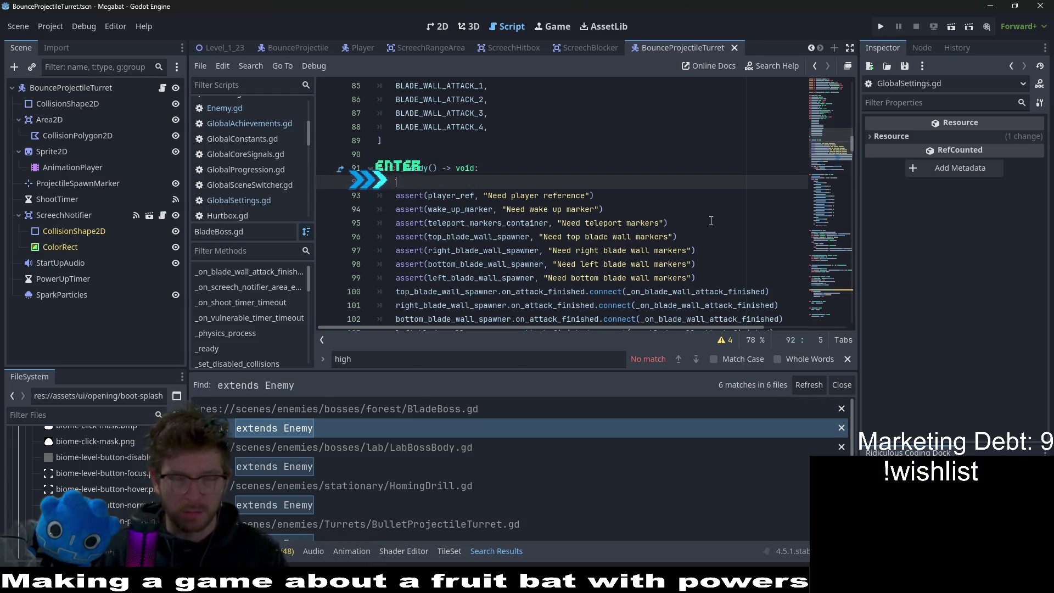
pyautogui.write('super(')
pyautogui.click(614, 167)
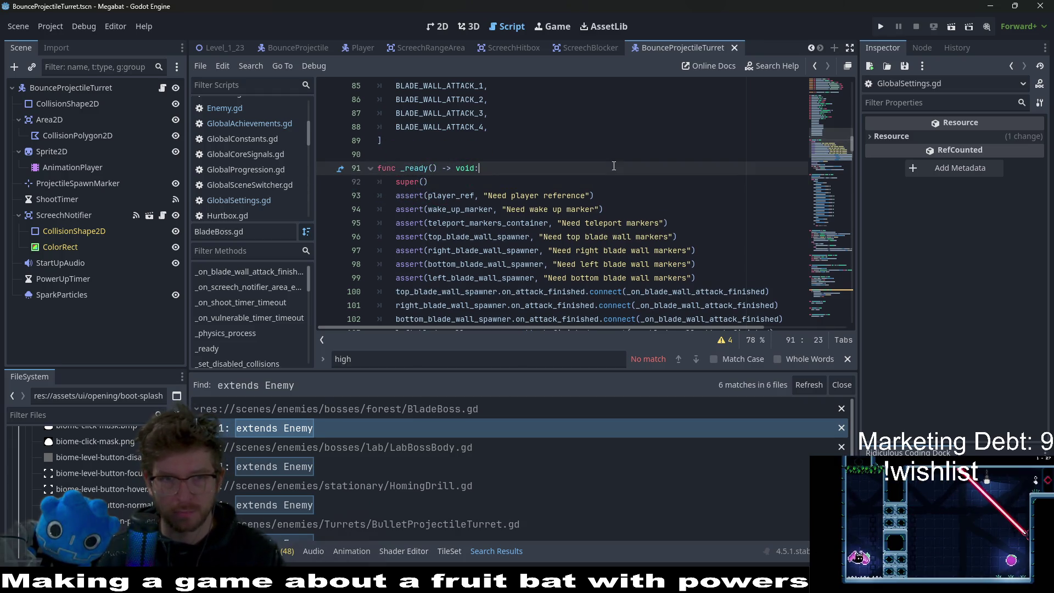
pyautogui.scroll(-2, 613, 165)
pyautogui.hotkey('ctrl', 's')
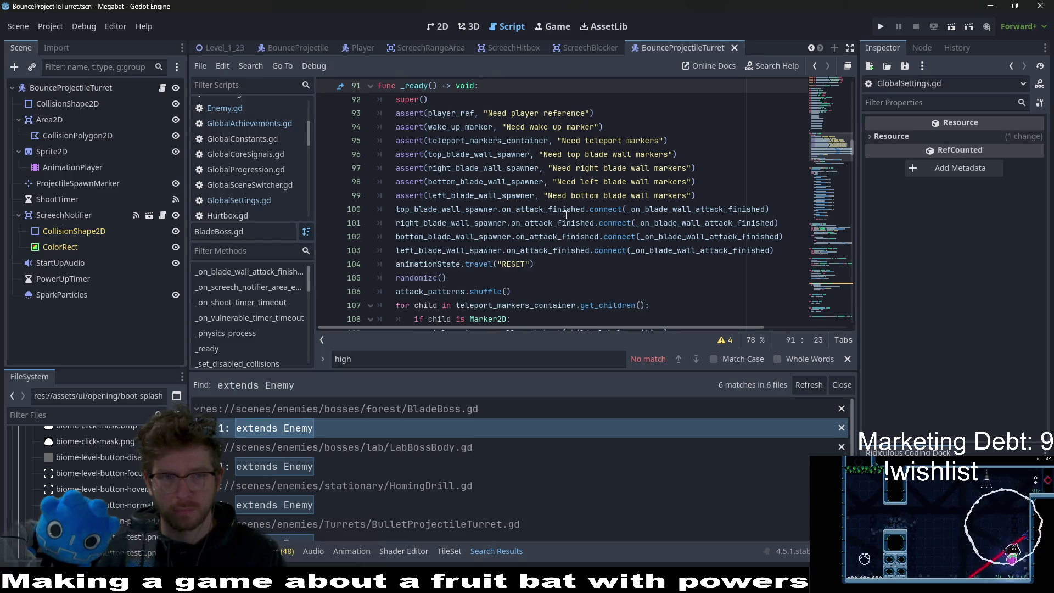
# Step: Start LabBossBody.gd's _ready with super(), then open HomingDrill.gd from the results
pyautogui.scroll(2, 564, 216)
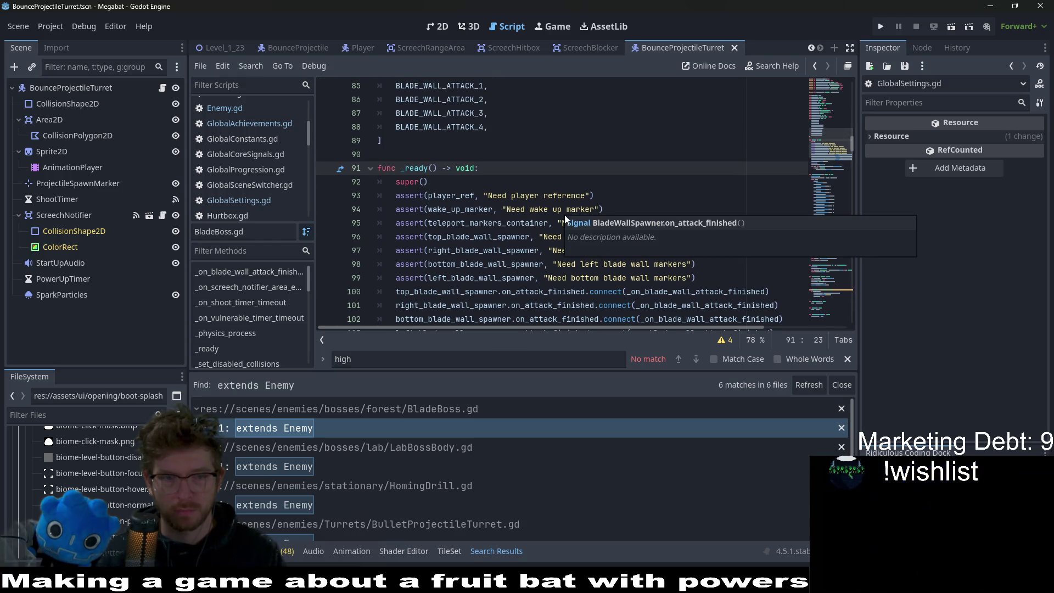
pyautogui.click(364, 464)
pyautogui.scroll(-12, 444, 248)
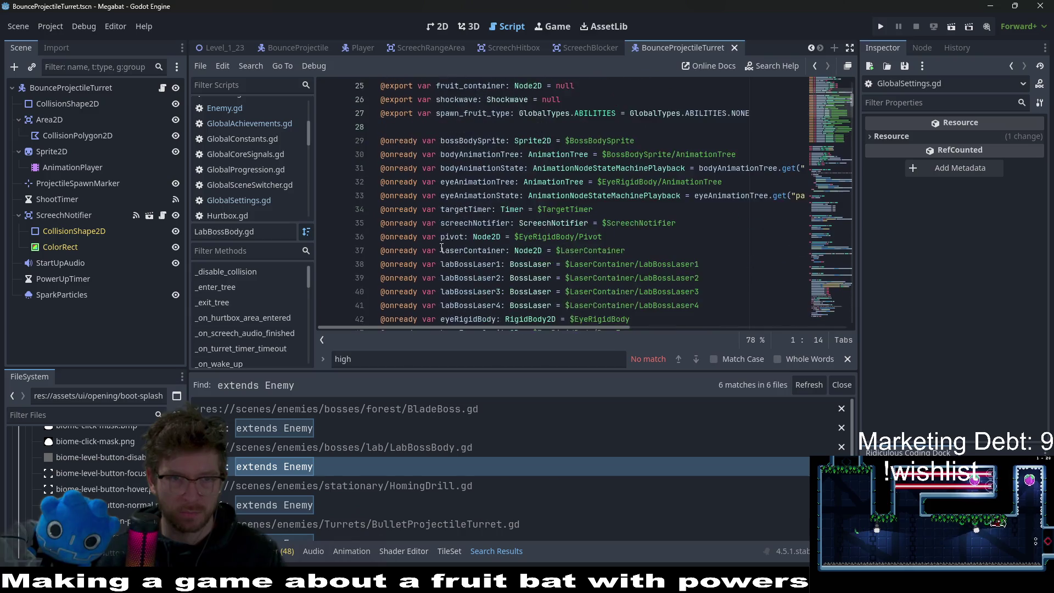
pyautogui.scroll(-10, 444, 248)
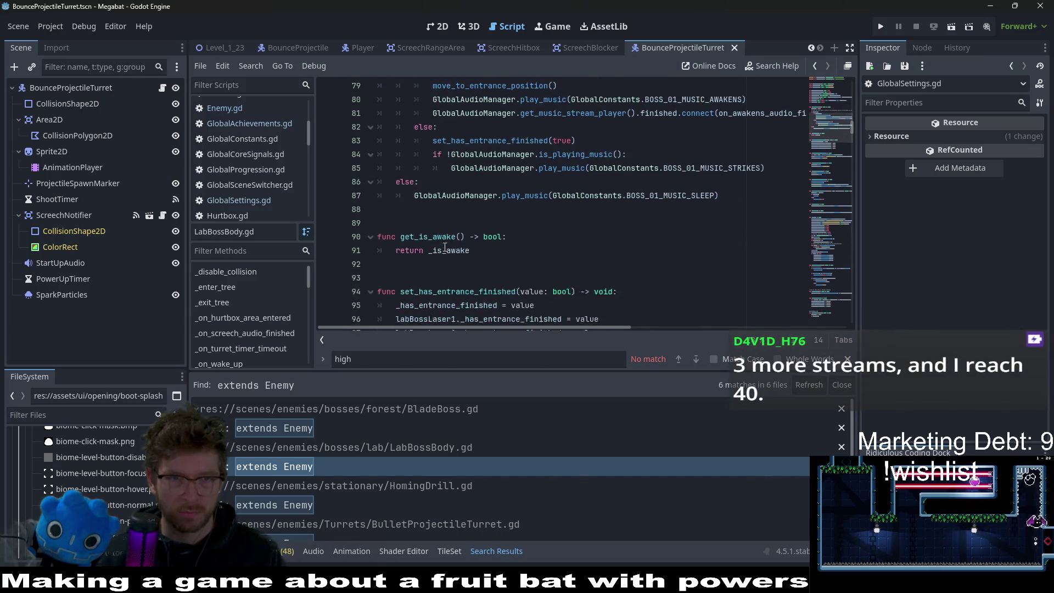
pyautogui.click(560, 184)
pyautogui.hotkey('ctrl', 'f')
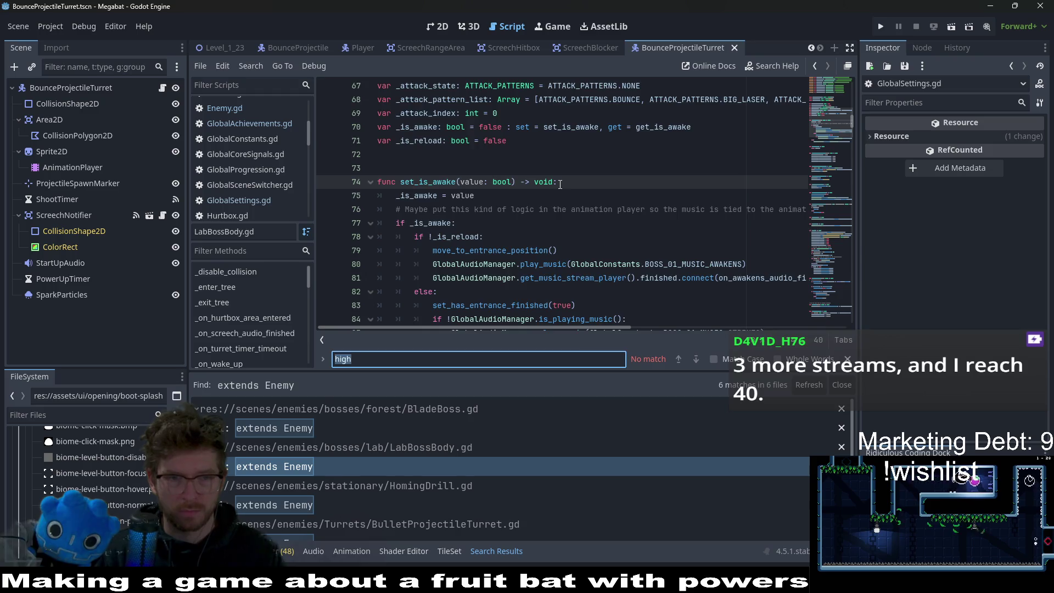
pyautogui.write('ready')
pyautogui.click(483, 193)
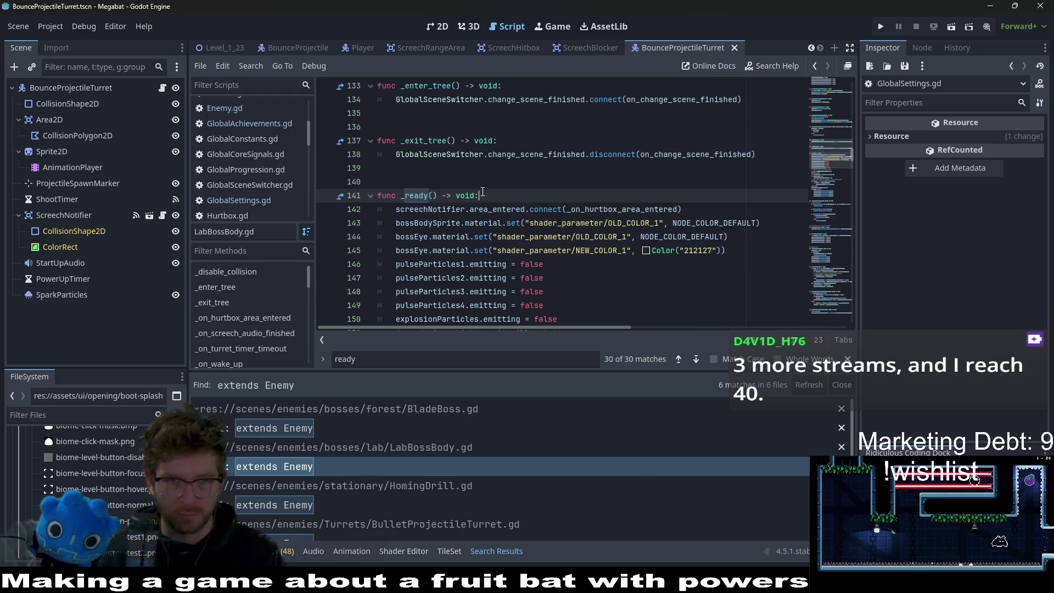
pyautogui.press('Return')
pyautogui.write('suer')
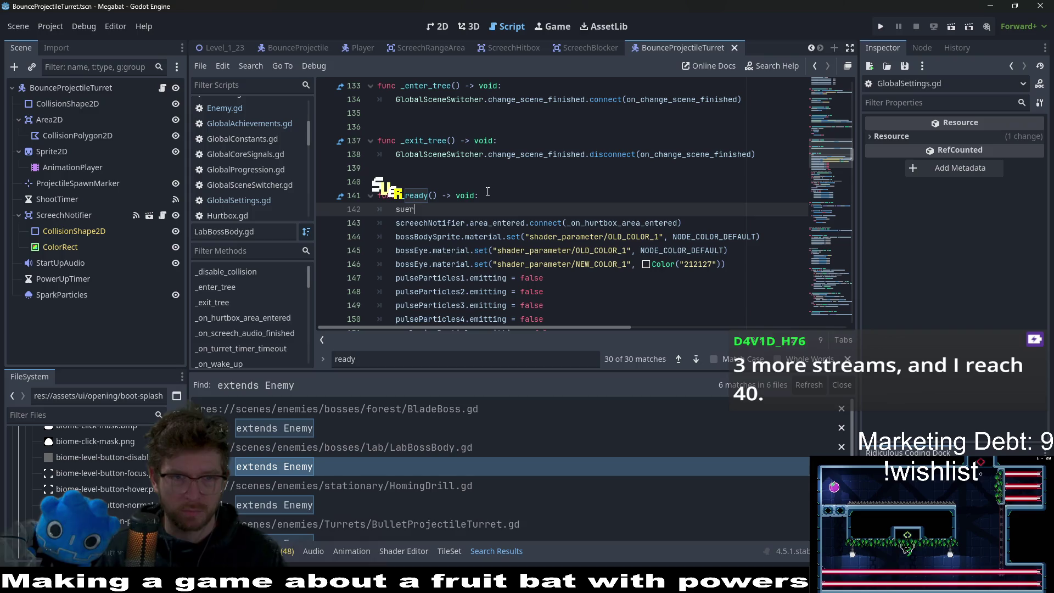
pyautogui.press('BackSpace')
pyautogui.press('BackSpace')
pyautogui.write('per(')
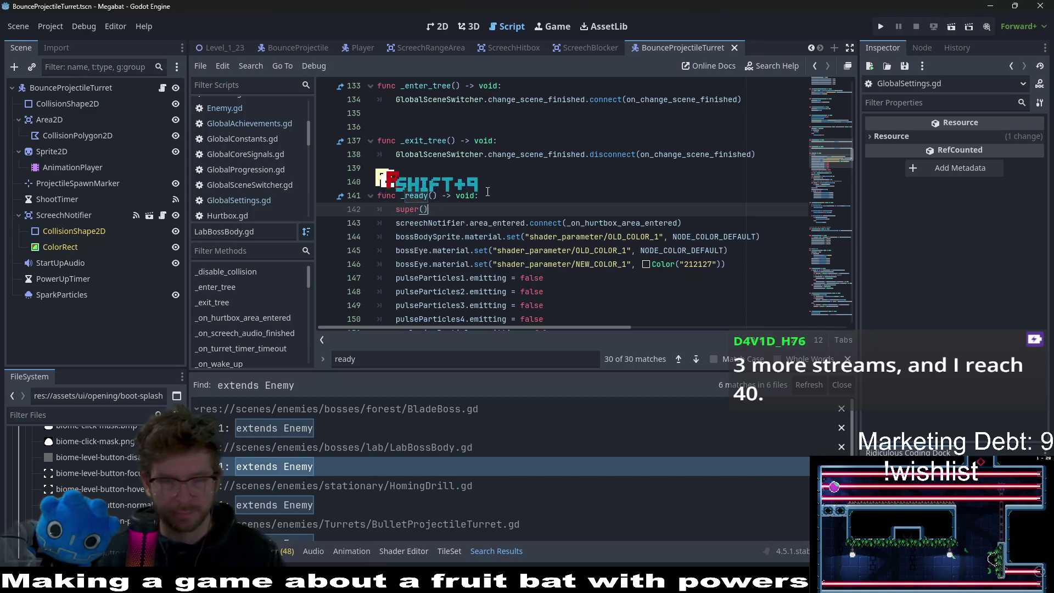
pyautogui.click(312, 506)
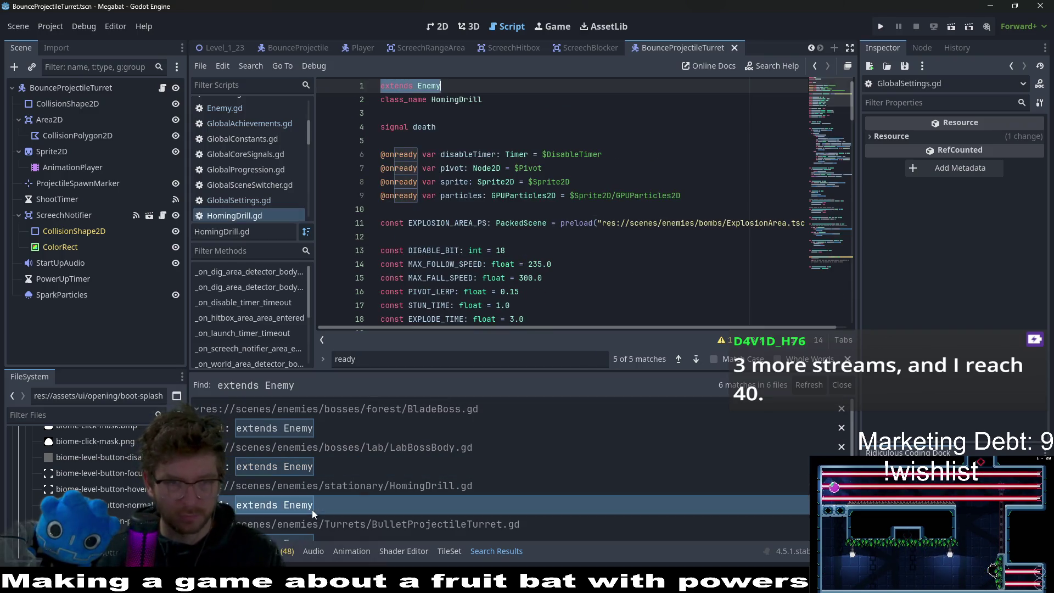
# Step: Insert a super() call at the start of HomingDrill.gd's _ready function
pyautogui.click(472, 212)
pyautogui.hotkey('ctrl', 'f')
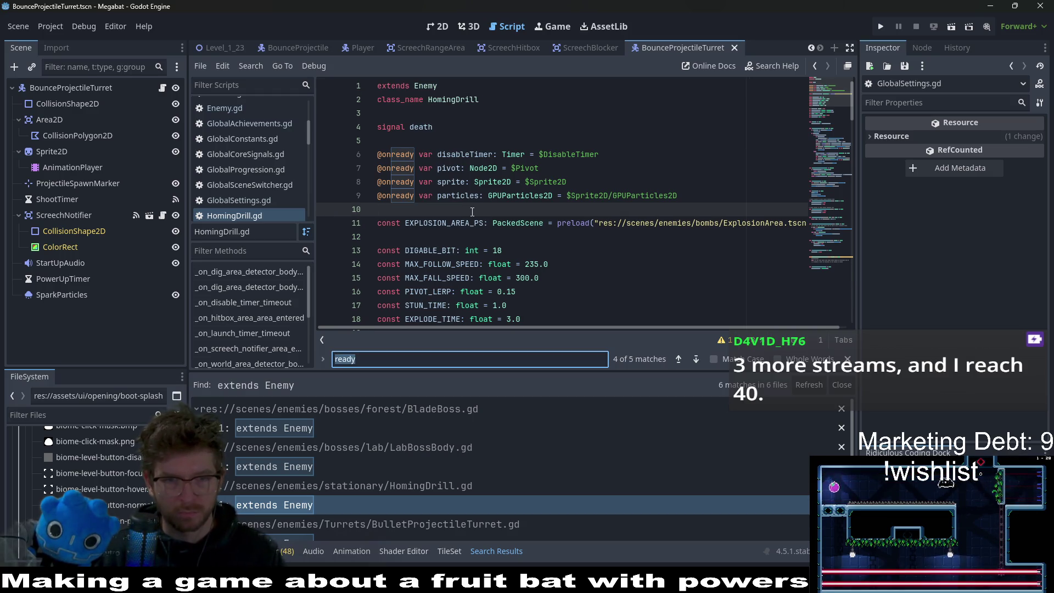
pyautogui.press('Return')
pyautogui.click(491, 198)
pyautogui.press('Return')
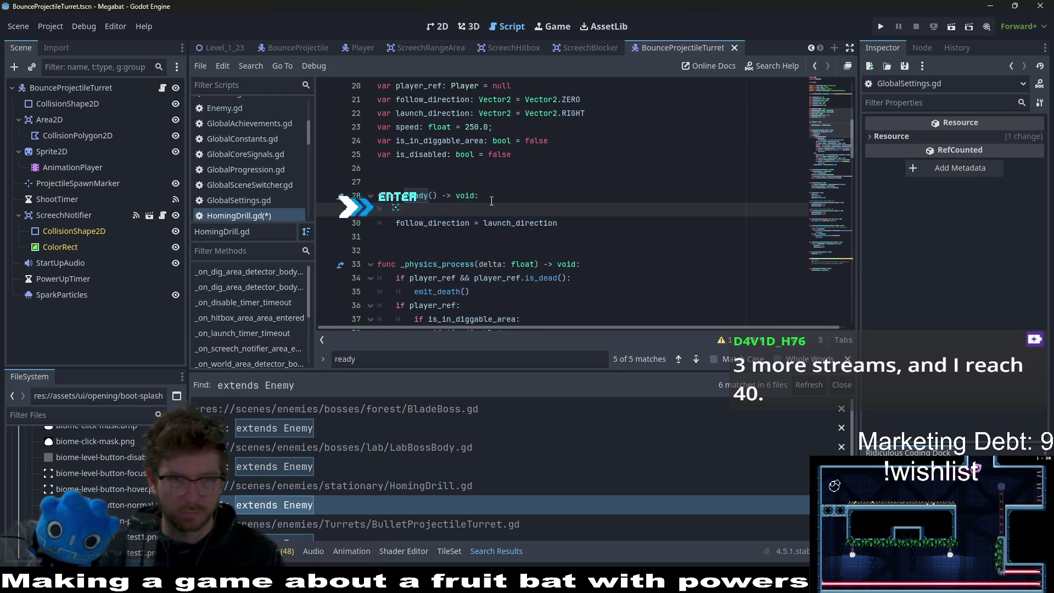
pyautogui.write('super()')
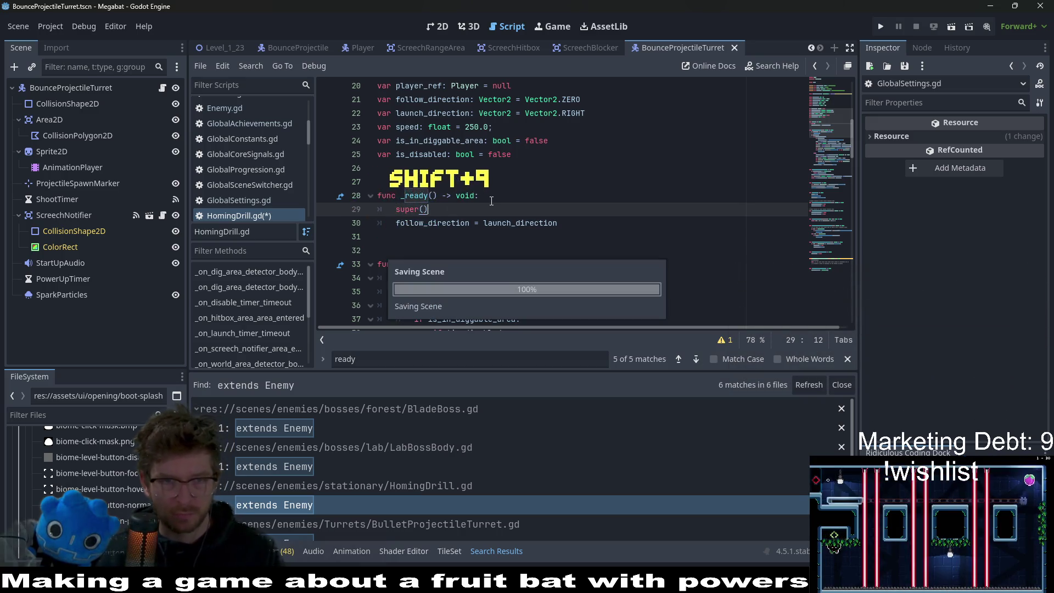
# Step: Delete the pass-only _ready from BulletProjectileTurret.gd, then bring up ProjectileEnemy.gd
pyautogui.click(274, 539)
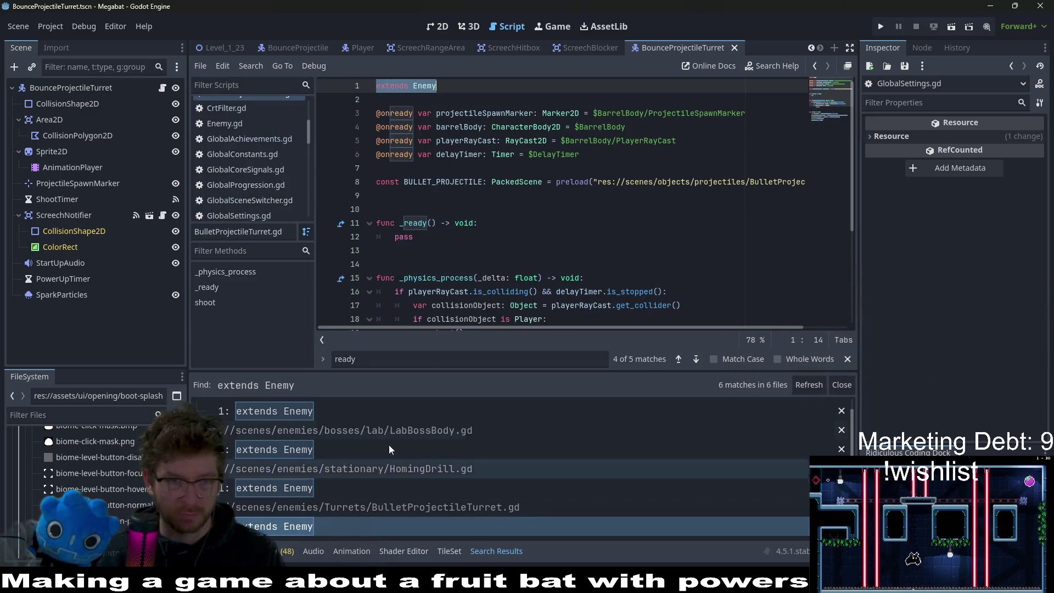
pyautogui.click(489, 224)
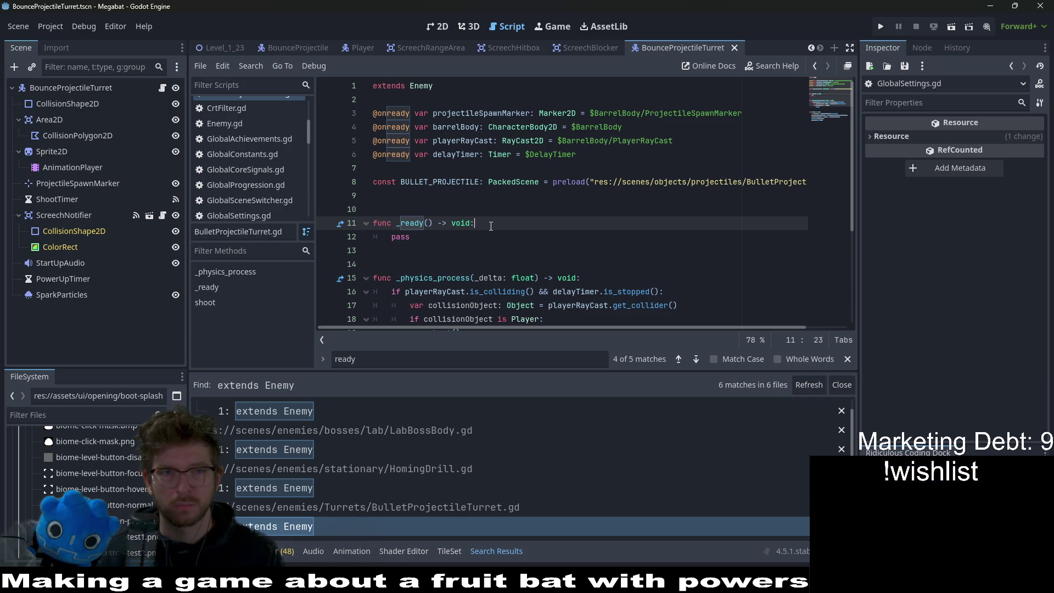
pyautogui.scroll(-4, 490, 226)
pyautogui.scroll(4, 491, 226)
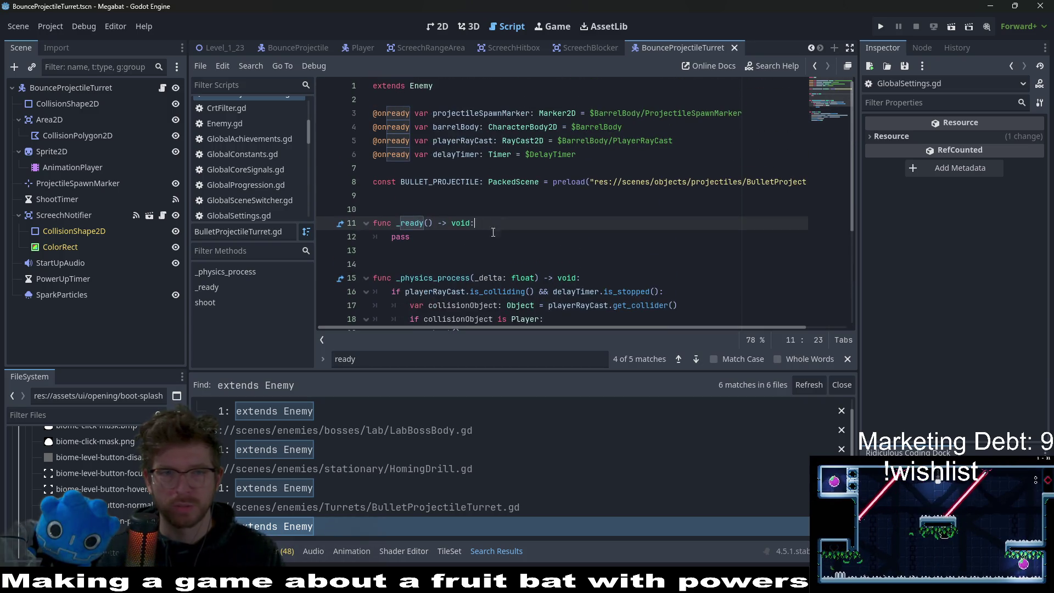
pyautogui.click(392, 237)
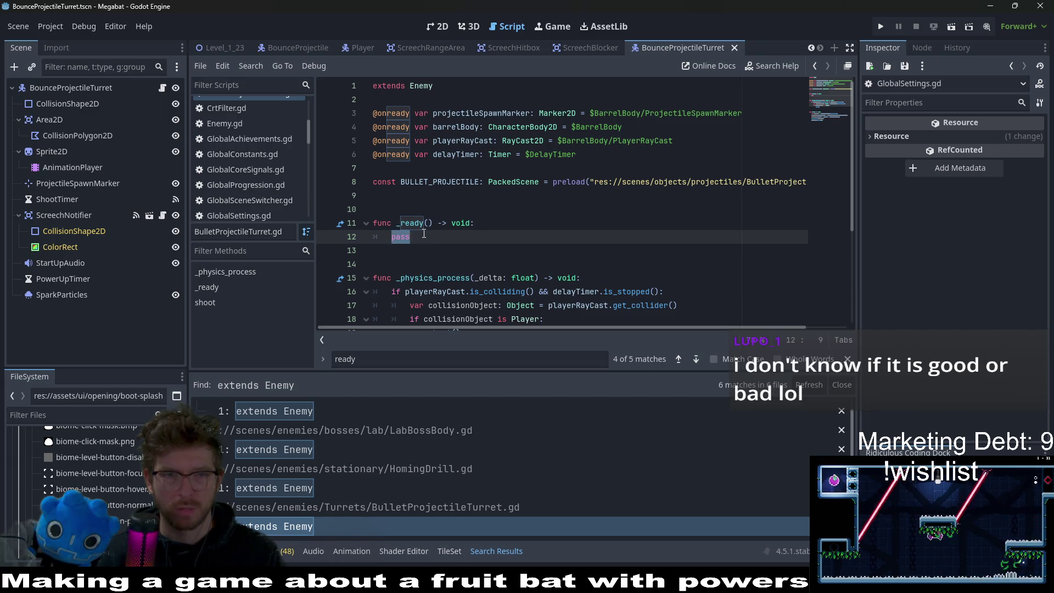
pyautogui.press('BackSpace')
pyautogui.press('BackSpace')
pyautogui.press('BackSpace')
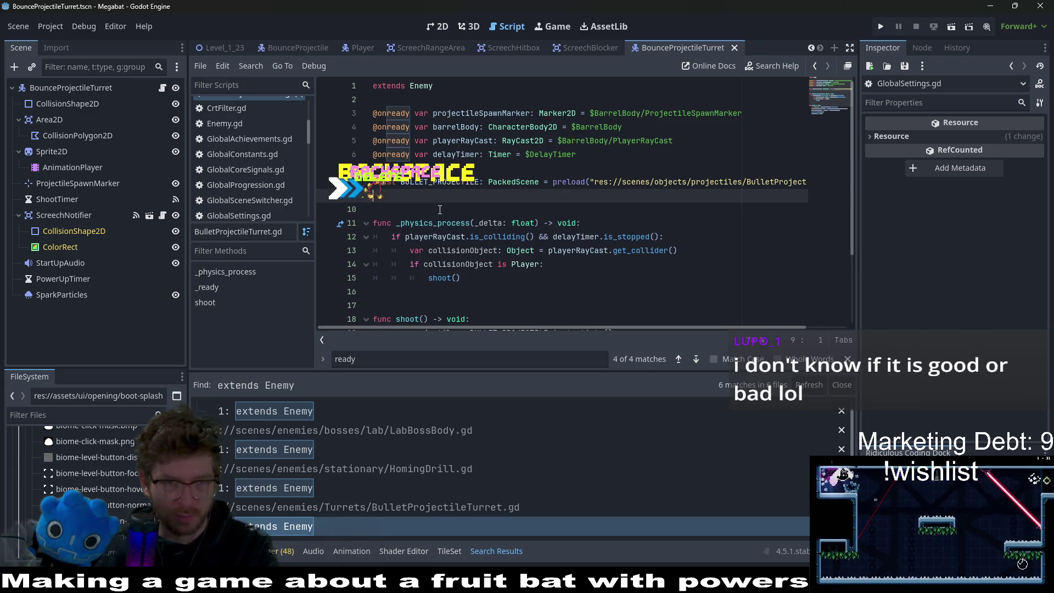
pyautogui.press('Delete')
pyautogui.scroll(-3, 318, 459)
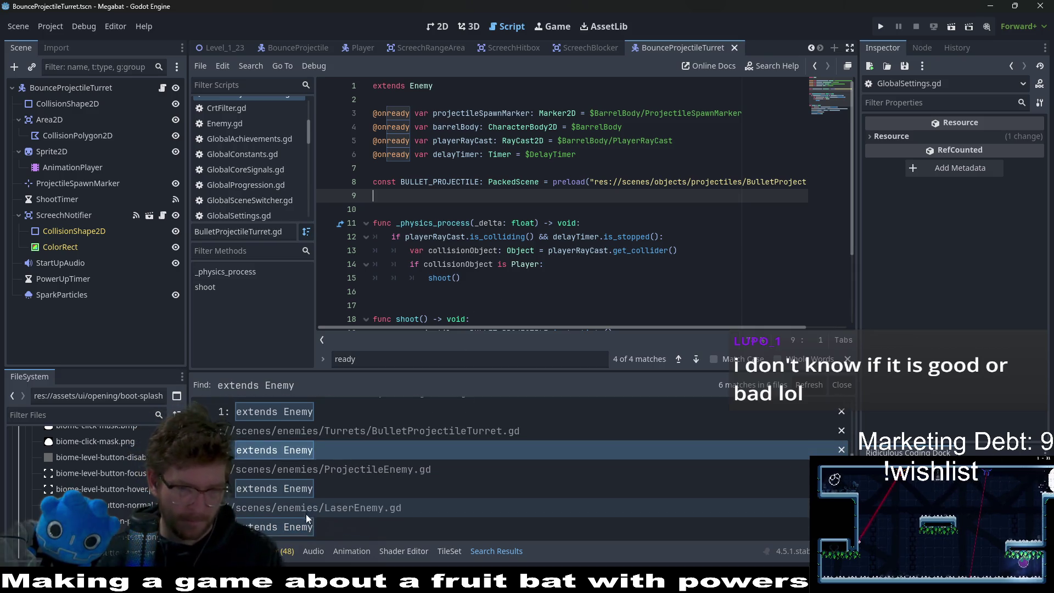
pyautogui.scroll(1, 293, 491)
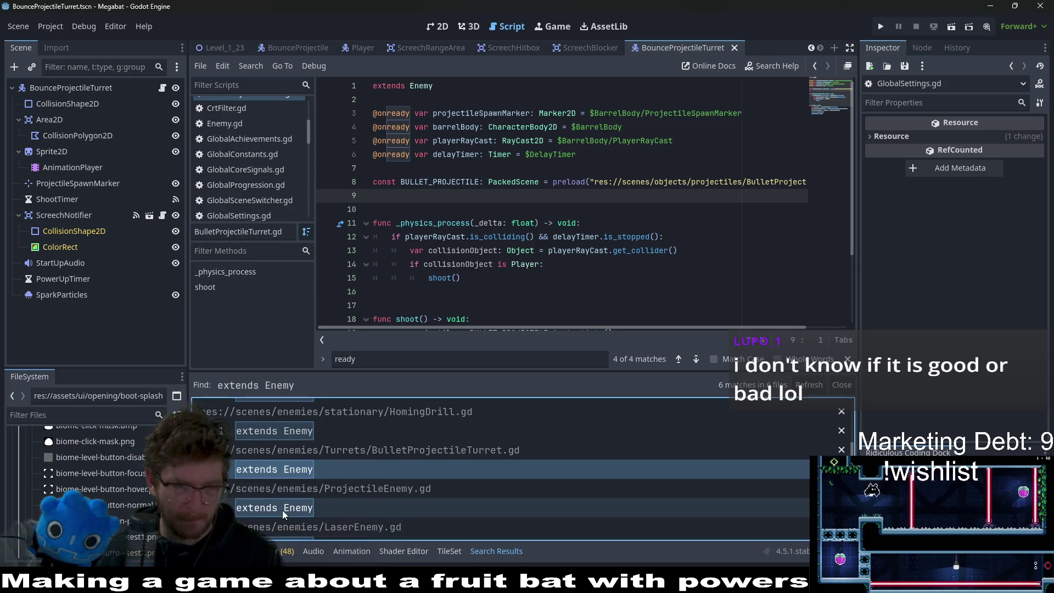
pyautogui.click(282, 508)
pyautogui.scroll(-8, 489, 286)
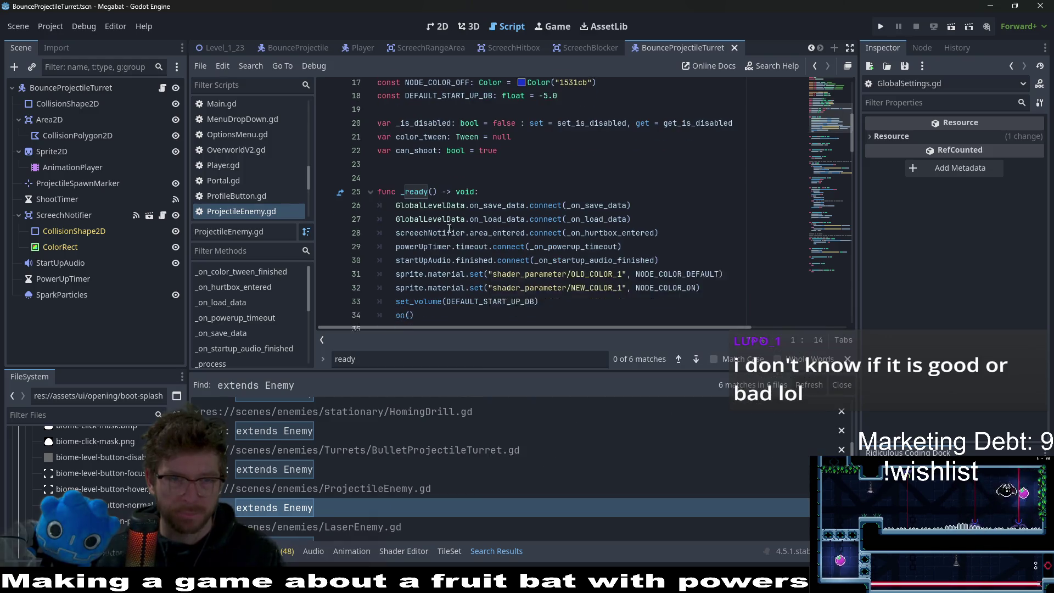
# Step: Add super() at the top of ProjectileEnemy.gd's _ready and save the script
pyautogui.scroll(3, 483, 203)
pyautogui.click(489, 211)
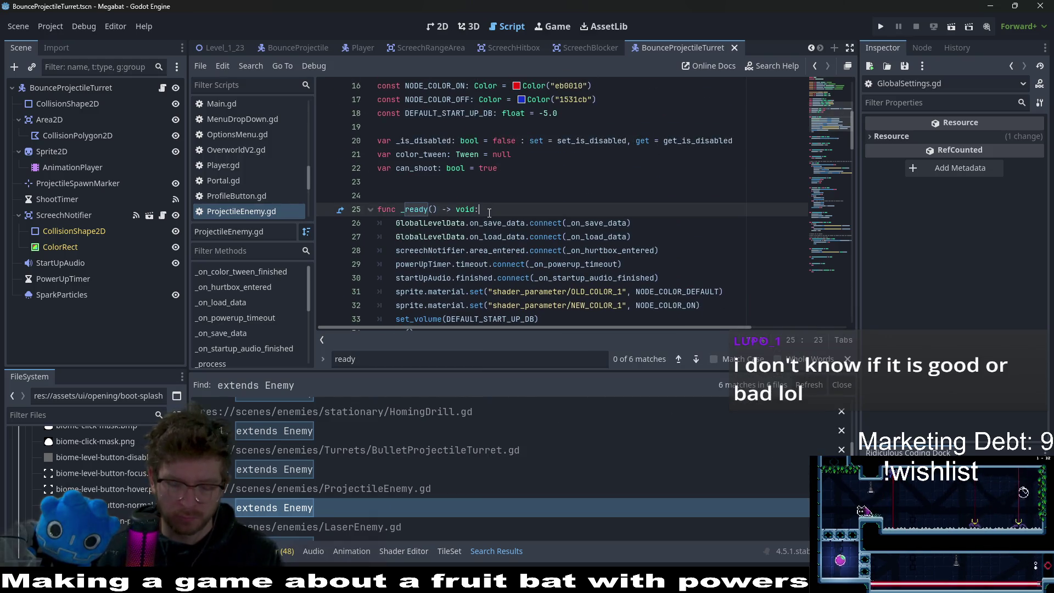
pyautogui.press('Return')
pyautogui.write('super()')
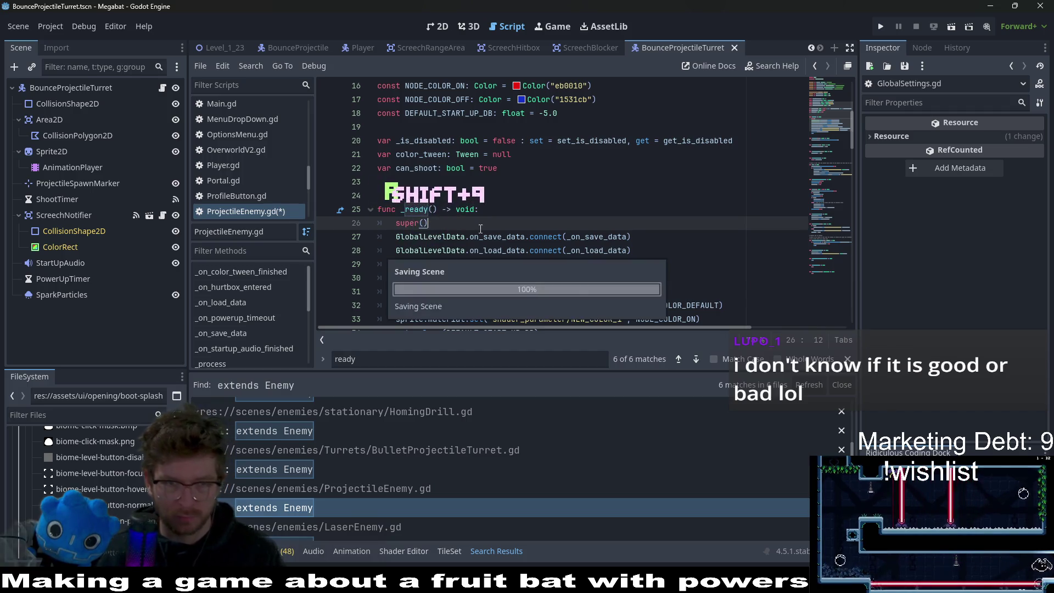
pyautogui.hotkey('ctrl', 's')
pyautogui.scroll(-1, 294, 506)
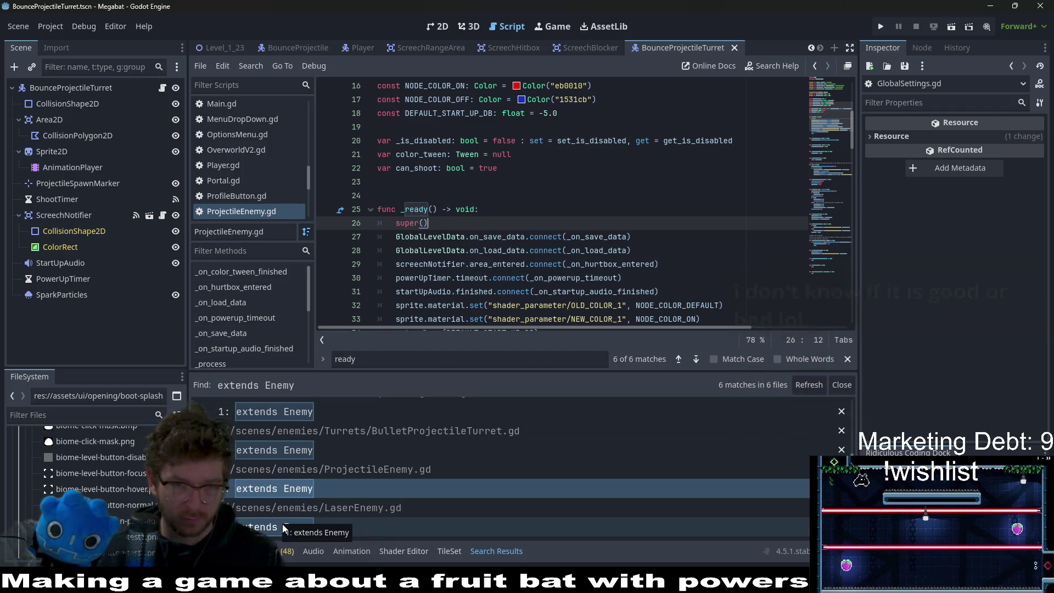
# Step: Add super() at the top of LaserEnemy.gd's _ready and save the script
pyautogui.click(284, 527)
pyautogui.scroll(-5, 499, 195)
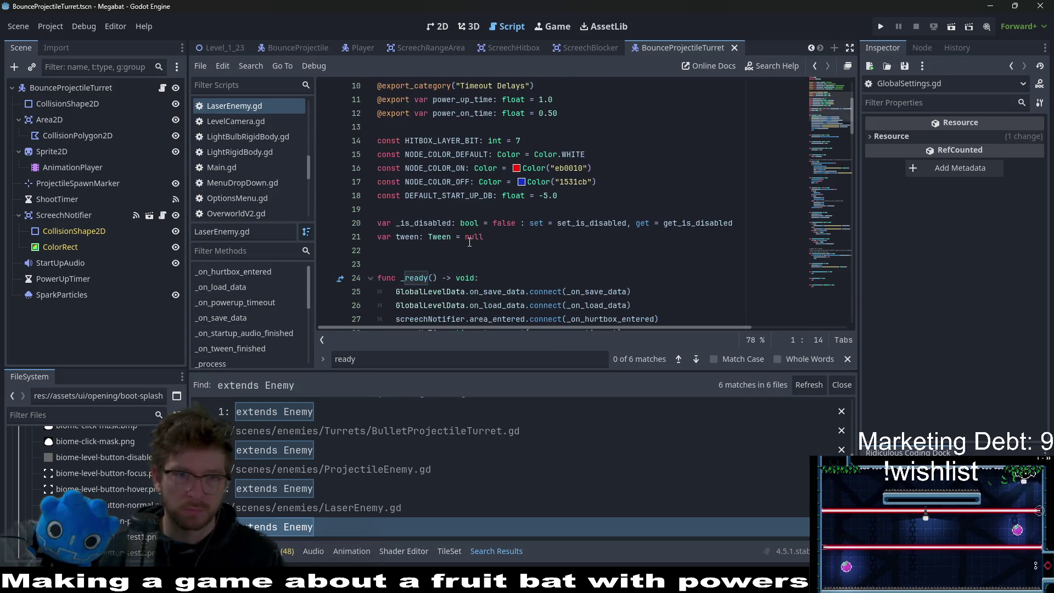
pyautogui.click(500, 195)
pyautogui.scroll(-2, 709, 227)
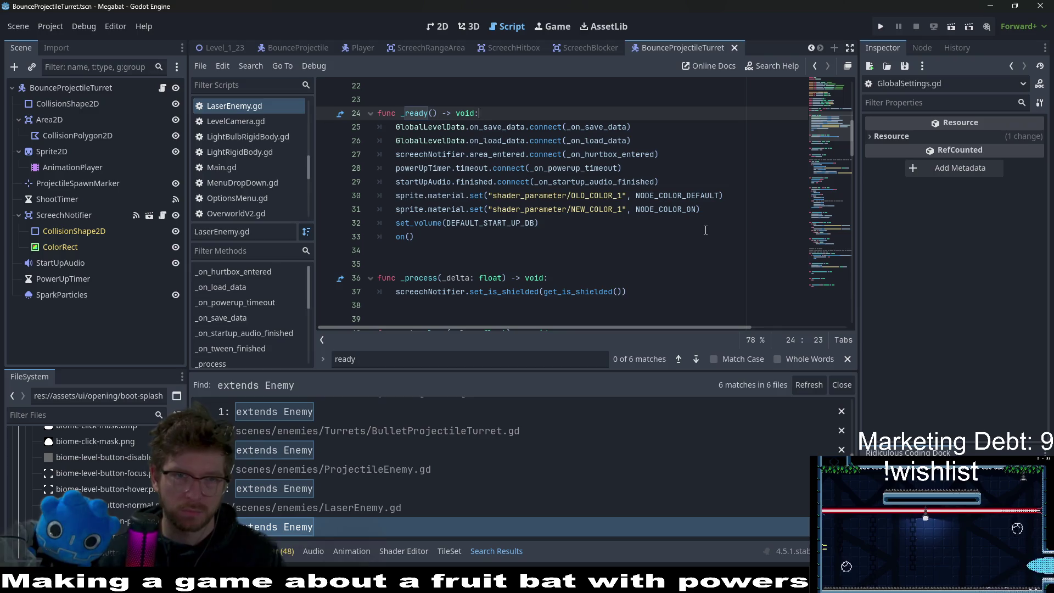
pyautogui.press('Return')
pyautogui.write('super()')
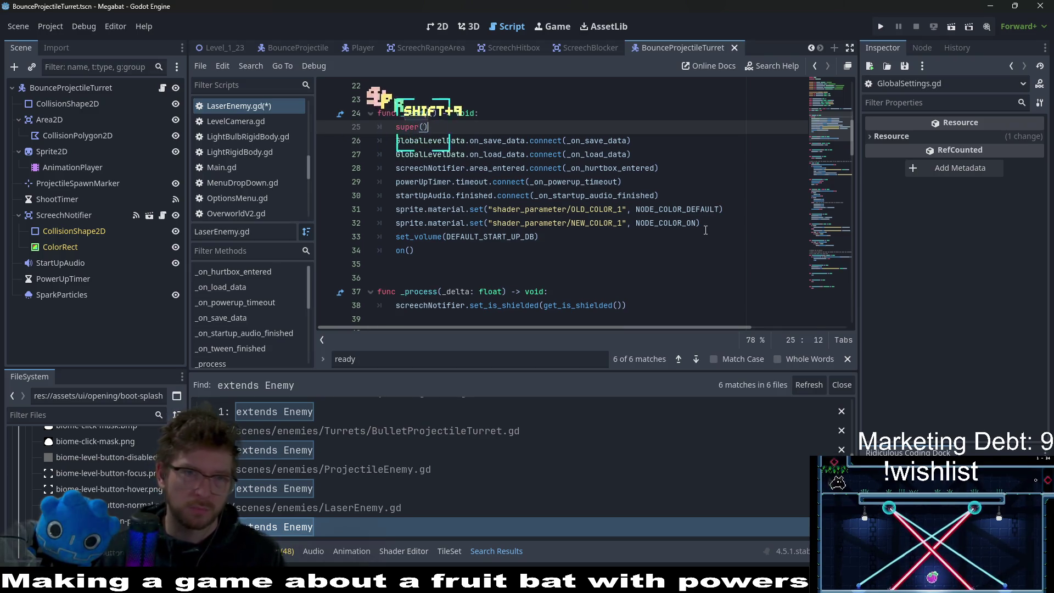
pyautogui.hotkey('ctrl', 's')
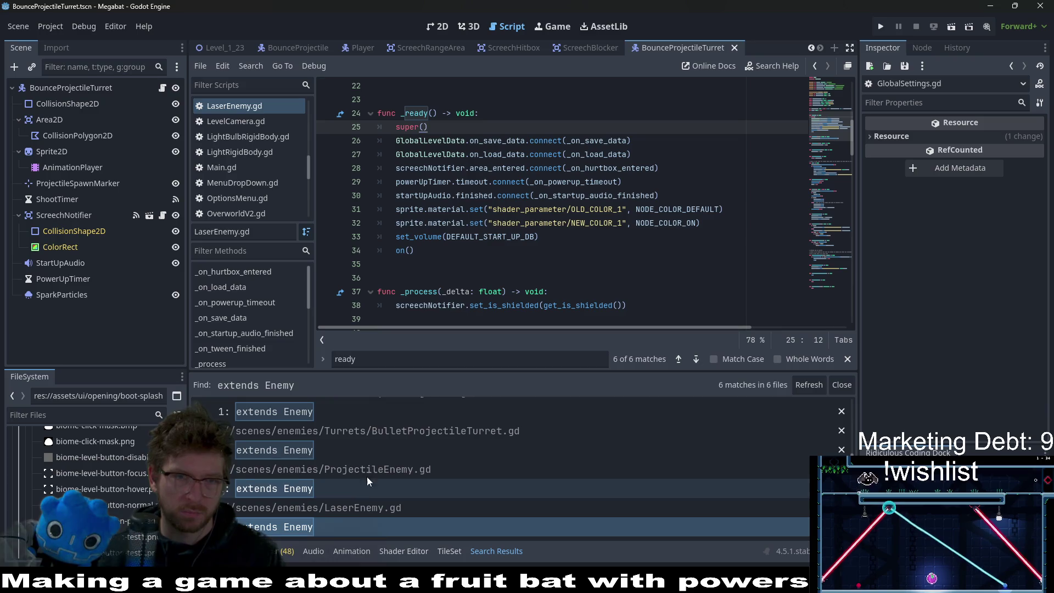
# Step: Start a Find in Files search prefilled with the LaserEnemy class name
pyautogui.scroll(7, 539, 163)
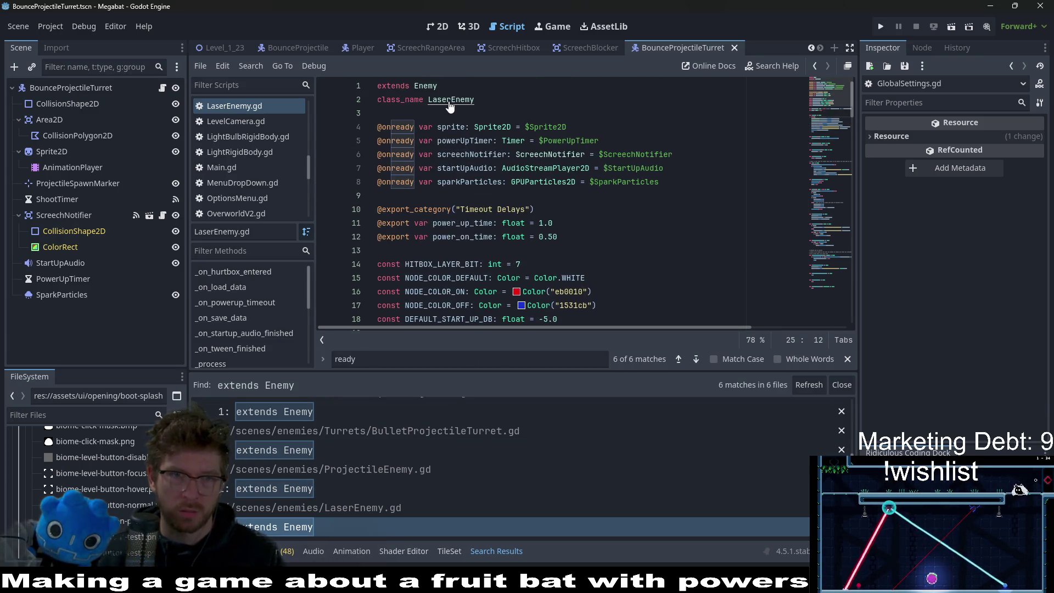
pyautogui.doubleClick(463, 101)
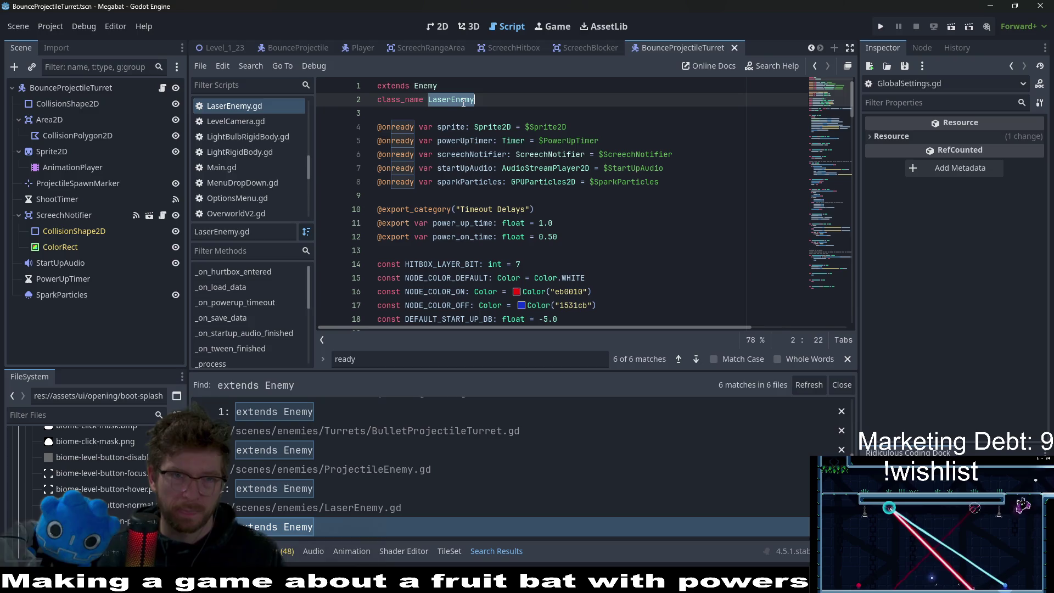
pyautogui.hotkey('ctrl', 'shift', 'f')
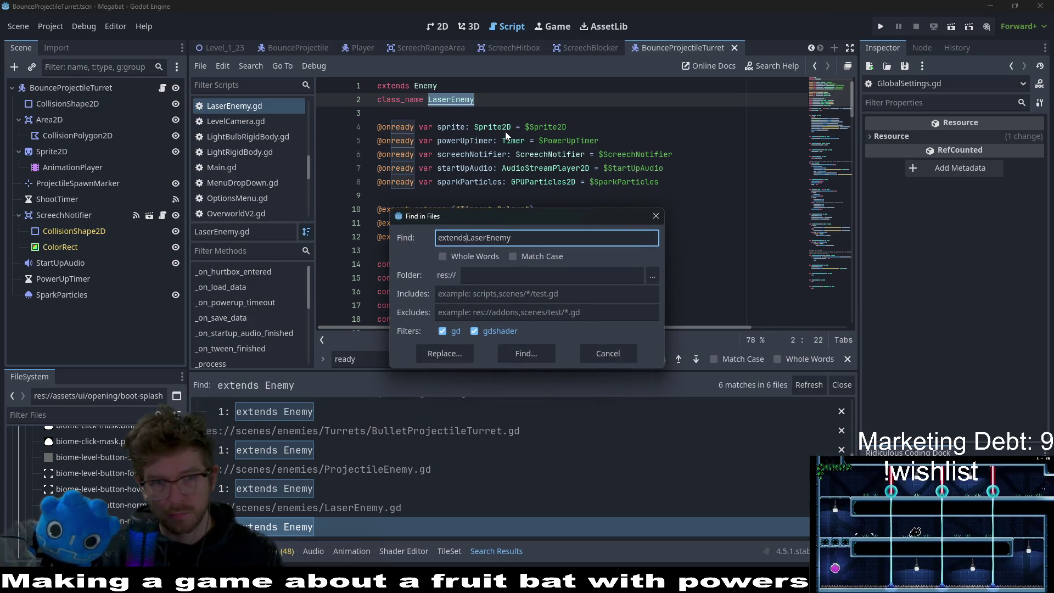
# Step: Search for 'extends LaserEnemy' and add super() to LabBossLaser.gd's _ready
pyautogui.press('Return')
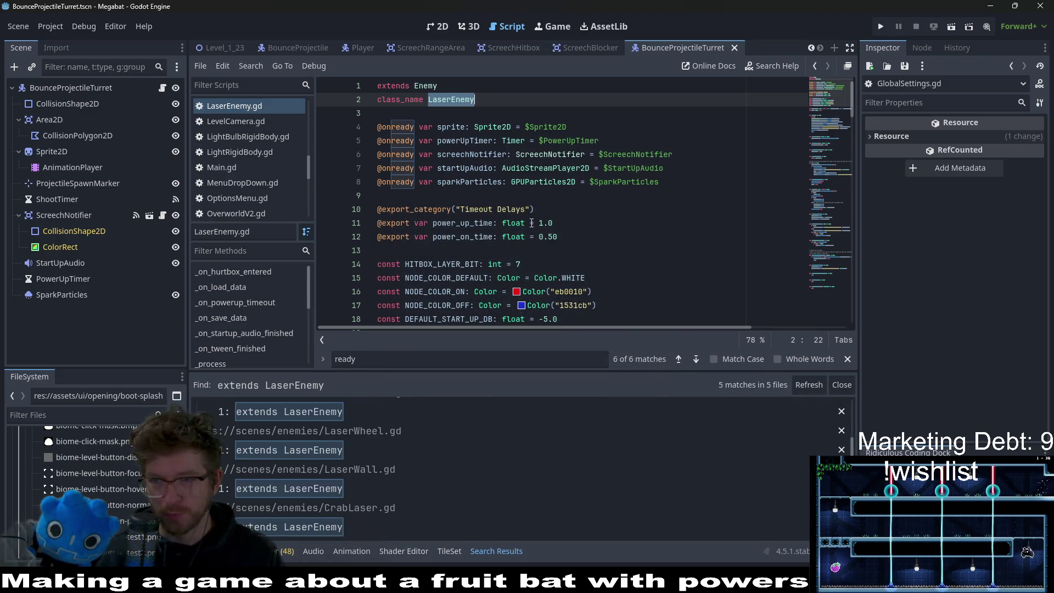
pyautogui.scroll(3, 413, 422)
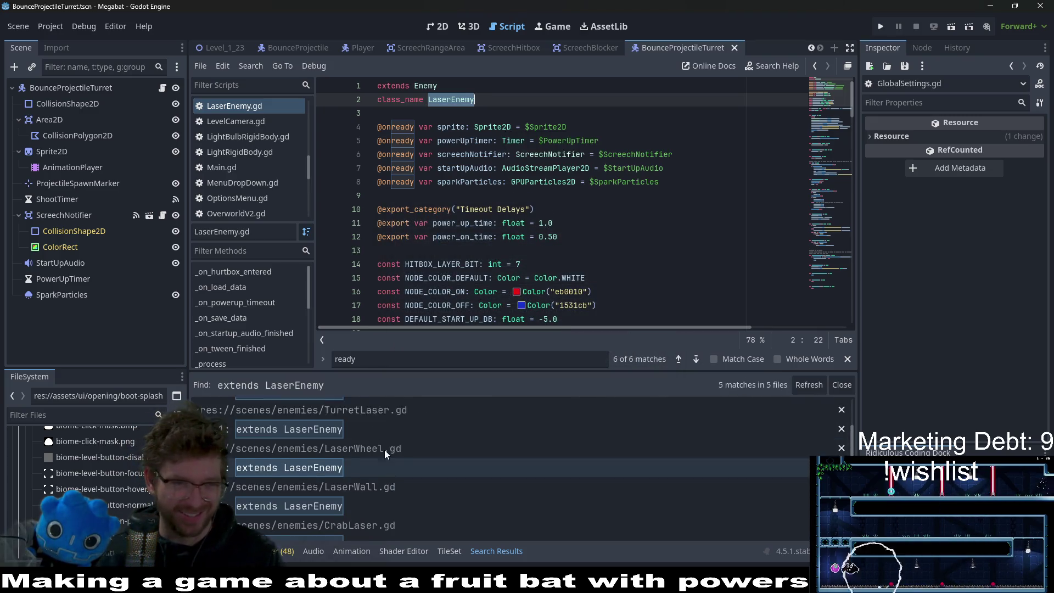
pyautogui.click(381, 430)
pyautogui.scroll(-10, 485, 264)
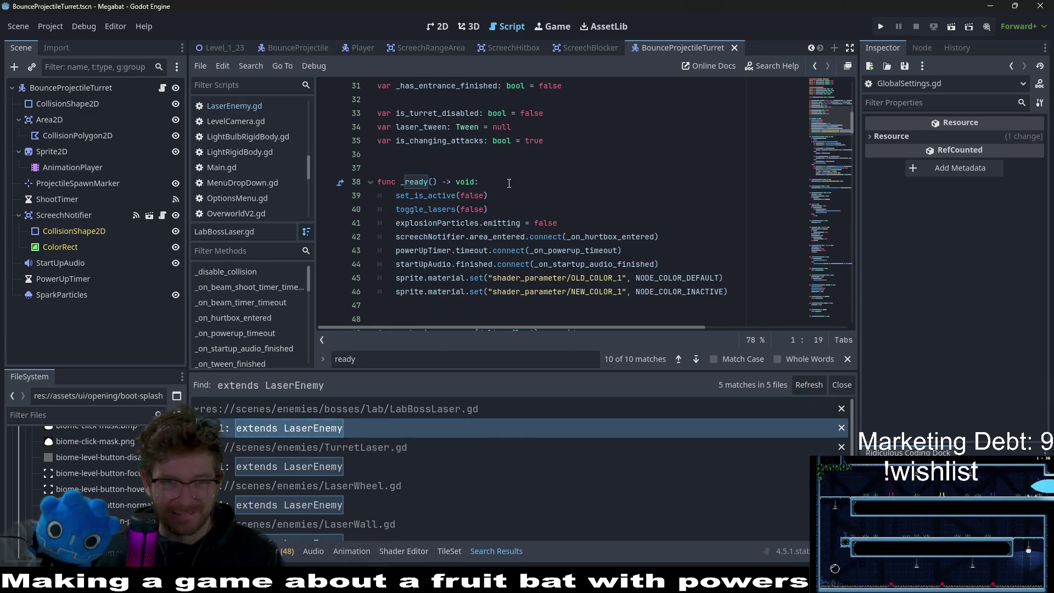
pyautogui.click(509, 183)
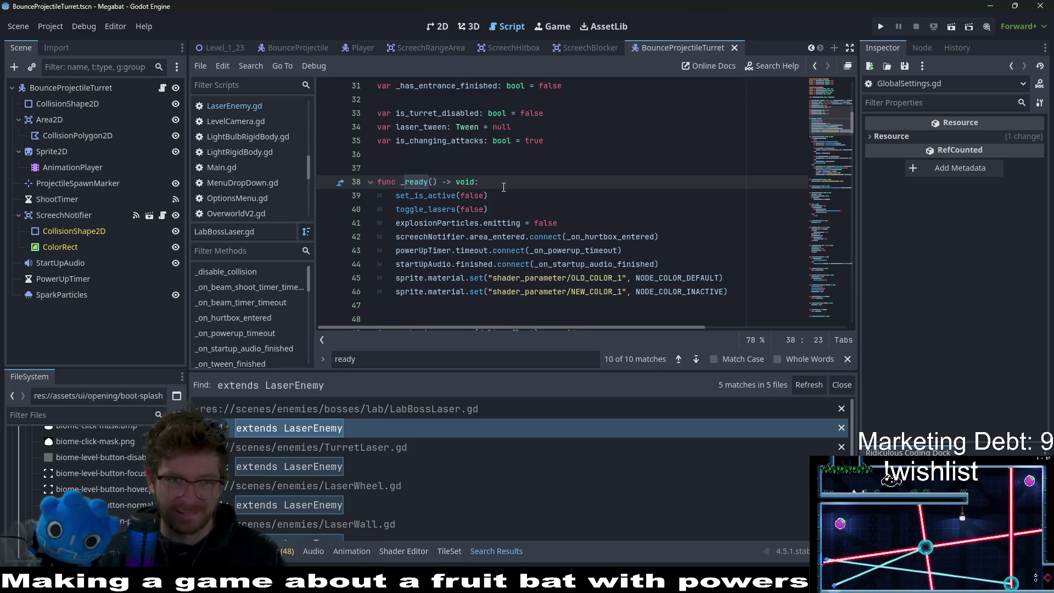
pyautogui.press('Return')
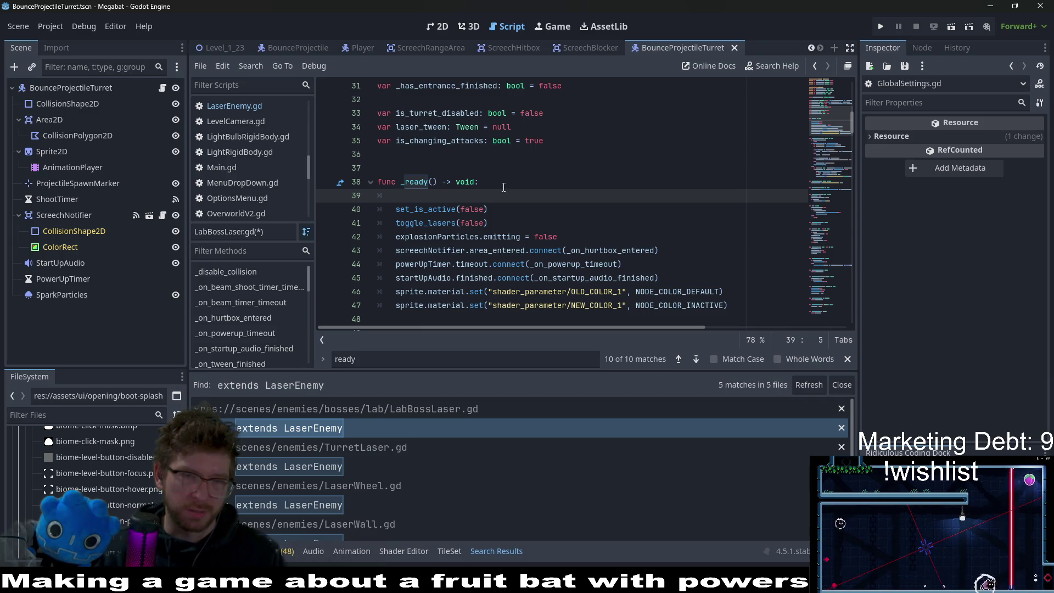
pyautogui.write('super(')
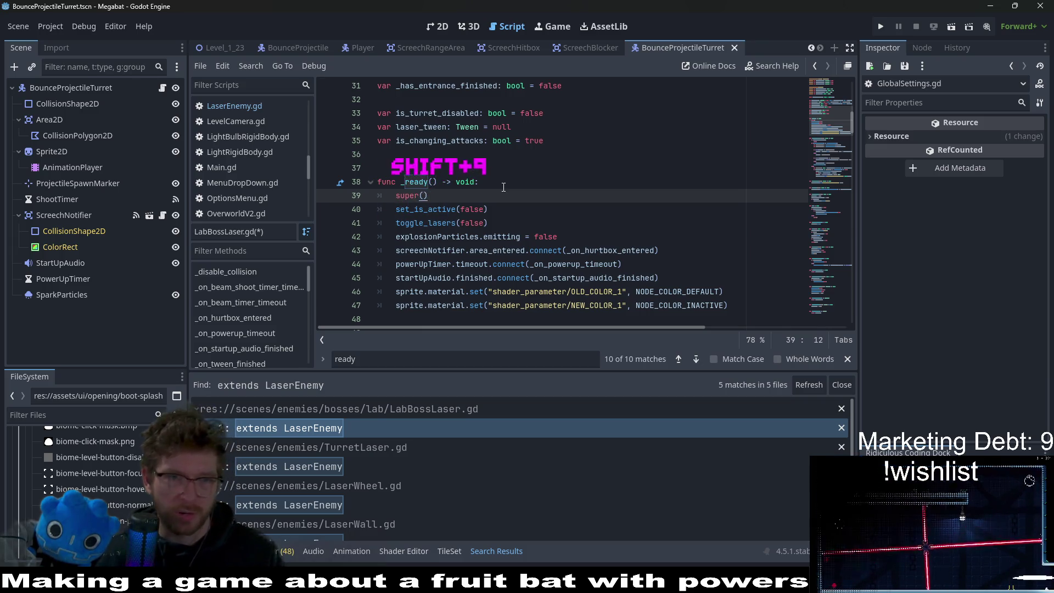
# Step: Check the TurretLaser.gd and LaserWheel.gd matches and their LaserEnemy inheritance
pyautogui.click(291, 466)
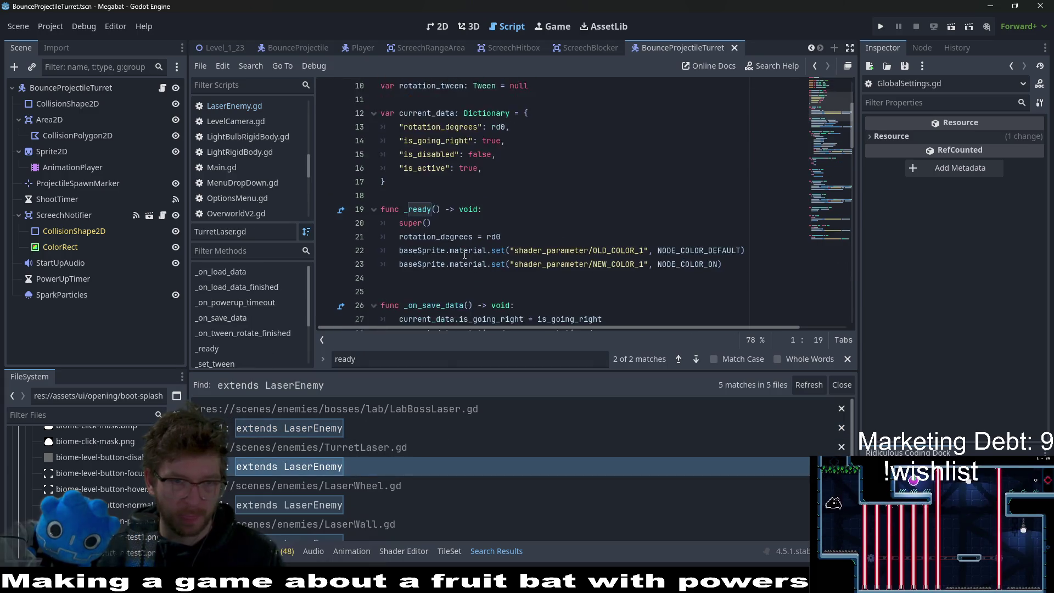
pyautogui.scroll(-3, 464, 254)
pyautogui.click(360, 470)
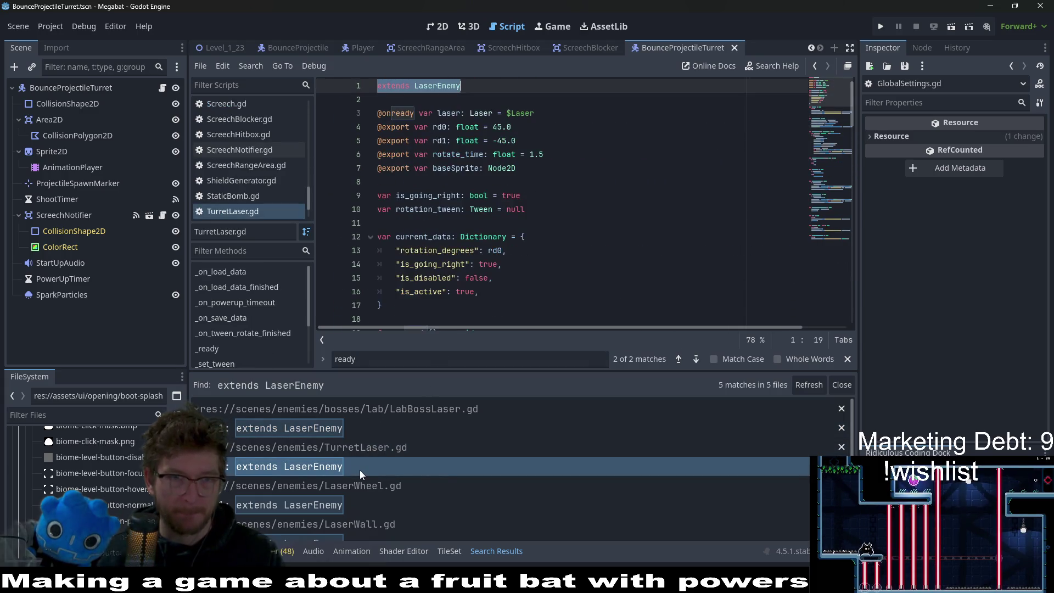
pyautogui.scroll(-2, 455, 238)
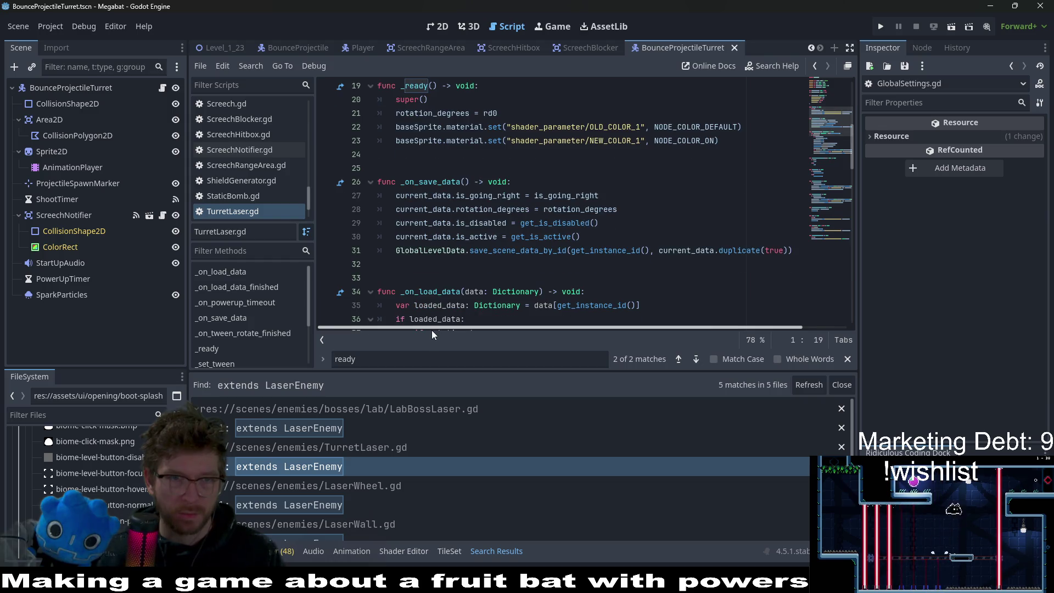
pyautogui.click(347, 501)
pyautogui.scroll(-3, 461, 187)
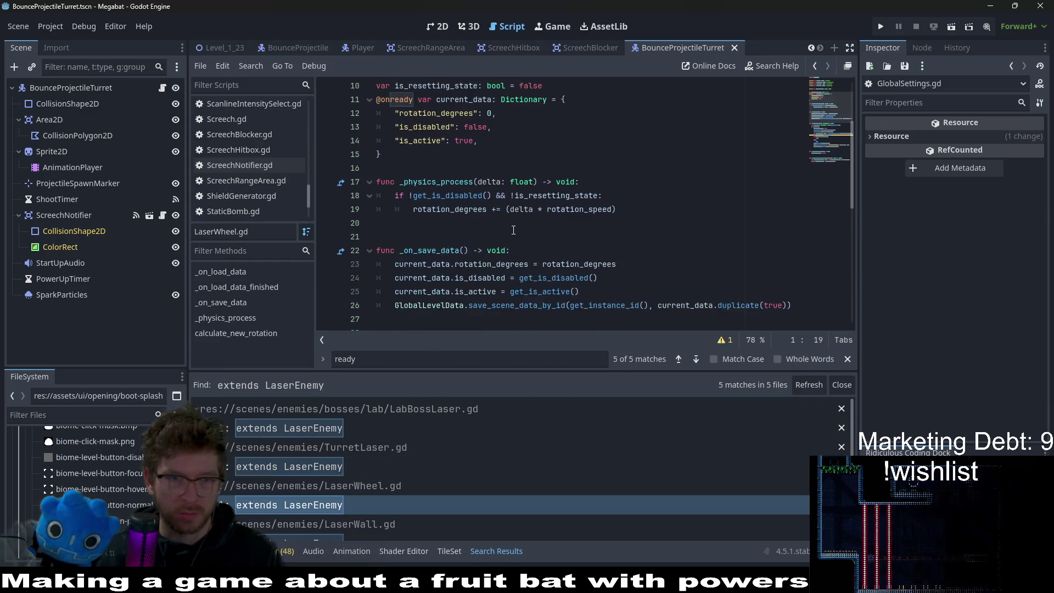
pyautogui.scroll(1, 461, 187)
pyautogui.click(444, 195)
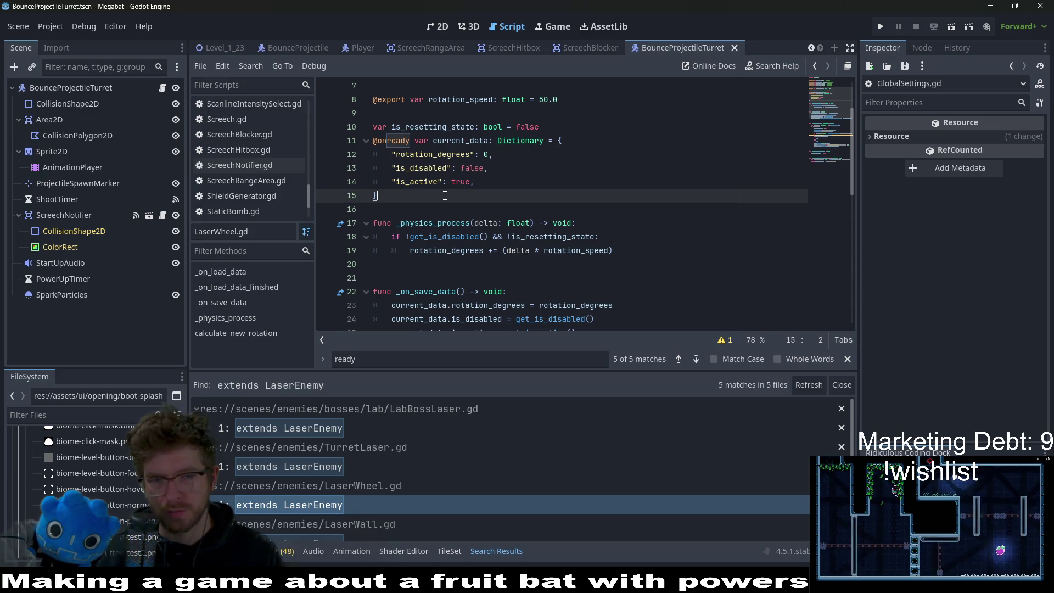
pyautogui.scroll(2, 444, 190)
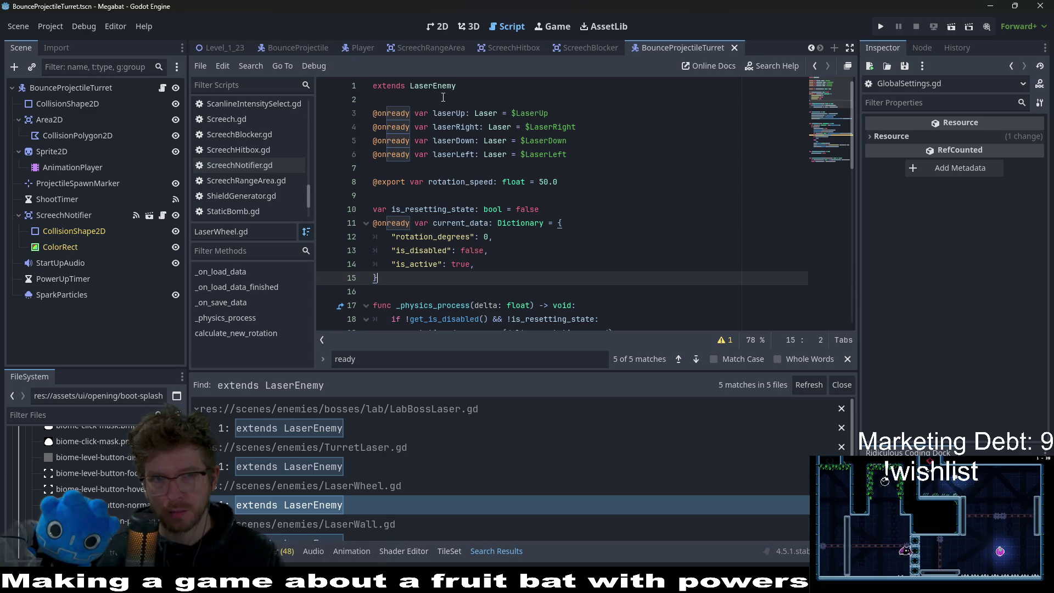
pyautogui.keyDown('ctrl'); pyautogui.click(439, 86); pyautogui.keyUp('ctrl')
pyautogui.scroll(-4, 548, 209)
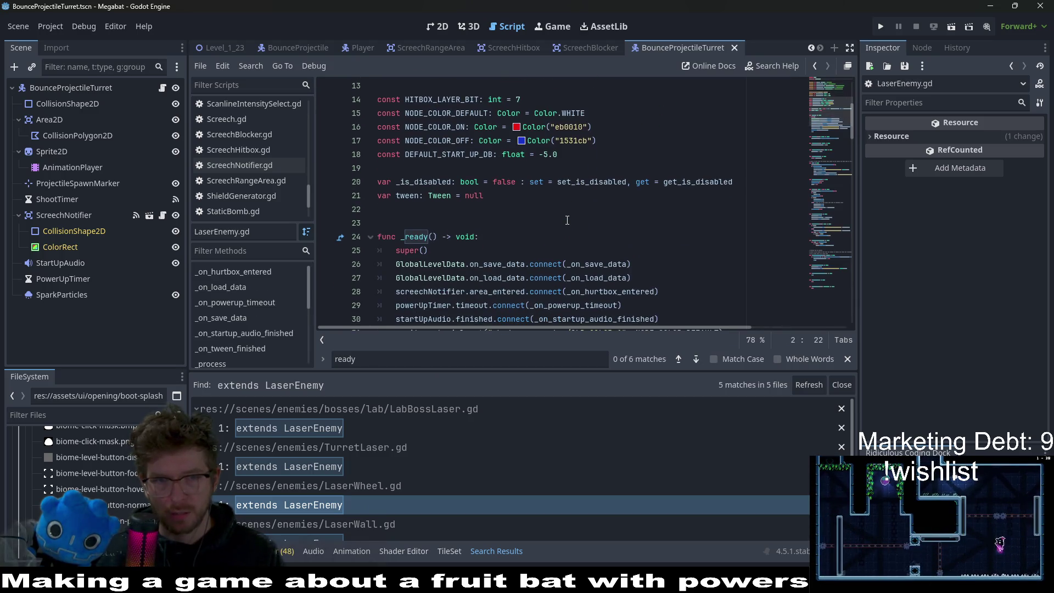
pyautogui.scroll(-2, 567, 220)
# Step: Inspect LaserWall.gd and CrabLaser.gd, then clear the in-file search and save
pyautogui.click(332, 528)
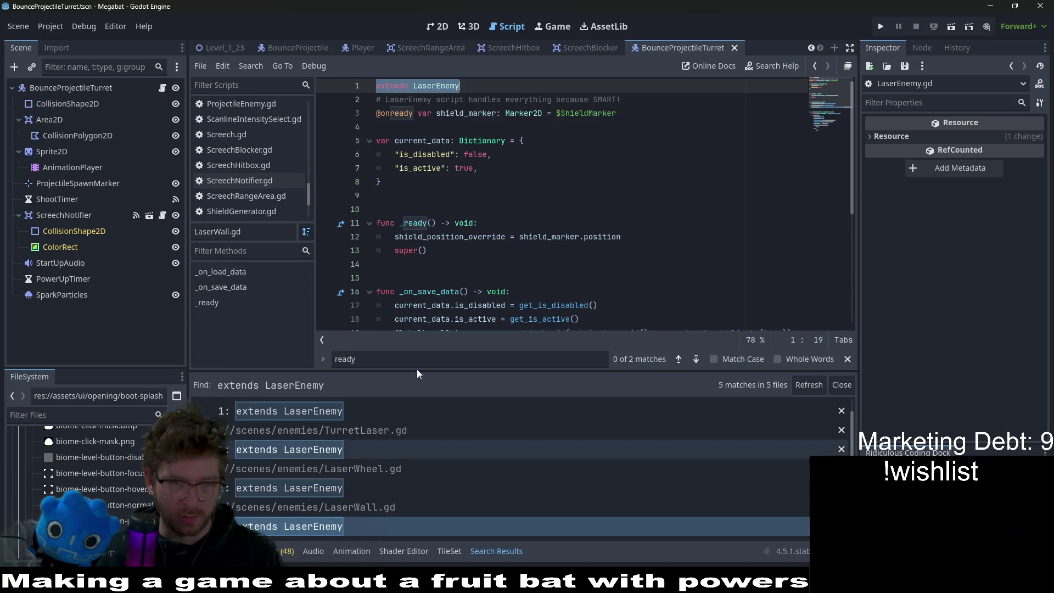
pyautogui.scroll(-1, 482, 181)
pyautogui.hscroll(1, 481, 182)
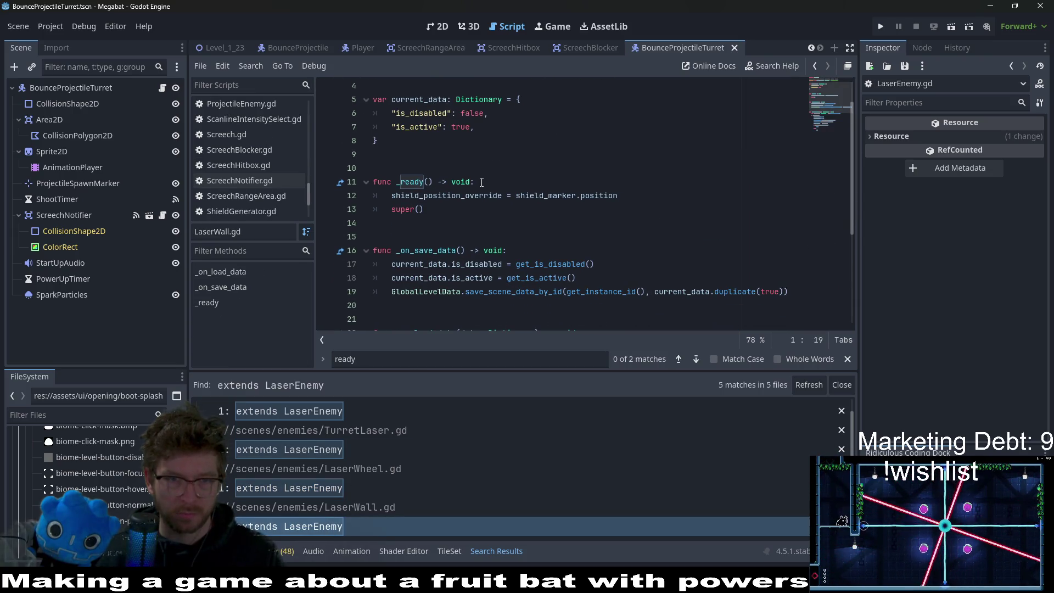
pyautogui.scroll(-1, 317, 505)
pyautogui.click(321, 530)
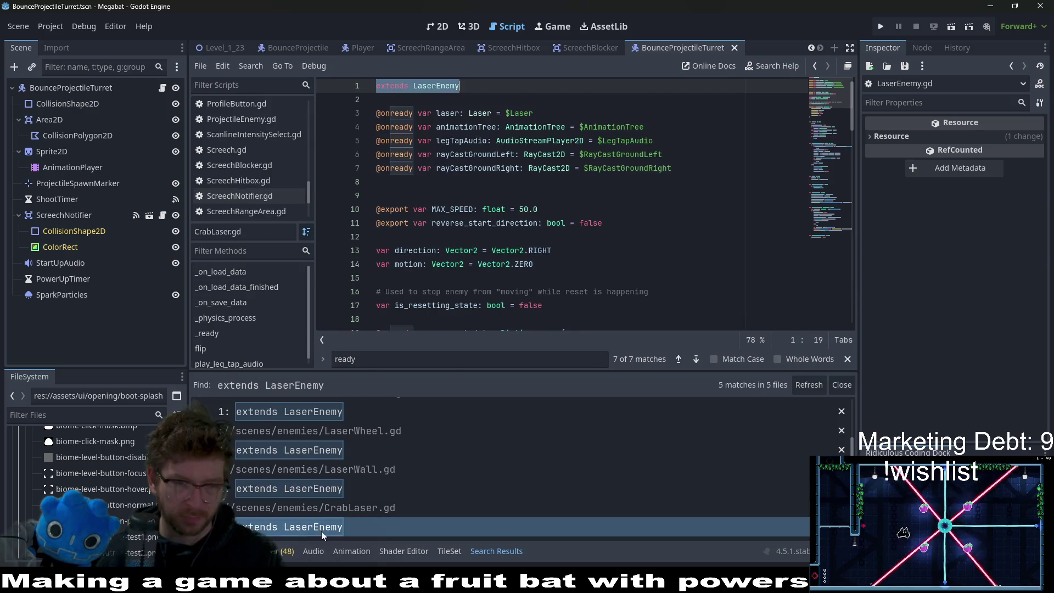
pyautogui.scroll(-5, 460, 218)
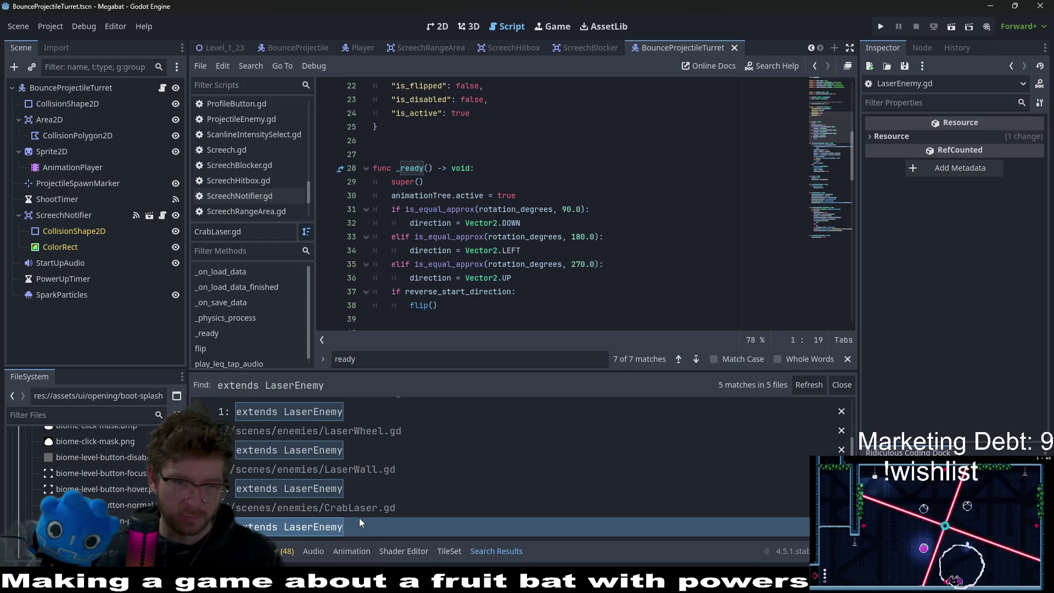
pyautogui.click(346, 359)
pyautogui.hotkey('ctrl', 'a')
pyautogui.press('BackSpace')
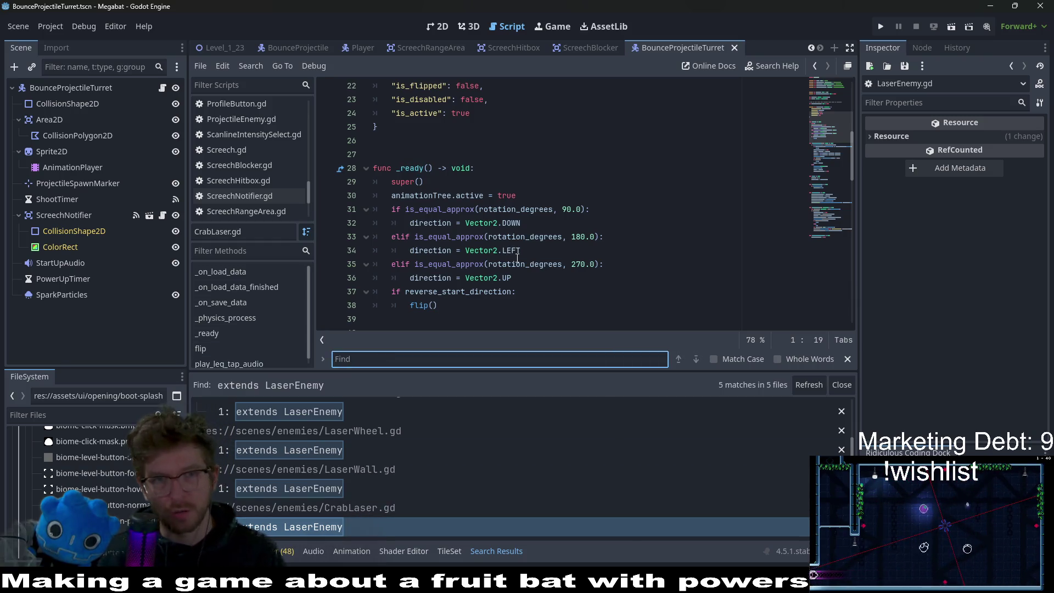
pyautogui.hotkey('ctrl', 's')
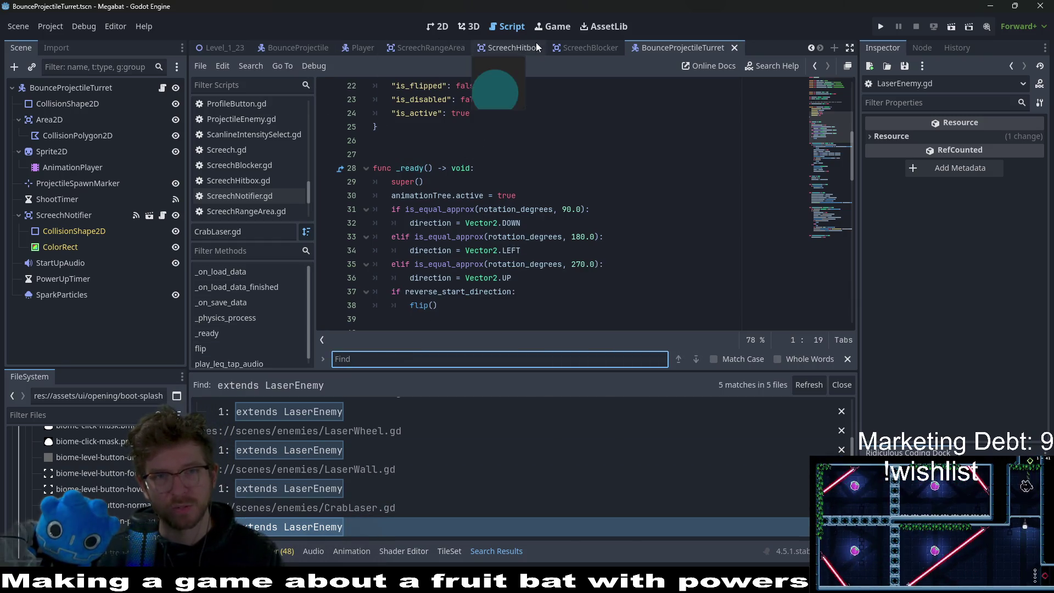
# Step: In Level_1_23's 2D view, select all five BounceProjectileTurrets and tick Has Permanent Shield
pyautogui.click(235, 53)
pyautogui.click(437, 26)
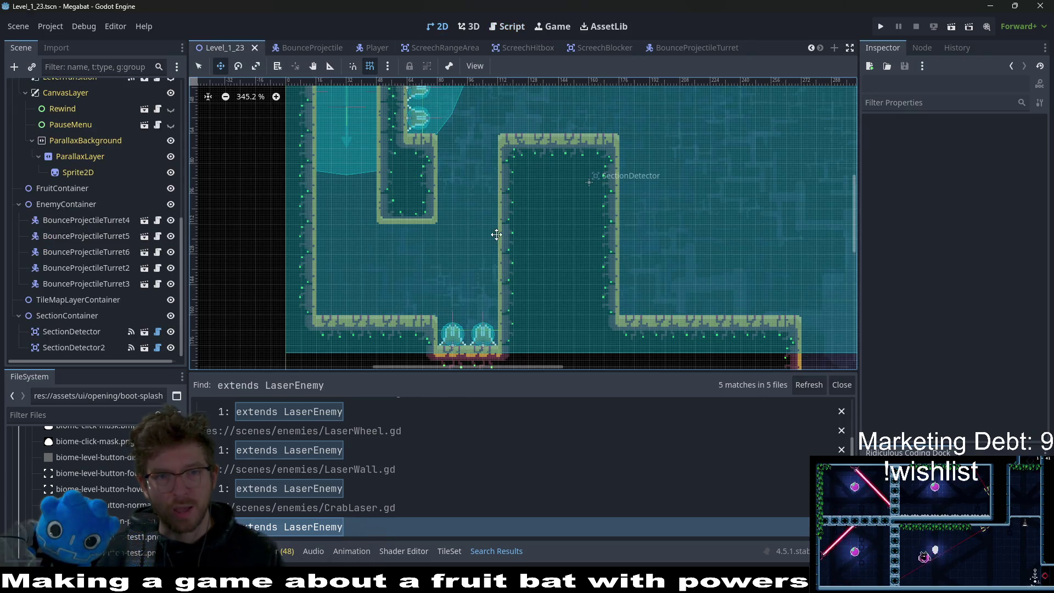
pyautogui.click(105, 283)
pyautogui.keyDown('shift'); pyautogui.click(98, 220); pyautogui.keyUp('shift')
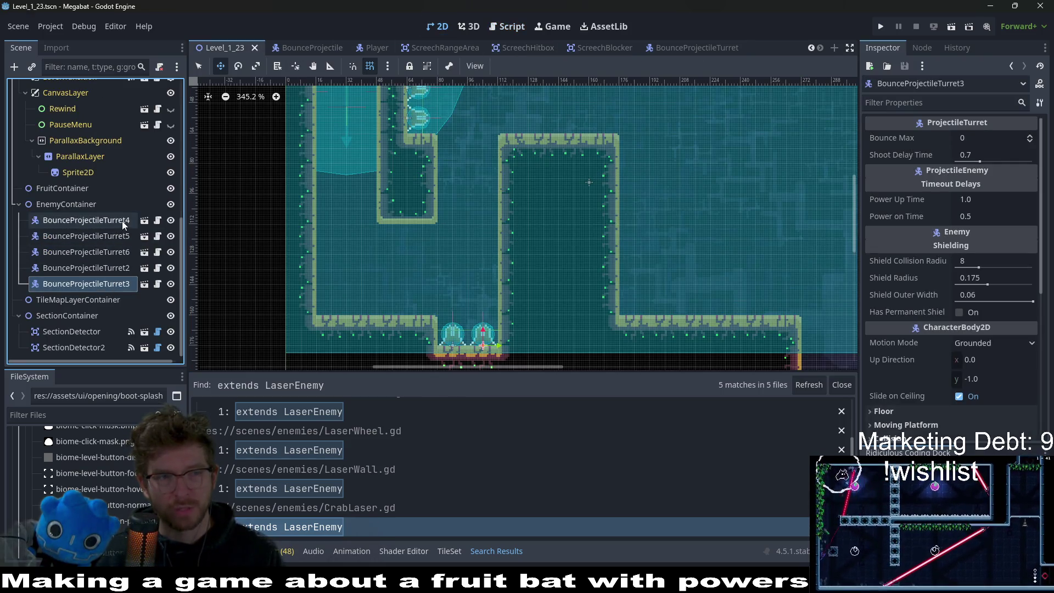
pyautogui.click(960, 313)
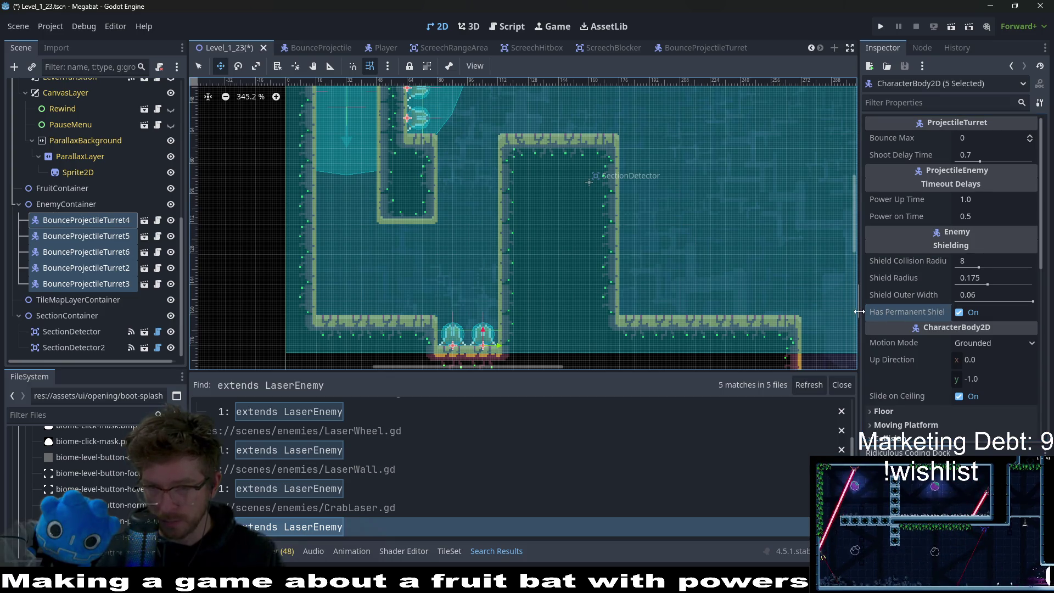
pyautogui.moveTo(858, 312); pyautogui.dragTo(844, 311)
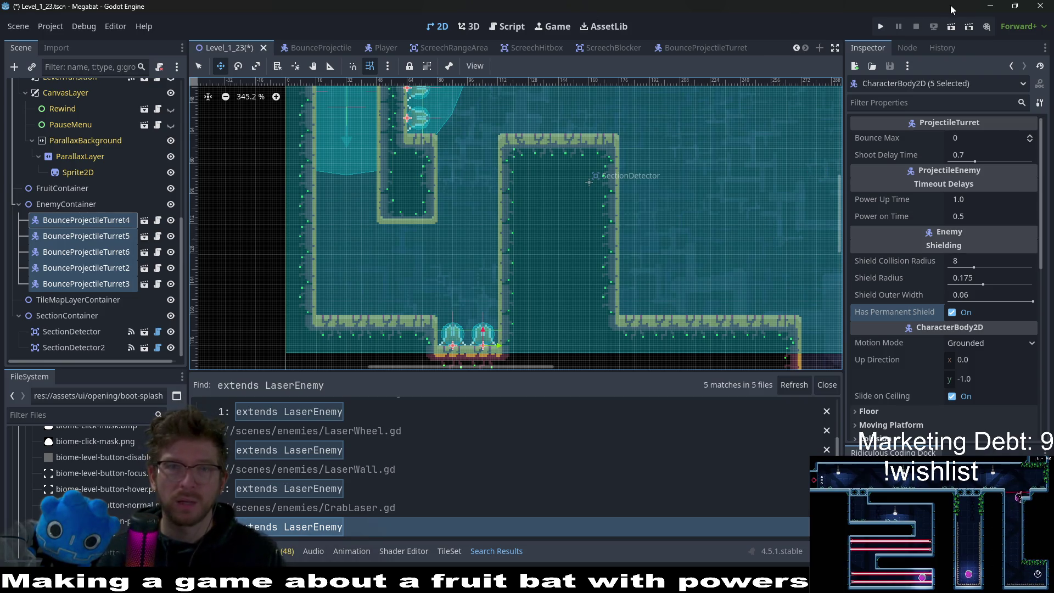
# Step: Run Level_1_23 to confirm all five turrets are shielded, then stop the game
pyautogui.click(949, 28)
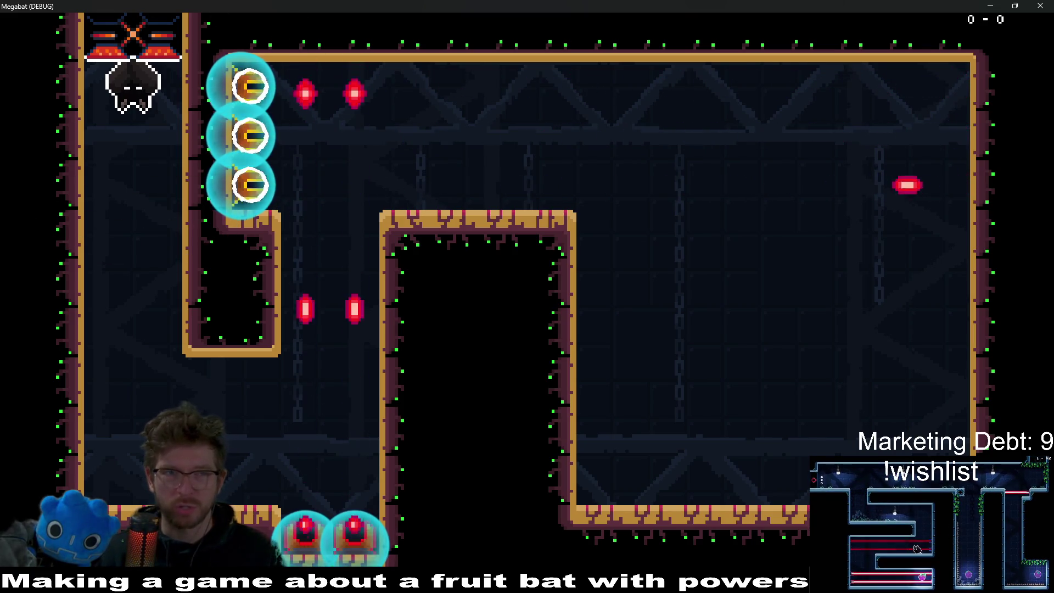
pyautogui.press('F8')
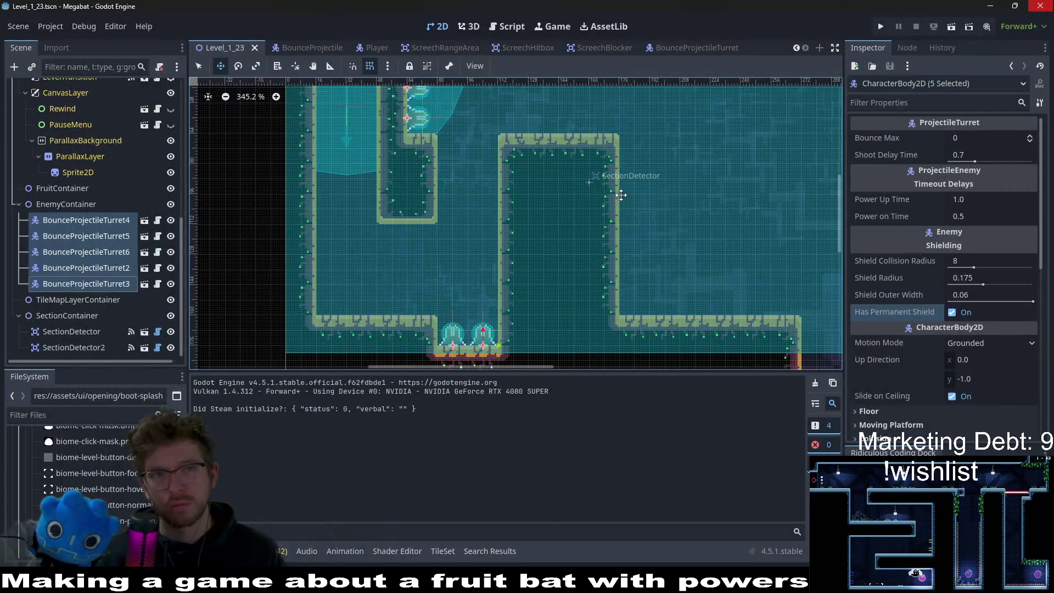
# Step: Follow the extends chain from LaserEnemy to Enemy.gd to view its shield exports
pyautogui.click(515, 29)
pyautogui.scroll(7, 523, 188)
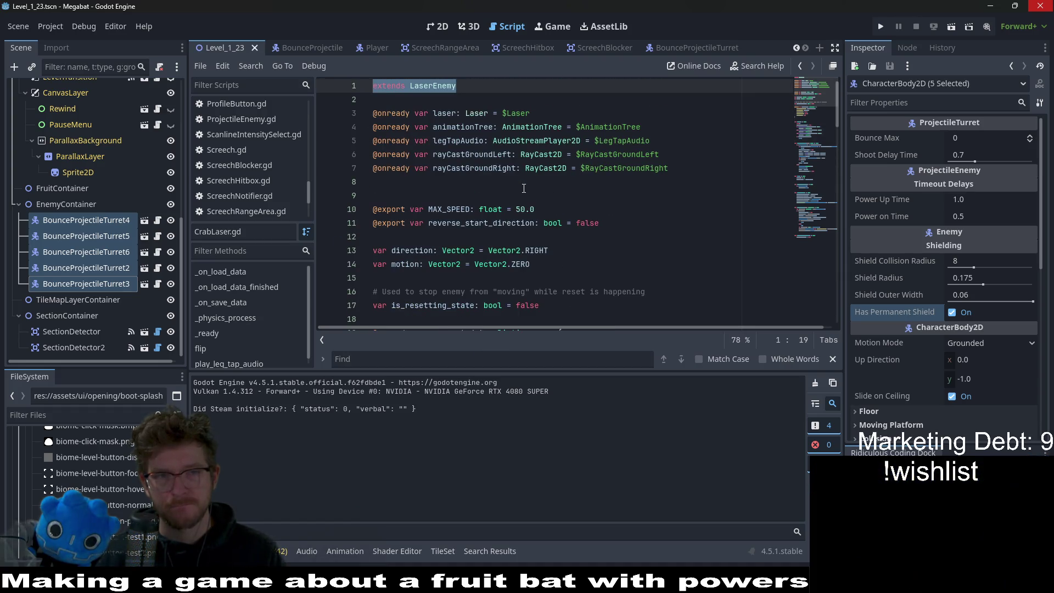
pyautogui.keyDown('ctrl'); pyautogui.click(434, 85); pyautogui.keyUp('ctrl')
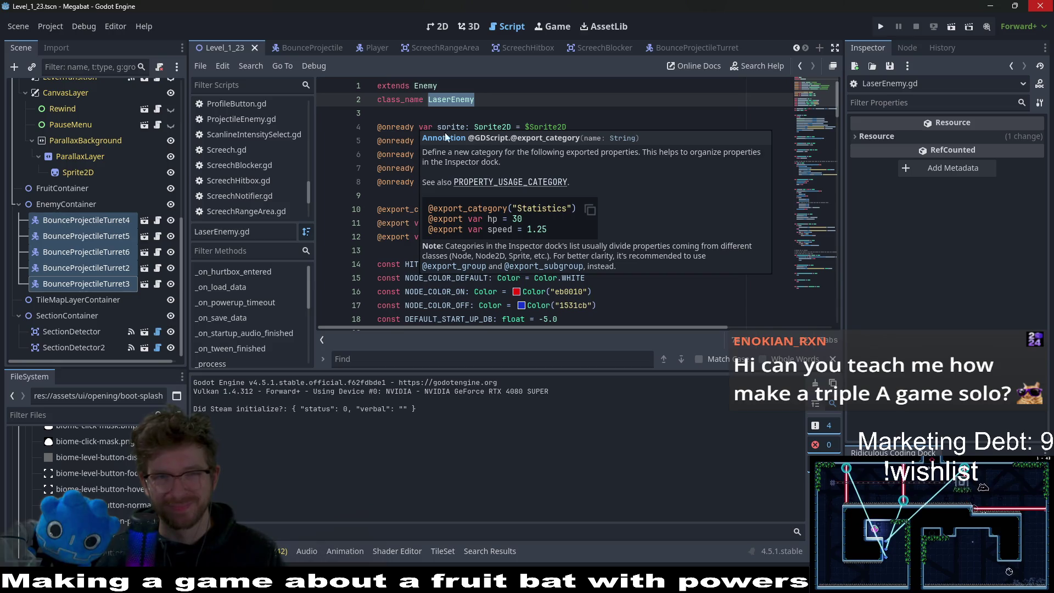
pyautogui.click(430, 86)
pyautogui.keyDown('ctrl'); pyautogui.click(425, 87); pyautogui.keyUp('ctrl')
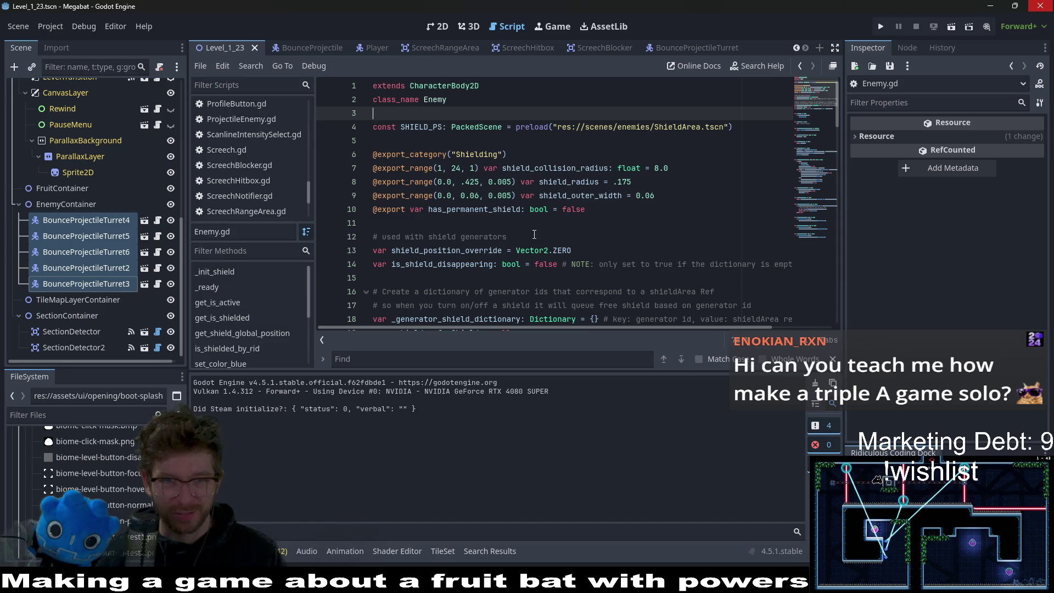
pyautogui.click(549, 220)
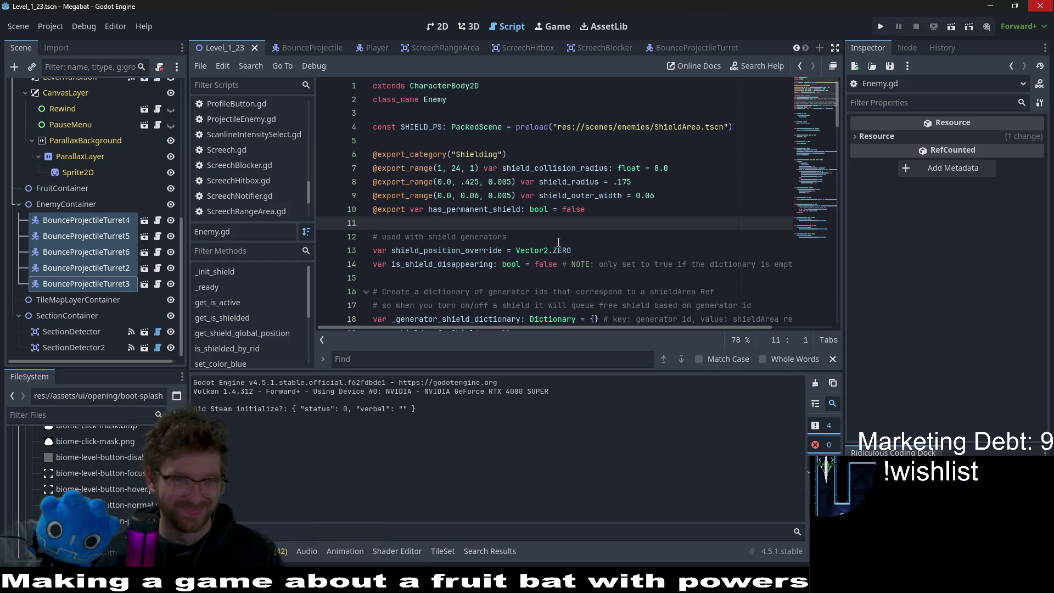
# Step: Review Enemy.gd's shield export variables around lines 15-21
pyautogui.scroll(-2, 558, 242)
pyautogui.click(485, 196)
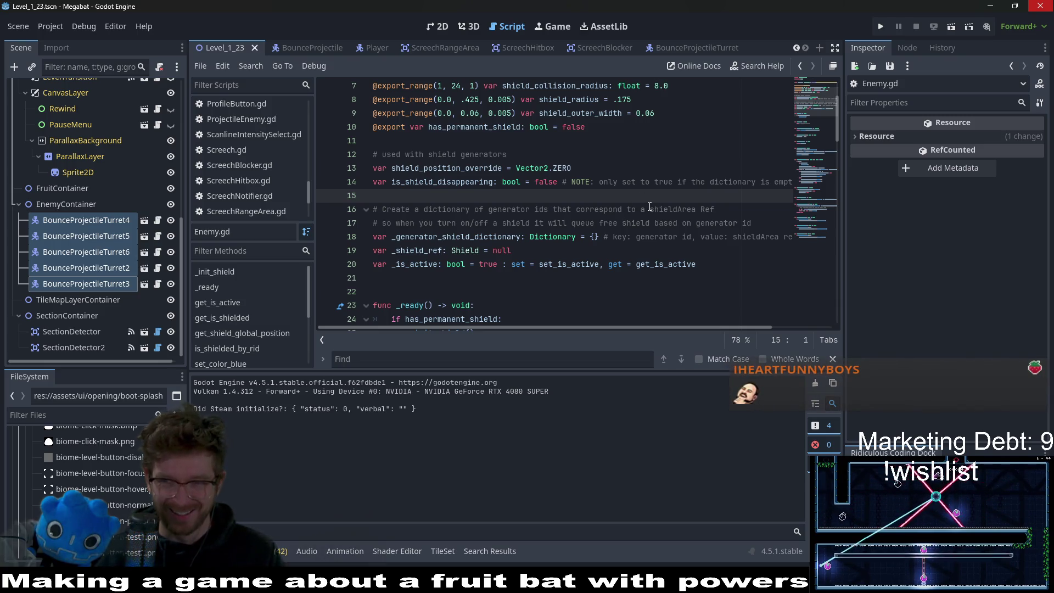
pyautogui.scroll(-2, 549, 204)
pyautogui.moveTo(436, 195); pyautogui.dragTo(433, 181)
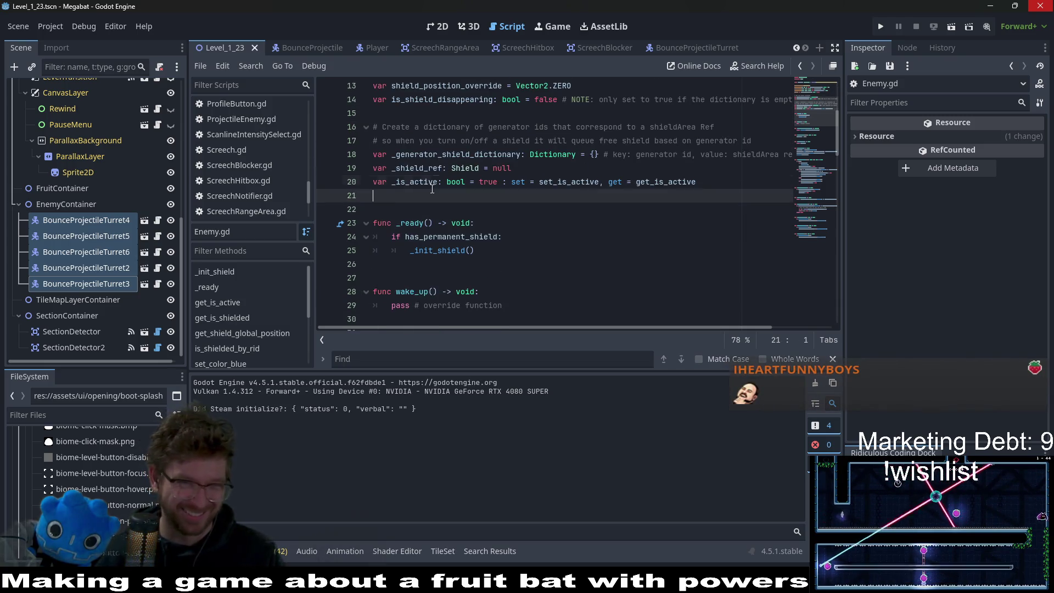
pyautogui.click(445, 203)
pyautogui.scroll(-2, 560, 189)
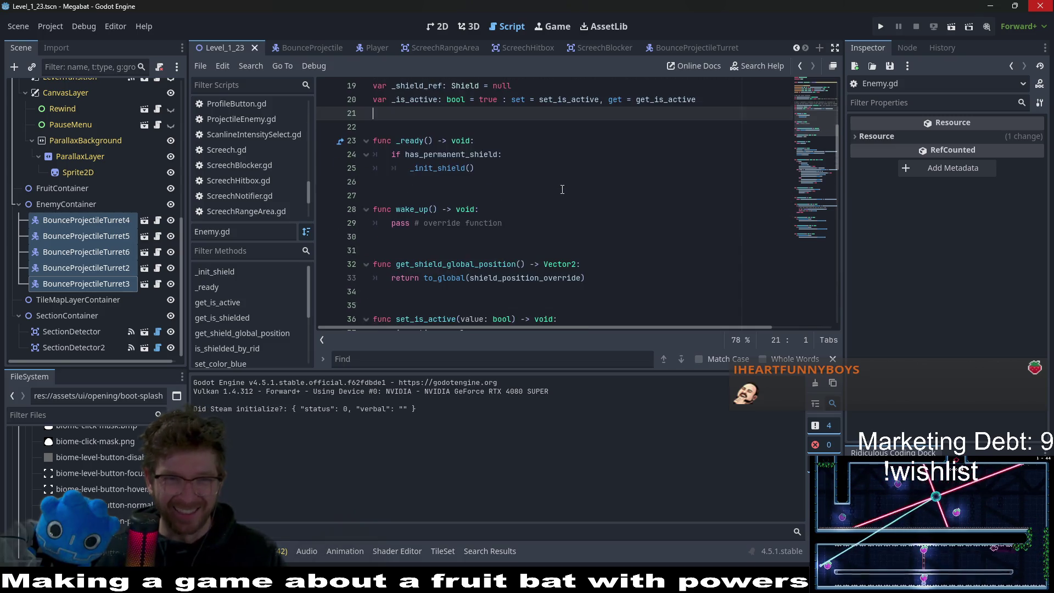
# Step: Examine _ready's has_permanent_shield check, the _init_shield() call and wake_up
pyautogui.click(524, 172)
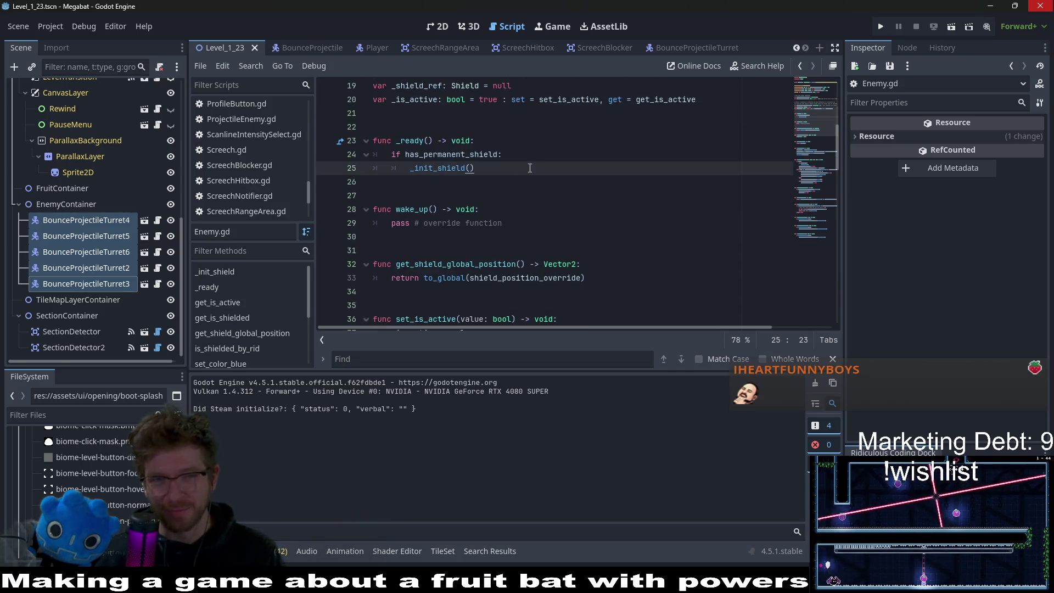
pyautogui.click(525, 143)
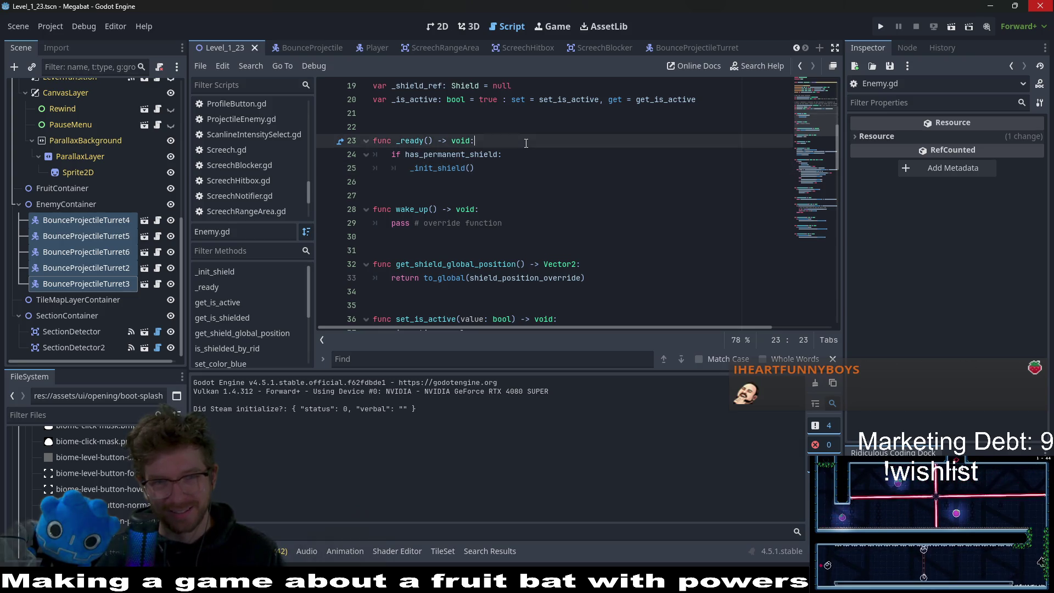
pyautogui.click(531, 157)
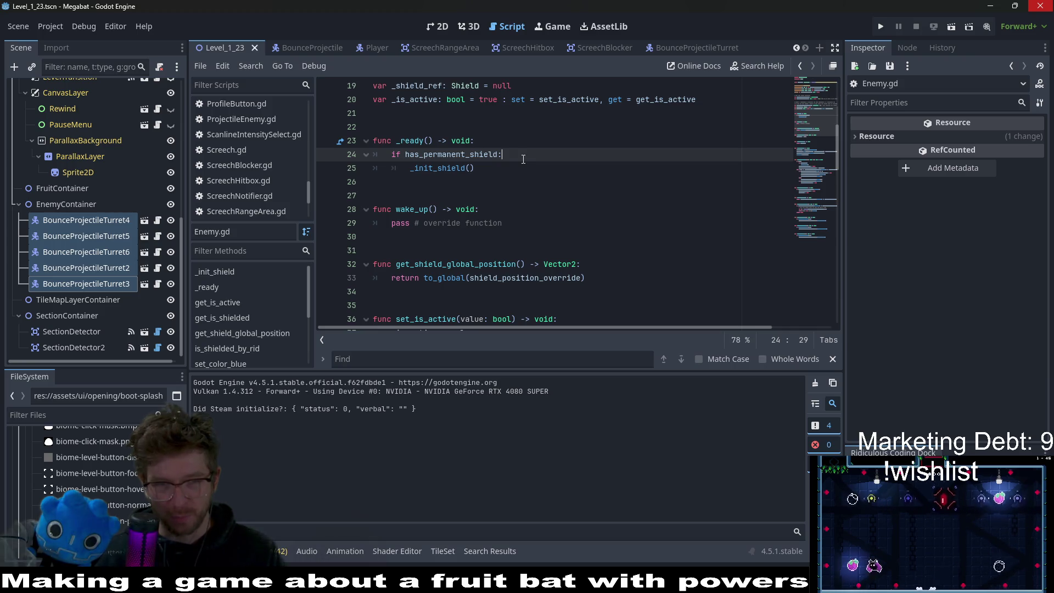
pyautogui.click(513, 166)
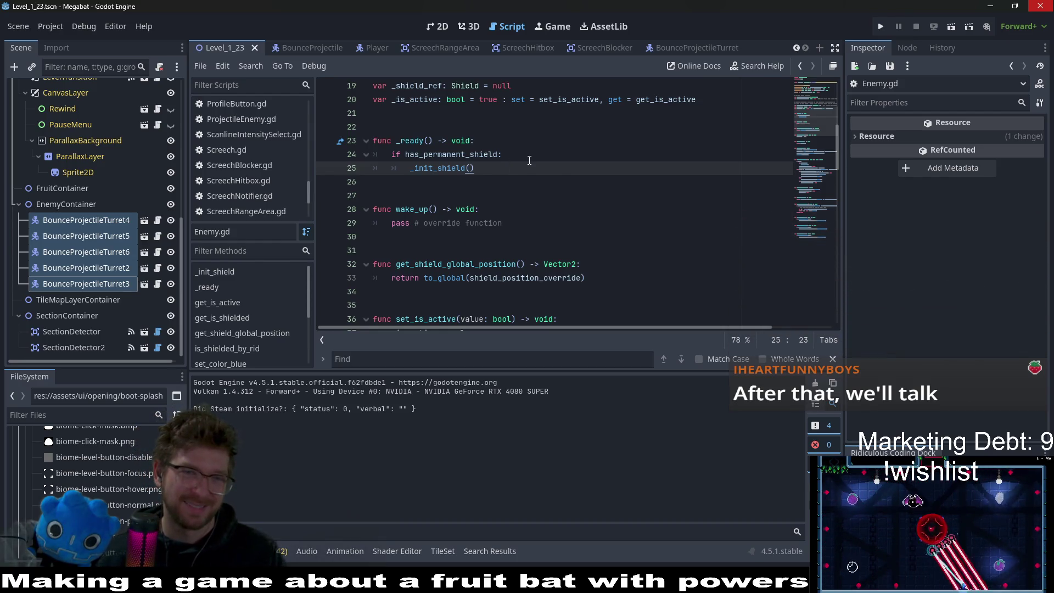
pyautogui.scroll(-1, 529, 160)
pyautogui.click(517, 174)
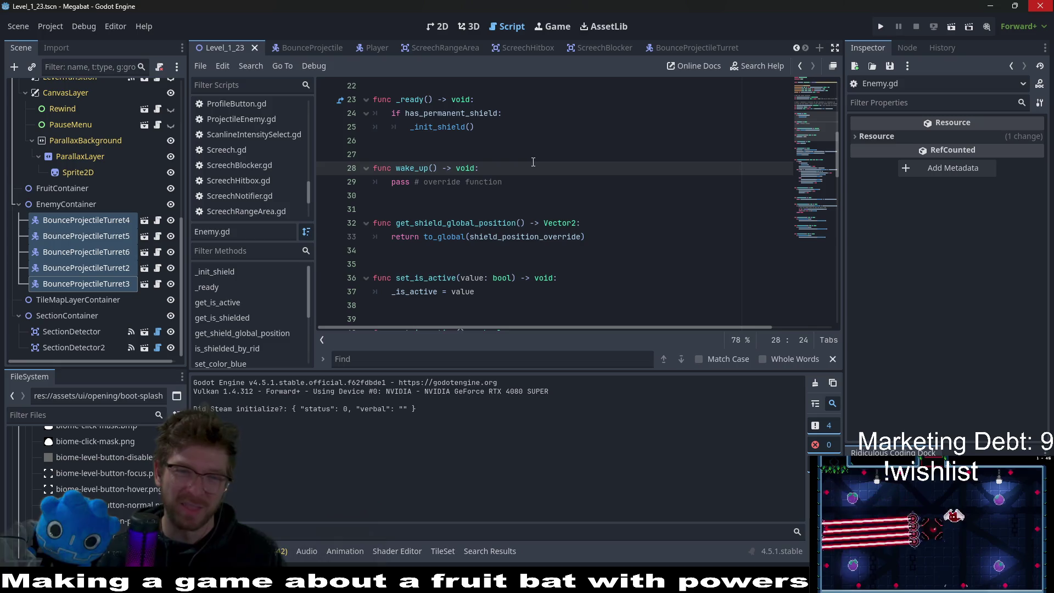
pyautogui.scroll(7, 533, 162)
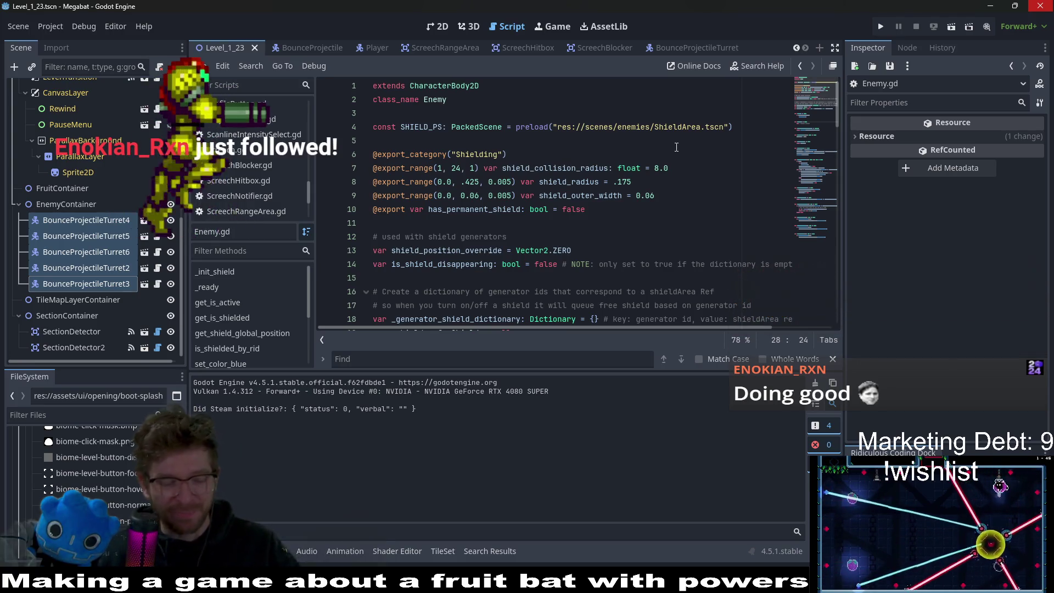
pyautogui.scroll(-6, 663, 194)
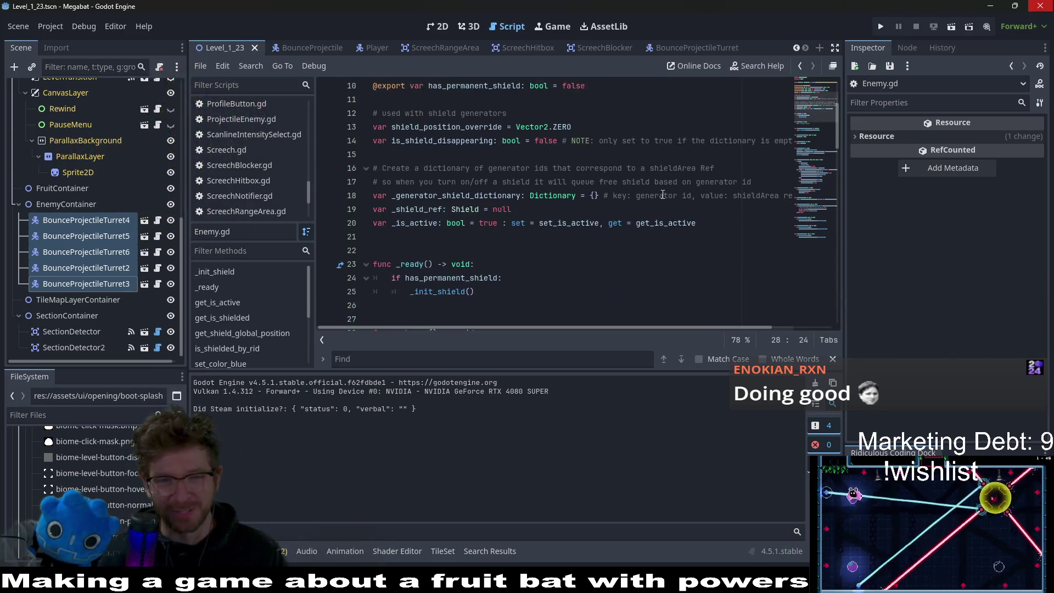
pyautogui.scroll(-5, 663, 195)
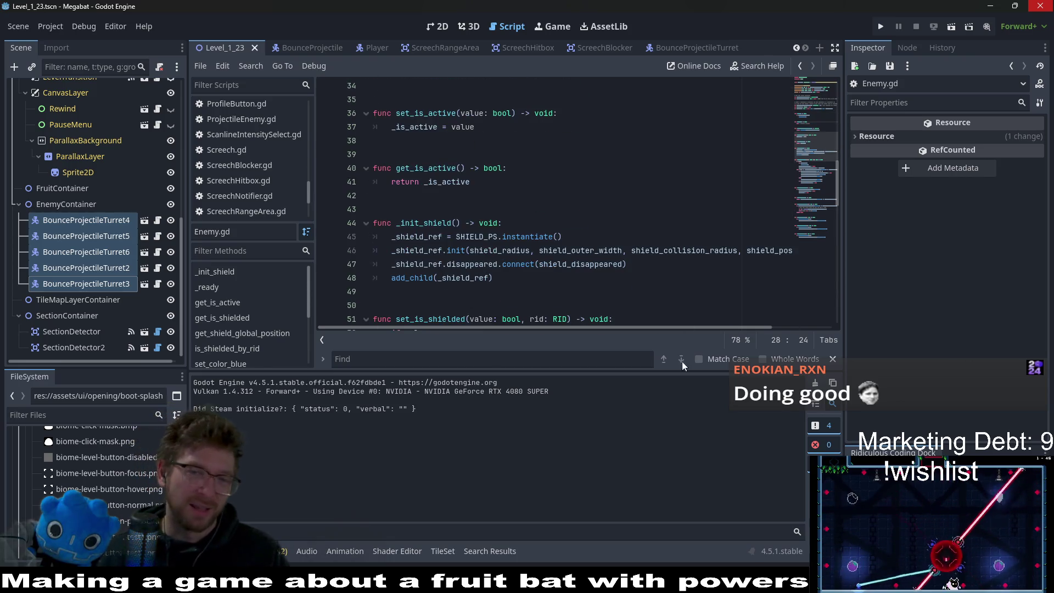
pyautogui.moveTo(629, 371); pyautogui.dragTo(630, 421)
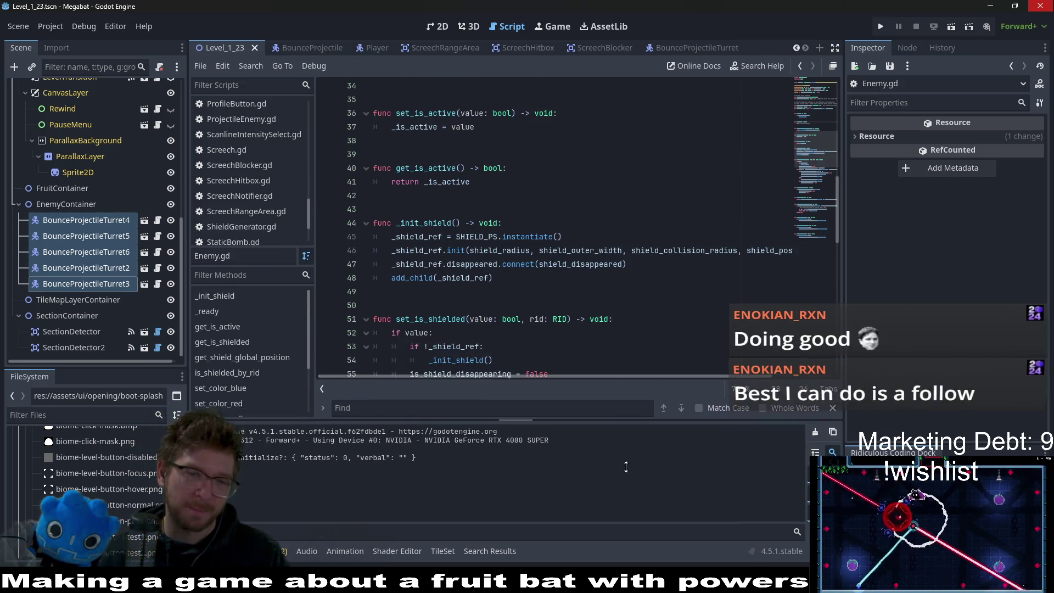
pyautogui.scroll(7, 632, 218)
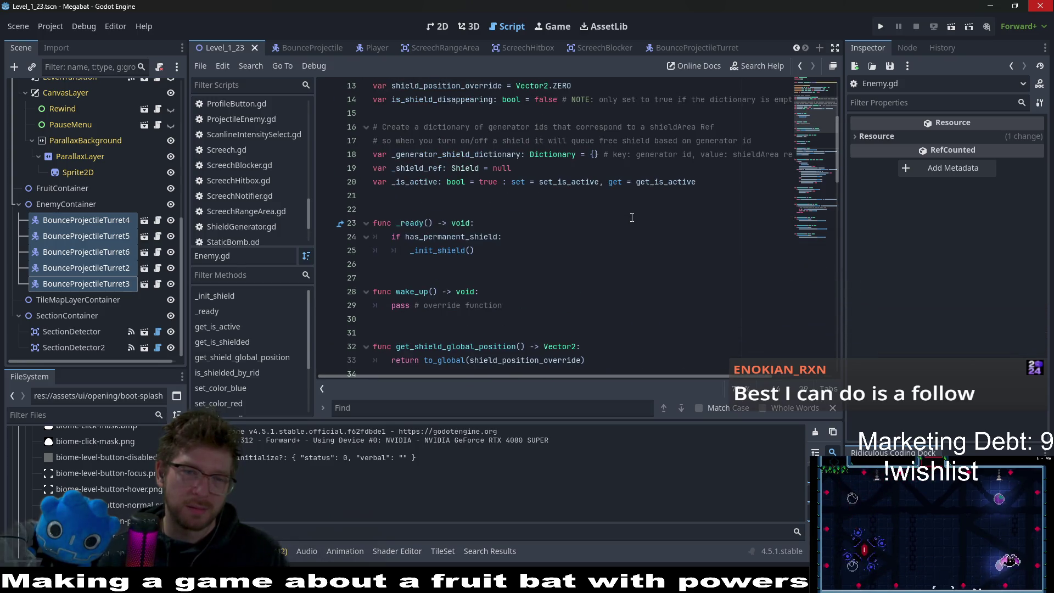
pyautogui.scroll(-5, 631, 217)
pyautogui.scroll(3, 514, 209)
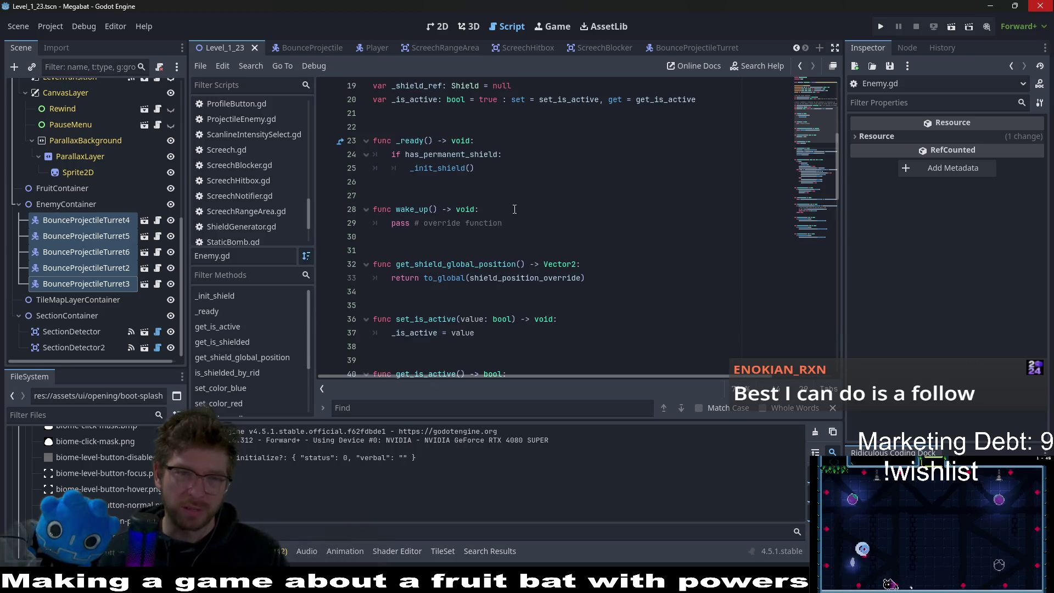
pyautogui.keyDown('ctrl'); pyautogui.click(439, 168); pyautogui.keyUp('ctrl')
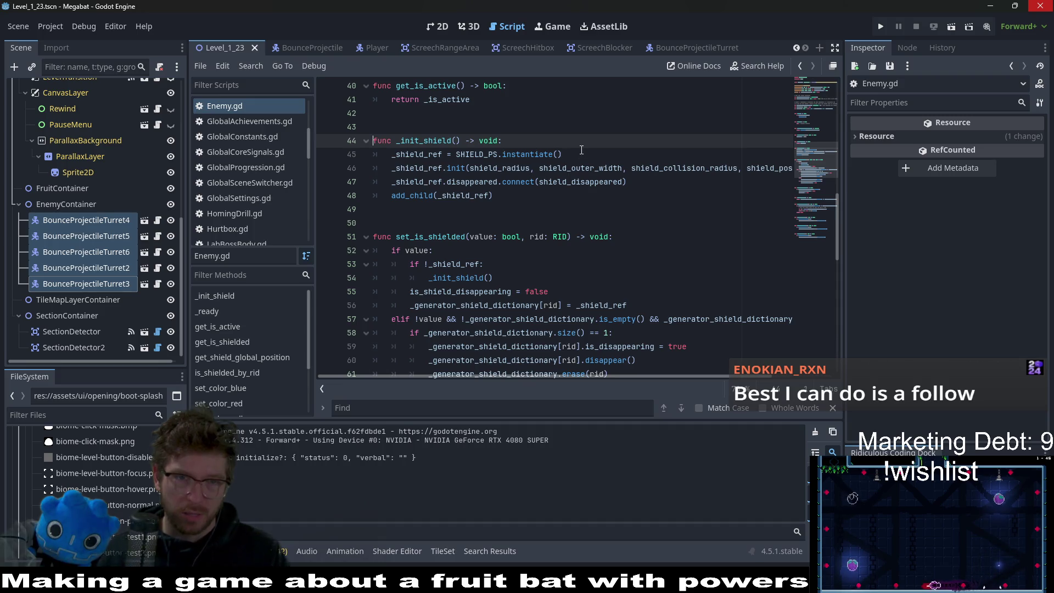
pyautogui.moveTo(519, 193); pyautogui.dragTo(443, 178)
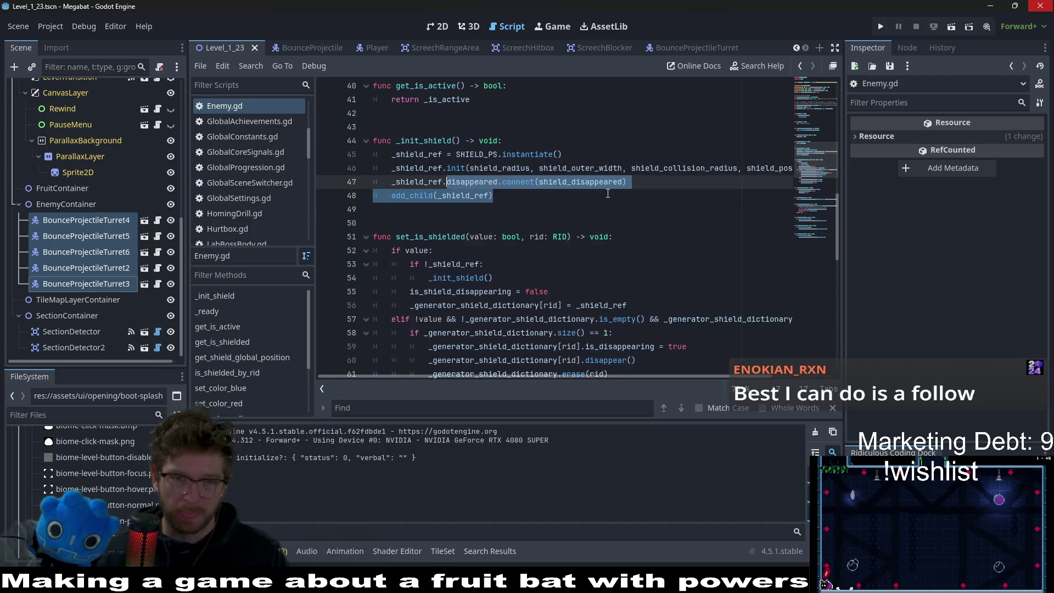
pyautogui.scroll(-6, 608, 193)
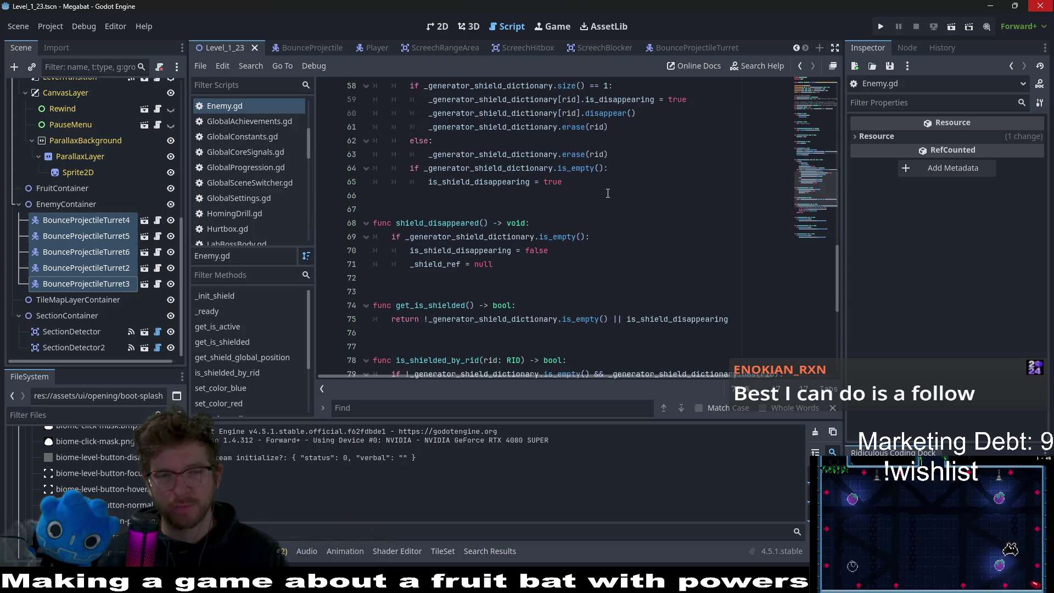
pyautogui.scroll(4, 607, 193)
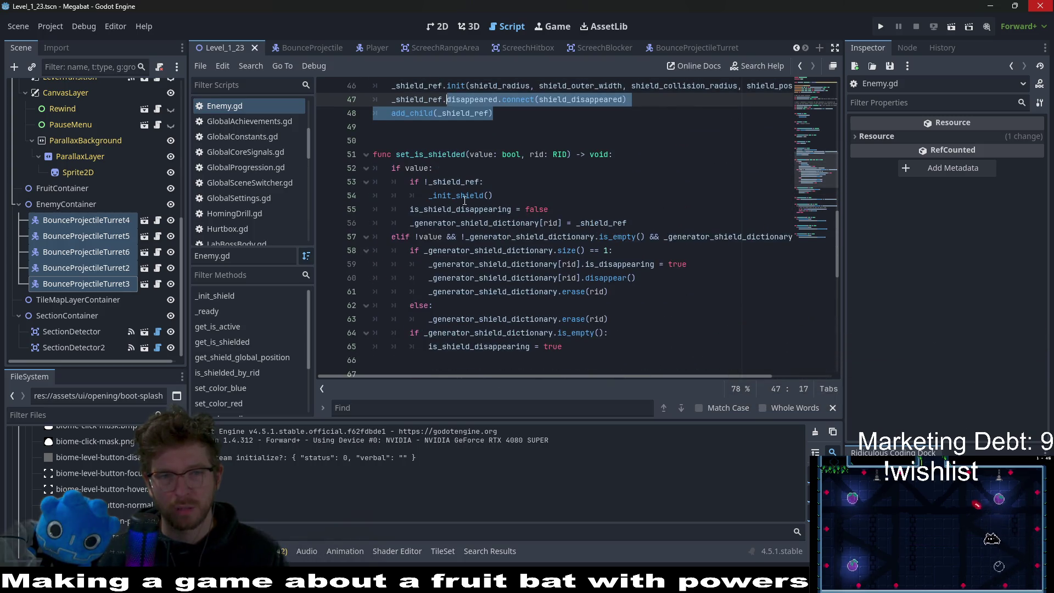
pyautogui.moveTo(465, 209); pyautogui.dragTo(409, 210)
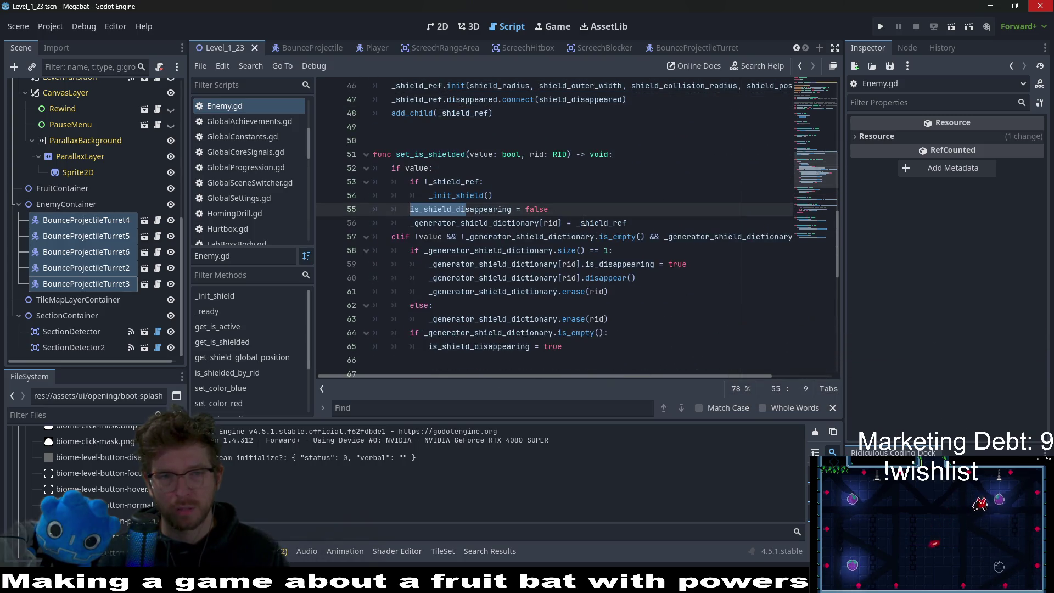
pyautogui.click(577, 296)
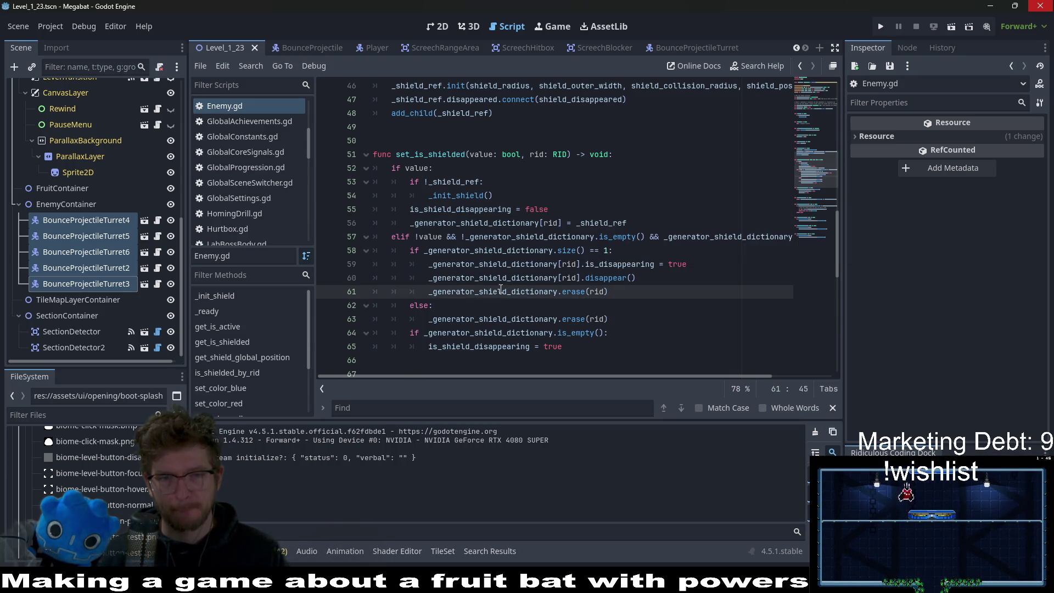
pyautogui.scroll(-2, 536, 275)
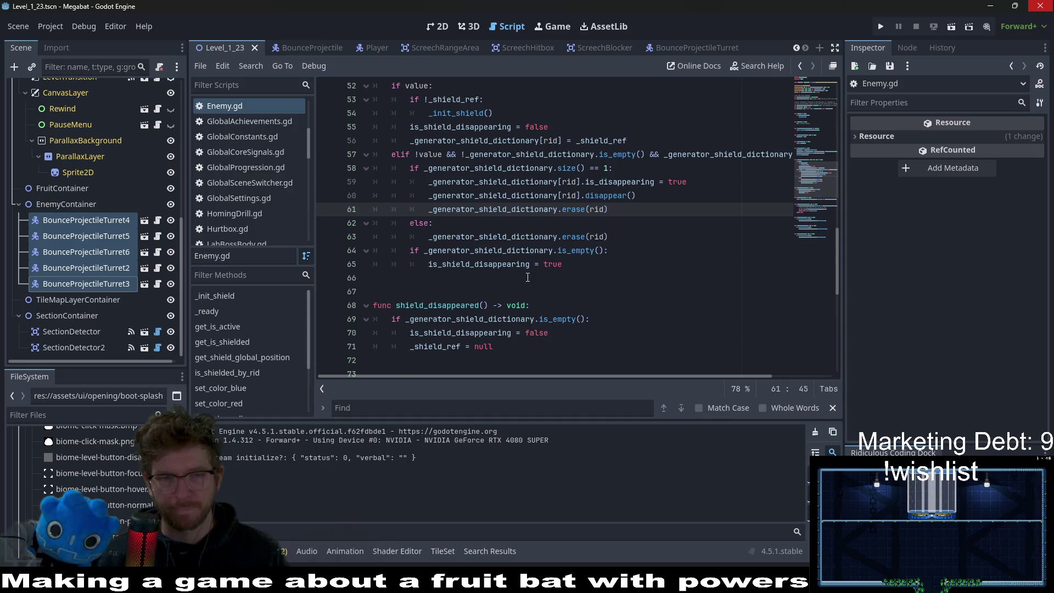
pyautogui.doubleClick(557, 236)
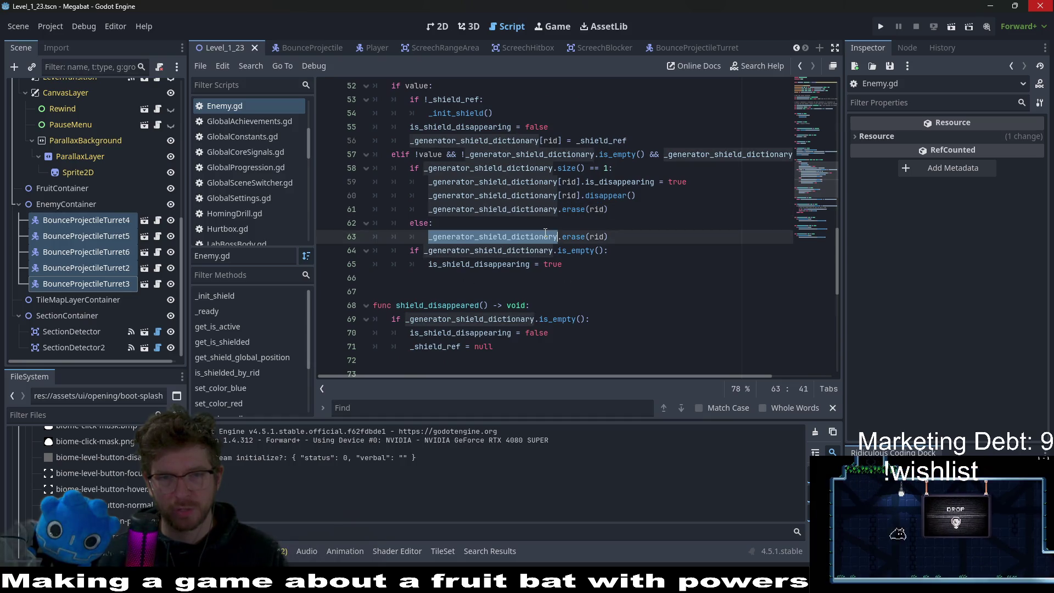
pyautogui.doubleClick(527, 141)
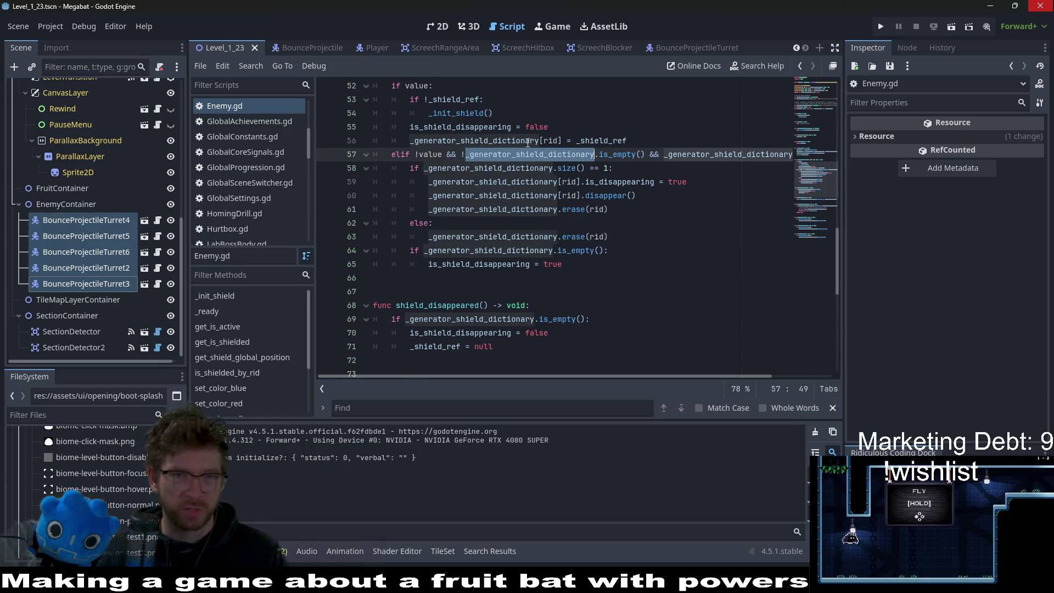
pyautogui.scroll(4, 635, 225)
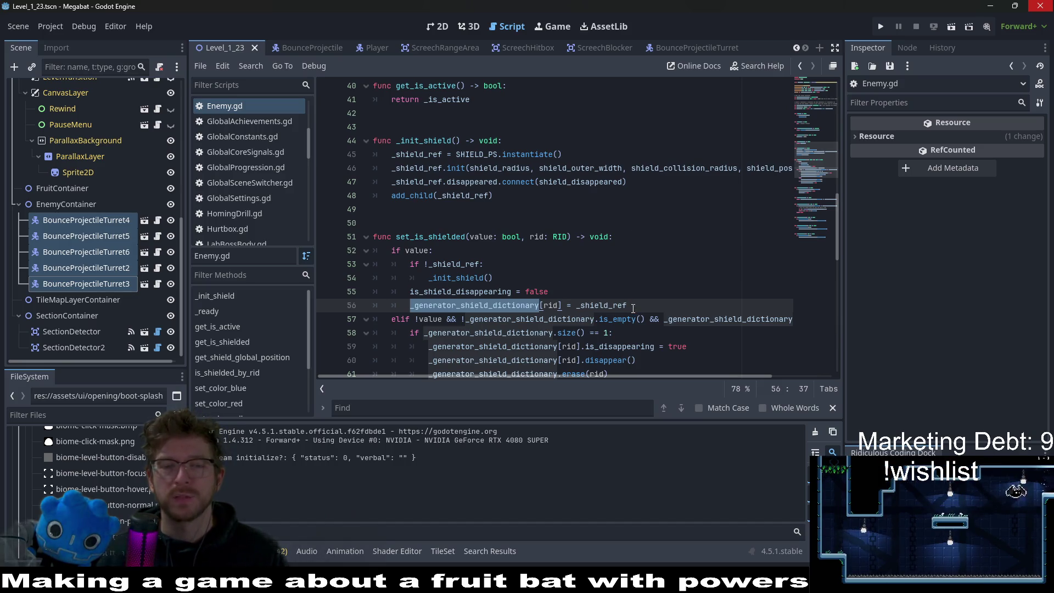
pyautogui.moveTo(632, 305); pyautogui.dragTo(435, 303)
pyautogui.doubleClick(435, 303)
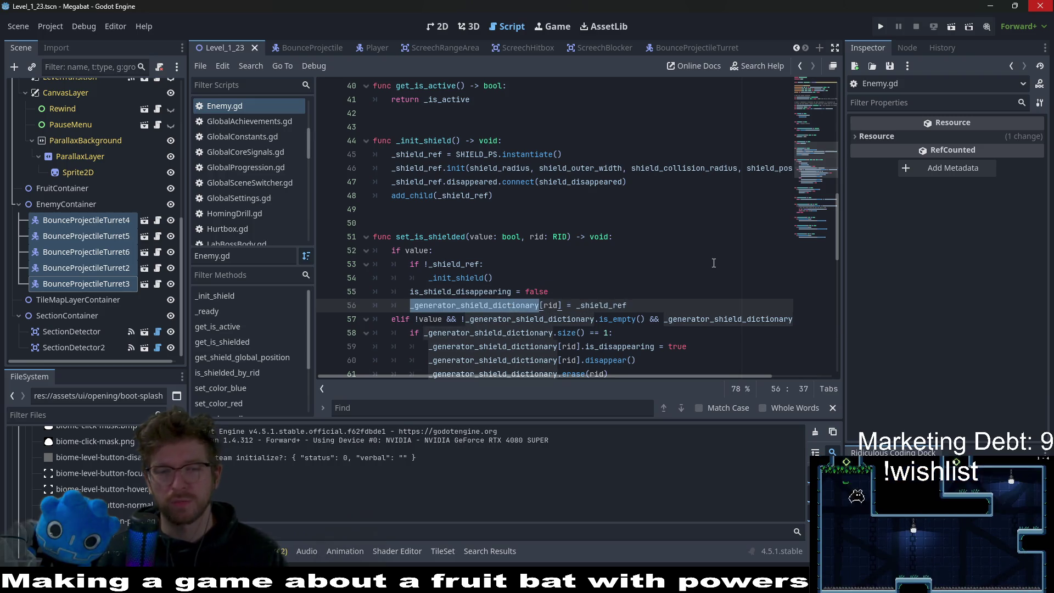
# Step: Cycle through _generator_shield_dictionary matches in Enemy.gd down to get_is_shielded's bool return
pyautogui.hotkey('ctrl', 'f')
pyautogui.press('Return')
pyautogui.press('Return')
pyautogui.press('Return')
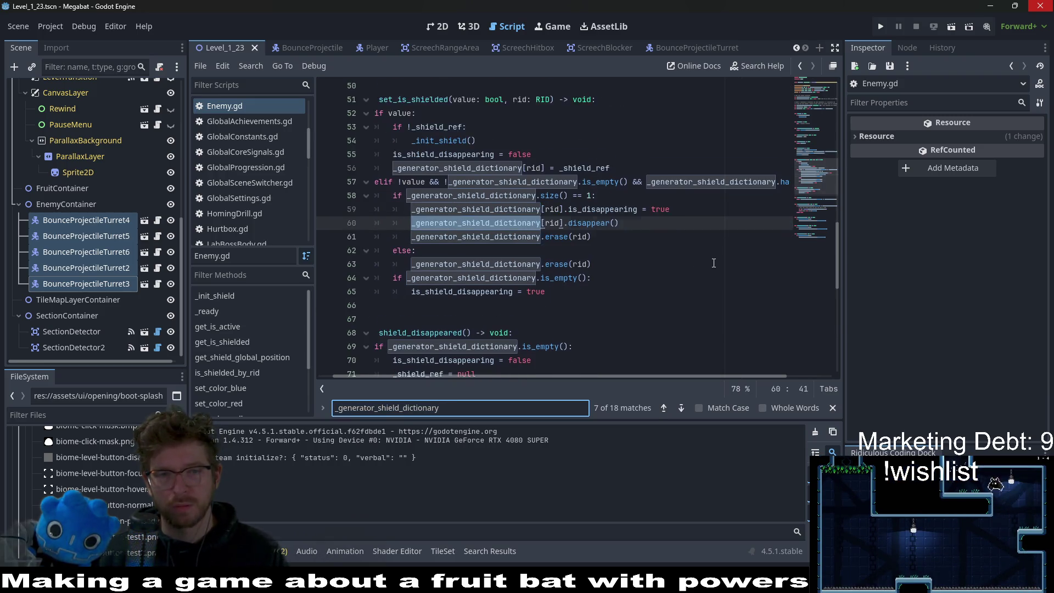
pyautogui.click(719, 278)
pyautogui.scroll(3, 683, 278)
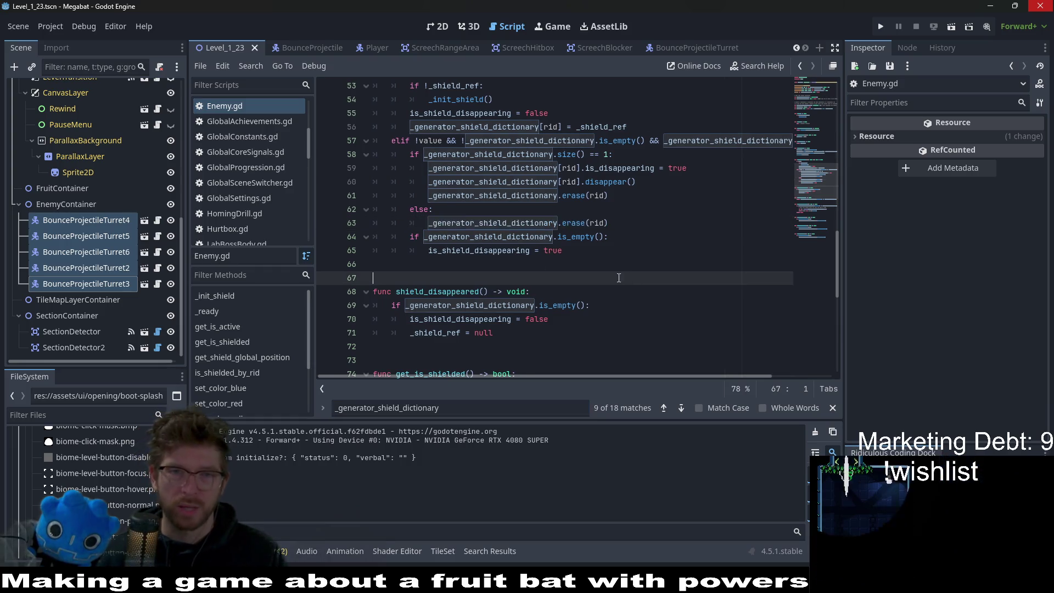
pyautogui.scroll(5, 458, 251)
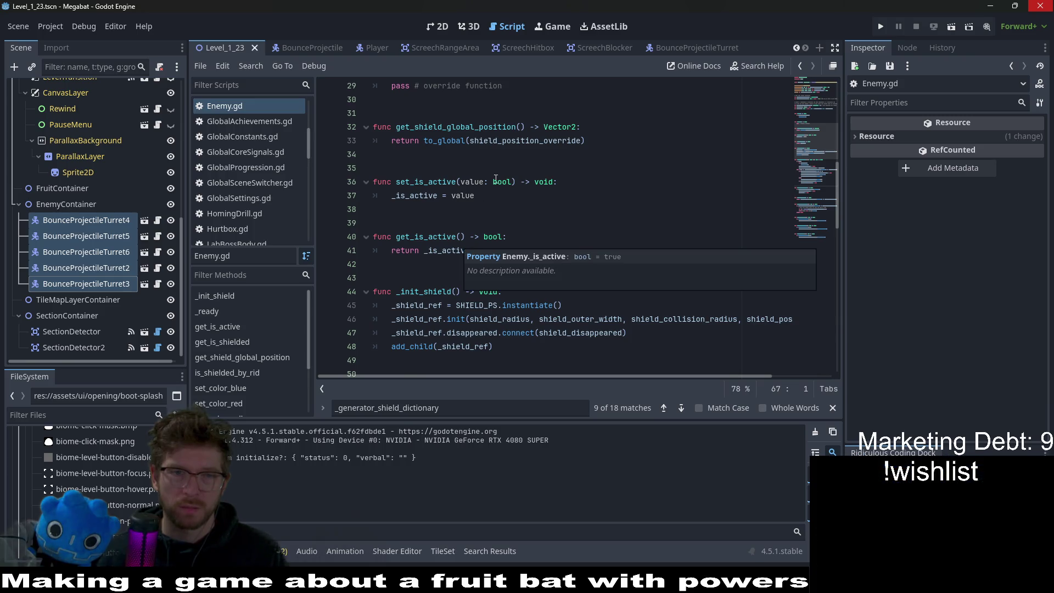
pyautogui.scroll(-3, 530, 167)
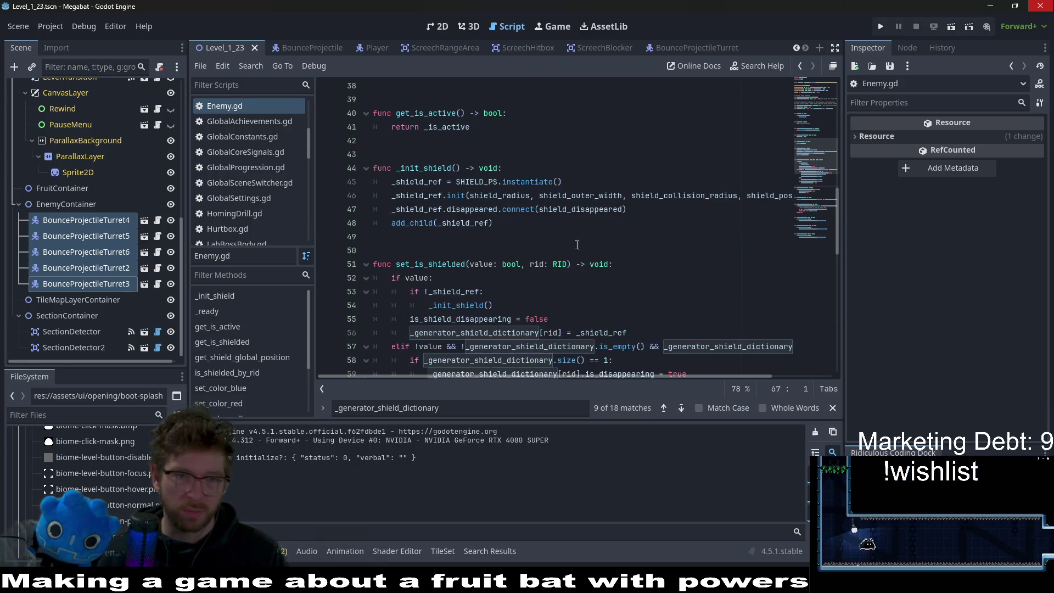
pyautogui.doubleClick(521, 332)
pyautogui.hotkey('ctrl', 'f')
pyautogui.press('Return')
pyautogui.press('Return')
pyautogui.press('Return')
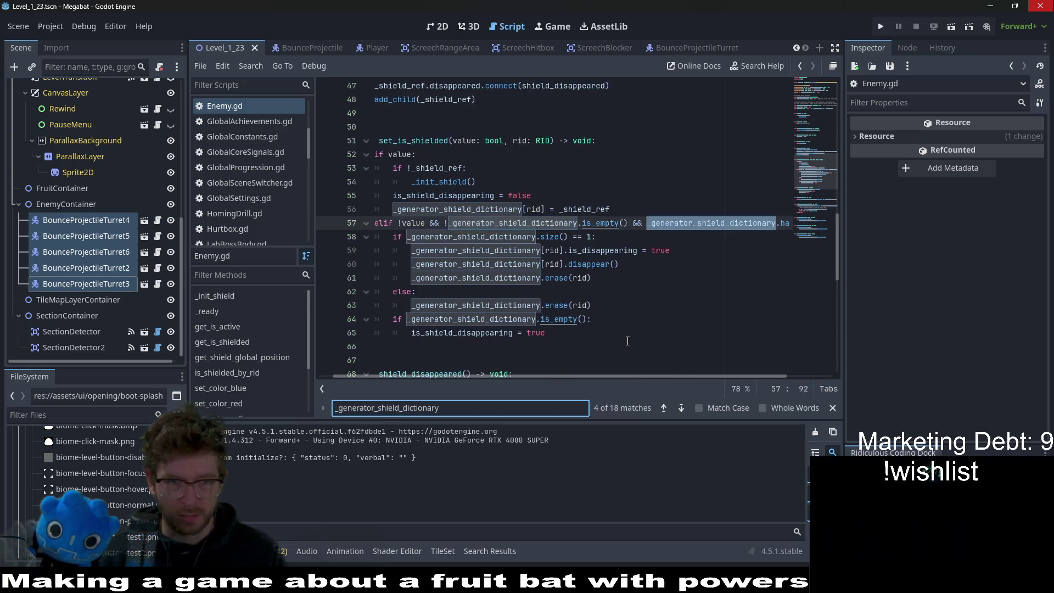
pyautogui.scroll(-4, 577, 305)
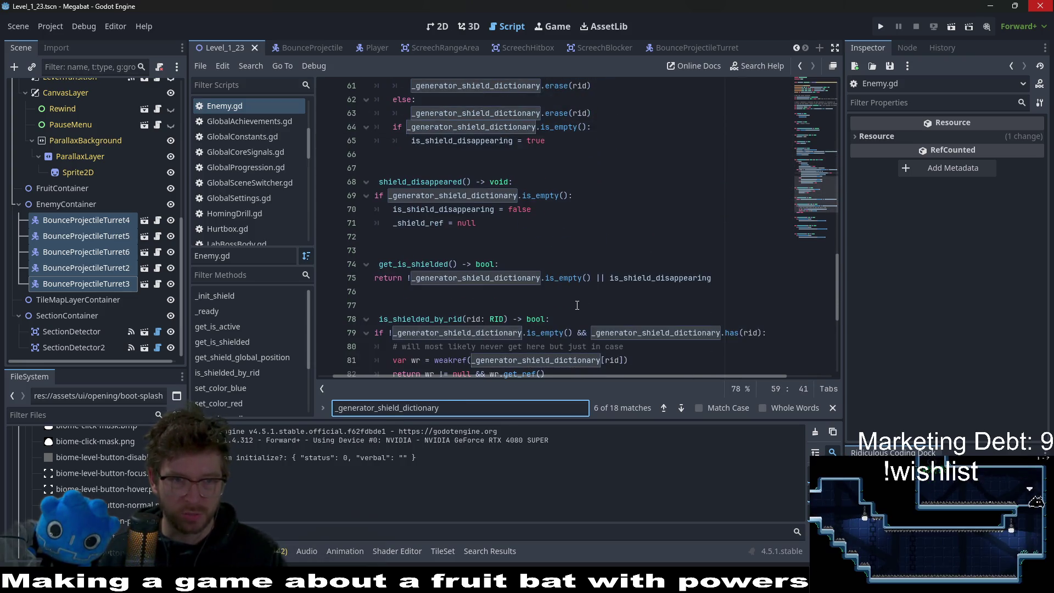
pyautogui.click(495, 264)
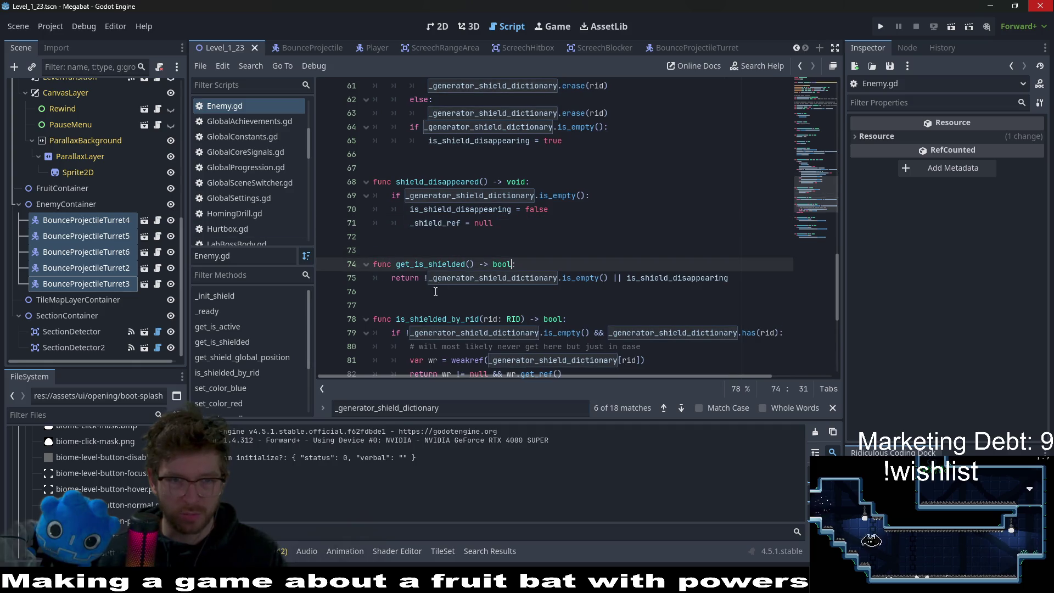
# Step: Move get_is_shielded above shield_disappeared and tidy the surrounding blank lines
pyautogui.press('Down')
pyautogui.press('Down')
pyautogui.hotkey('shift', 'Up')
pyautogui.hotkey('shift', 'Up')
pyautogui.hotkey('shift', 'Up')
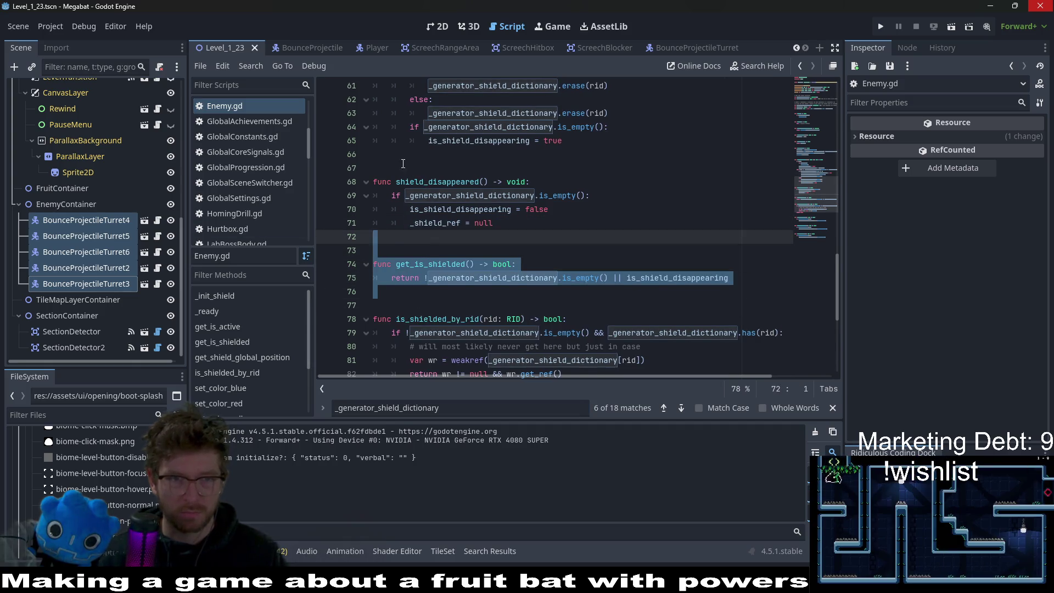
pyautogui.hotkey('ctrl', 'x')
pyautogui.click(394, 163)
pyautogui.hotkey('ctrl', 'v')
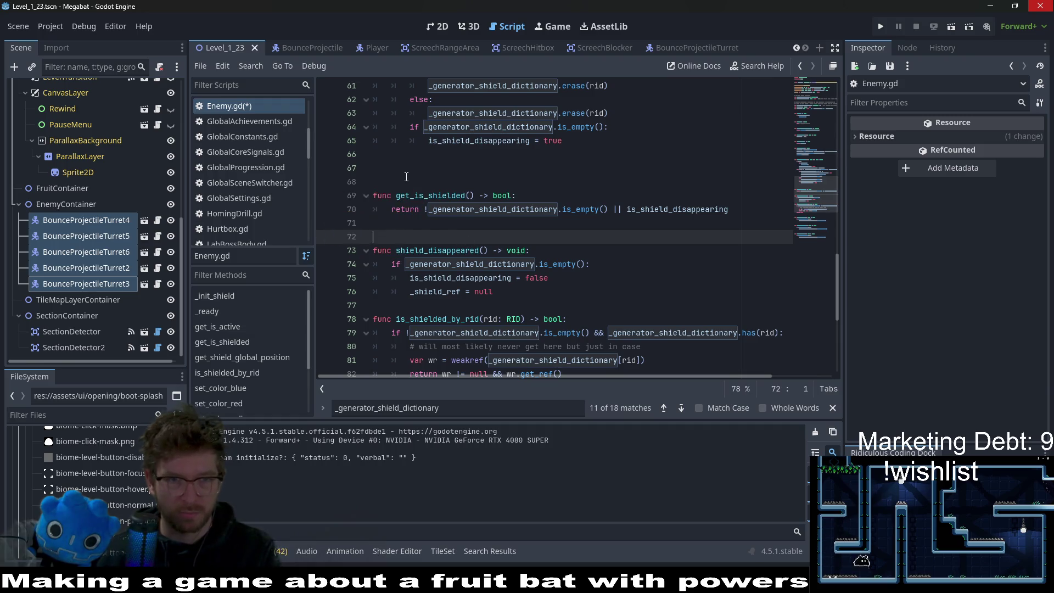
pyautogui.press('Up')
pyautogui.press('Up')
pyautogui.press('Up')
pyautogui.press('BackSpace')
pyautogui.click(643, 202)
pyautogui.click(642, 200)
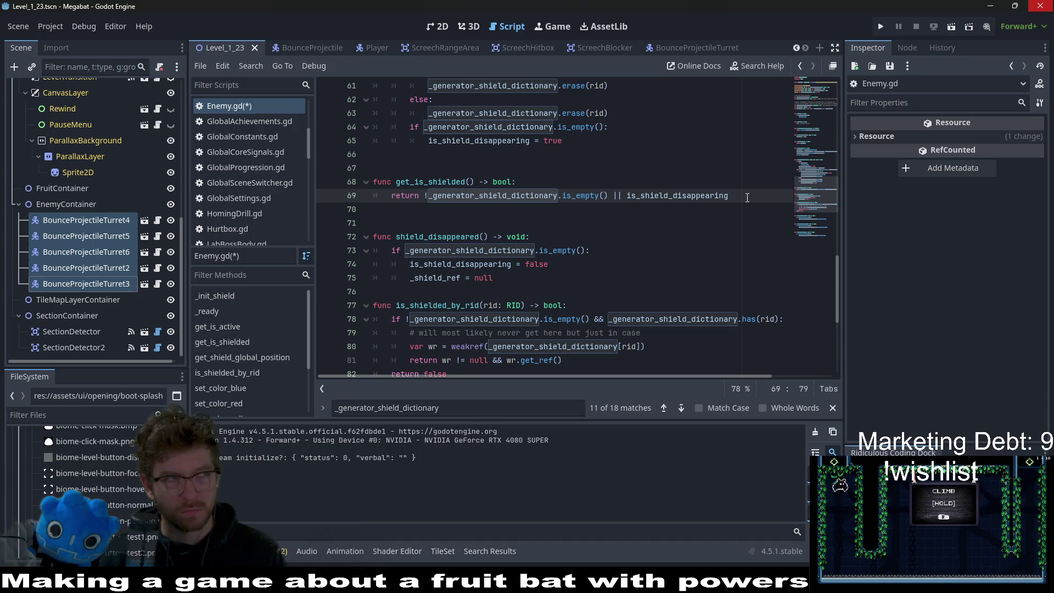
# Step: Append '|| has_permanent_shield' to its return line and save Enemy.gd
pyautogui.write('|| ')
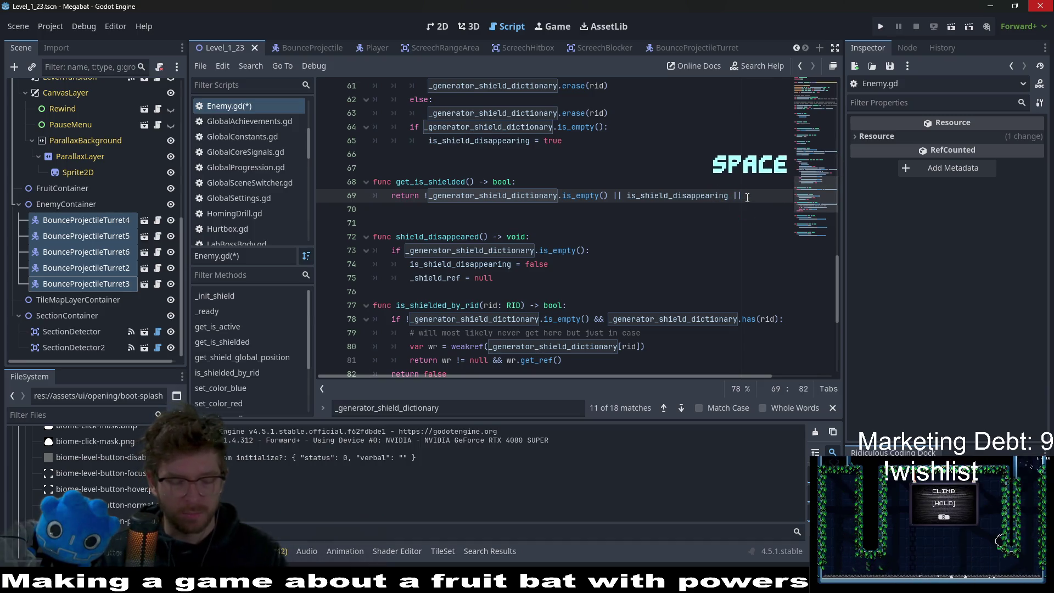
pyautogui.write('has')
pyautogui.press('Return')
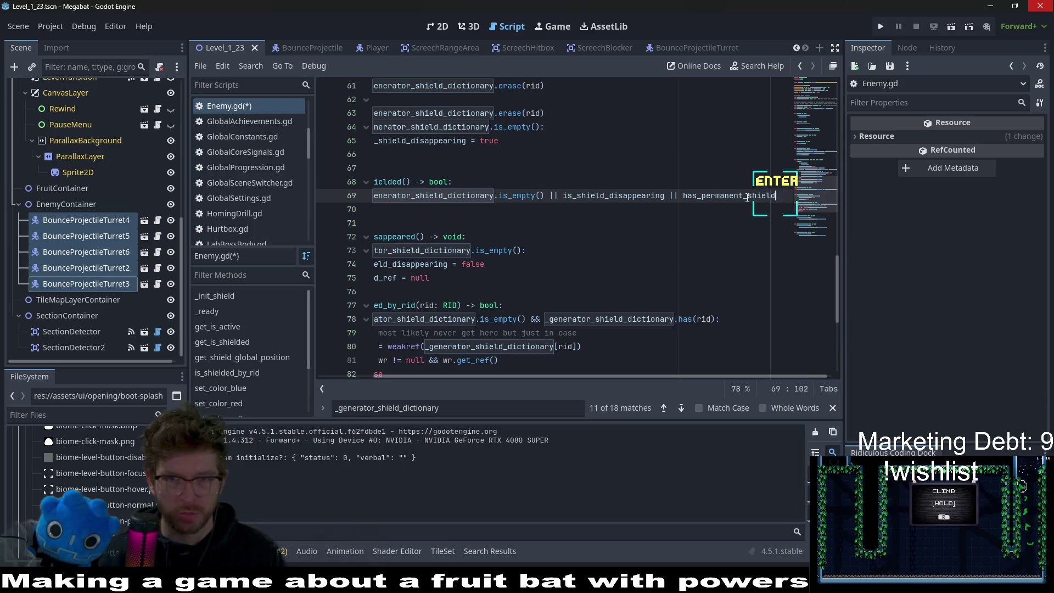
pyautogui.hotkey('ctrl', 's')
pyautogui.click(556, 181)
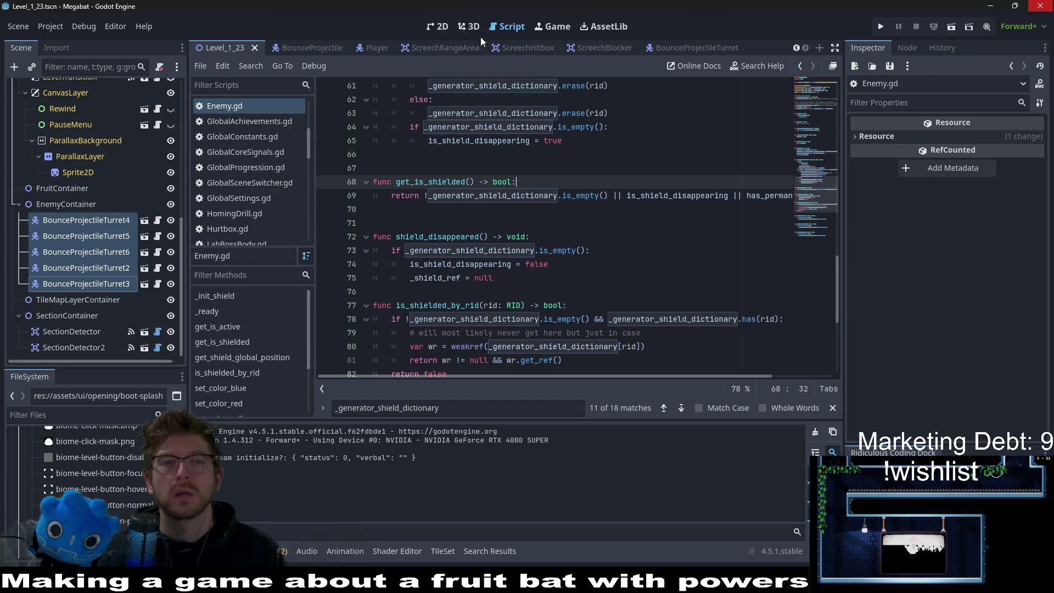
pyautogui.scroll(3, 368, 48)
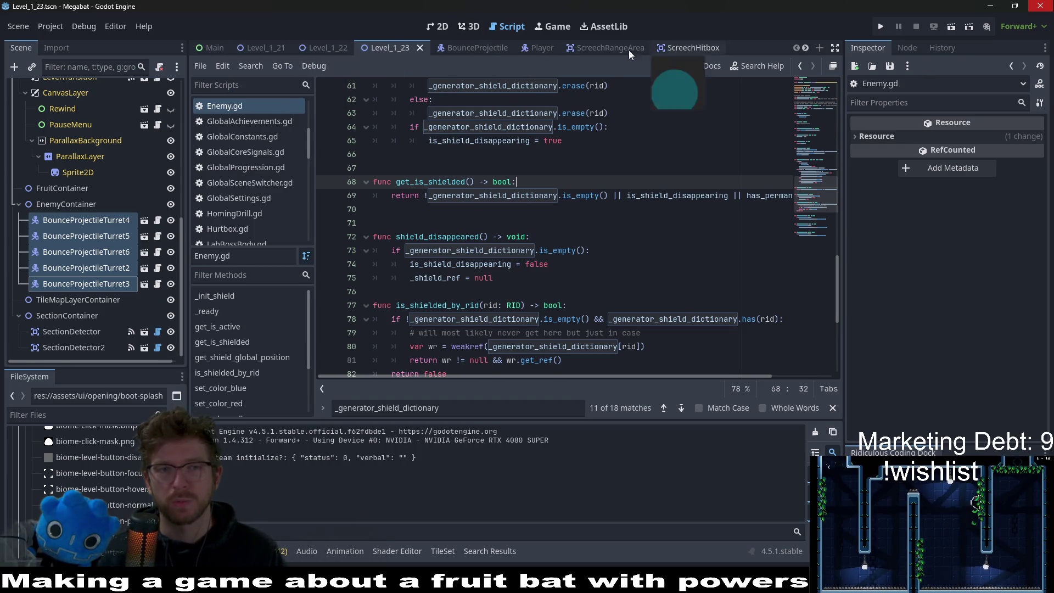
# Step: Run Level_1_23, fly the bat over the central pillar past the shielded turrets, then close the game
pyautogui.click(438, 26)
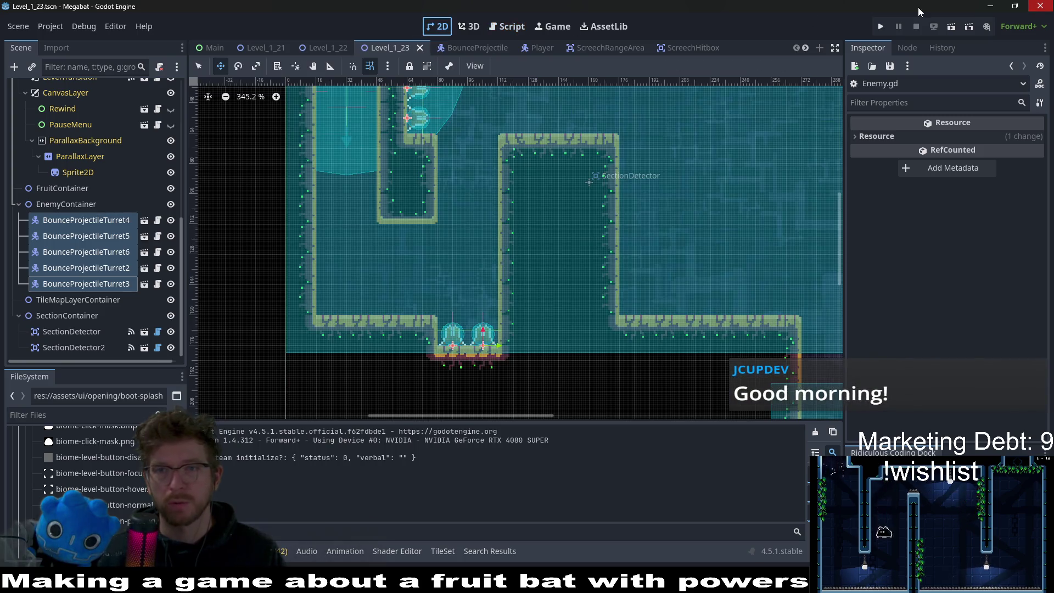
pyautogui.click(953, 29)
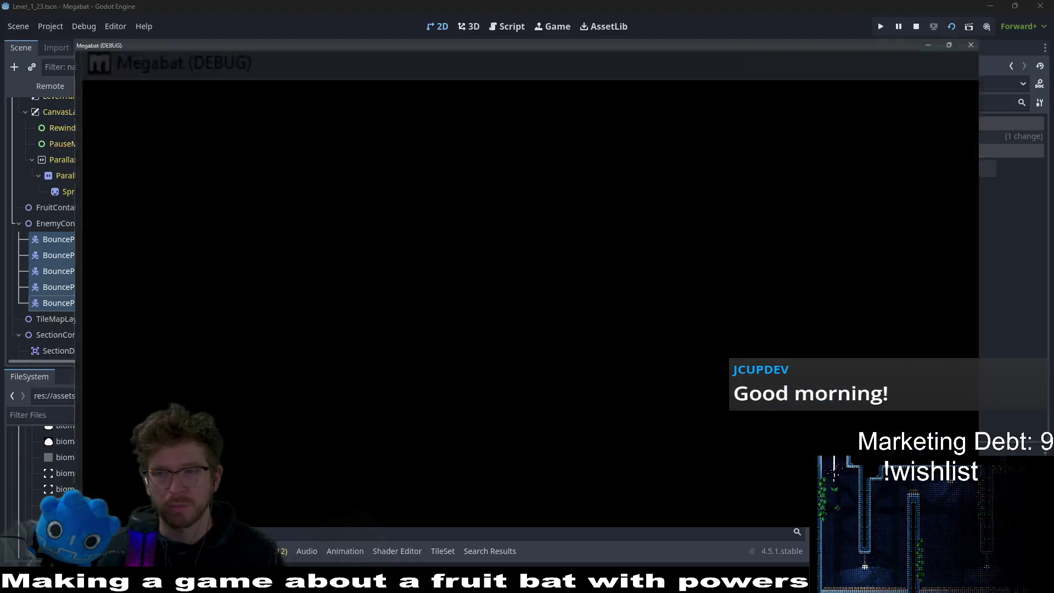
pyautogui.press('Down')
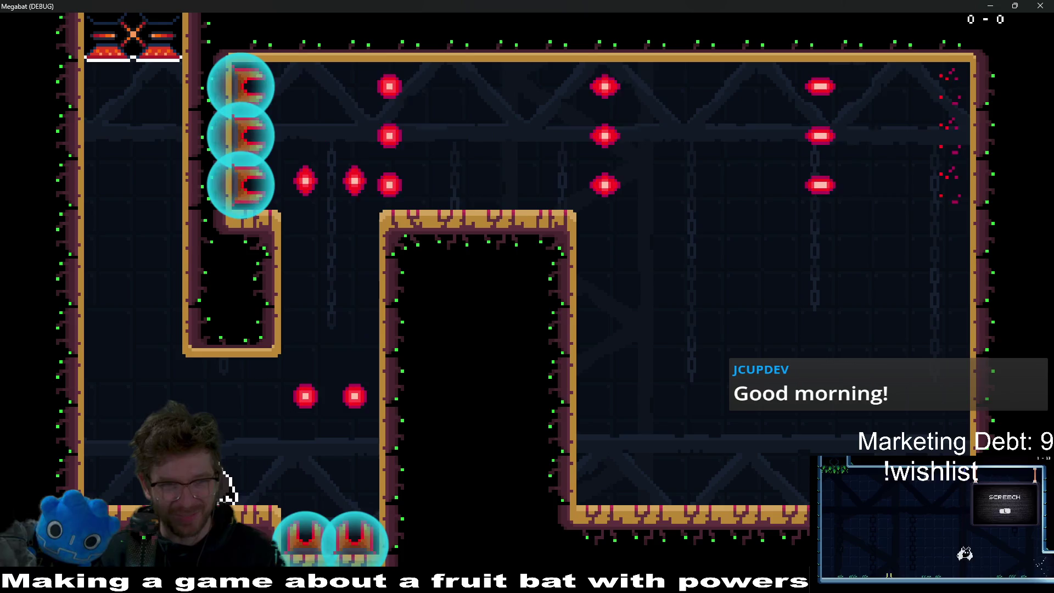
pyautogui.press('Up')
pyautogui.press('Right')
pyautogui.press('Up')
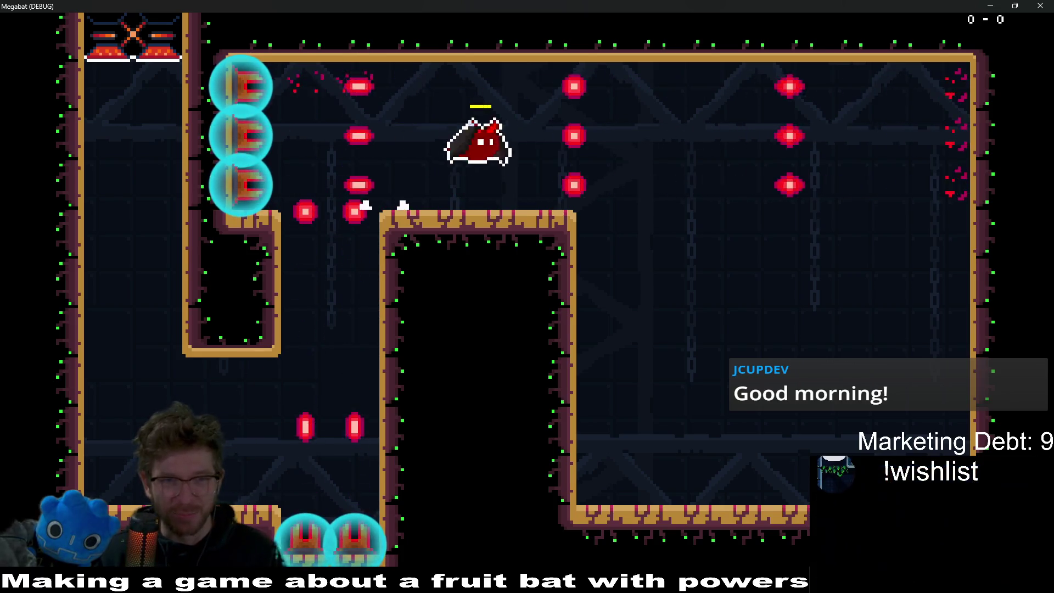
pyautogui.press('Down')
pyautogui.press('Left')
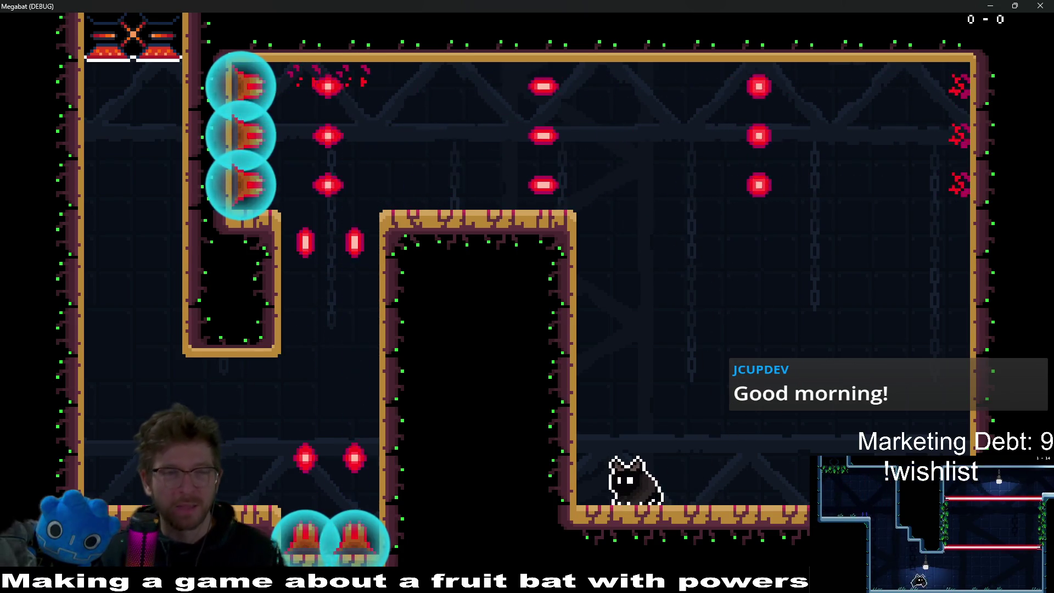
pyautogui.click(1050, 4)
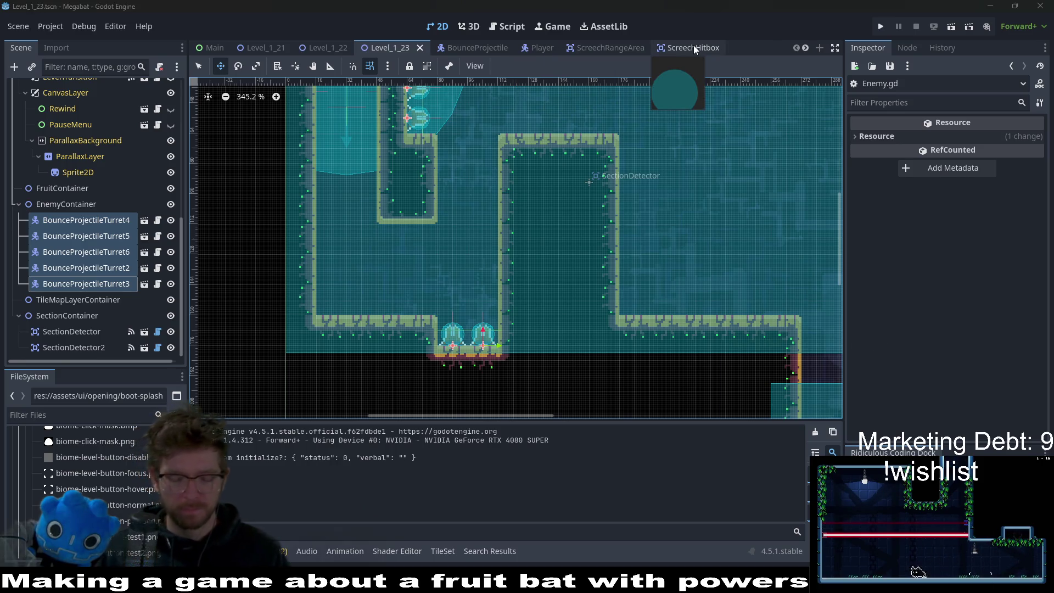
# Step: Open BounceProjectileTurret.tscn through quick search for 'bouncepr' and select its root turret node
pyautogui.hotkey('shift', 'alt', 'o')
pyautogui.write('bouncep')
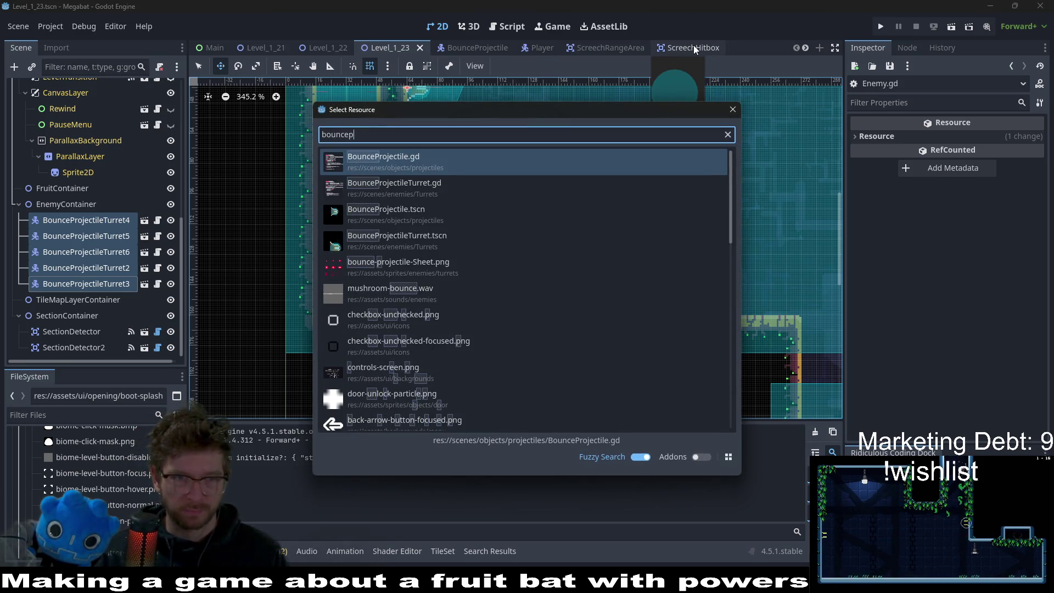
pyautogui.write('r')
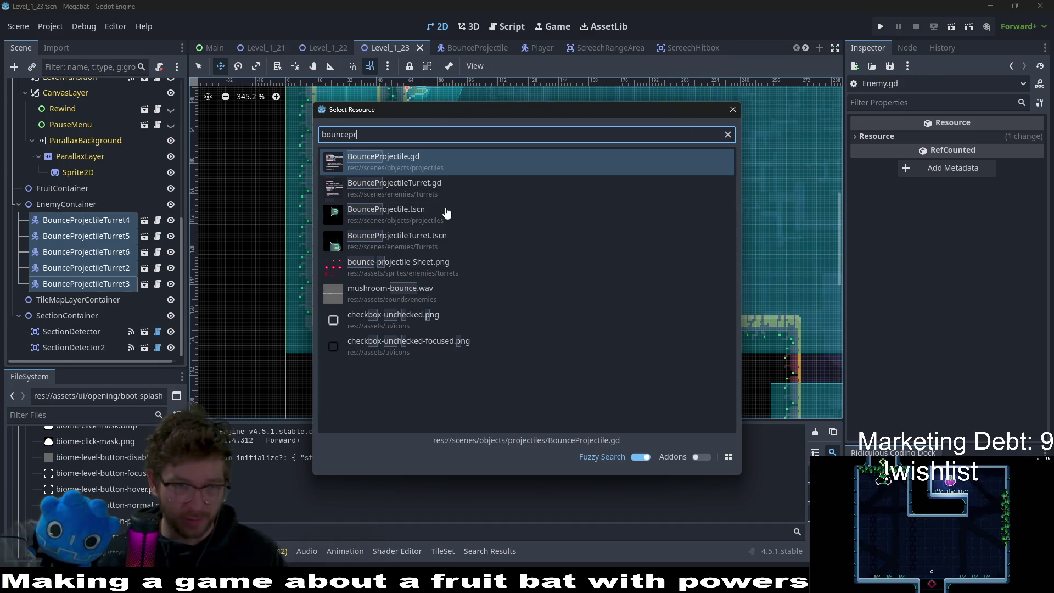
pyautogui.click(451, 241)
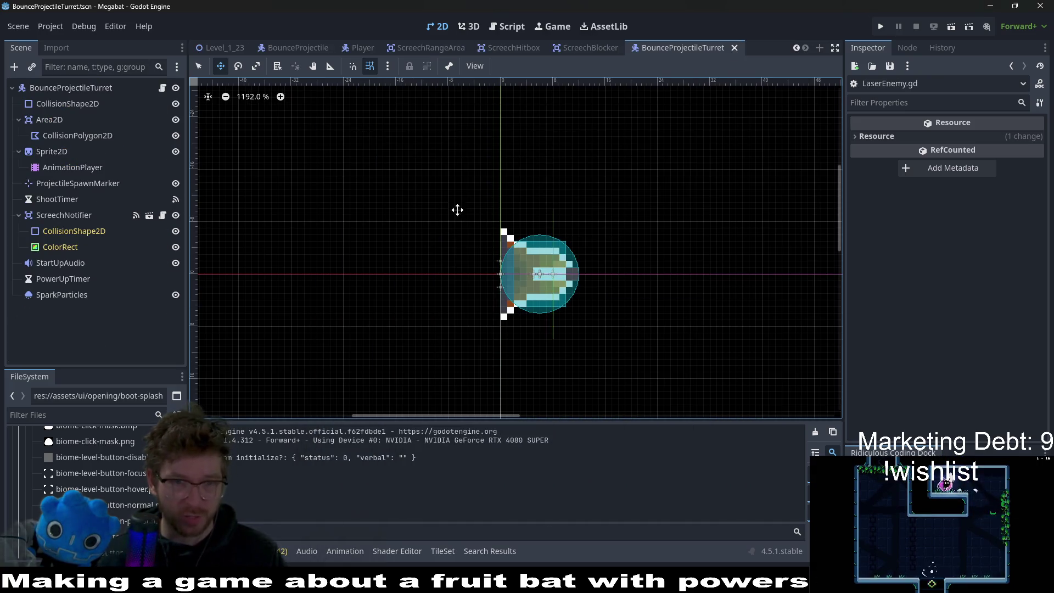
pyautogui.scroll(-5, 516, 290)
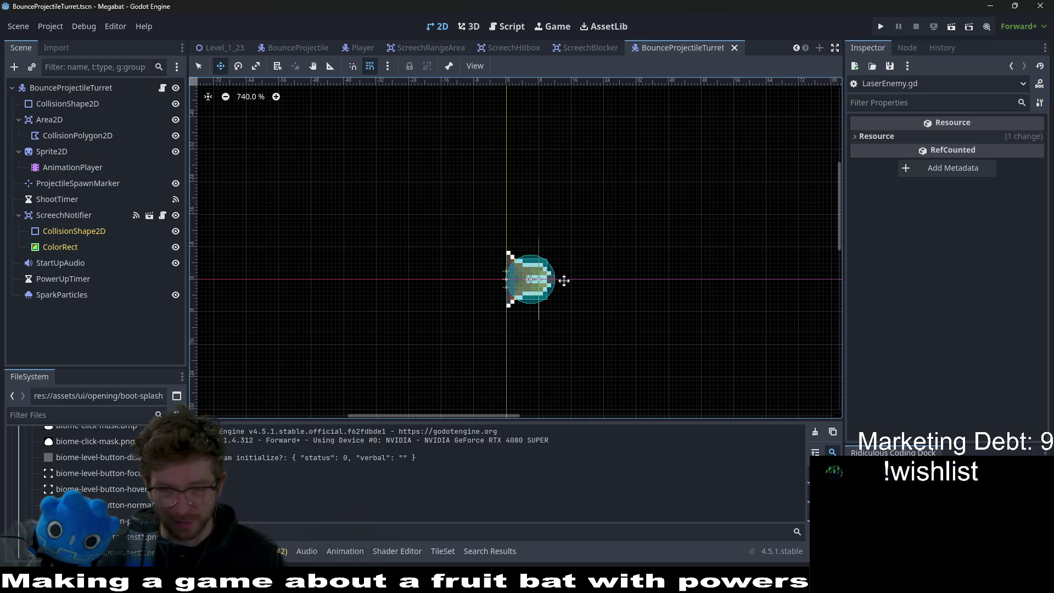
pyautogui.scroll(2, 575, 281)
pyautogui.scroll(-2, 585, 282)
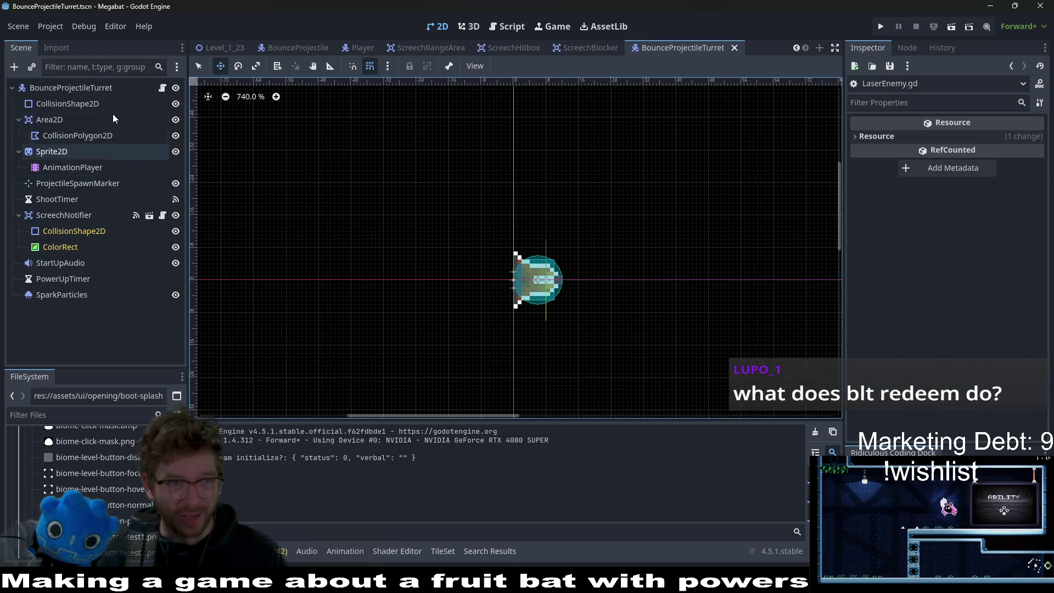
pyautogui.click(121, 93)
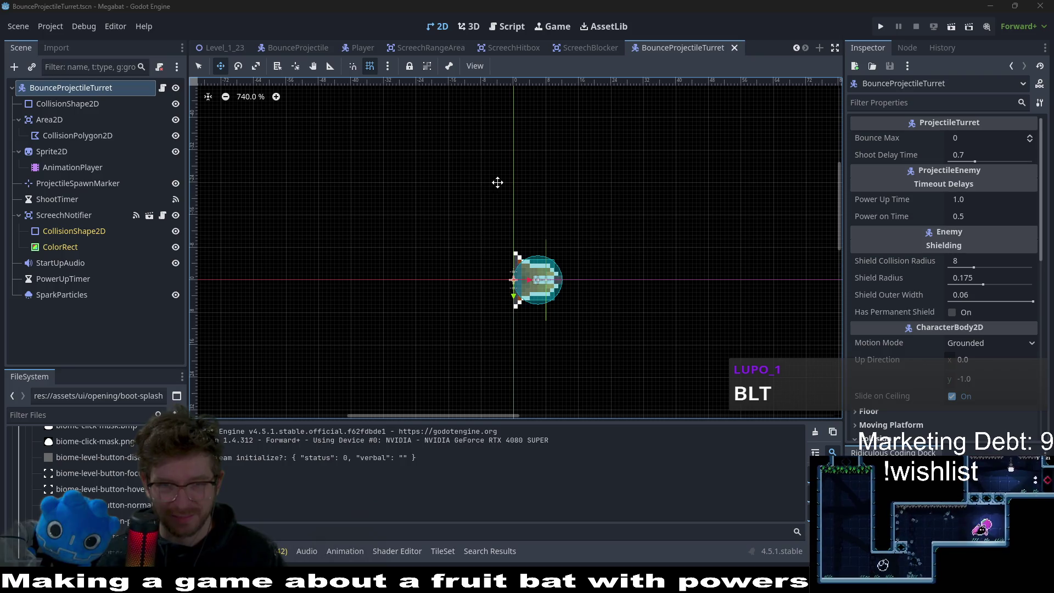
# Step: After checking the collision shape, change the root turret's Shield Collision Radius from 8 to 6
pyautogui.click(116, 103)
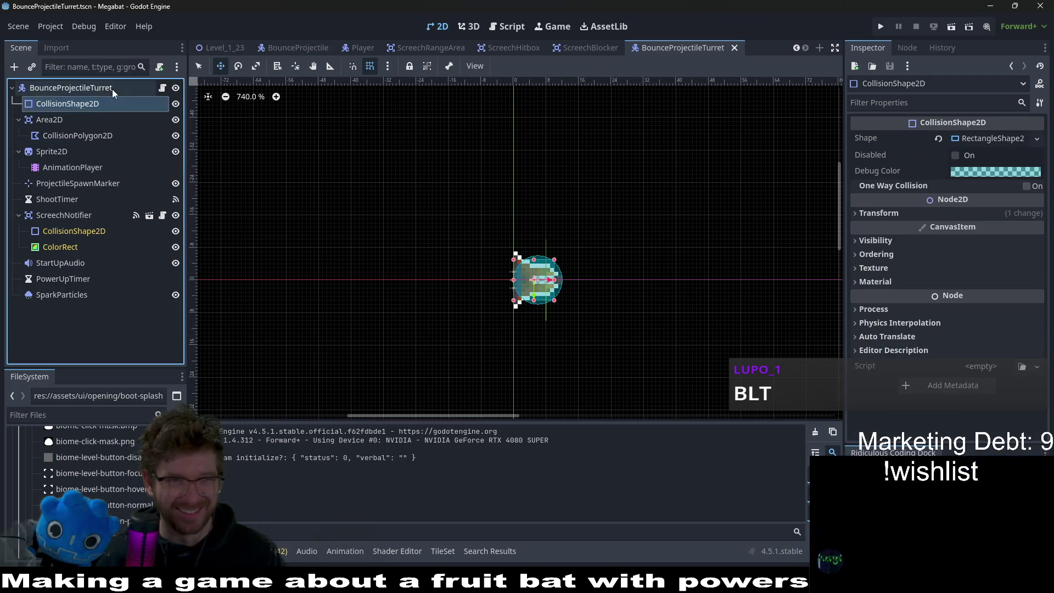
pyautogui.click(112, 88)
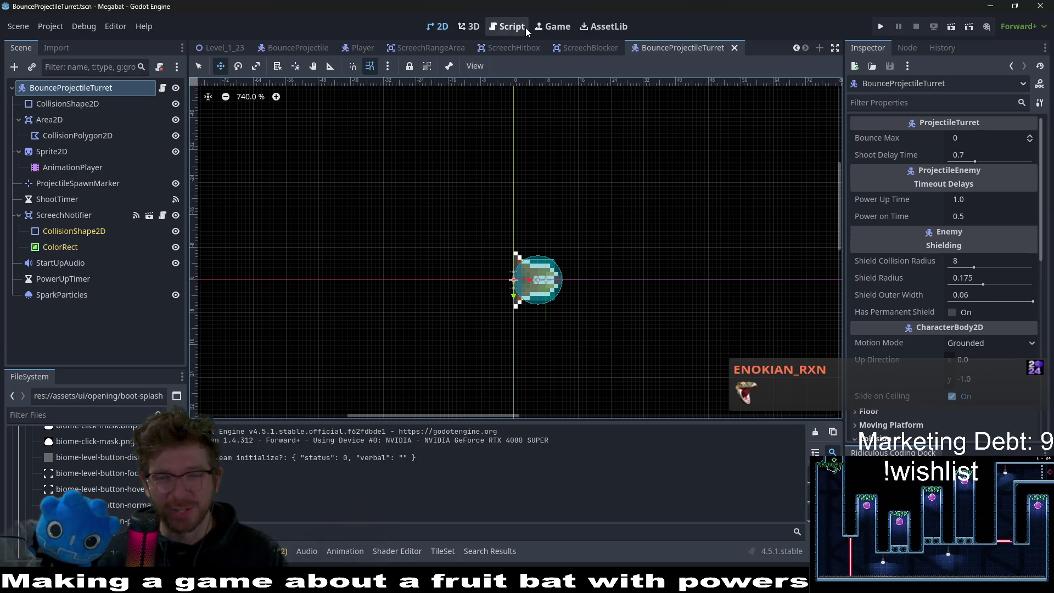
pyautogui.moveTo(539, 47)
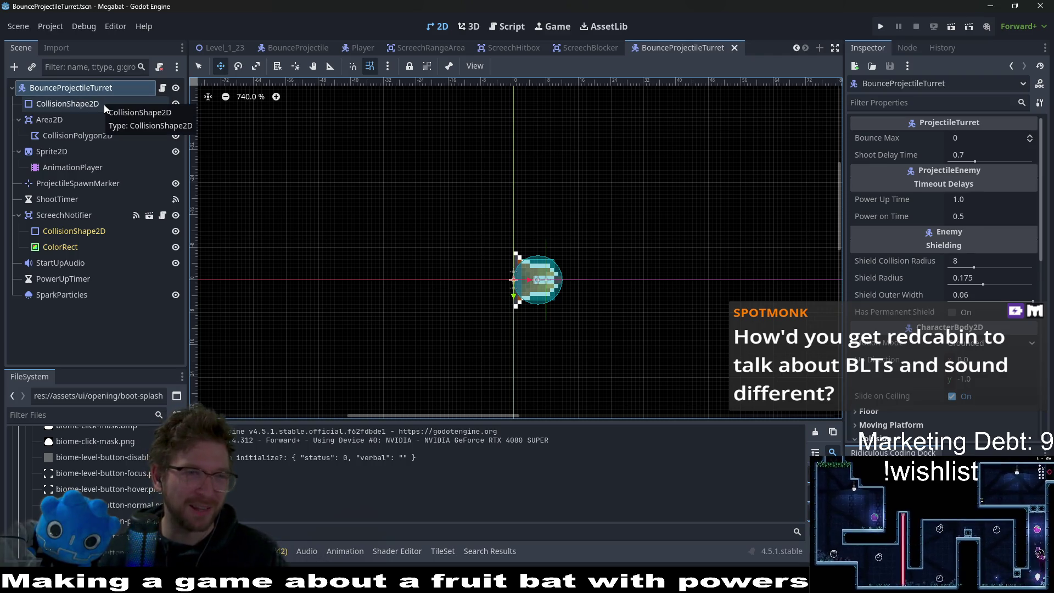
pyautogui.click(107, 103)
pyautogui.click(121, 87)
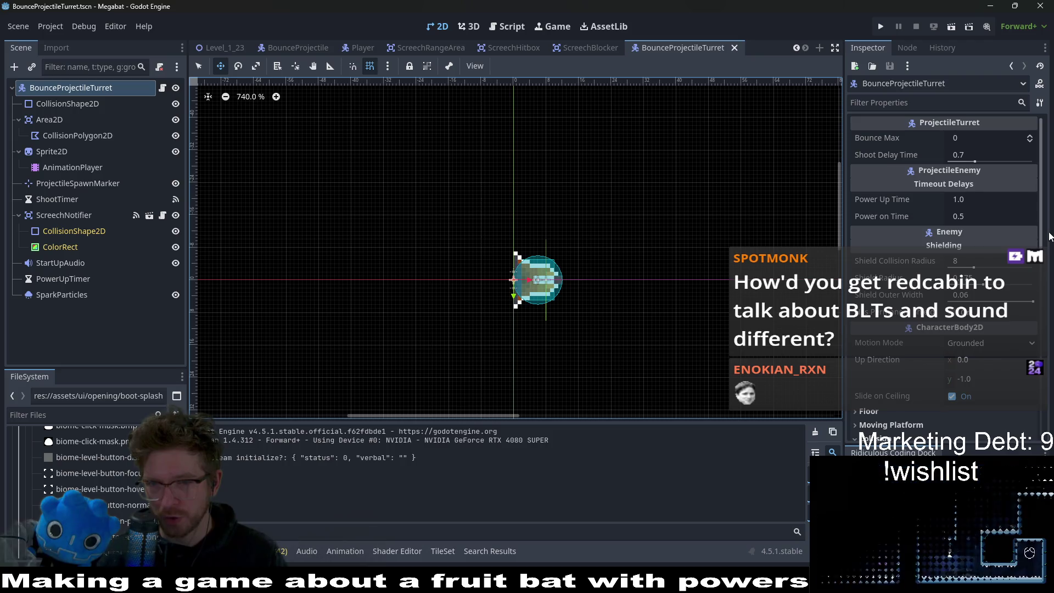
pyautogui.click(972, 262)
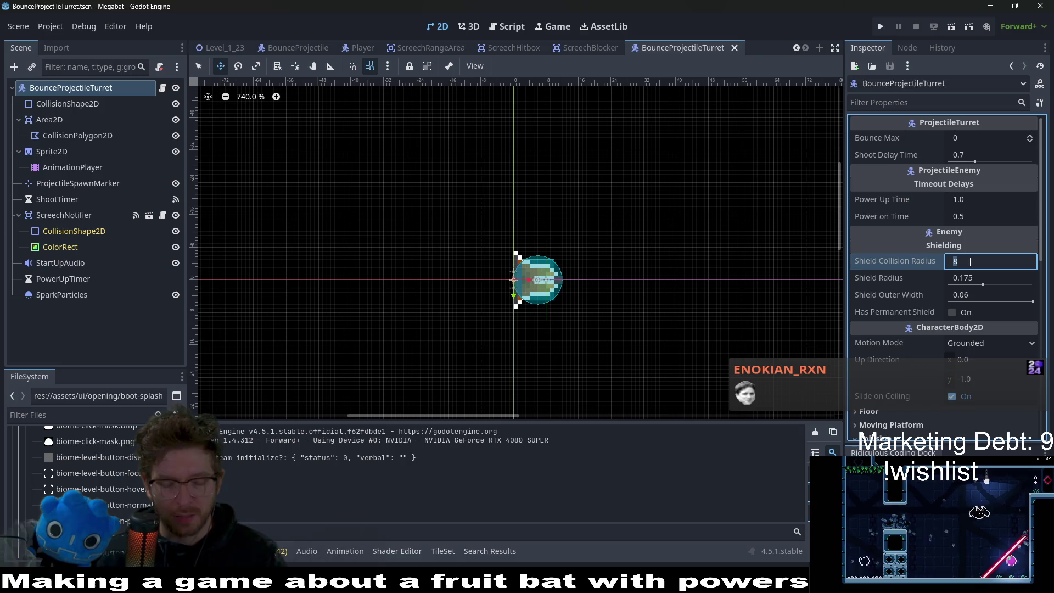
pyautogui.write('6')
pyautogui.press('Return')
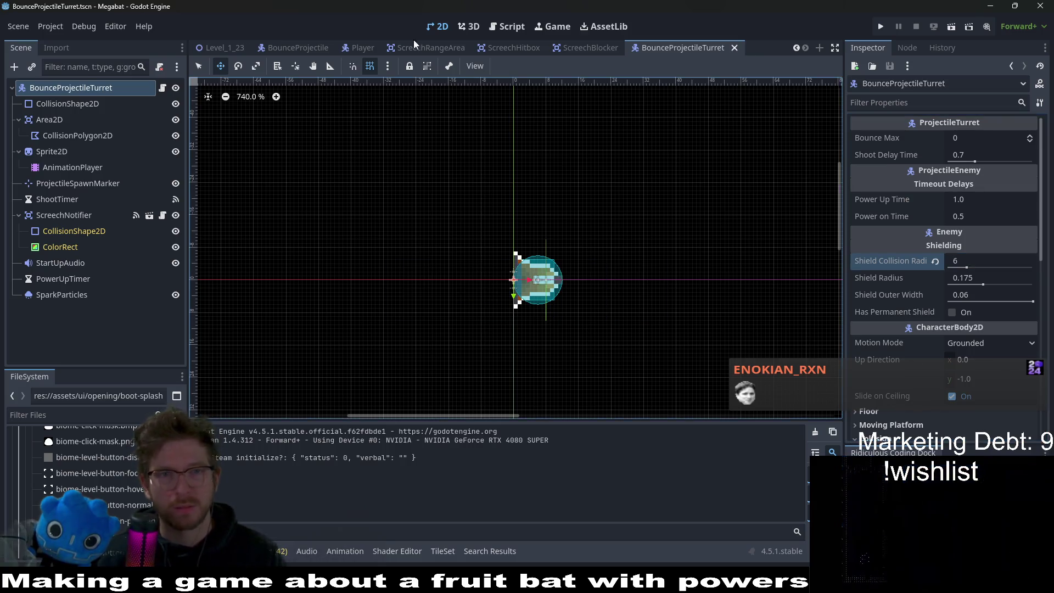
pyautogui.click(230, 49)
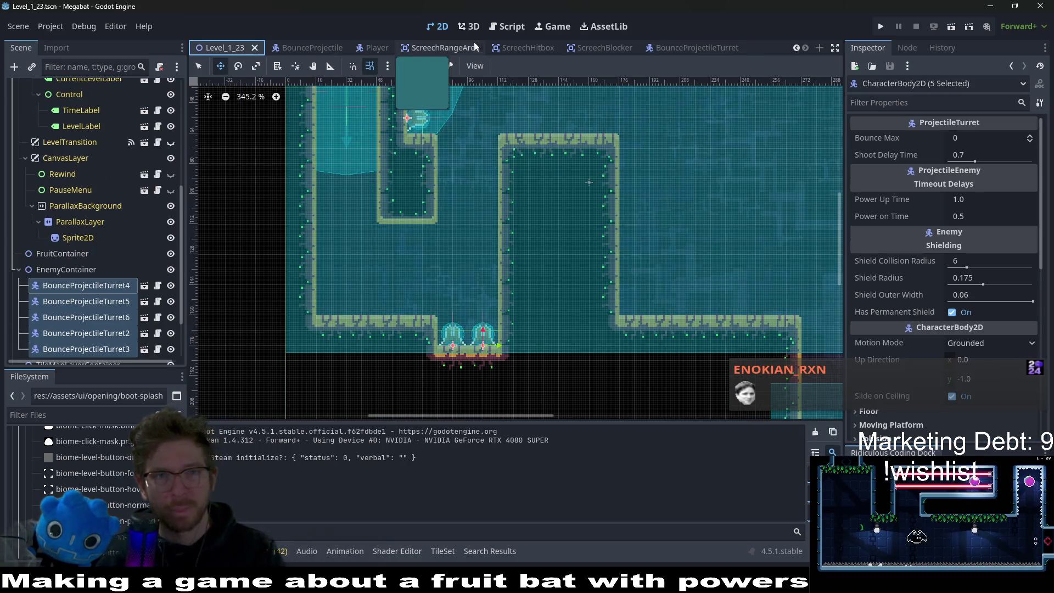
pyautogui.click(951, 27)
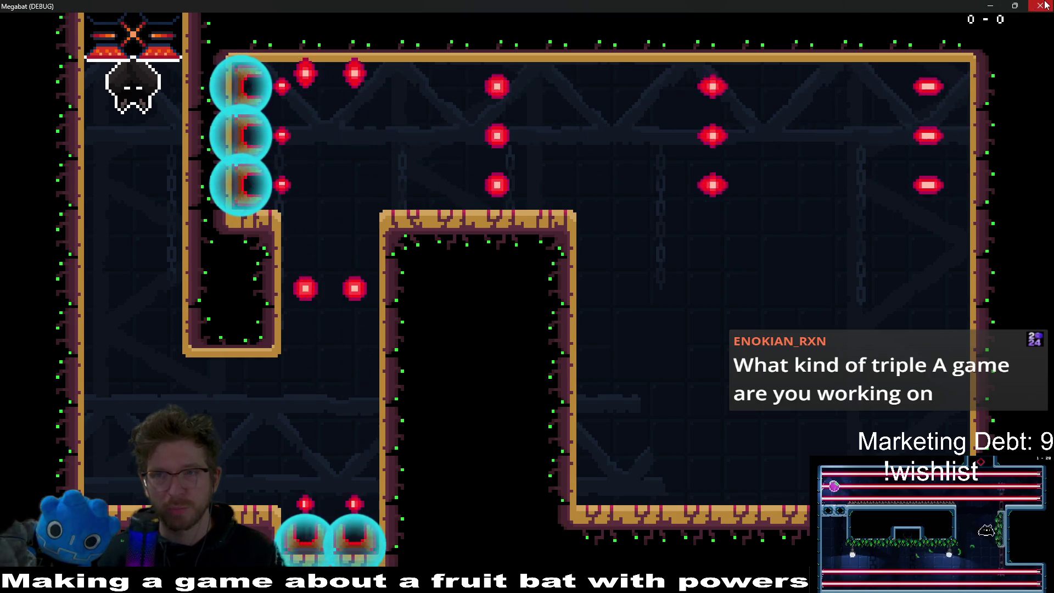
pyautogui.press('F8')
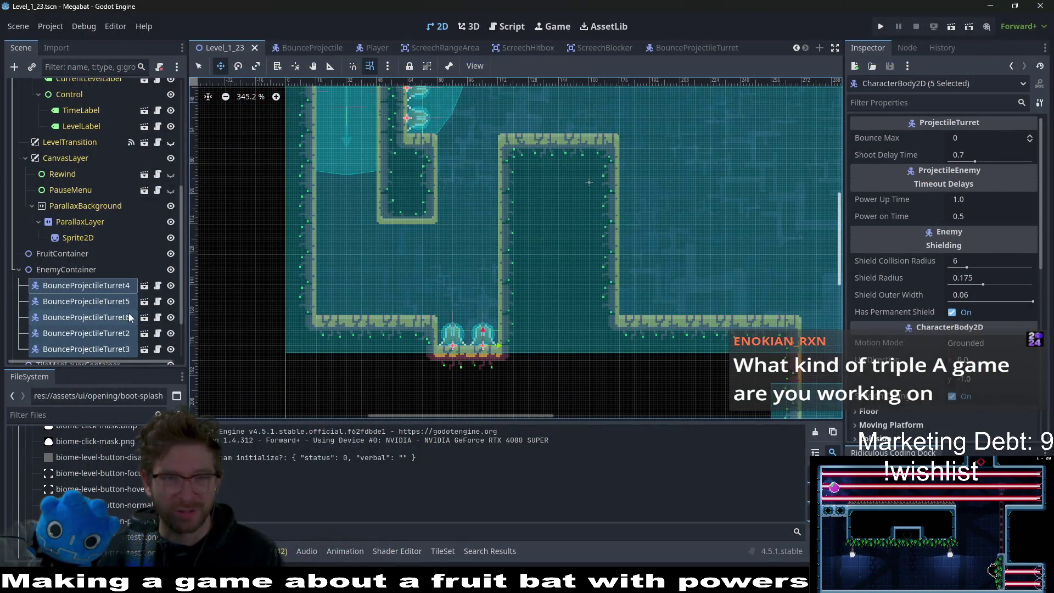
pyautogui.scroll(-3, 130, 318)
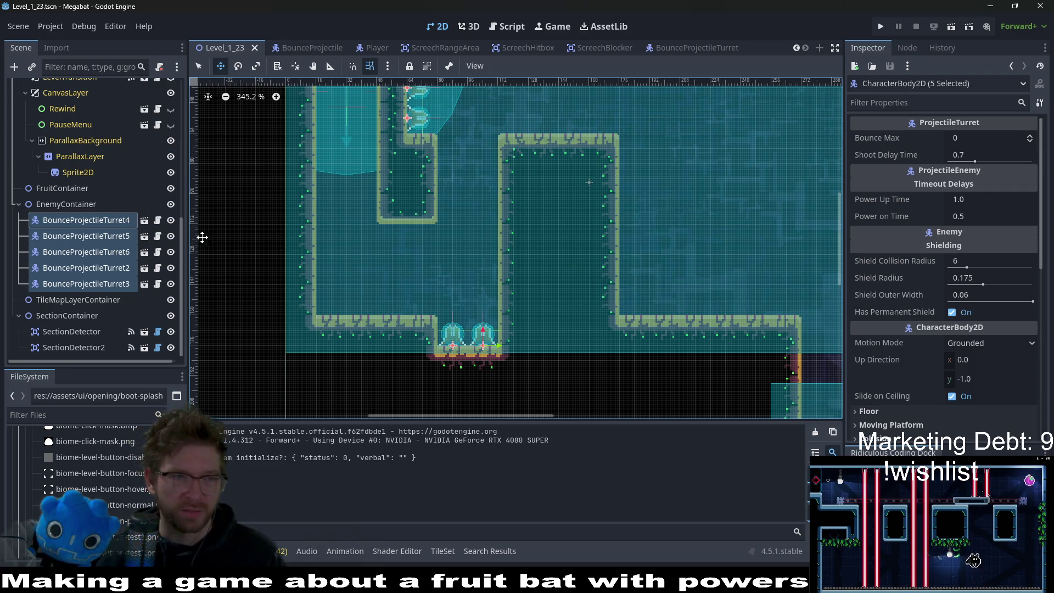
# Step: In the turret scene, revert Shield Collision Radius to 8, set Shield Radius to 0.1, and save
pyautogui.click(157, 222)
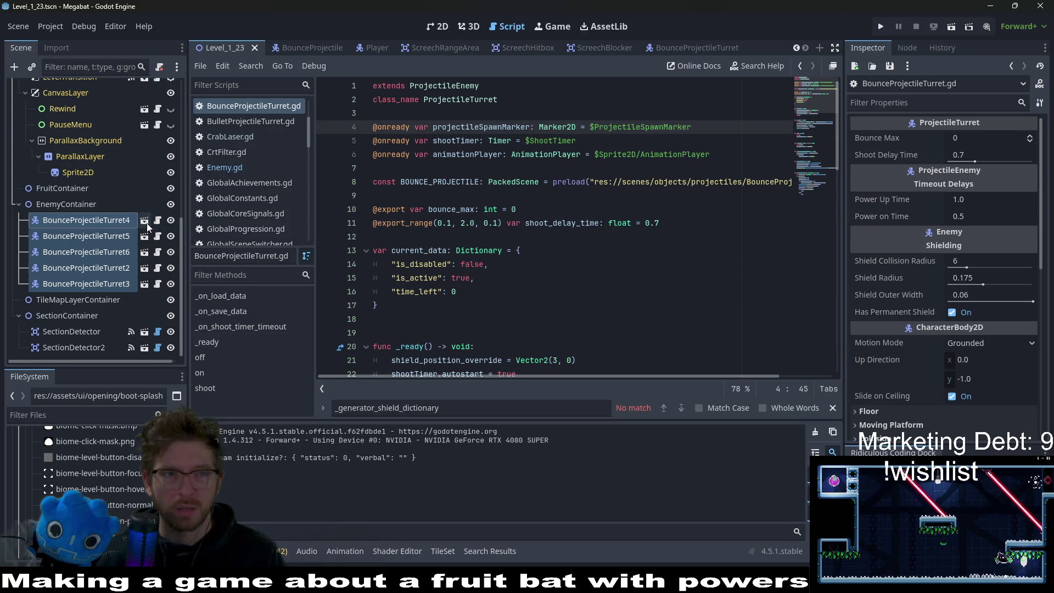
pyautogui.click(146, 221)
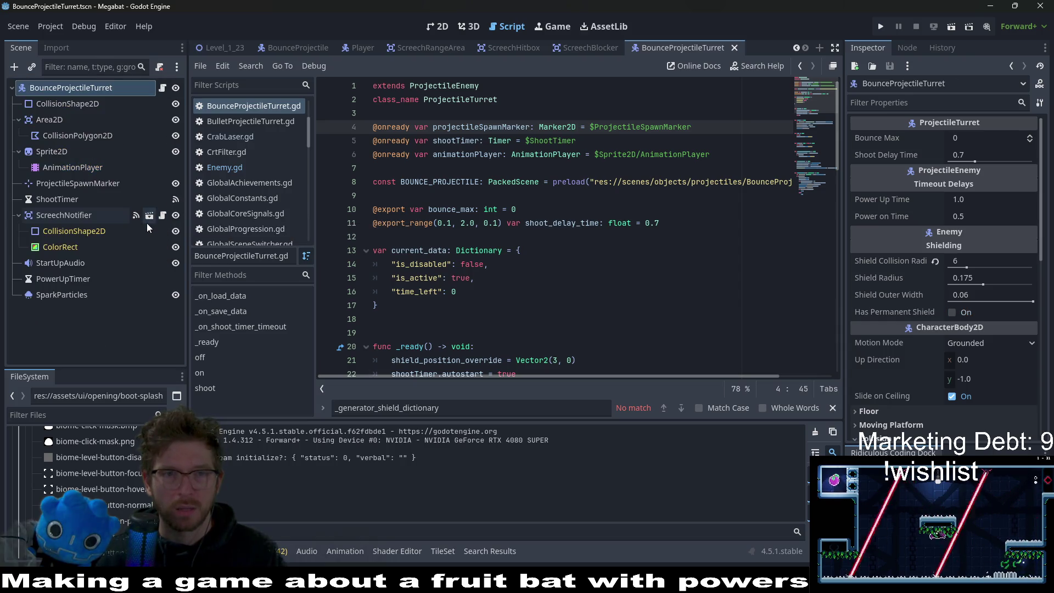
pyautogui.click(936, 262)
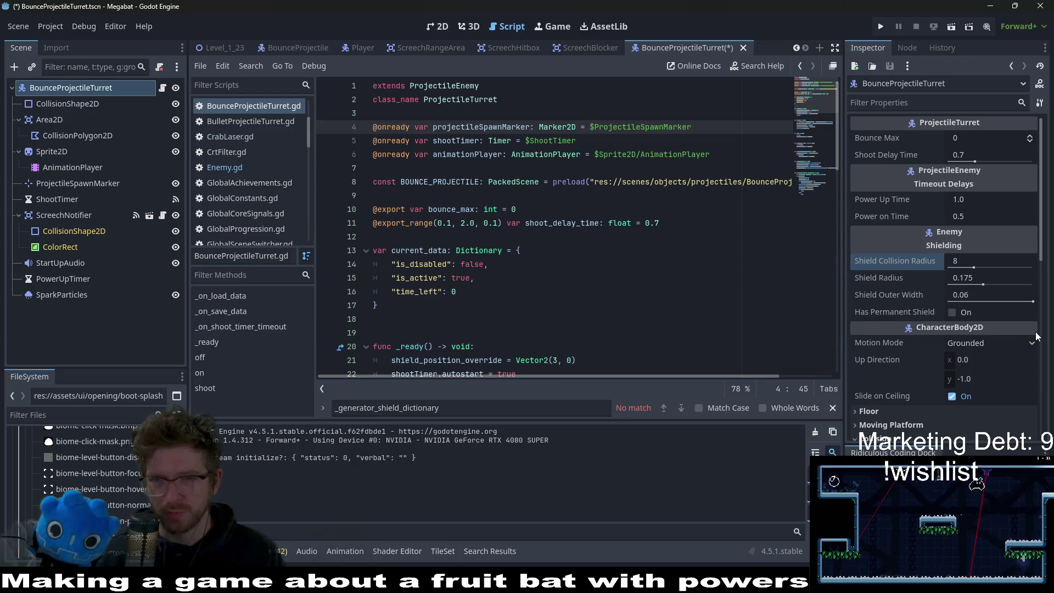
pyautogui.moveTo(969, 273)
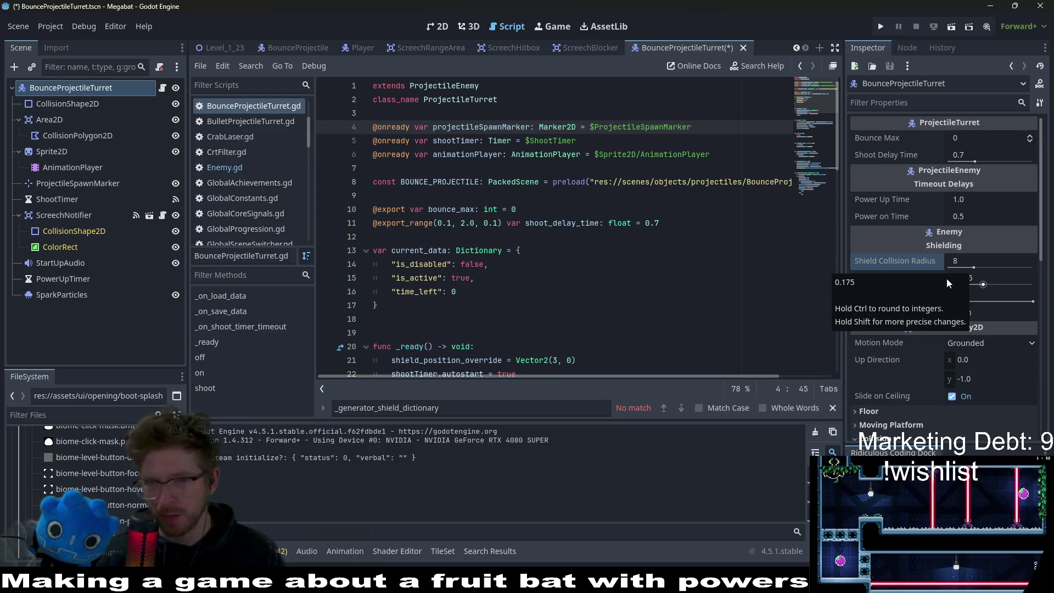
pyautogui.click(946, 279)
pyautogui.write('0.1')
pyautogui.hotkey('ctrl', 's')
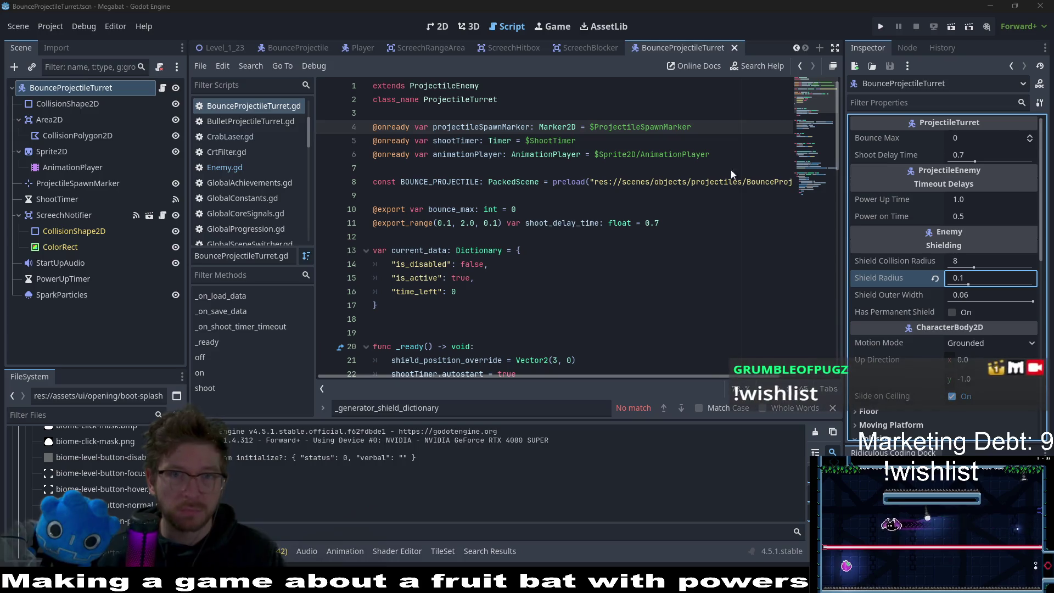
# Step: Return to Level_1_23 and run it to test the shields
pyautogui.click(223, 48)
pyautogui.click(438, 26)
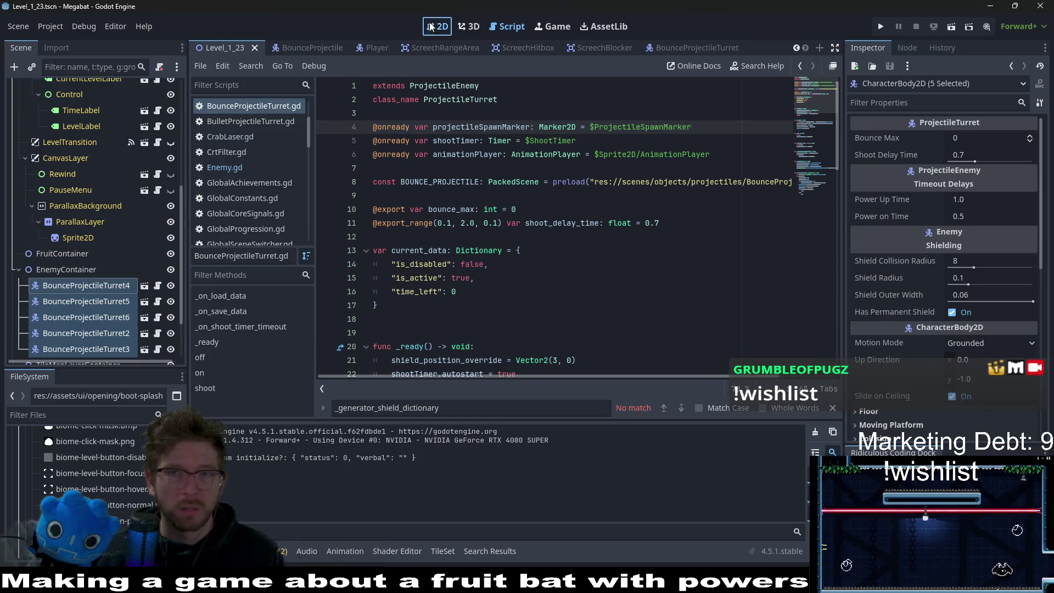
pyautogui.click(951, 27)
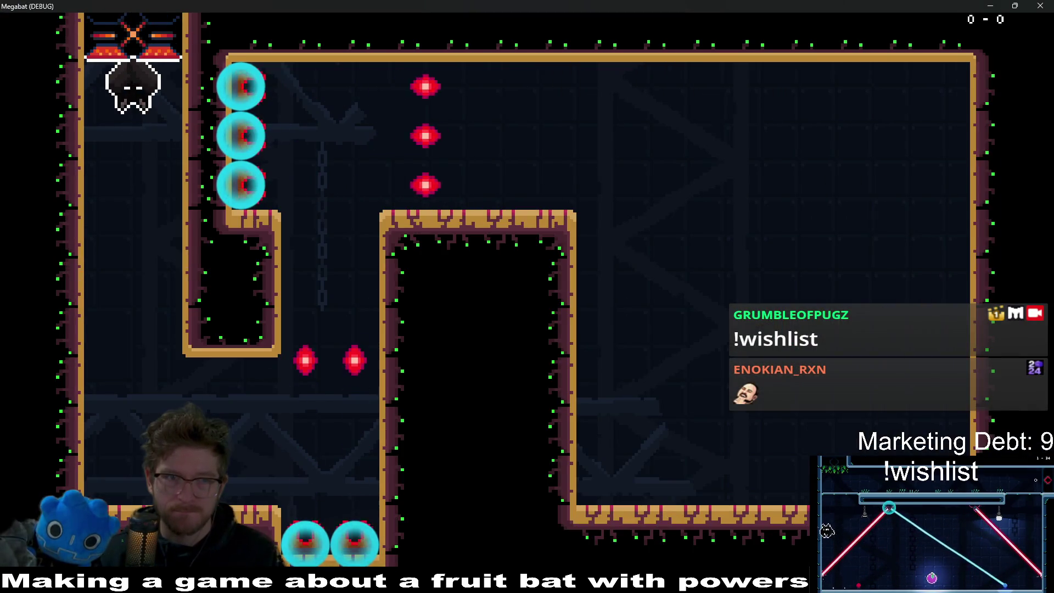
# Step: Launch the bat in the test run, then stop the game
pyautogui.press('space')
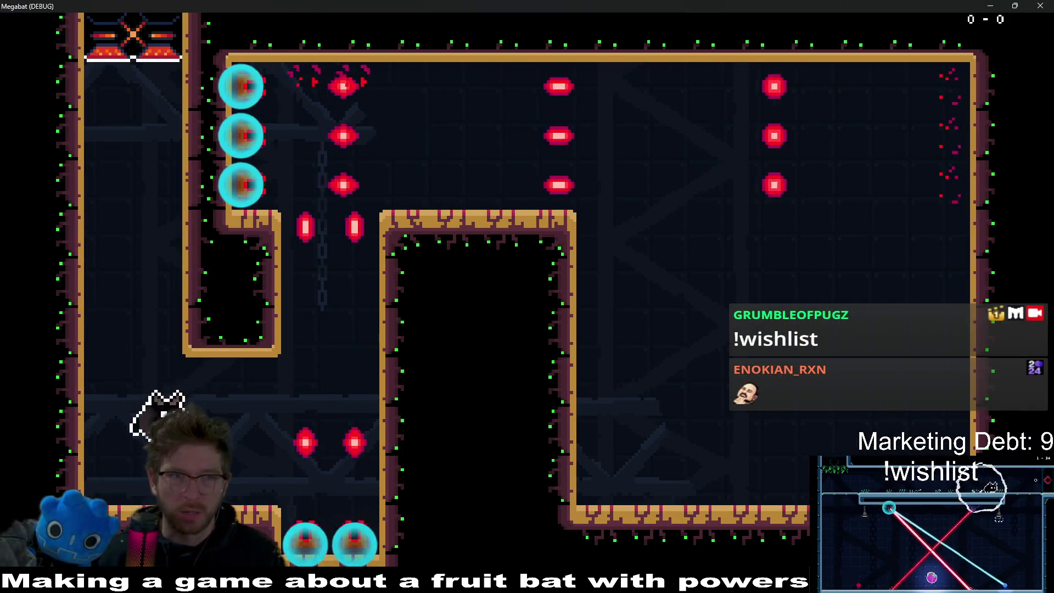
pyautogui.press('F8')
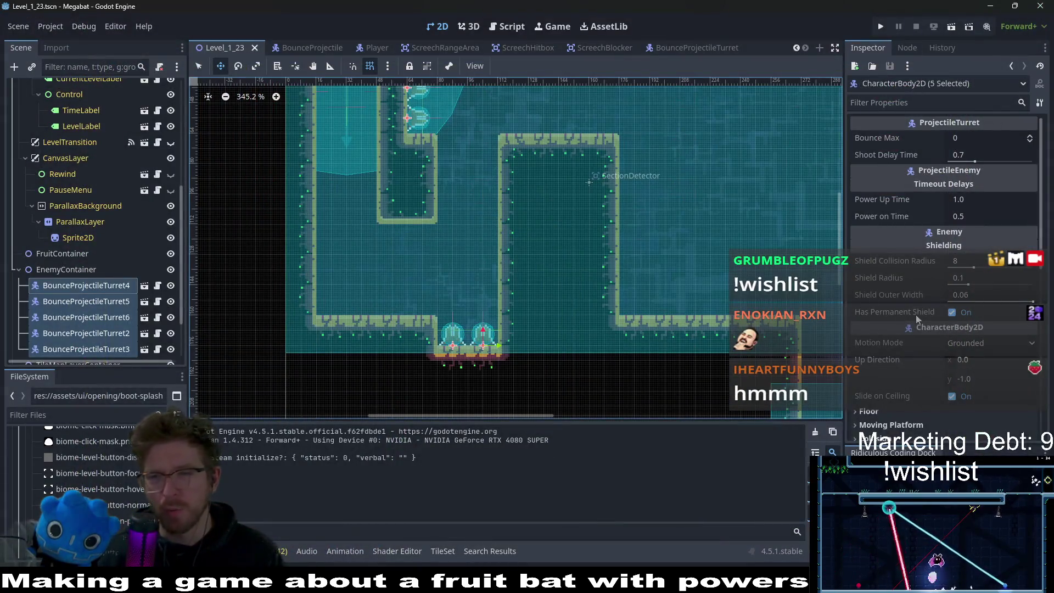
pyautogui.click(970, 279)
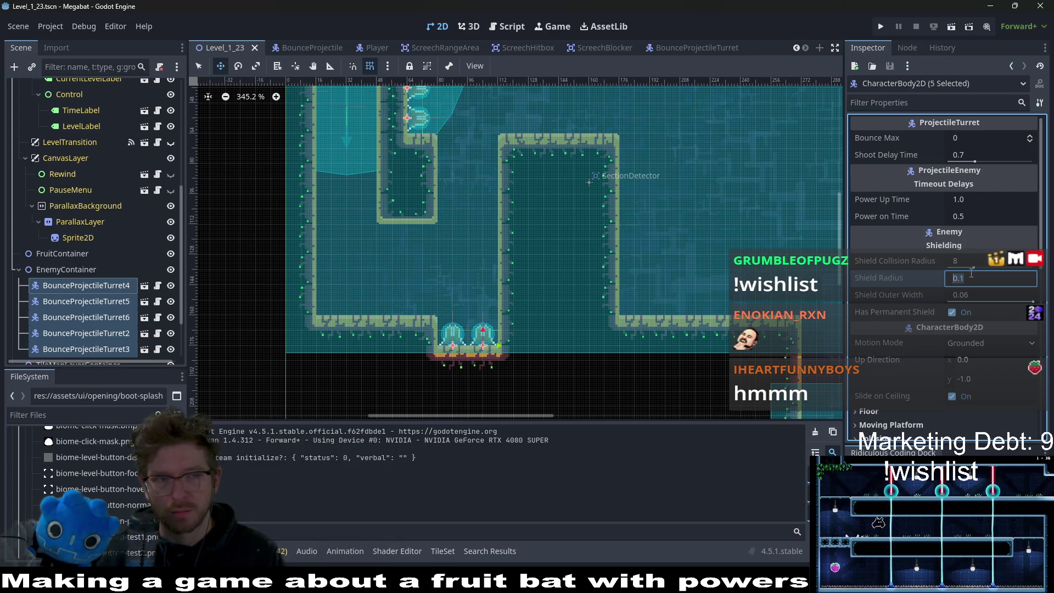
# Step: Open BounceProjectileTurret.gd, dismiss the find bar, and go to its parent ProjectileEnemy script
pyautogui.click(157, 316)
pyautogui.click(616, 300)
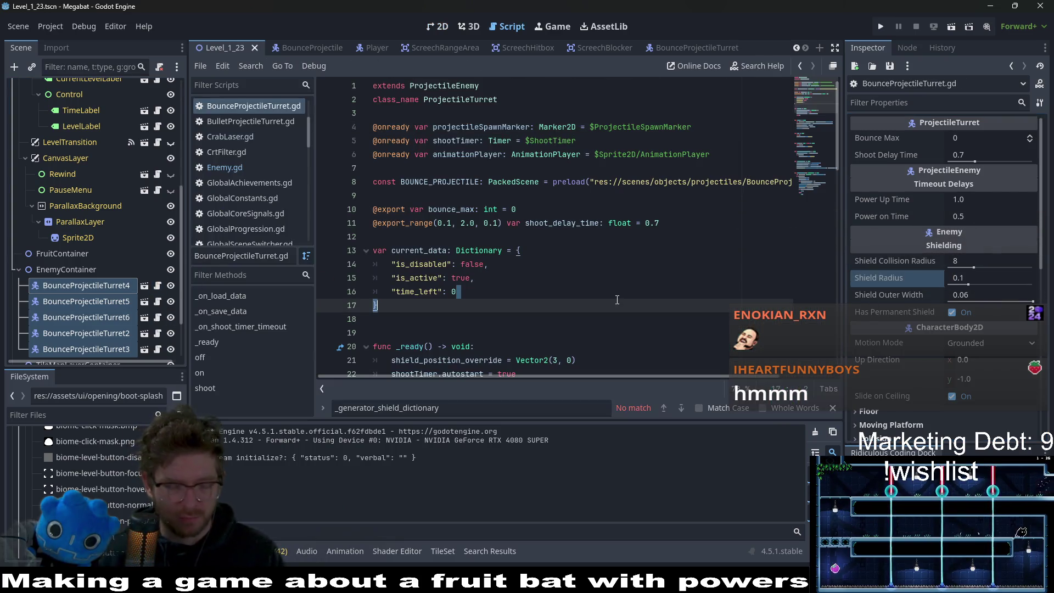
pyautogui.hotkey('ctrl', 'f')
pyautogui.press('Escape')
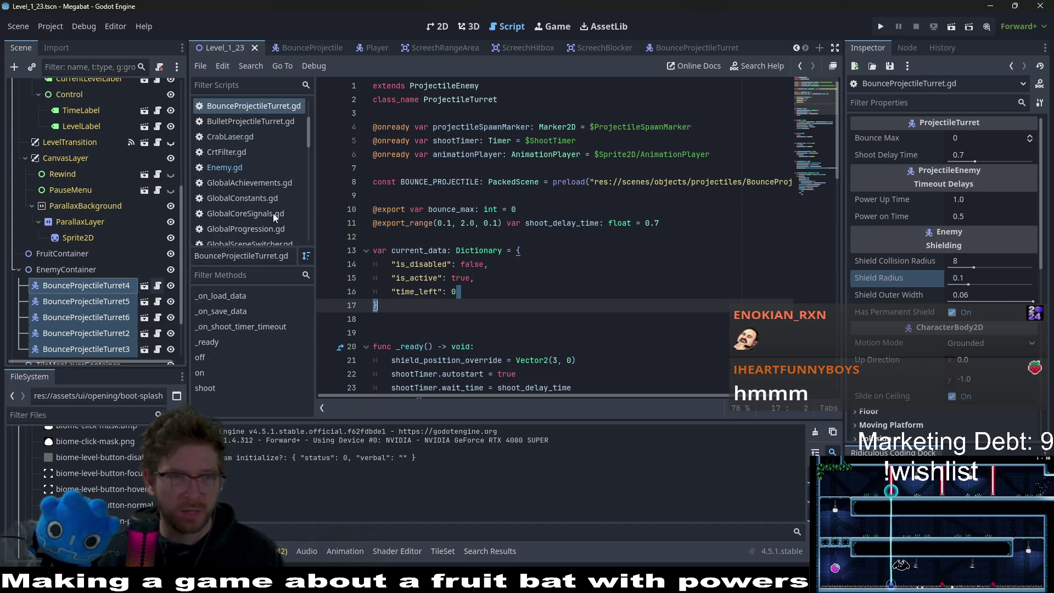
pyautogui.keyDown('ctrl'); pyautogui.click(445, 90); pyautogui.keyUp('ctrl')
# Step: Open Enemy.gd and step through its matches for shield_radius
pyautogui.scroll(5, 464, 146)
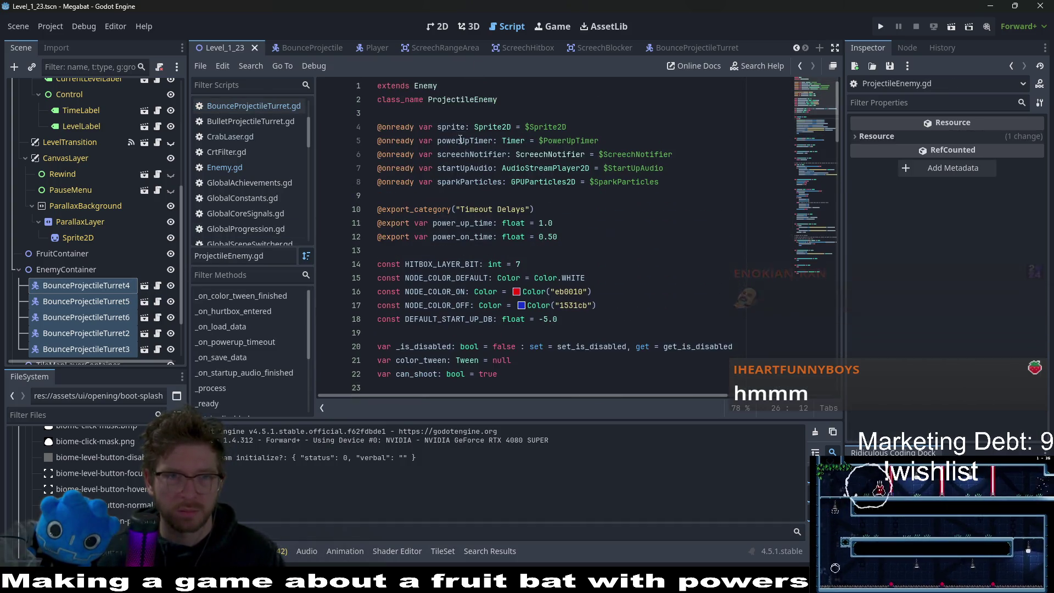
pyautogui.keyDown('ctrl'); pyautogui.click(426, 87); pyautogui.keyUp('ctrl')
pyautogui.hotkey('ctrl', 'f')
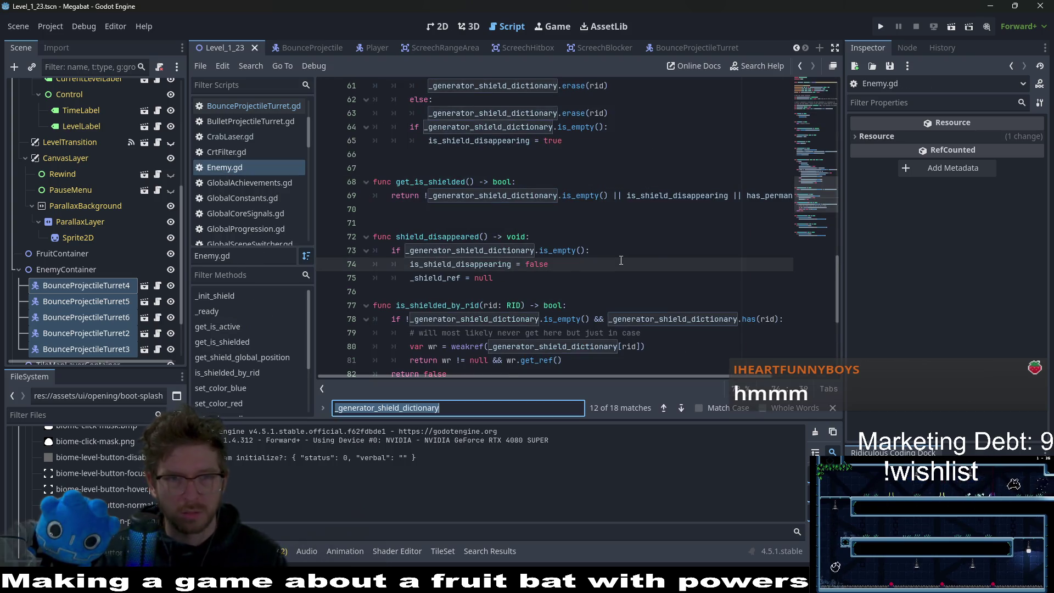
pyautogui.write('shield')
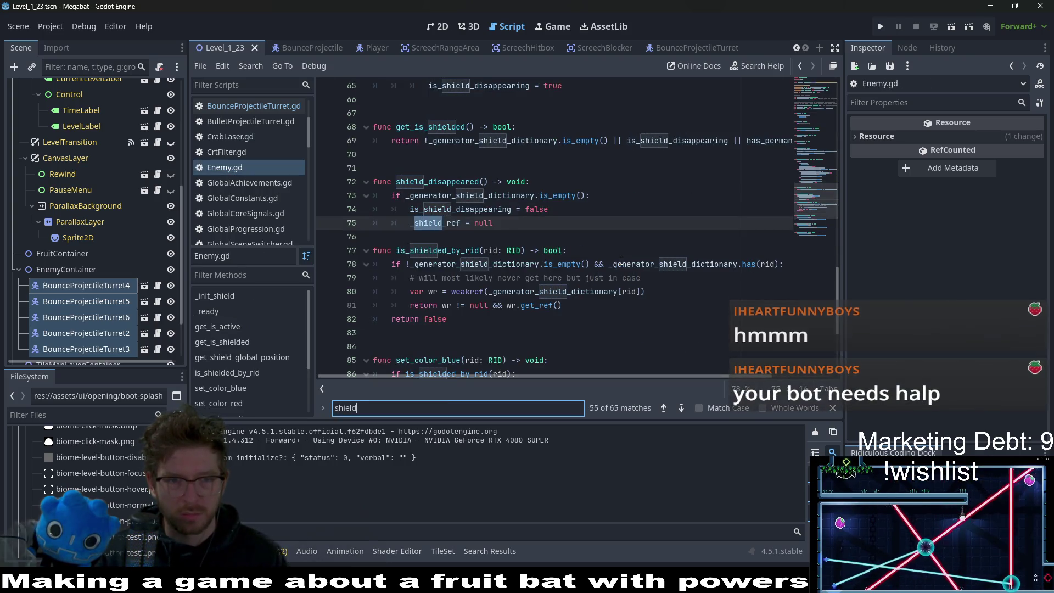
pyautogui.write('_radius')
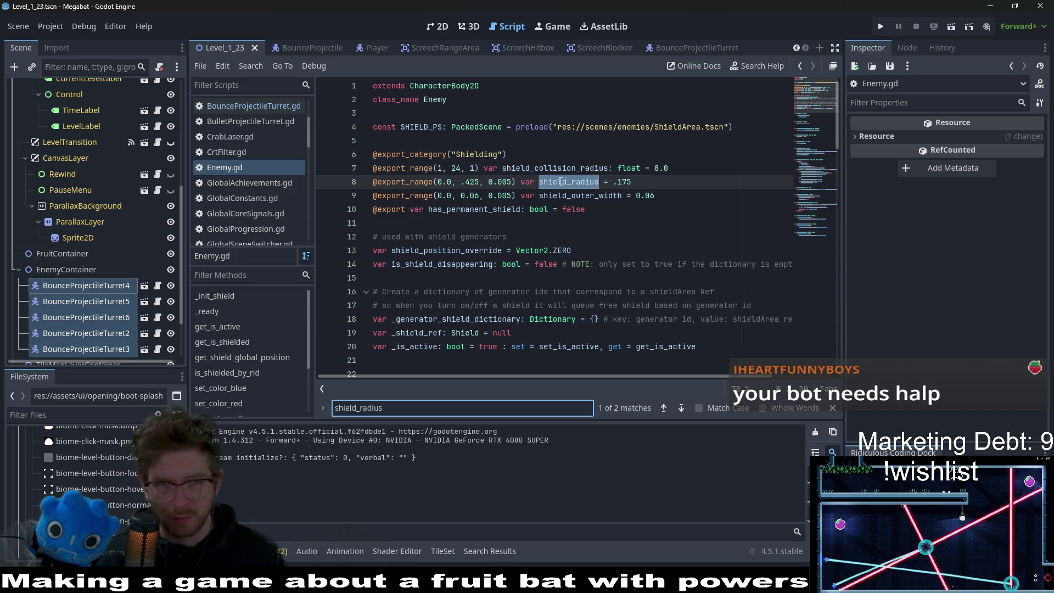
pyautogui.press('Return')
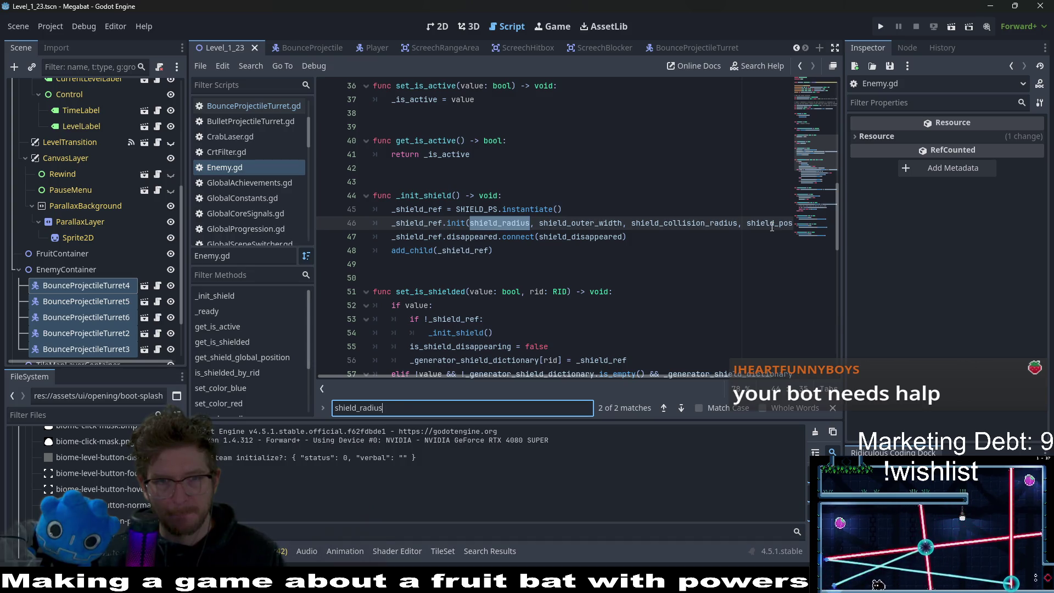
pyautogui.press('Return')
pyautogui.press('Return')
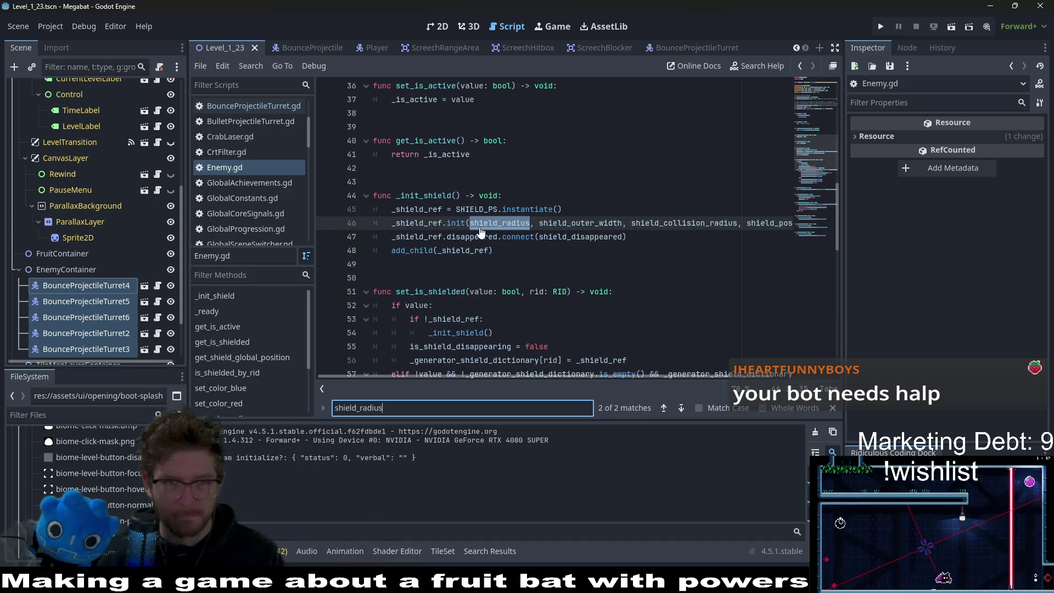
# Step: Follow the shield init into ShieldArea.gd and trace _shield_radius to the tween_shrink calculation
pyautogui.keyDown('ctrl'); pyautogui.click(459, 228); pyautogui.keyUp('ctrl')
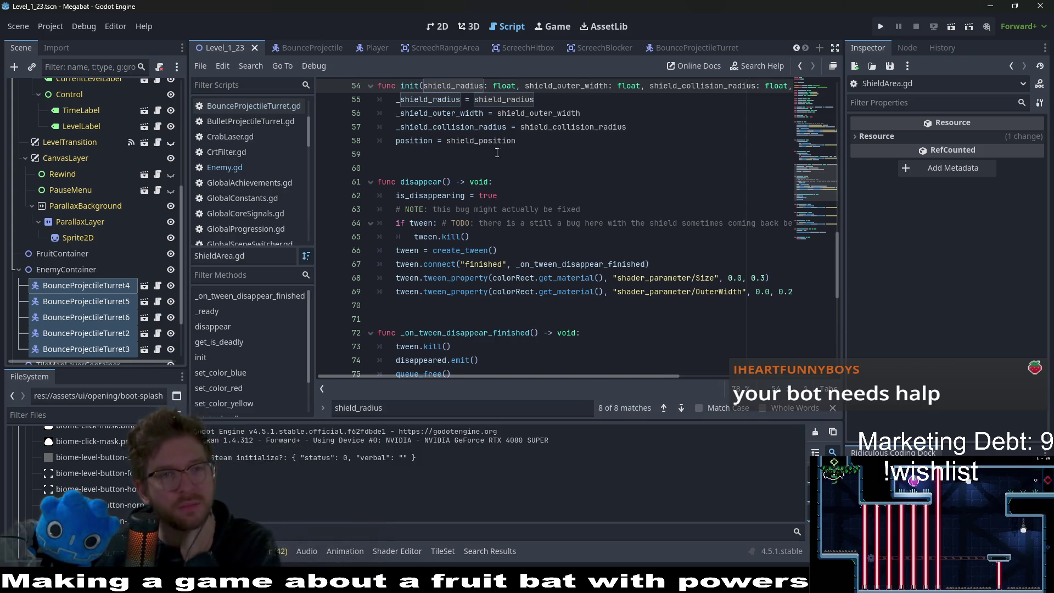
pyautogui.scroll(2, 444, 160)
pyautogui.doubleClick(430, 182)
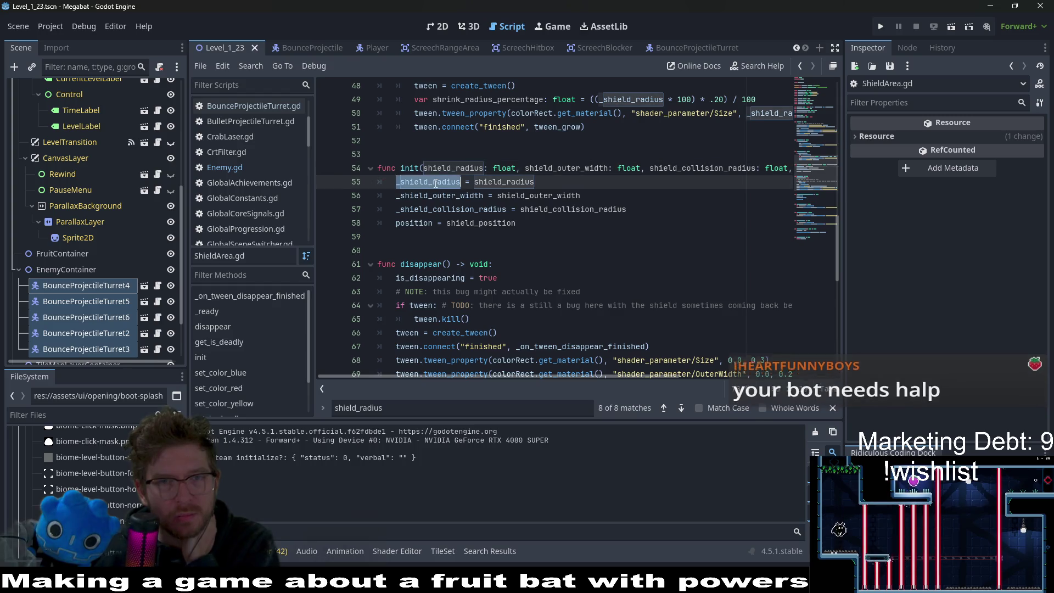
pyautogui.scroll(12, 555, 153)
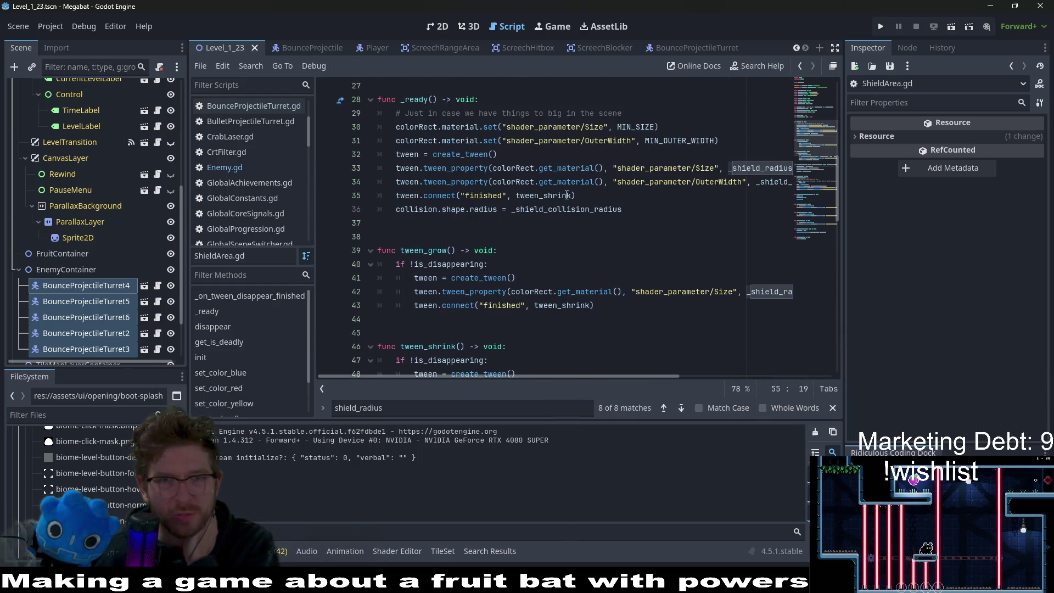
pyautogui.doubleClick(435, 195)
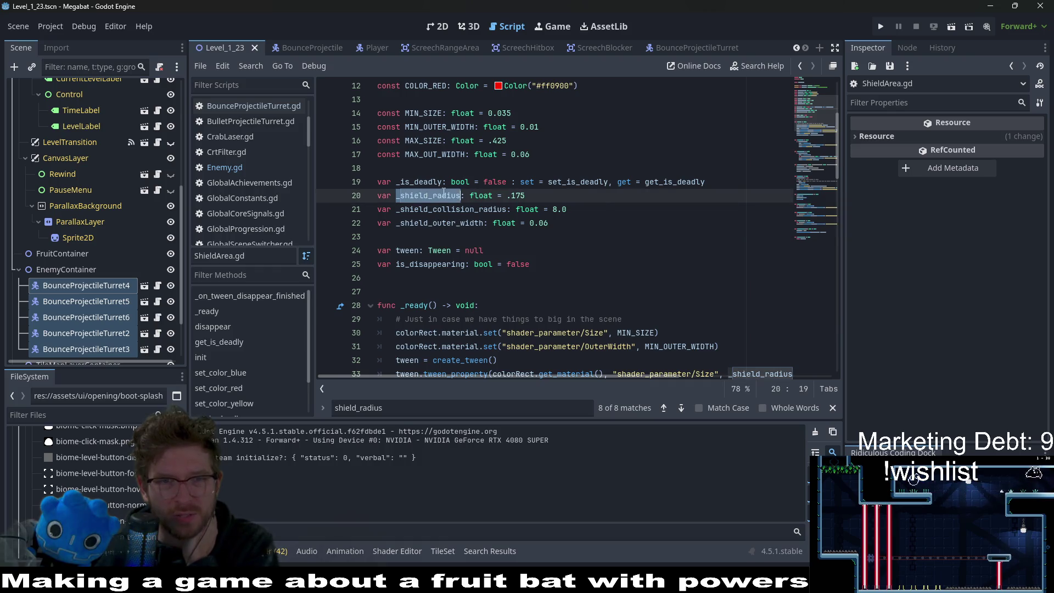
pyautogui.scroll(-8, 606, 213)
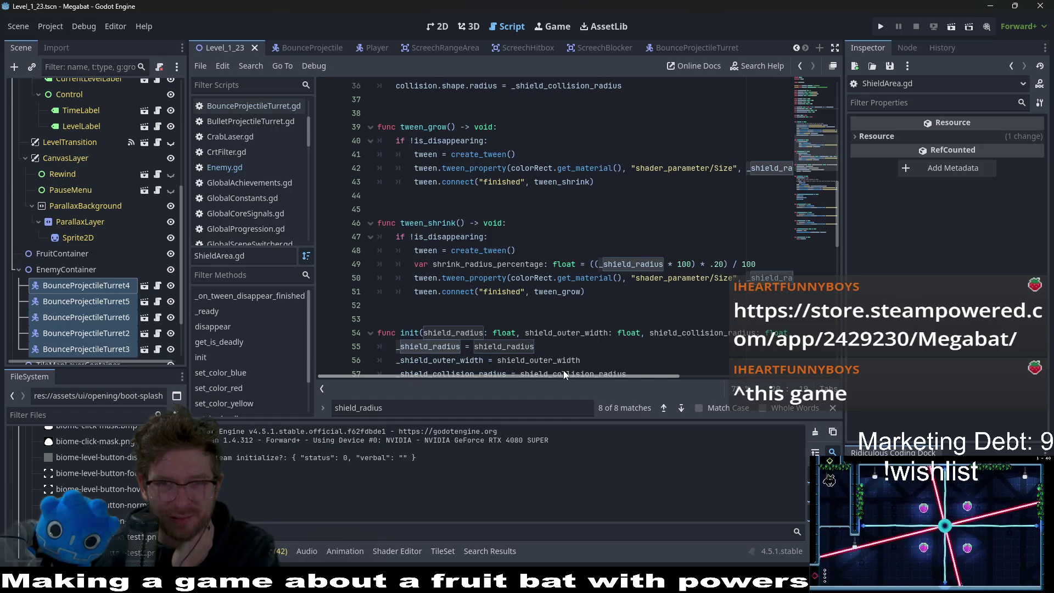
pyautogui.click(635, 264)
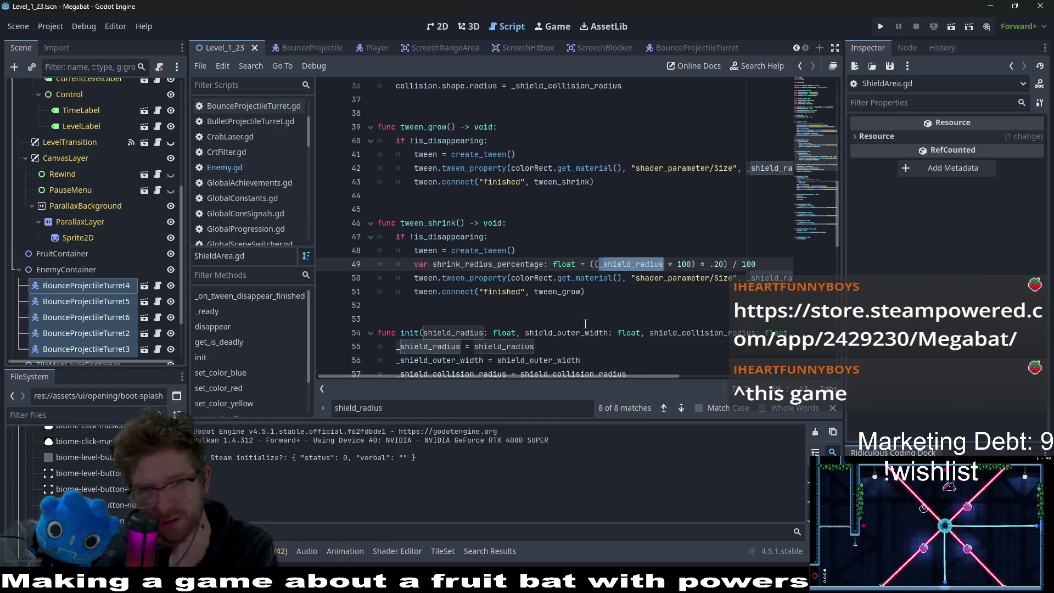
pyautogui.click(699, 270)
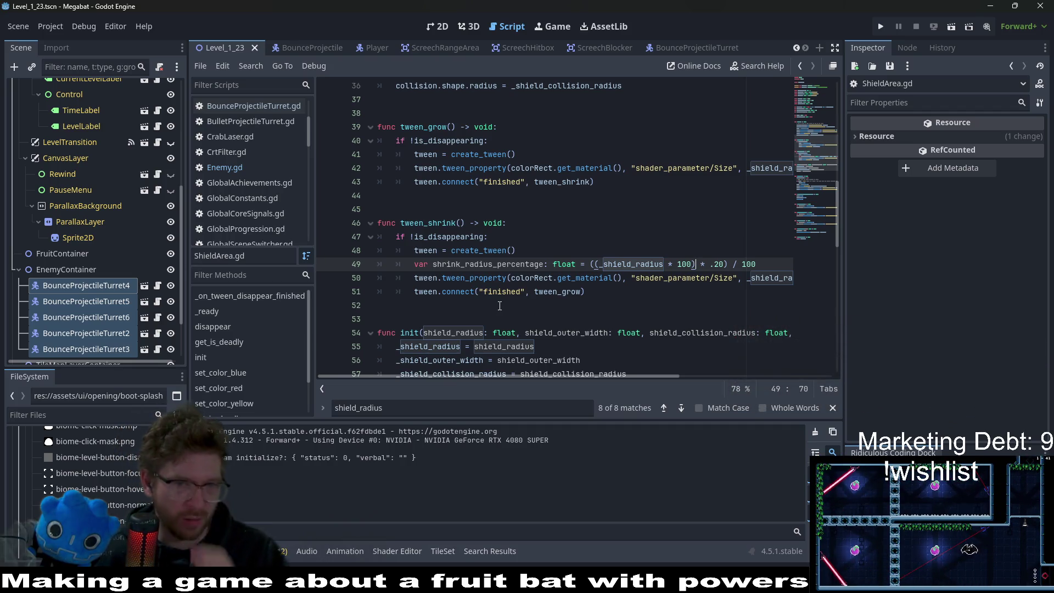
# Step: Open BounceProjectileTurret4's scene from the level, set Shield Radius to 0.14, and save
pyautogui.click(439, 26)
pyautogui.click(98, 285)
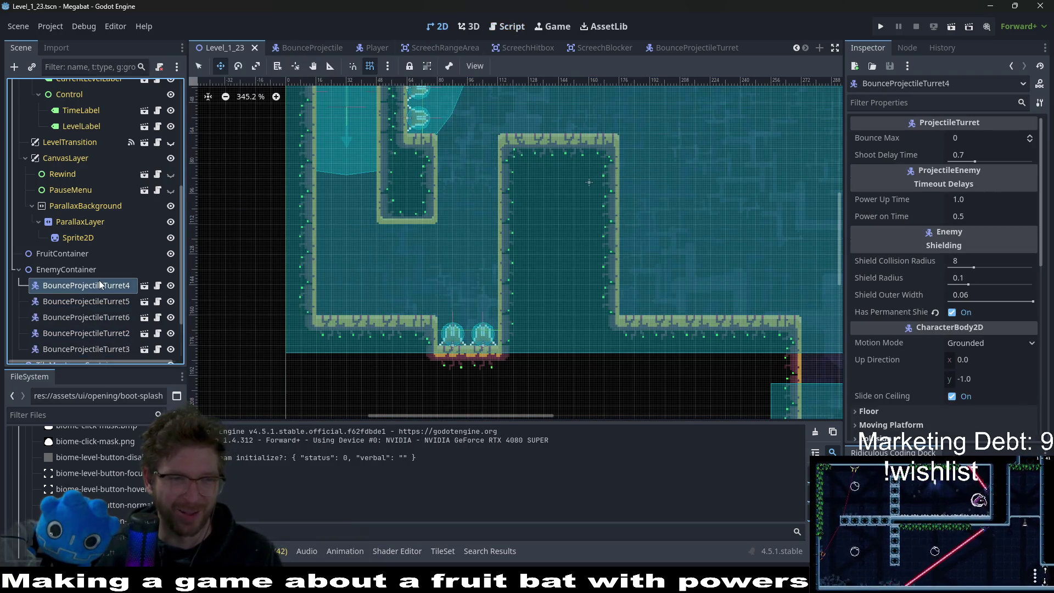
pyautogui.click(145, 286)
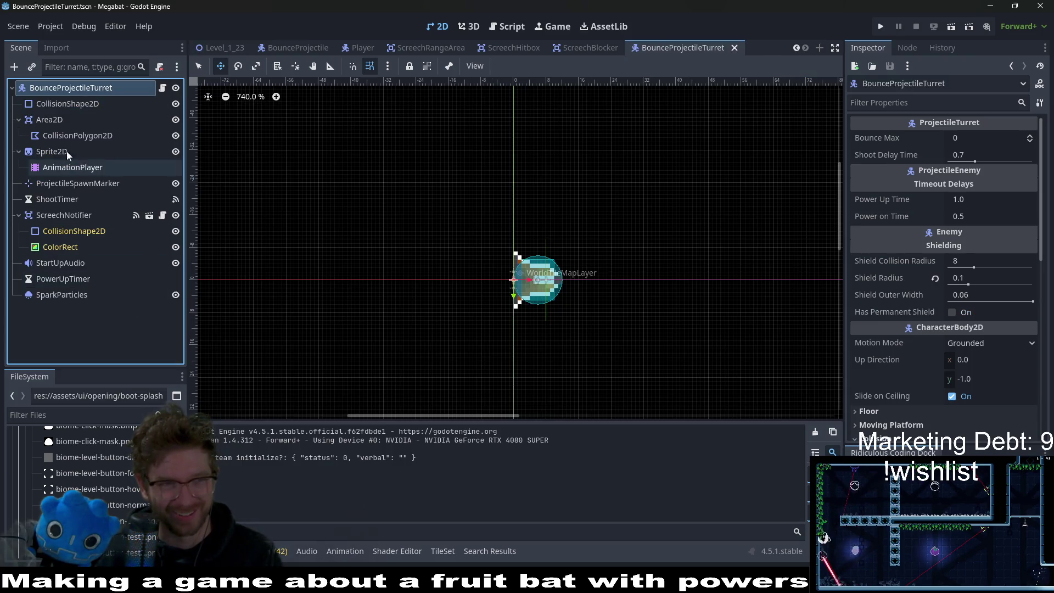
pyautogui.click(970, 274)
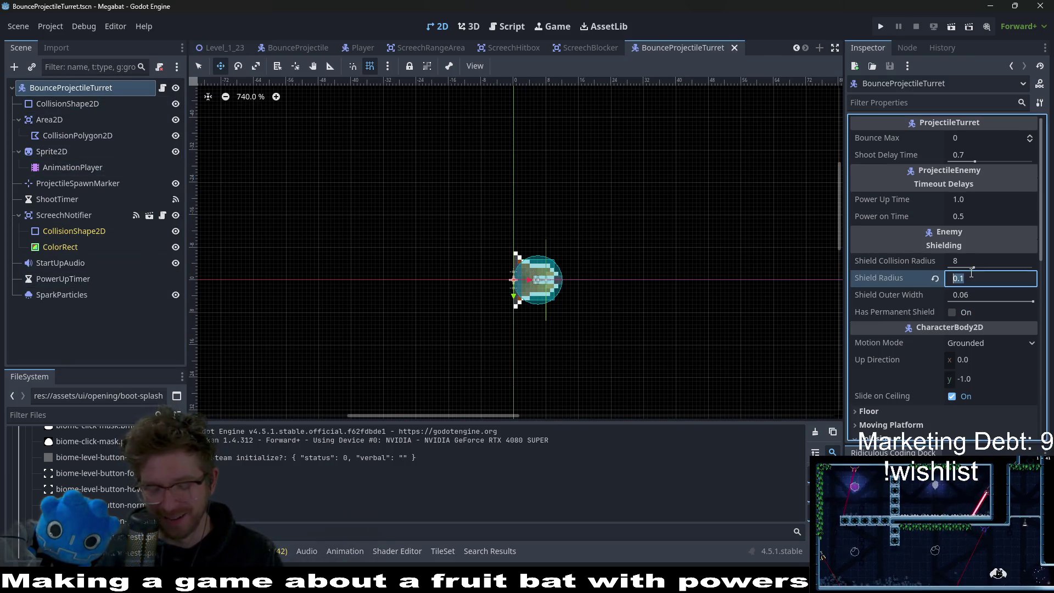
pyautogui.write('1.')
pyautogui.write('4')
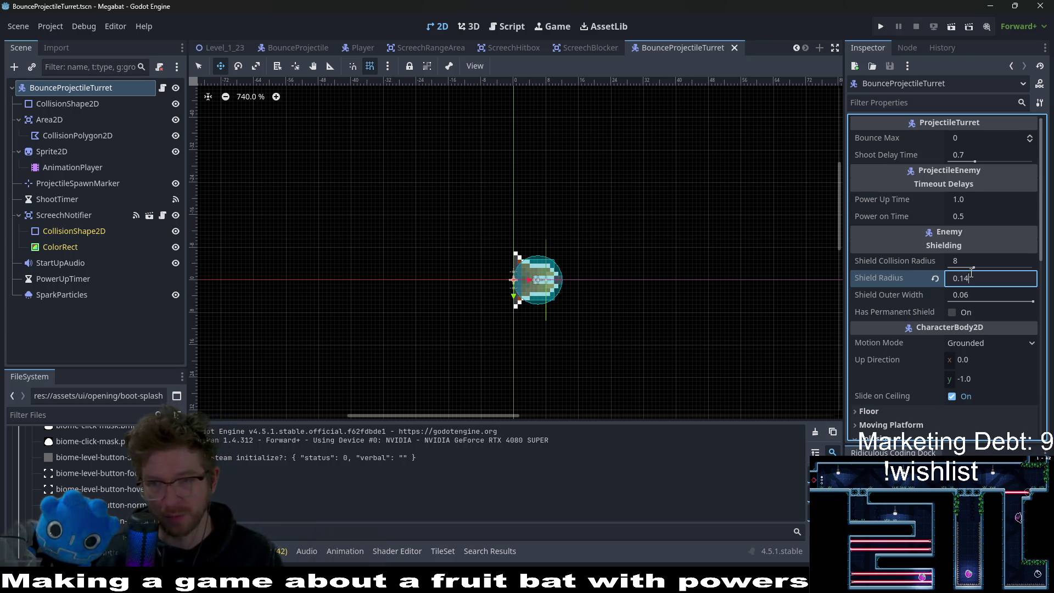
pyautogui.hotkey('ctrl', 's')
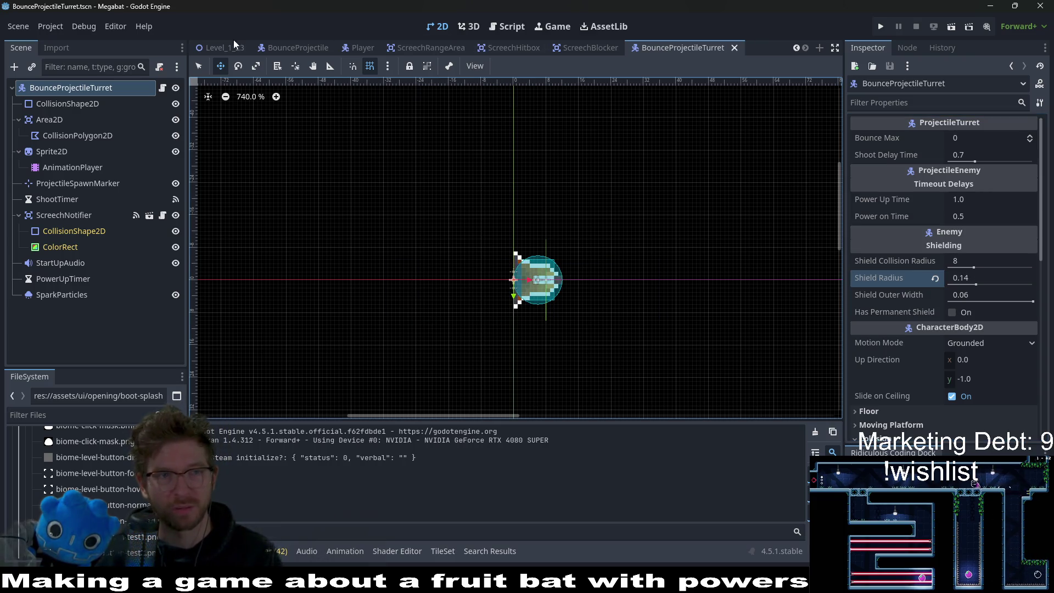
pyautogui.click(219, 49)
# Step: Run Level_1_23 to watch the turrets with 0.14 shields, then stop the game
pyautogui.click(946, 30)
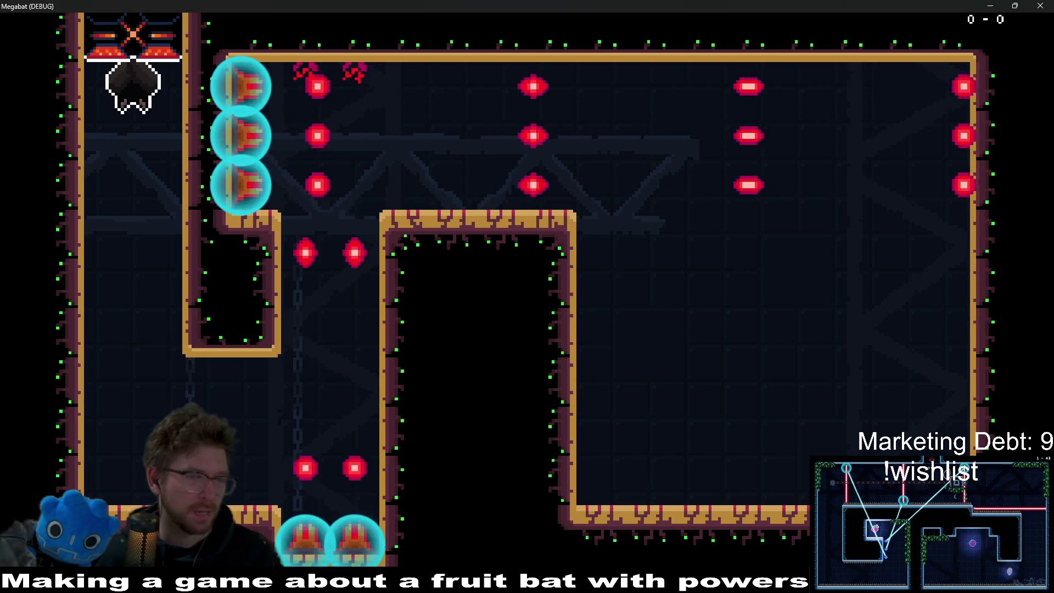
pyautogui.press('F8')
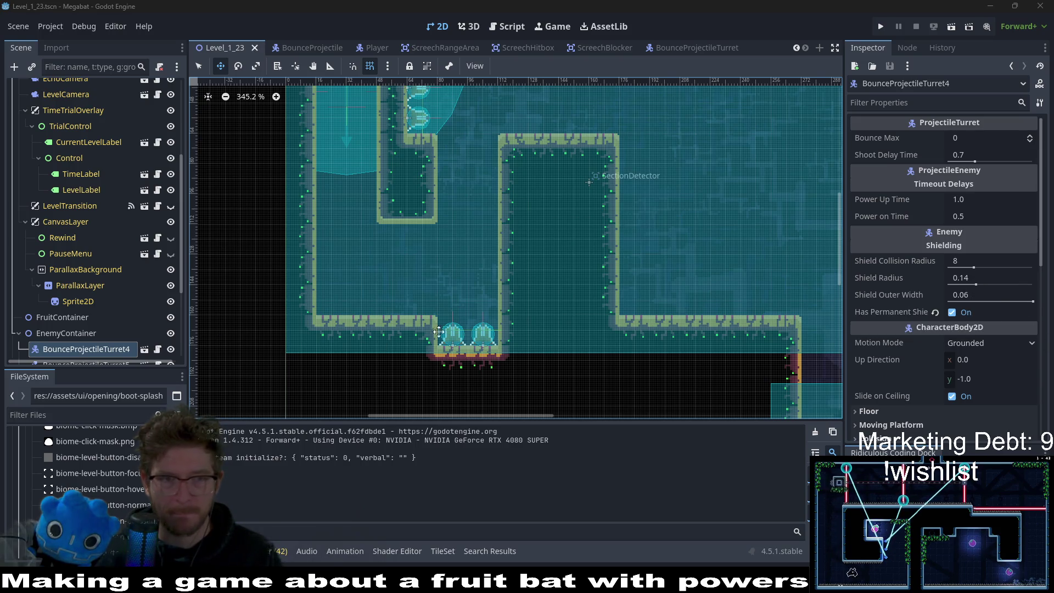
# Step: Set the turret scene's Shield Radius to 0.12, save, and test it in Level_1_23
pyautogui.click(144, 350)
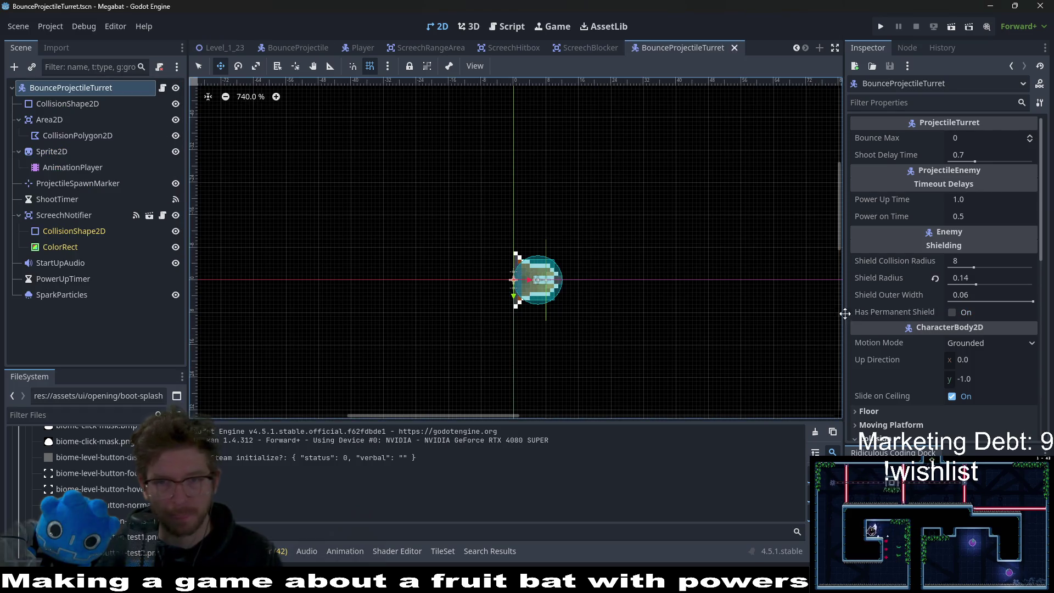
pyautogui.click(982, 279)
pyautogui.write('0')
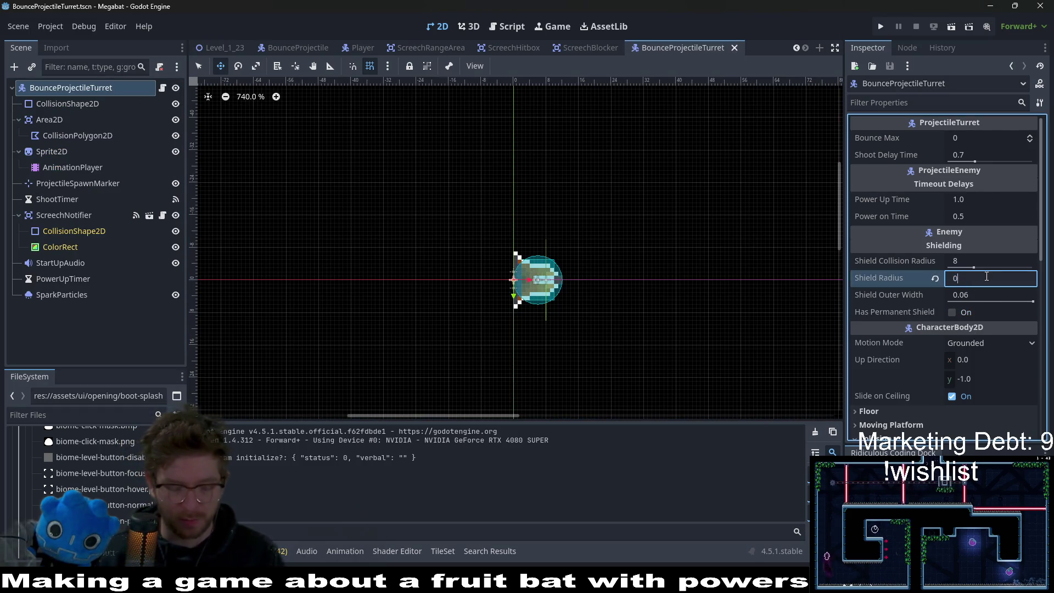
pyautogui.write('.12')
pyautogui.hotkey('ctrl', 's')
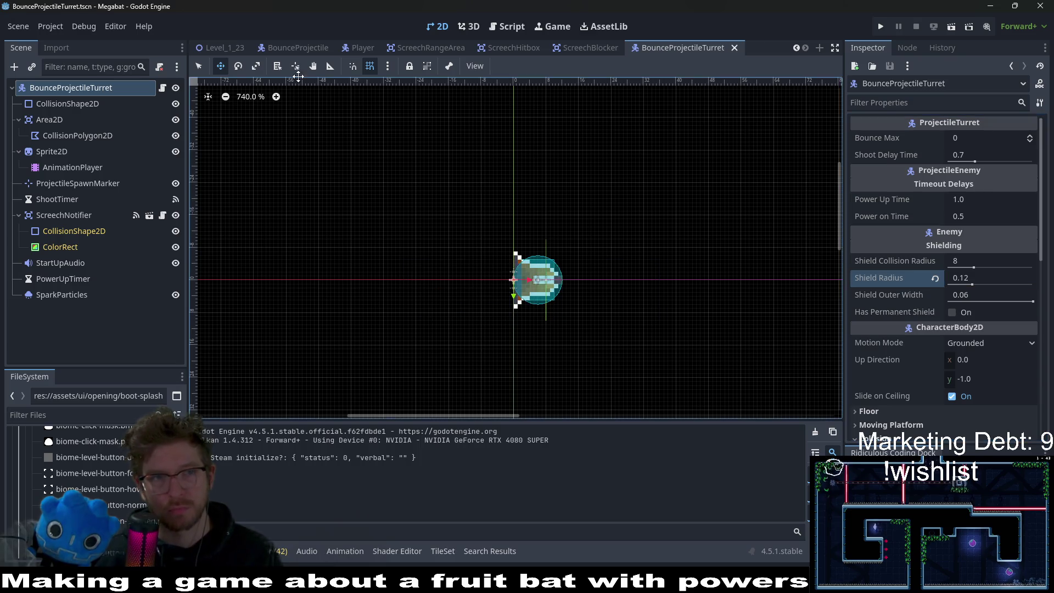
pyautogui.click(220, 48)
pyautogui.click(952, 26)
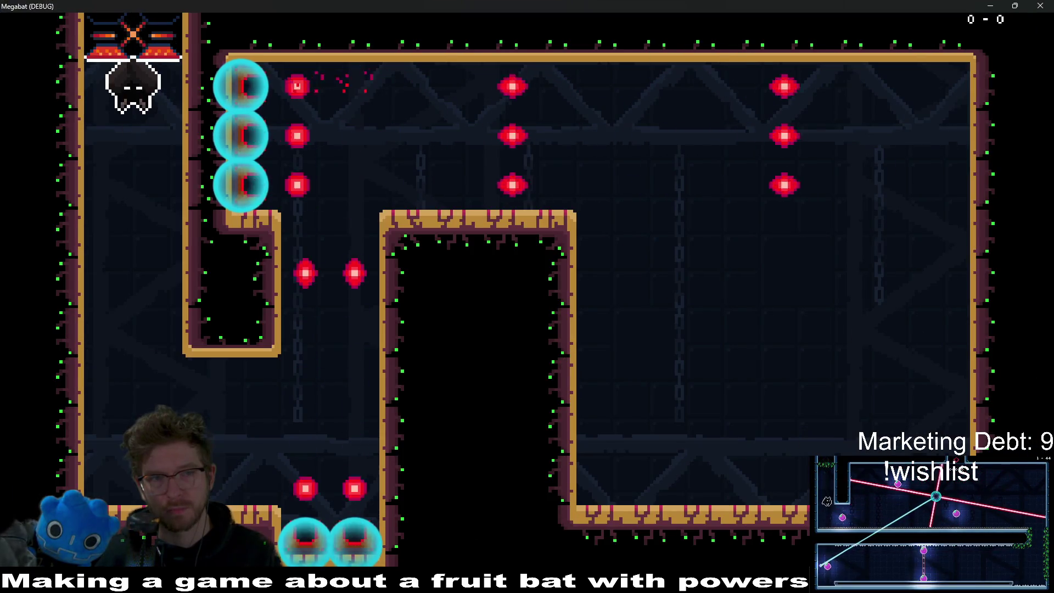
pyautogui.click(1041, 5)
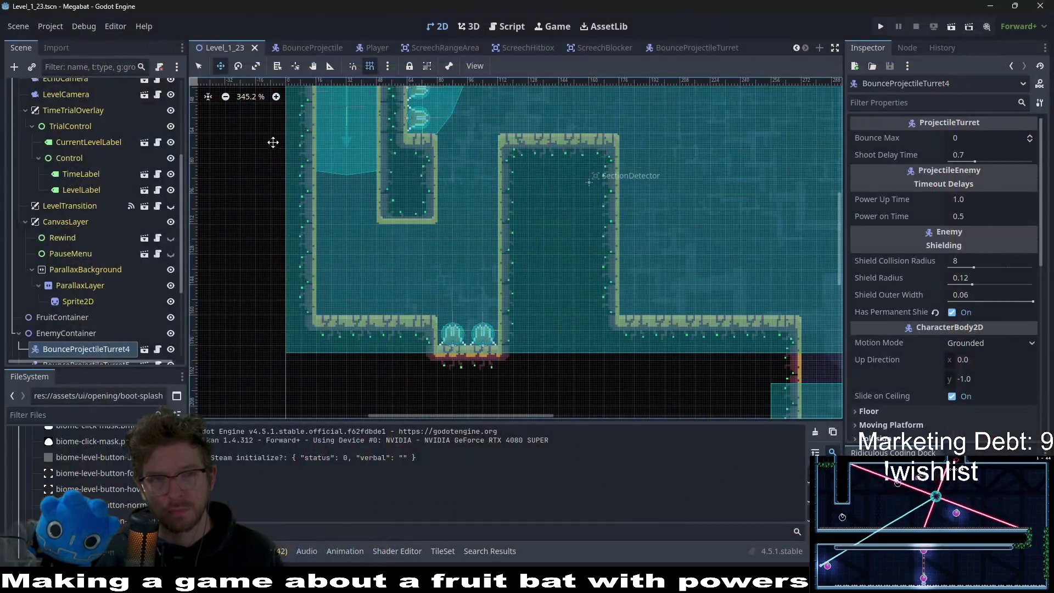
# Step: Change the turret's Shield Radius to 0.13, save, and test it in Level_1_23
pyautogui.click(149, 353)
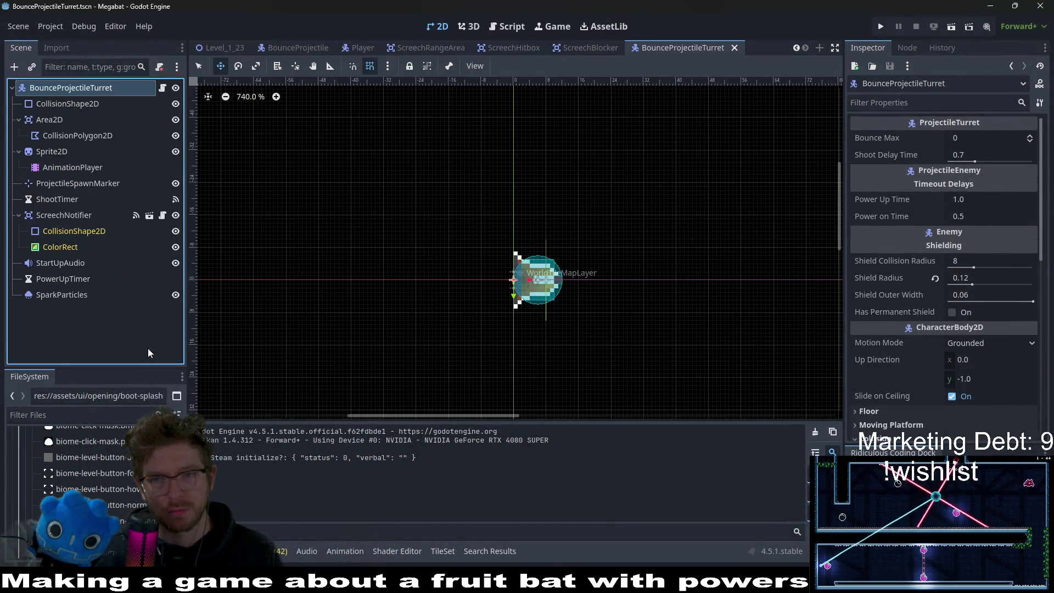
pyautogui.click(984, 278)
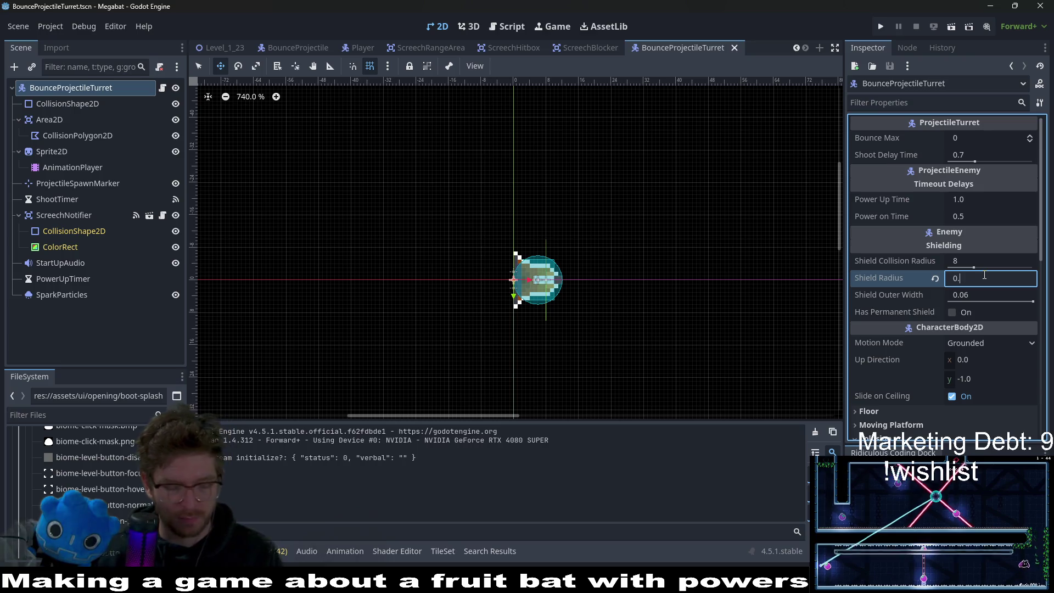
pyautogui.write('13')
pyautogui.hotkey('ctrl', 's')
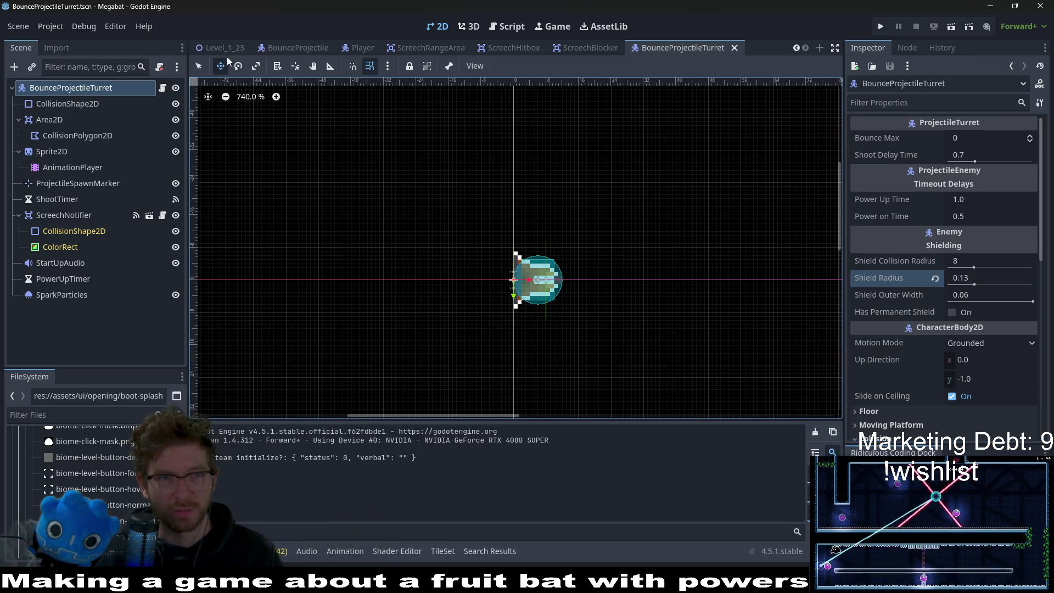
pyautogui.click(223, 47)
pyautogui.click(952, 26)
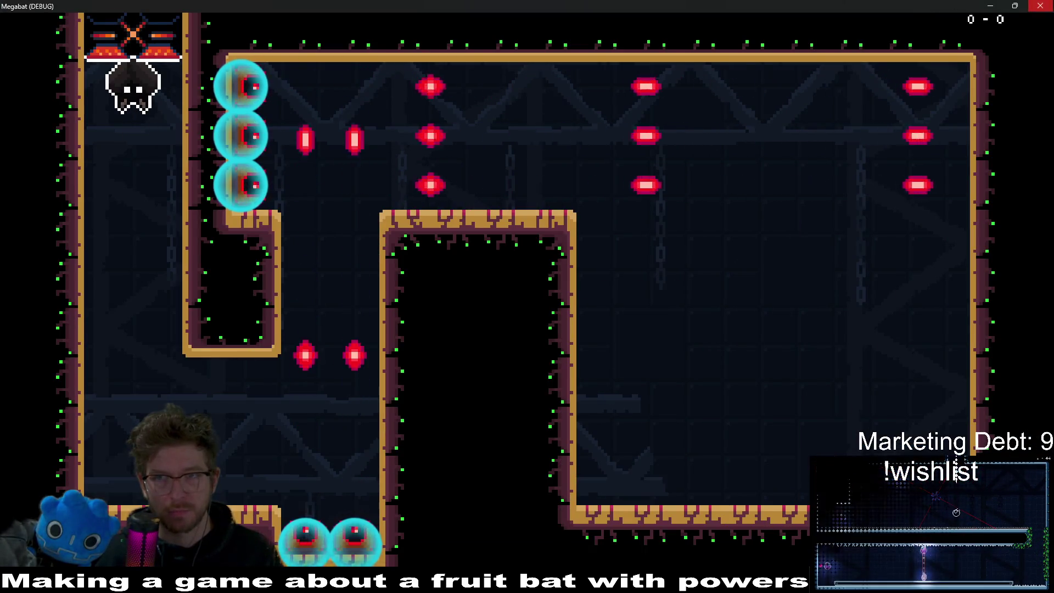
pyautogui.press('F8')
# Step: Discard an instance-level edit, then set the turret scene's Shield Radius to 0.15, save, and run the level
pyautogui.click(964, 279)
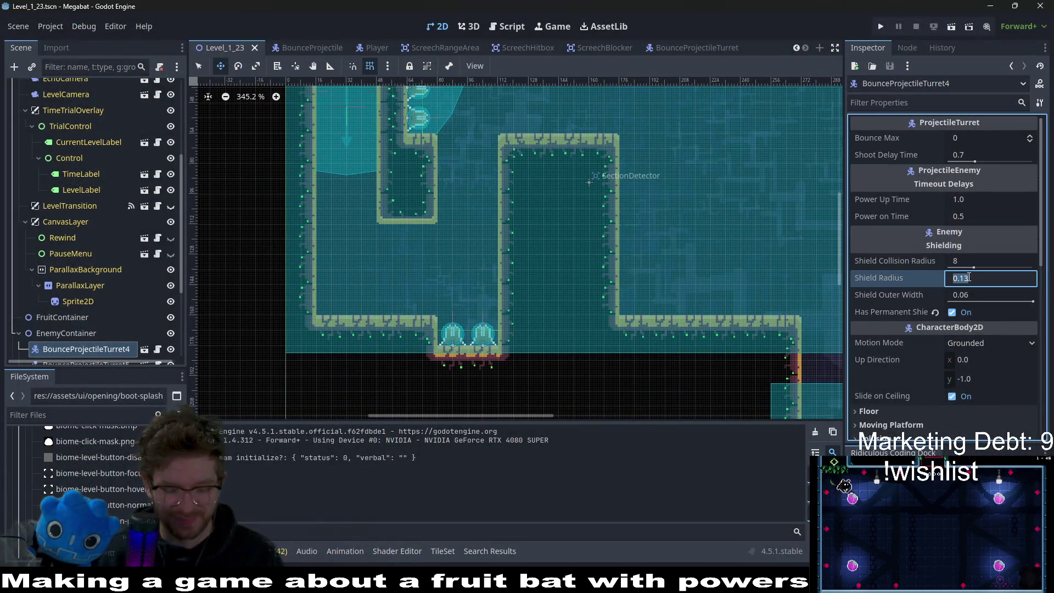
pyautogui.write('0.14')
pyautogui.press('Return')
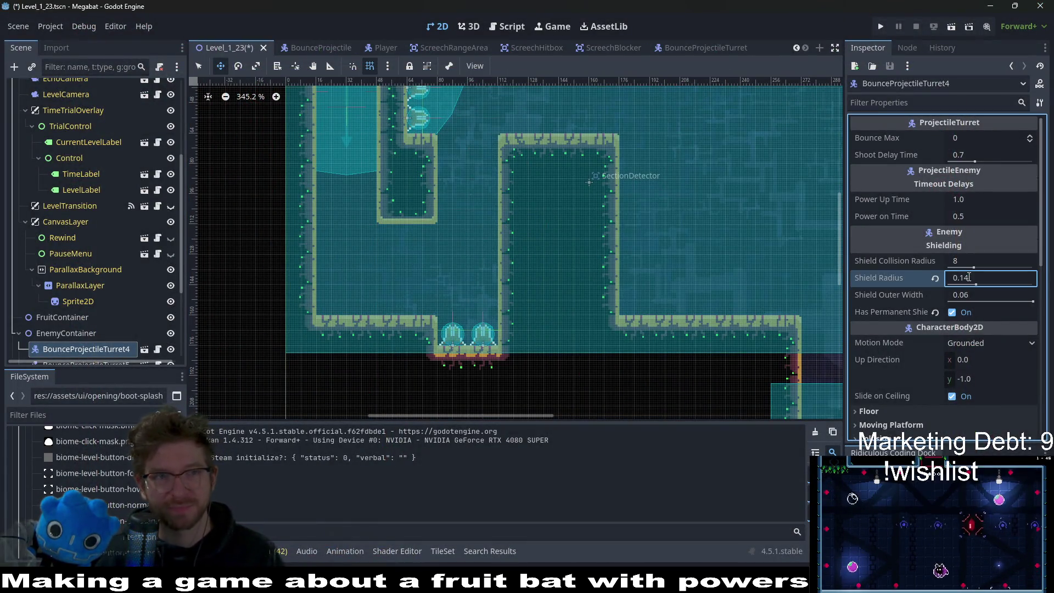
pyautogui.press('Escape')
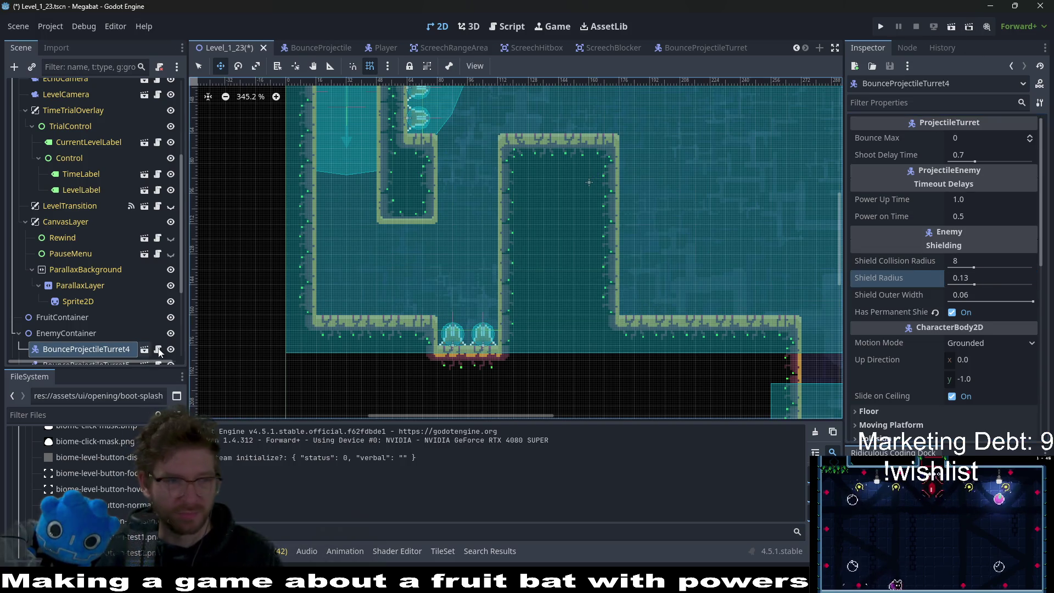
pyautogui.click(157, 349)
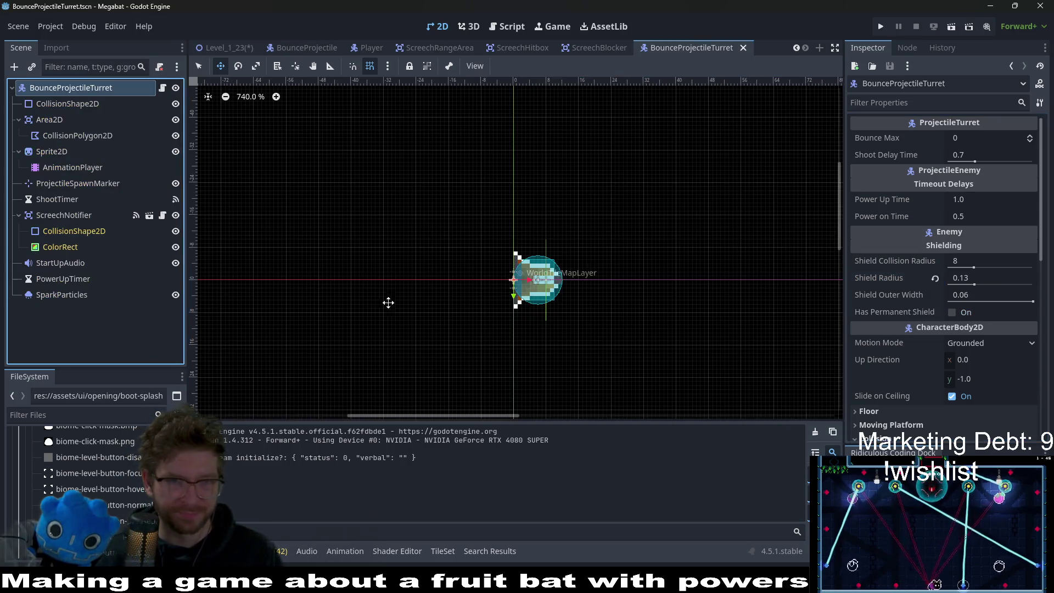
pyautogui.click(935, 279)
pyautogui.click(979, 277)
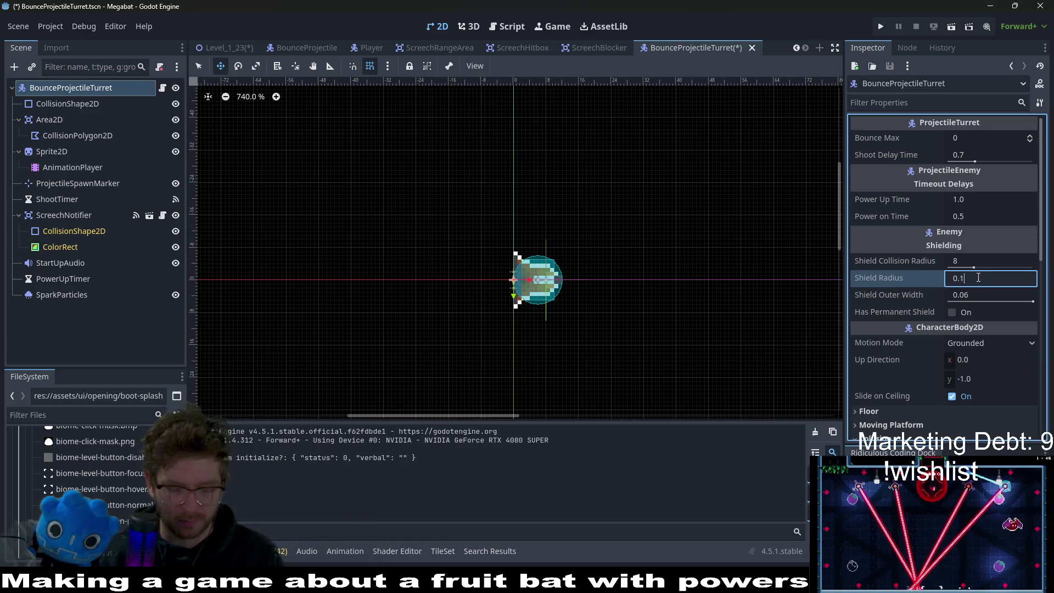
pyautogui.write('5')
pyautogui.press('Return')
pyautogui.hotkey('ctrl', 's')
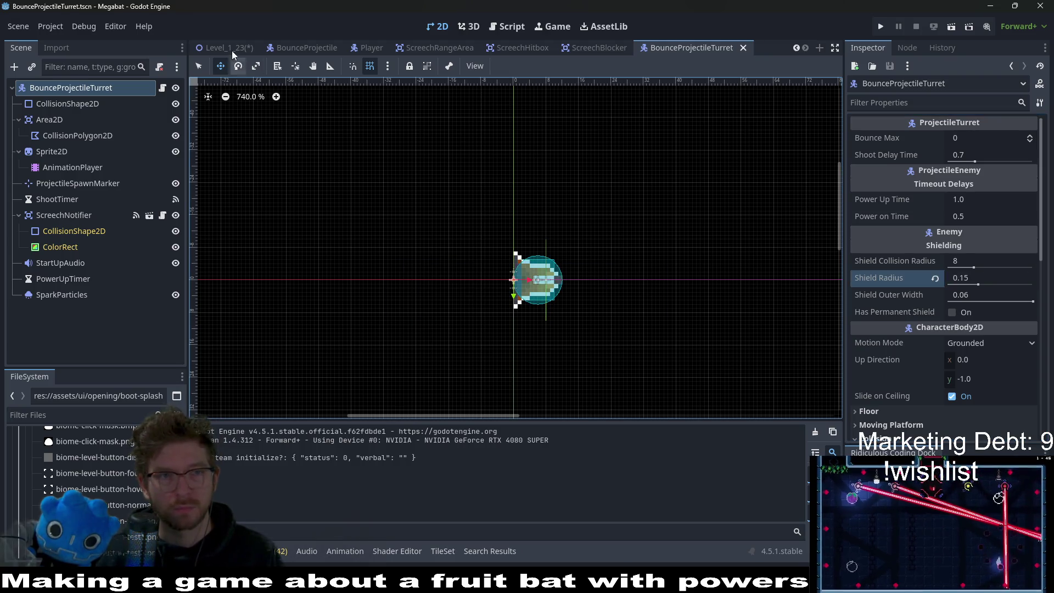
pyautogui.click(233, 52)
pyautogui.click(953, 27)
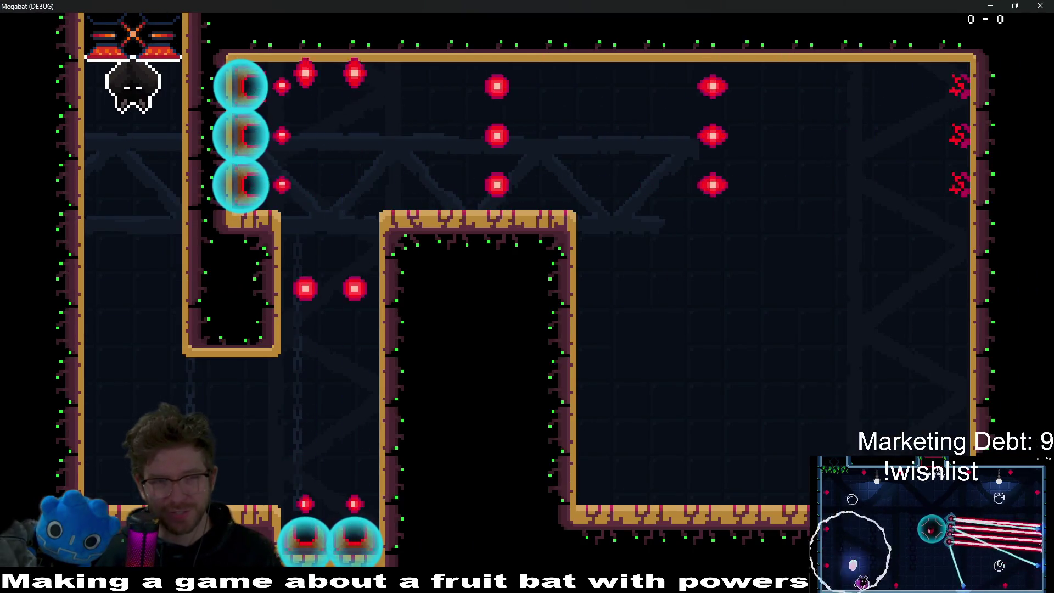
# Step: Drop the bat from its perch, fly and walk it around the room, then close the game
pyautogui.press('space')
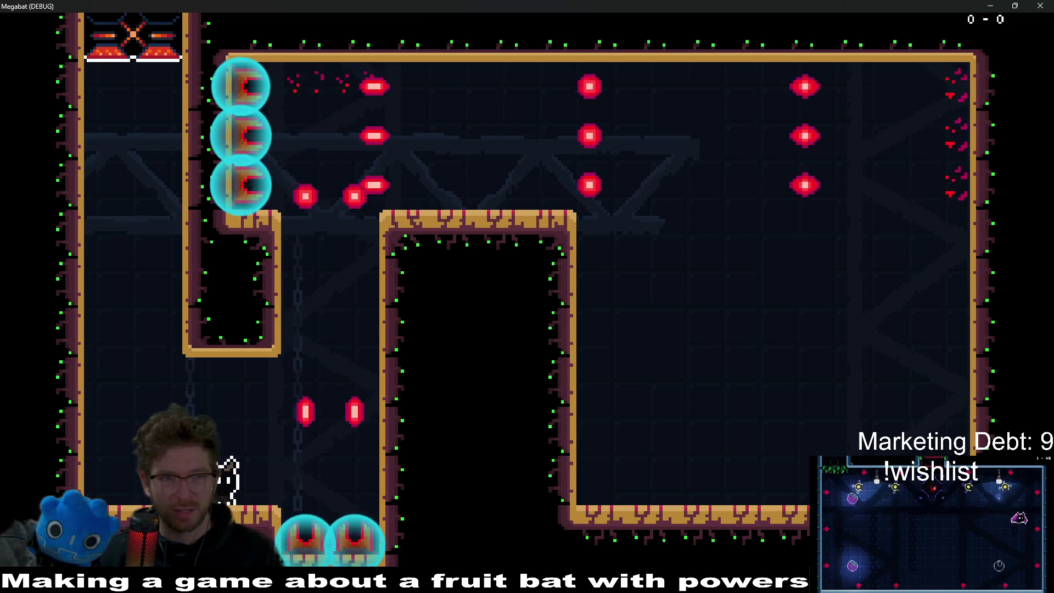
pyautogui.press('space')
pyautogui.press('space')
pyautogui.press('Right')
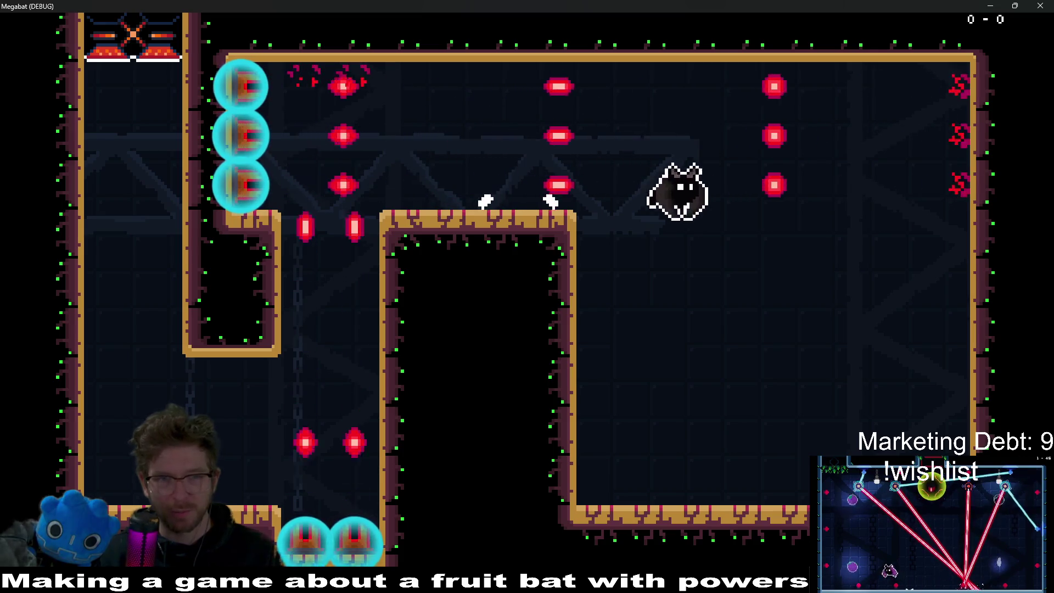
pyautogui.press('Left')
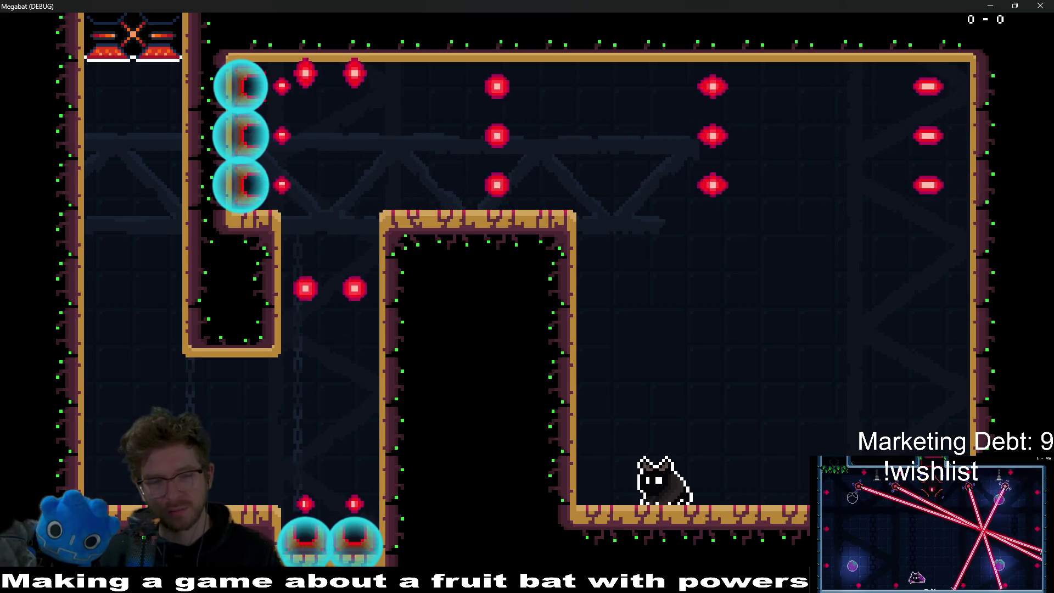
pyautogui.press('Left')
pyautogui.press('space')
pyautogui.press('Right')
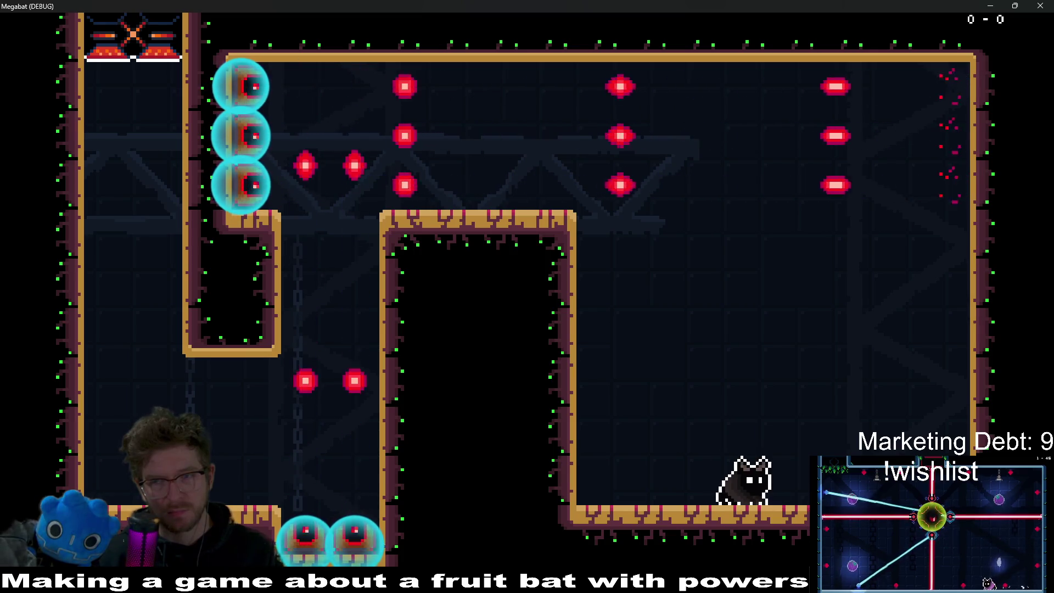
pyautogui.press('Left')
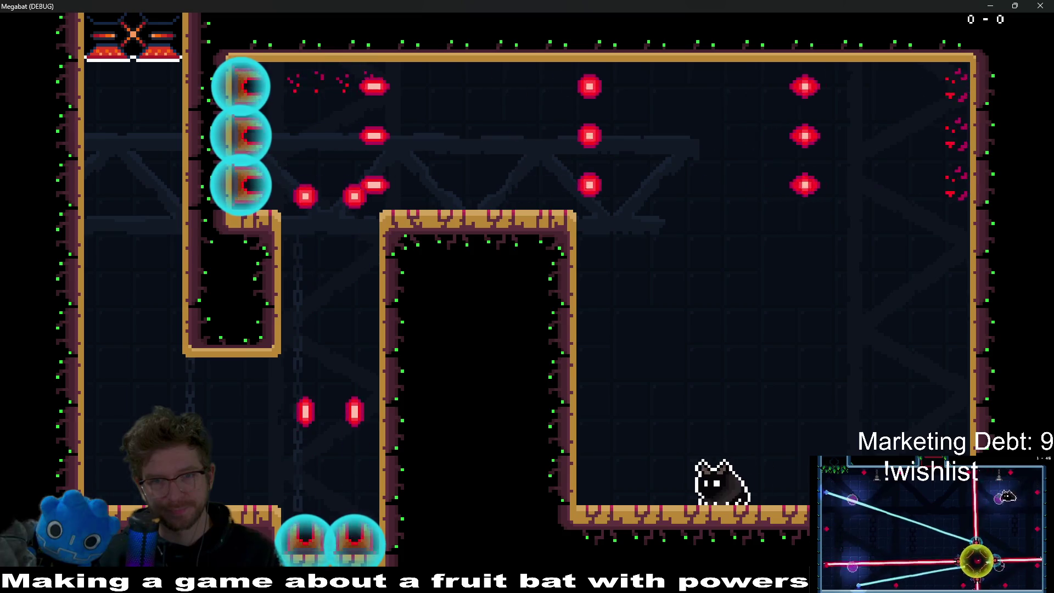
pyautogui.press('Right')
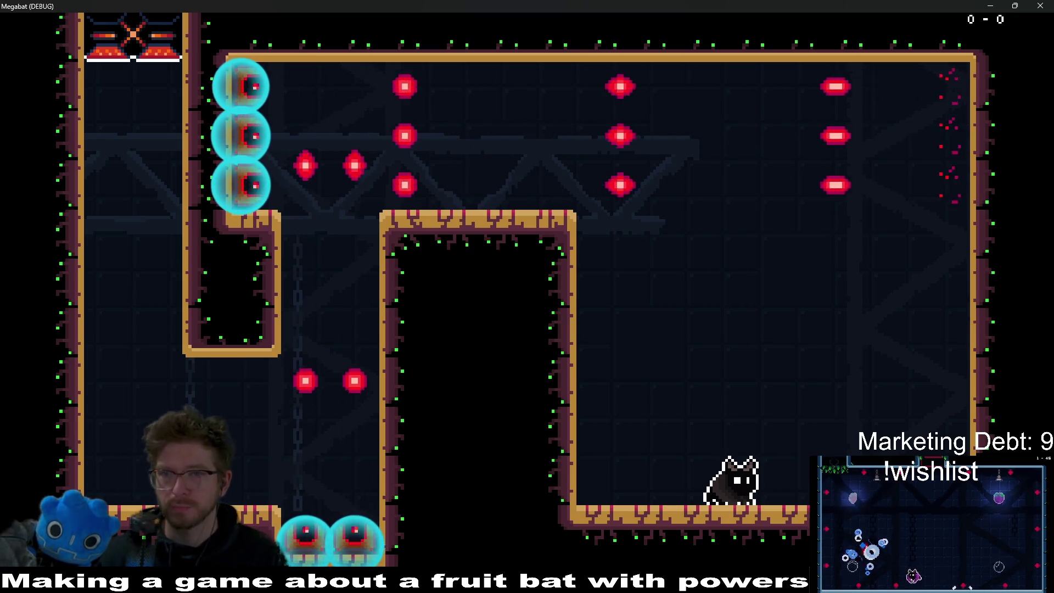
pyautogui.click(1040, 6)
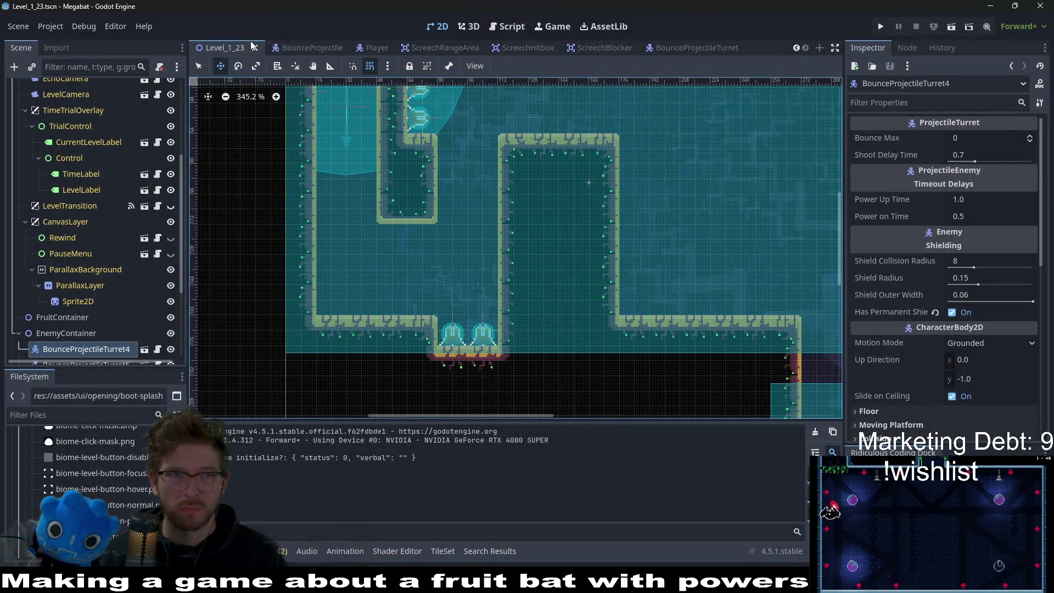
# Step: Compare the Level_1_21, Level_1_22 and Level_1_23 rooms, ending back on Level_1_23
pyautogui.click(325, 48)
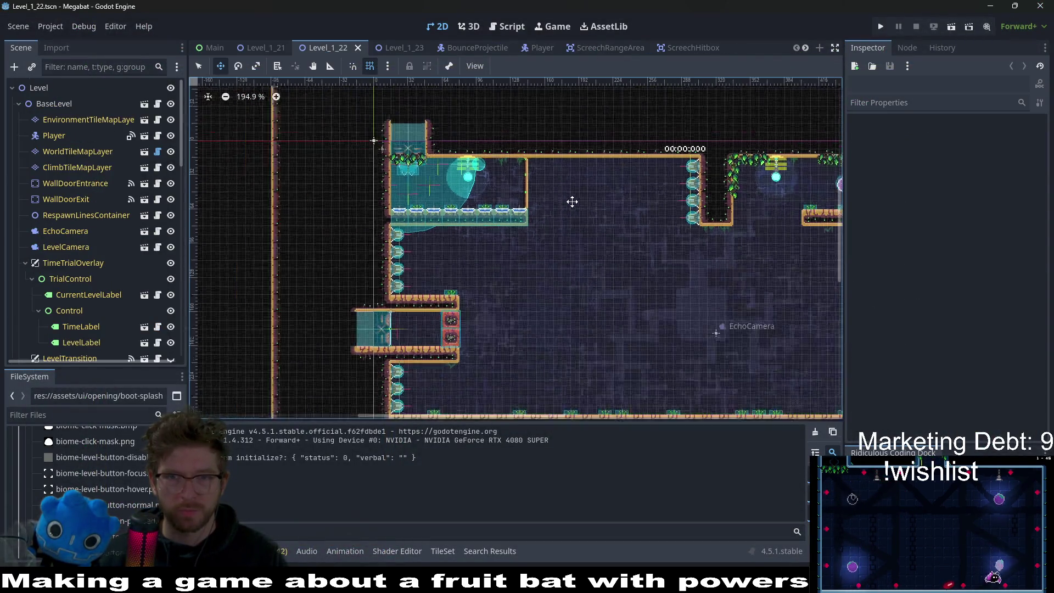
pyautogui.scroll(2, 587, 187)
pyautogui.hscroll(3, 587, 187)
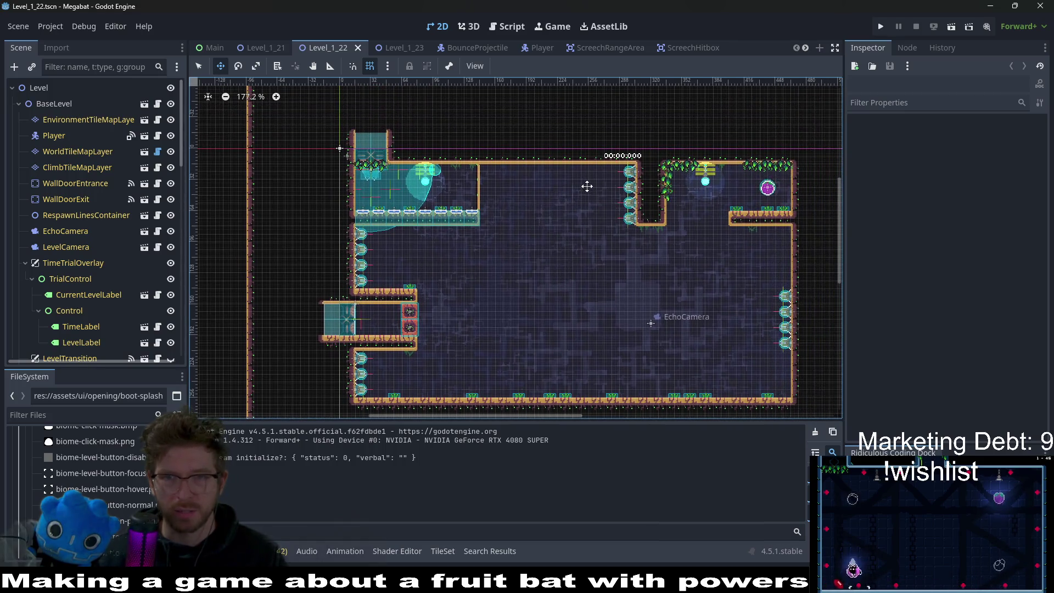
pyautogui.click(384, 46)
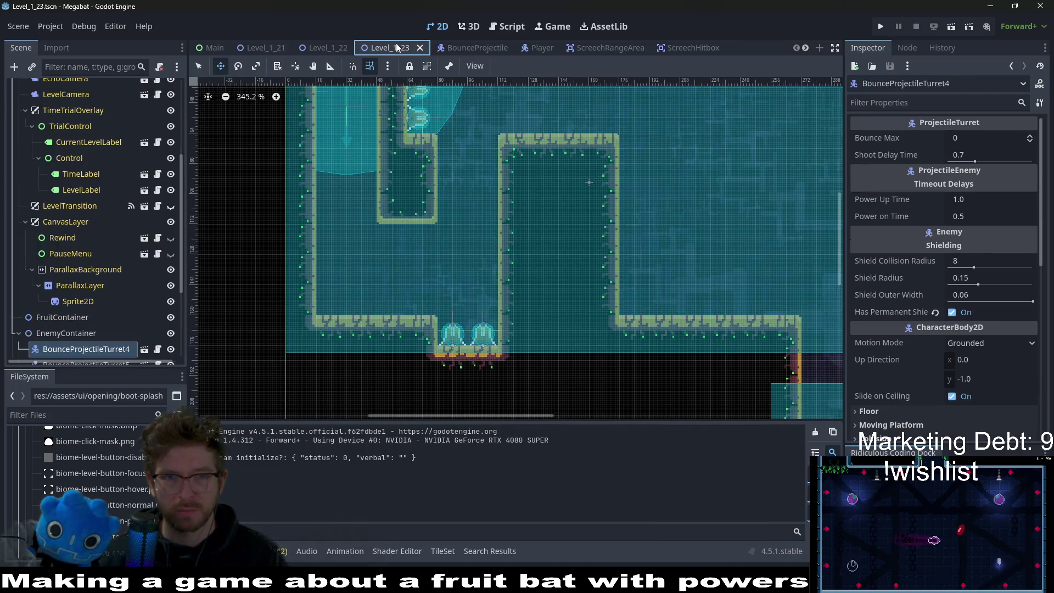
pyautogui.click(297, 48)
pyautogui.click(277, 49)
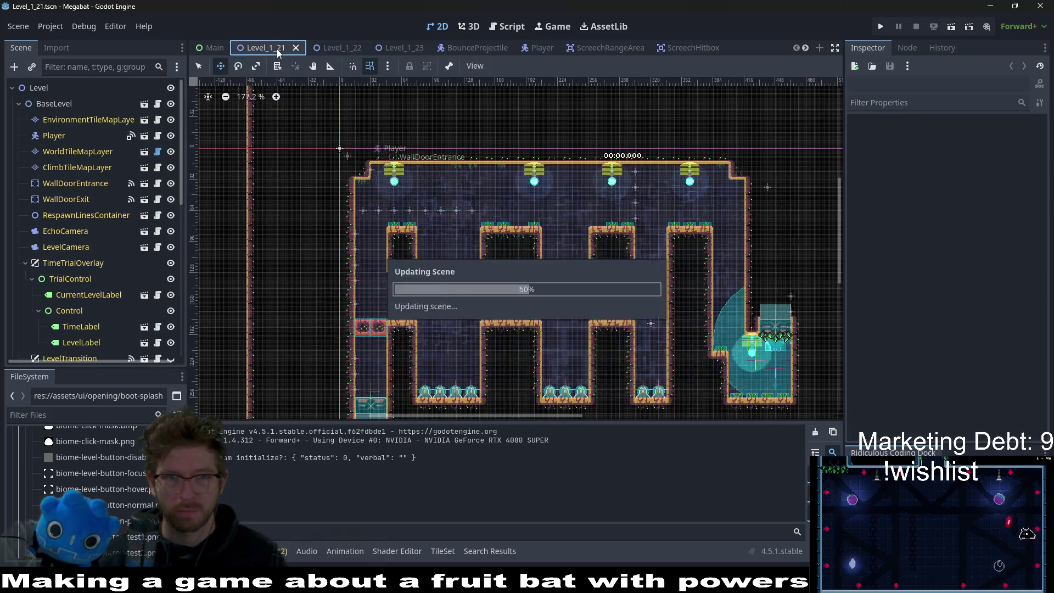
pyautogui.click(341, 49)
pyautogui.click(392, 49)
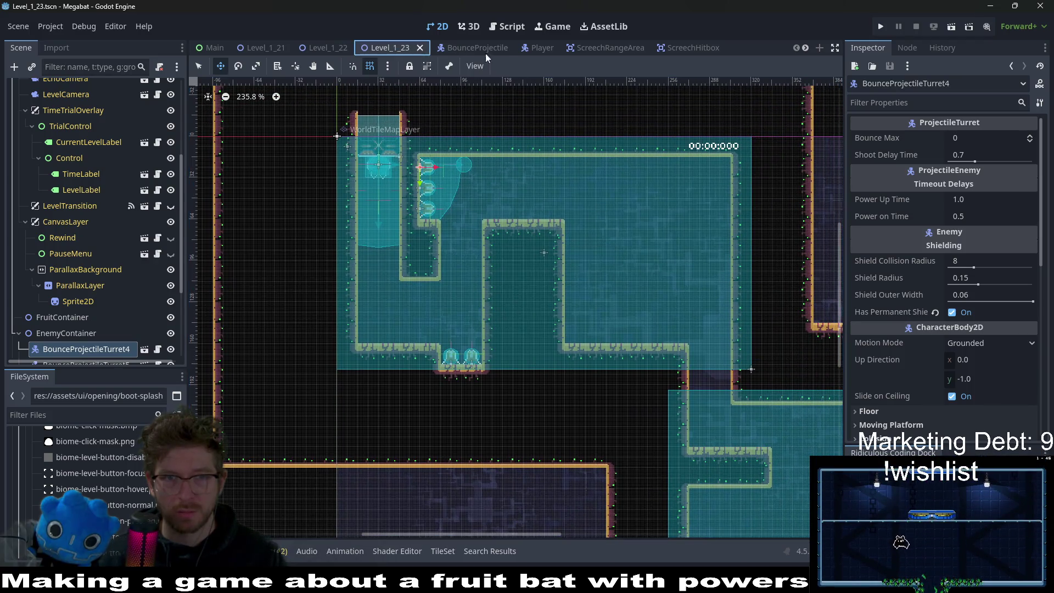
# Step: Pan to the room's left side and select WorldTileMapLayer for terrain painting
pyautogui.moveTo(620, 285); pyautogui.dragTo(527, 260)
pyautogui.scroll(5, 96, 203)
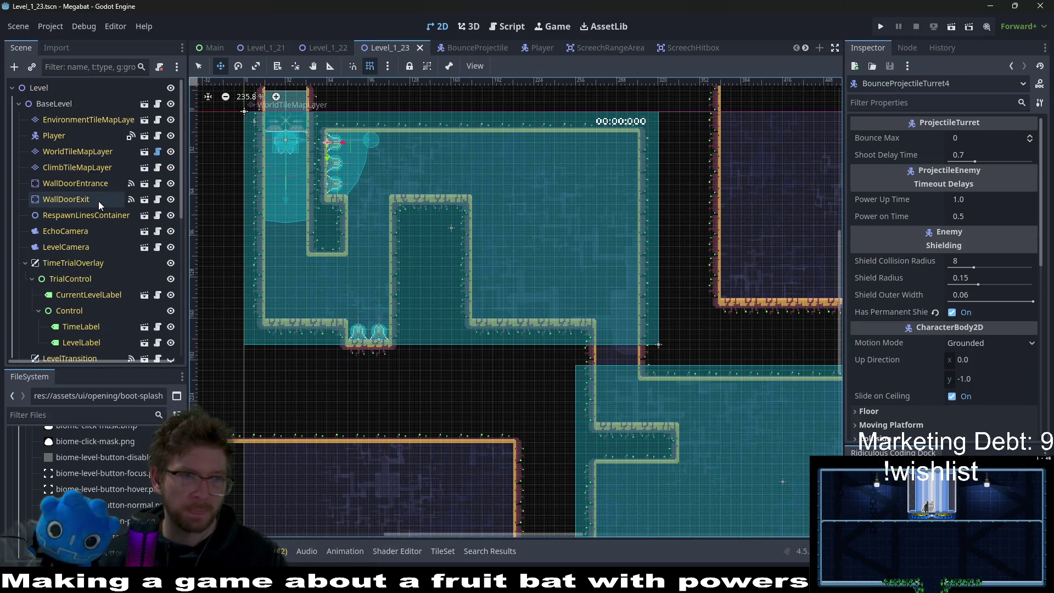
pyautogui.click(74, 153)
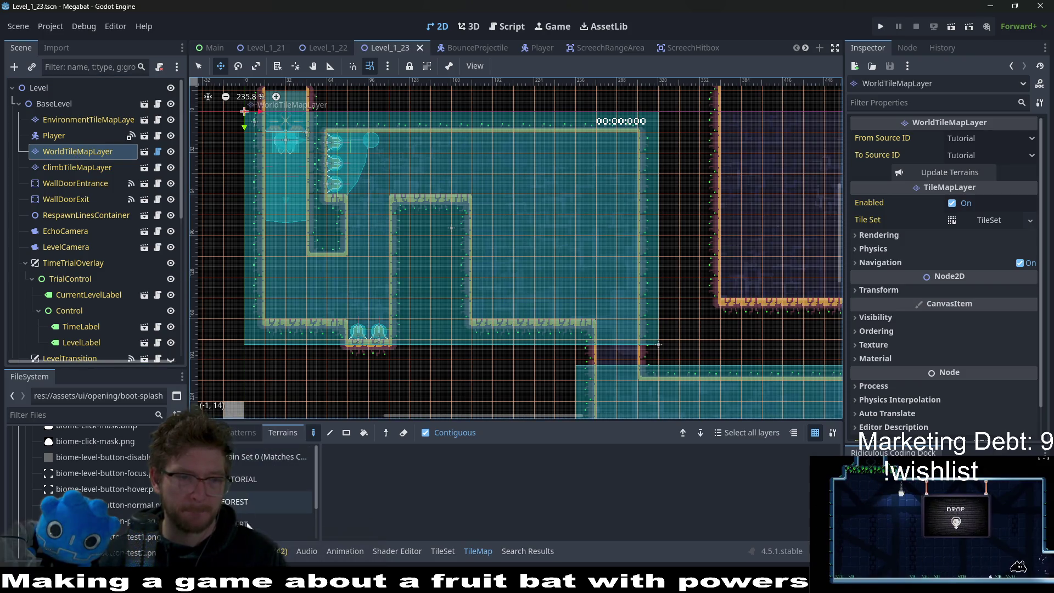
# Step: Select the LAB terrain and switch to the Rect painting tool
pyautogui.scroll(-2, 248, 512)
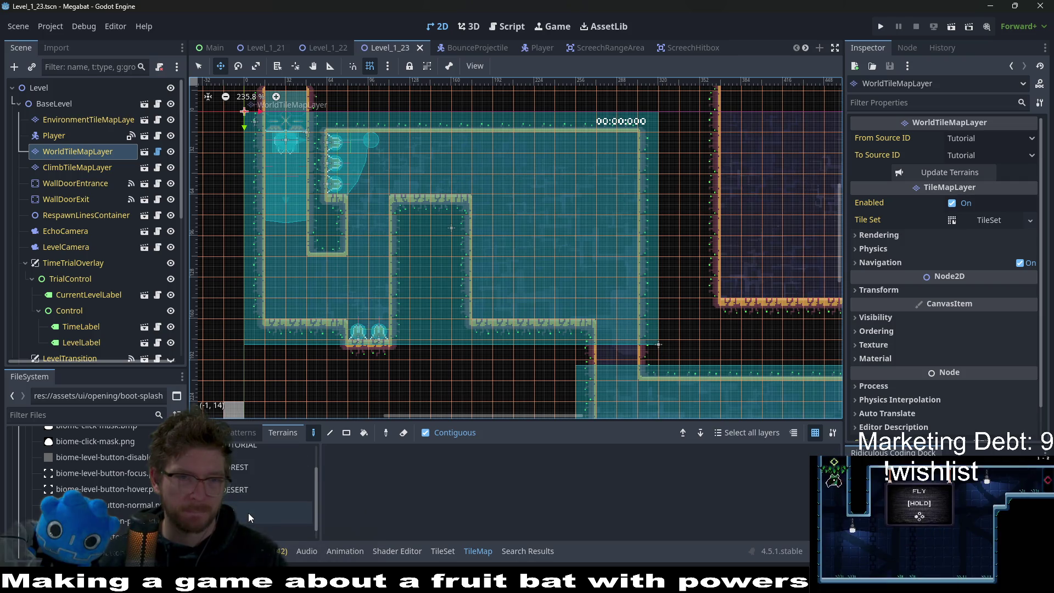
pyautogui.scroll(-1, 249, 519)
pyautogui.click(249, 526)
pyautogui.click(245, 498)
pyautogui.press('q')
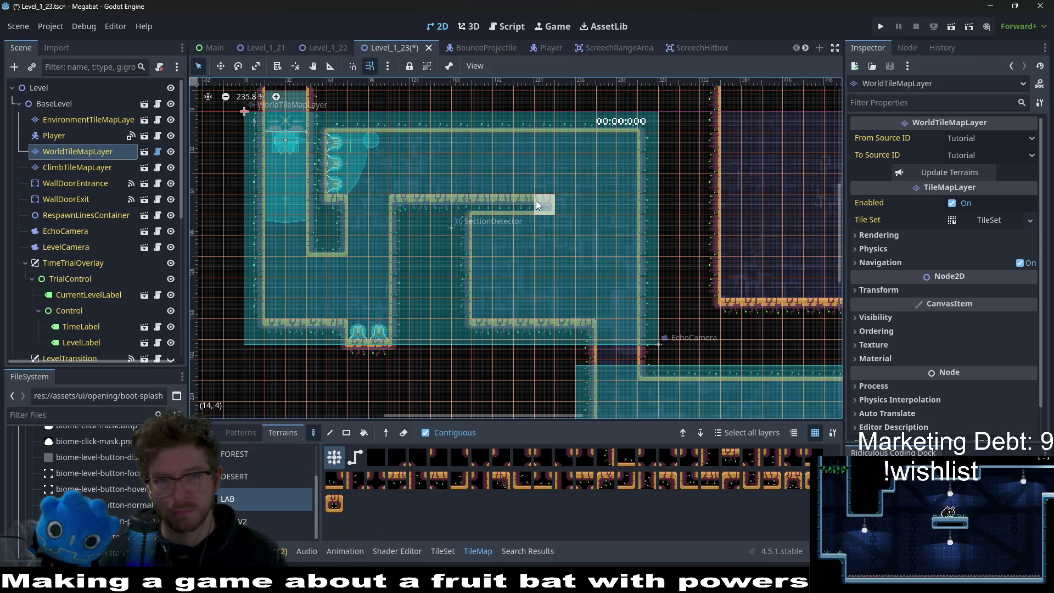
pyautogui.press('r')
# Step: Paint a rectangular LAB wall block in the room and erase a 3x3 notch from its top
pyautogui.moveTo(488, 207)
pyautogui.mouseDown()
pyautogui.moveTo(516, 268)
pyautogui.moveTo(569, 296)
pyautogui.mouseUp()
pyautogui.moveTo(575, 306); pyautogui.dragTo(590, 305)
pyautogui.moveTo(485, 205); pyautogui.dragTo(519, 240)
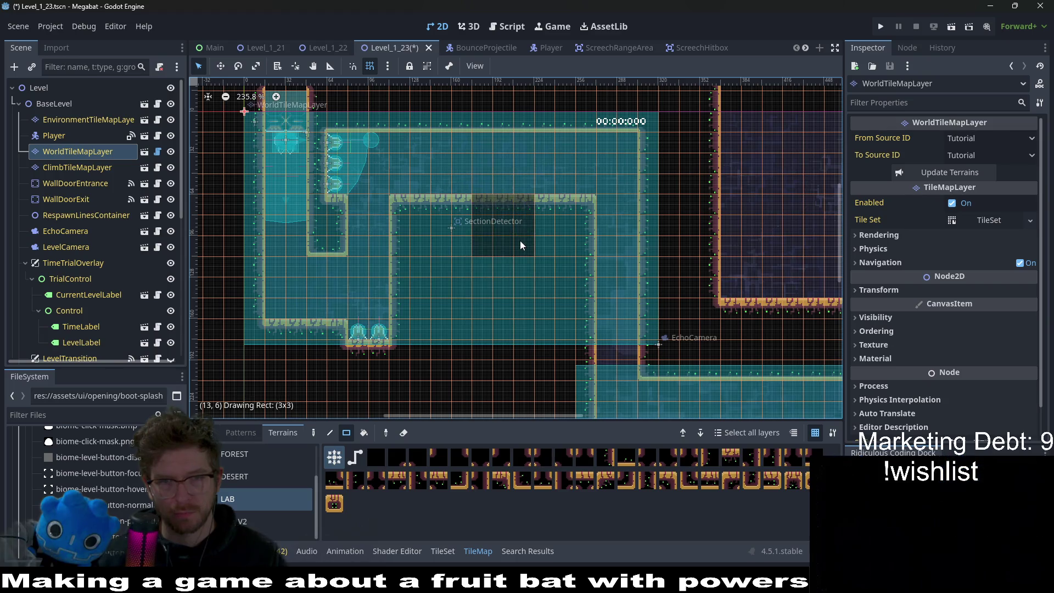
pyautogui.scroll(1, 552, 214)
pyautogui.scroll(-2, 551, 284)
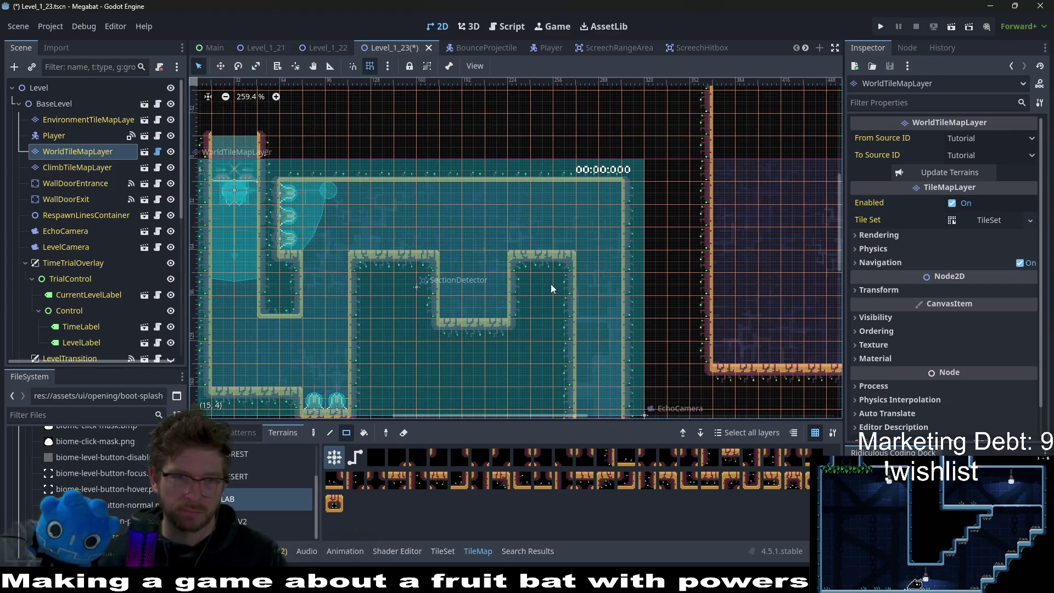
pyautogui.hscroll(-1, 599, 267)
pyautogui.scroll(2, 599, 262)
pyautogui.hscroll(1, 558, 262)
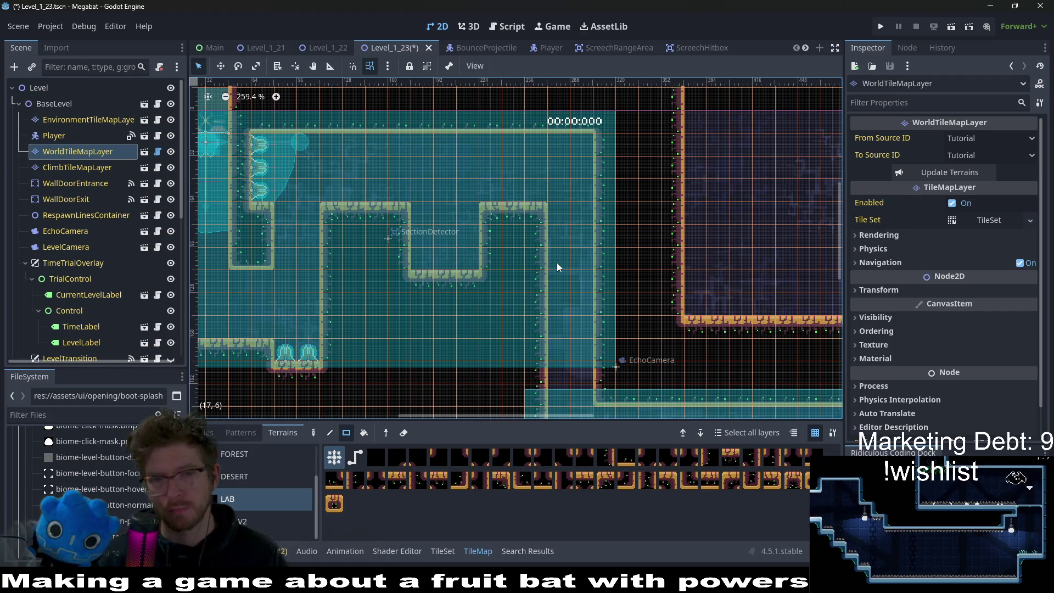
pyautogui.scroll(-2, 551, 209)
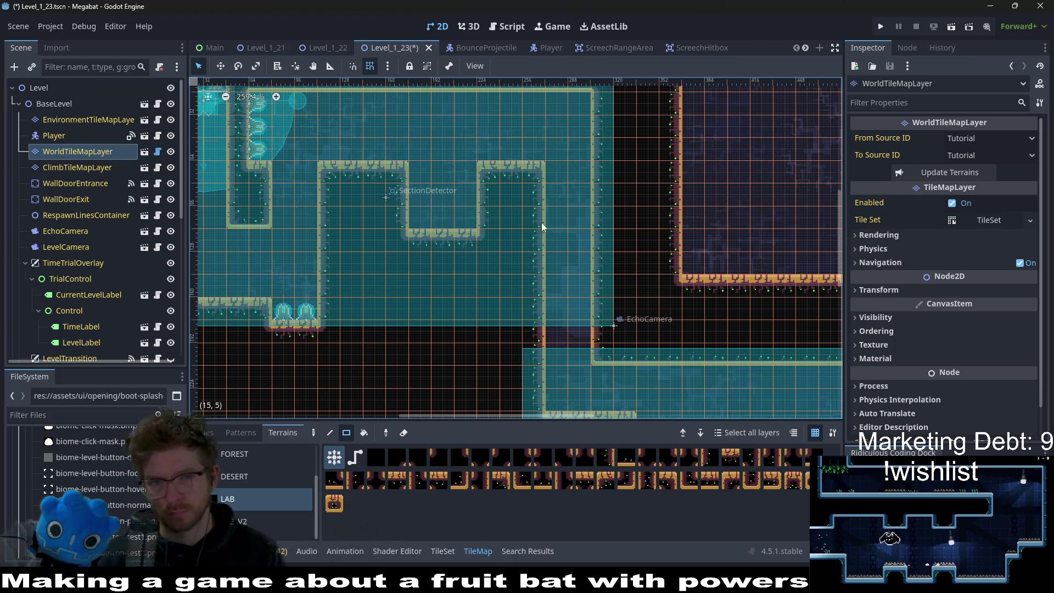
# Step: Clear the raised bump of tiles along the central wall column
pyautogui.scroll(-3, 535, 208)
pyautogui.moveTo(522, 120)
pyautogui.mouseDown()
pyautogui.moveTo(543, 290)
pyautogui.moveTo(518, 110)
pyautogui.mouseUp()
pyautogui.scroll(3, 548, 148)
pyautogui.moveTo(505, 170)
pyautogui.mouseDown()
pyautogui.moveTo(550, 223)
pyautogui.moveTo(521, 248)
pyautogui.mouseUp()
pyautogui.scroll(2, 481, 217)
pyautogui.scroll(-2, 559, 212)
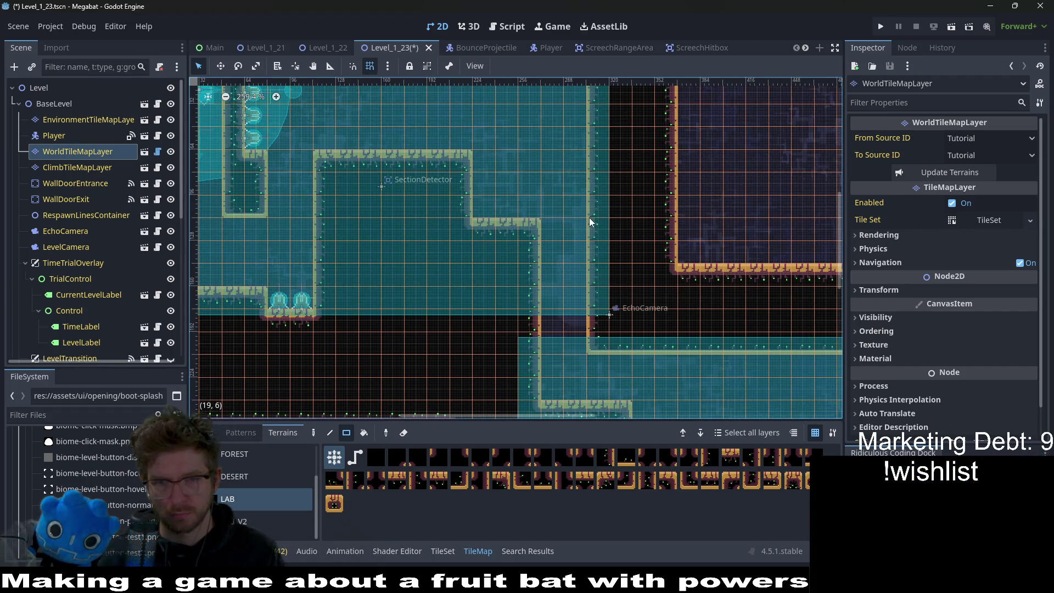
pyautogui.scroll(2, 589, 219)
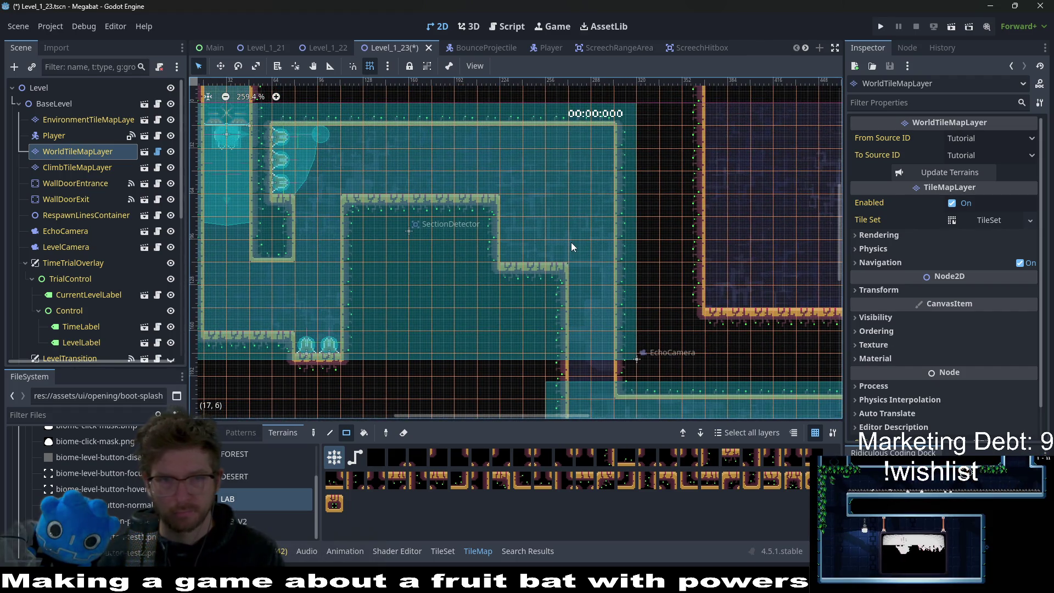
pyautogui.scroll(2, 547, 244)
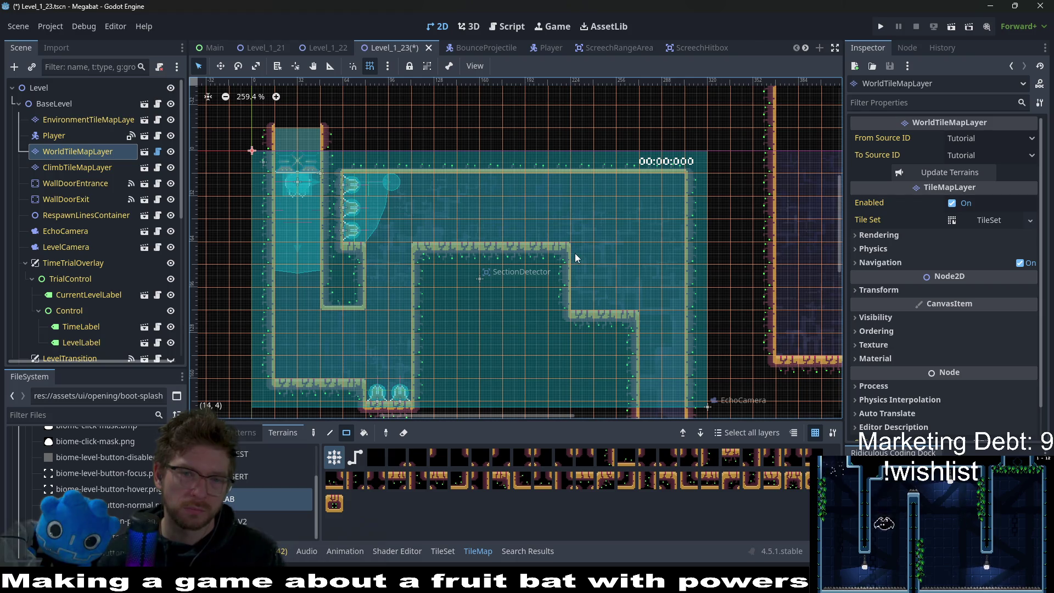
# Step: Widen the upper-right LAB wall step and cut a notch into the central platform, undoing a stray top-wall bump
pyautogui.moveTo(575, 252); pyautogui.dragTo(616, 305)
pyautogui.moveTo(476, 256); pyautogui.dragTo(502, 293)
pyautogui.moveTo(569, 158); pyautogui.dragTo(582, 165)
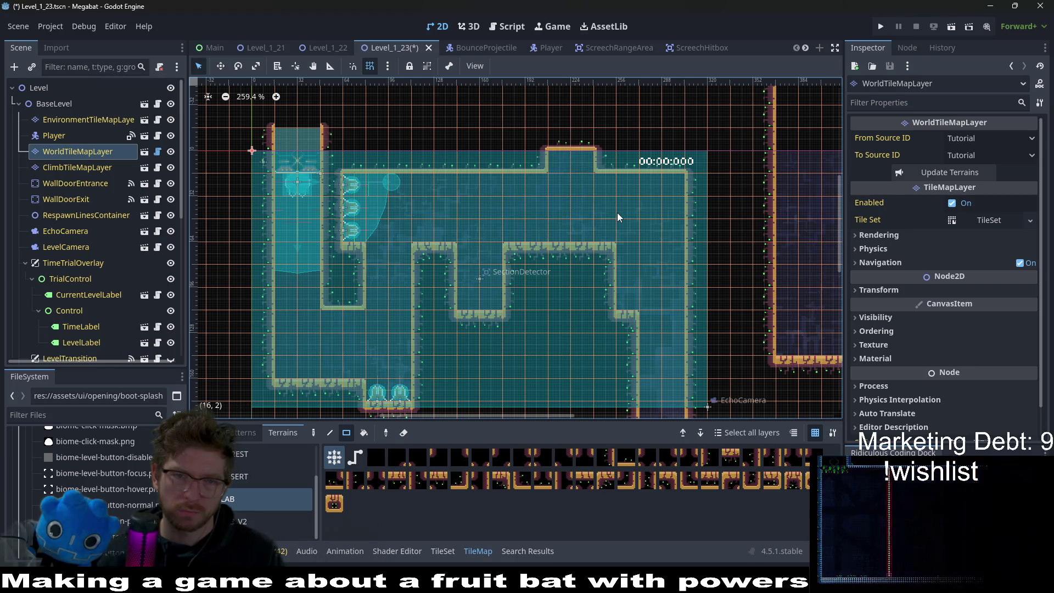
pyautogui.hotkey('ctrl', 'z')
pyautogui.moveTo(461, 249)
pyautogui.mouseDown()
pyautogui.moveTo(502, 279)
pyautogui.moveTo(510, 305)
pyautogui.mouseUp()
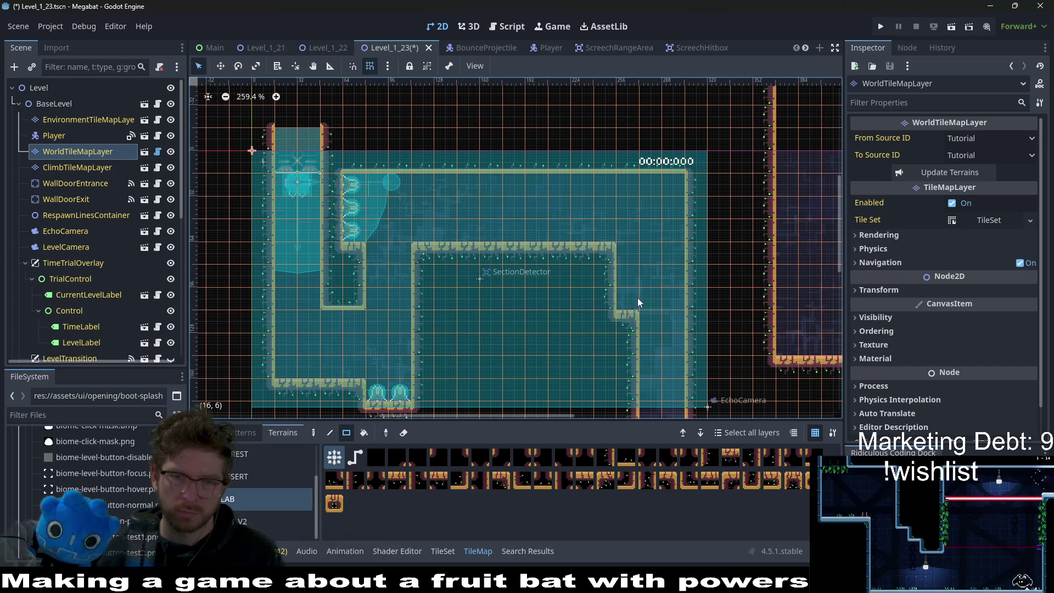
# Step: Raise the ceiling into a LAB-tile step near the timer
pyautogui.moveTo(653, 297); pyautogui.dragTo(605, 214)
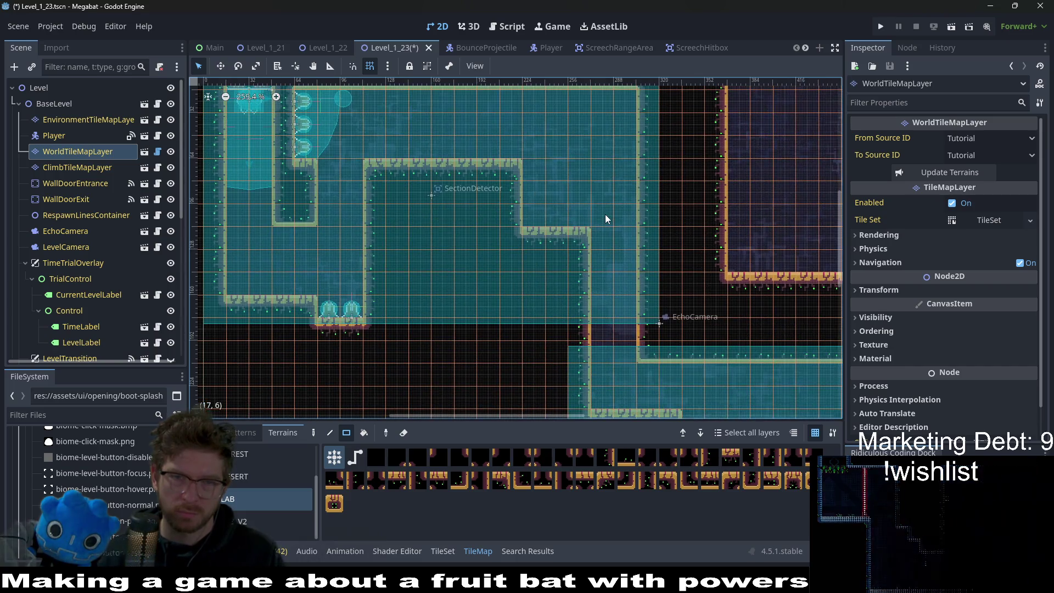
pyautogui.scroll(-5, 598, 247)
pyautogui.hscroll(5, 627, 271)
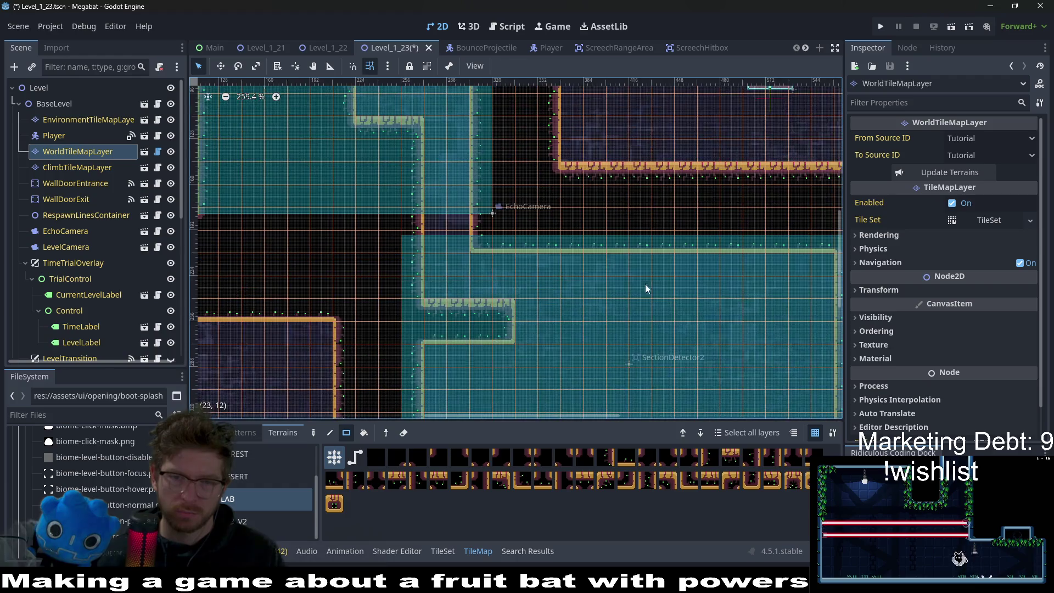
pyautogui.scroll(-2, 572, 217)
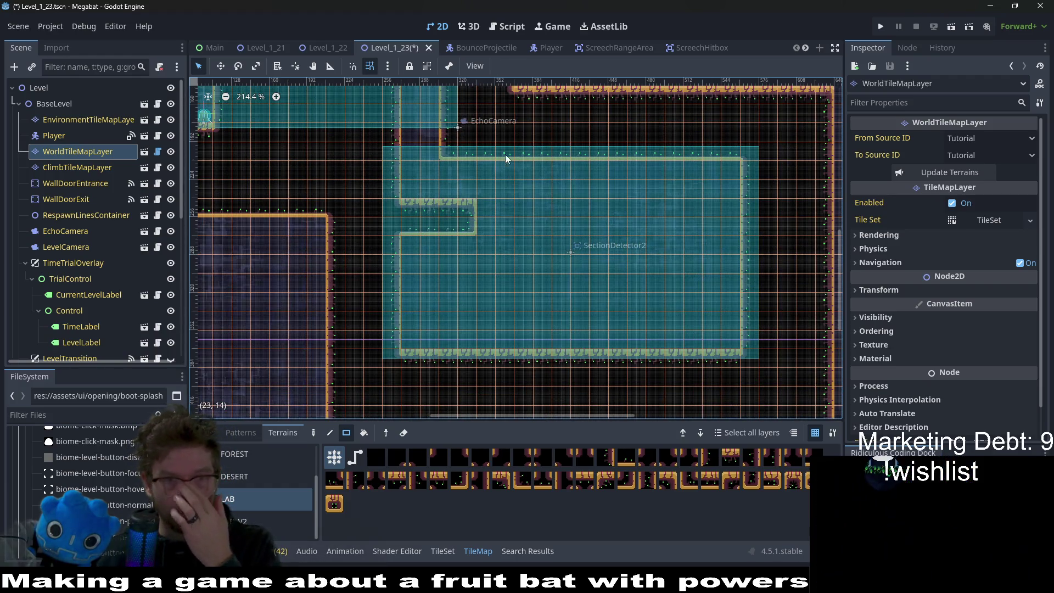
pyautogui.scroll(3, 467, 205)
pyautogui.scroll(1, 466, 206)
pyautogui.hscroll(-1, 473, 216)
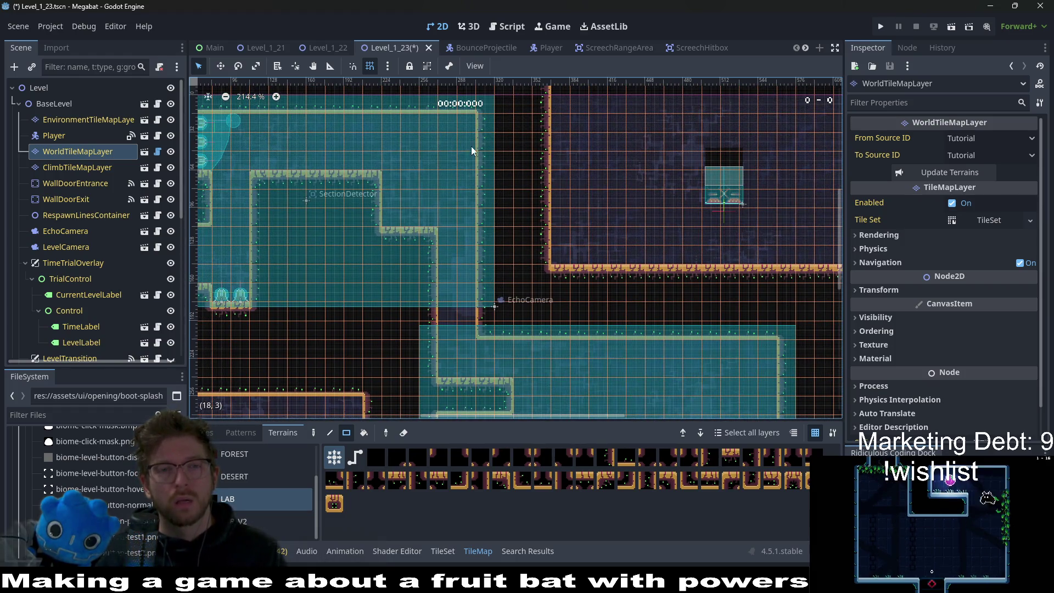
pyautogui.hscroll(-1, 518, 196)
pyautogui.hscroll(-1, 527, 195)
pyautogui.scroll(1, 527, 195)
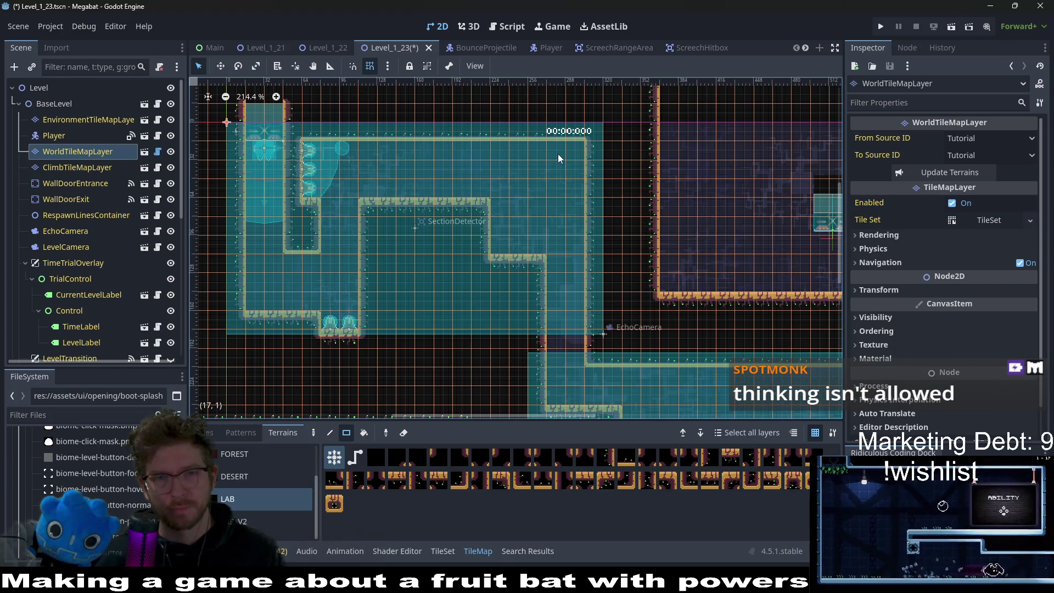
pyautogui.moveTo(555, 134); pyautogui.dragTo(576, 132)
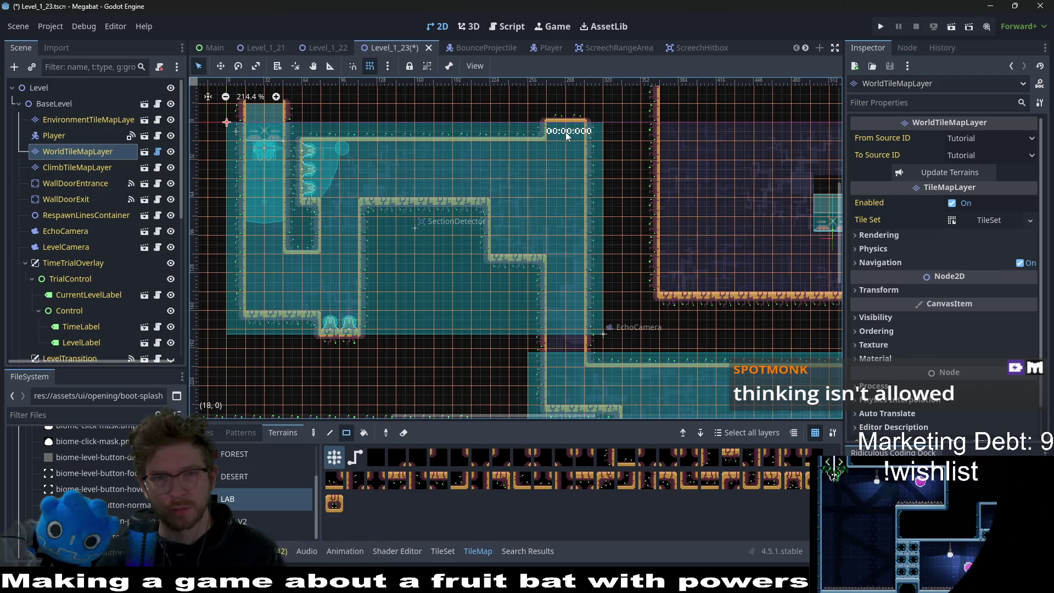
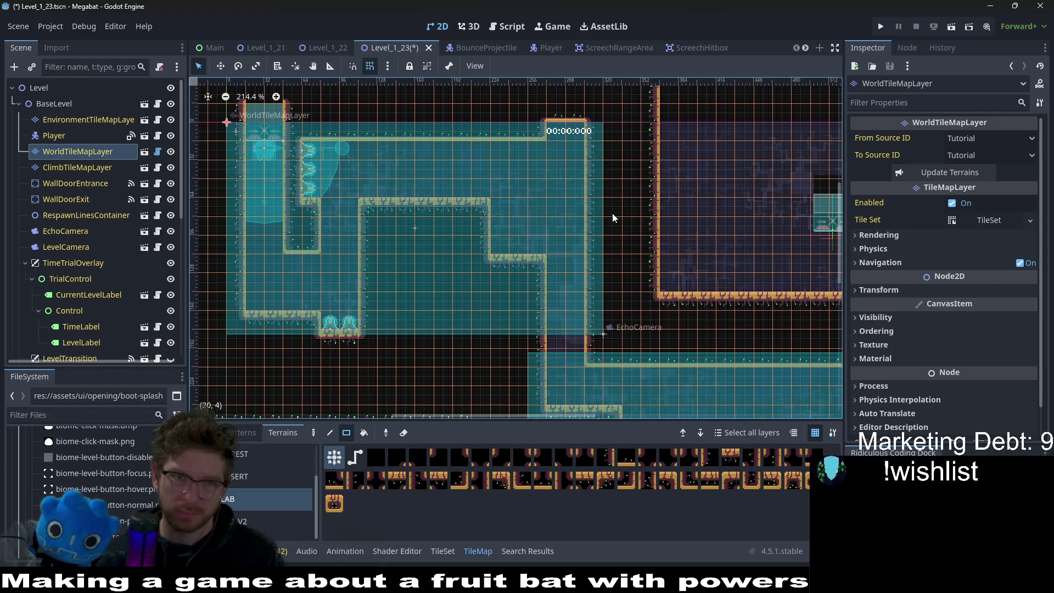
# Step: Paint a lab tile at the tilemap's top edge and a floor row across the room's bottom
pyautogui.moveTo(549, 134); pyautogui.dragTo(568, 132)
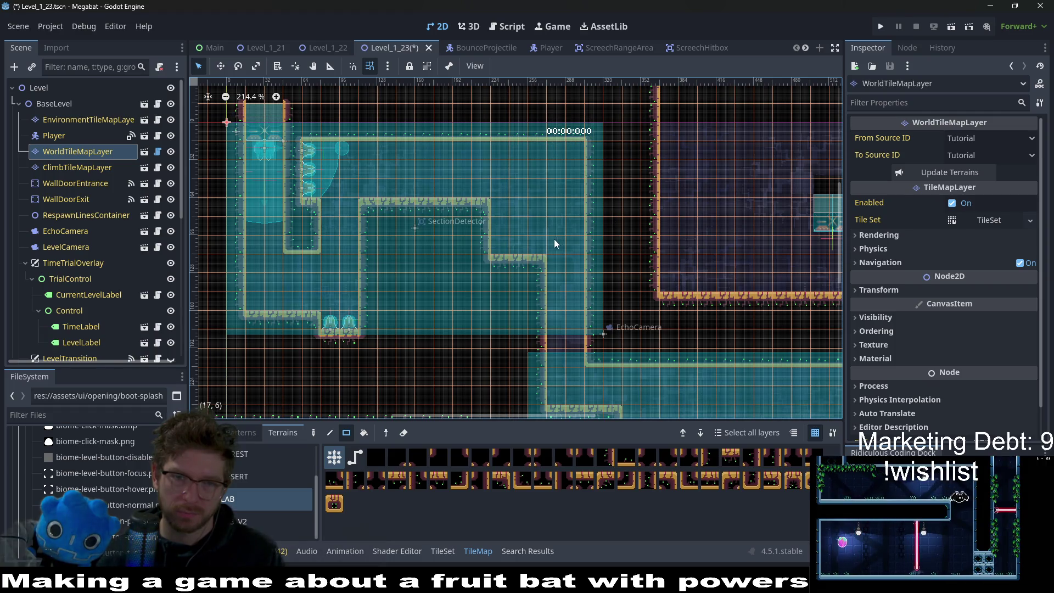
pyautogui.scroll(-3, 541, 235)
pyautogui.hscroll(3, 541, 235)
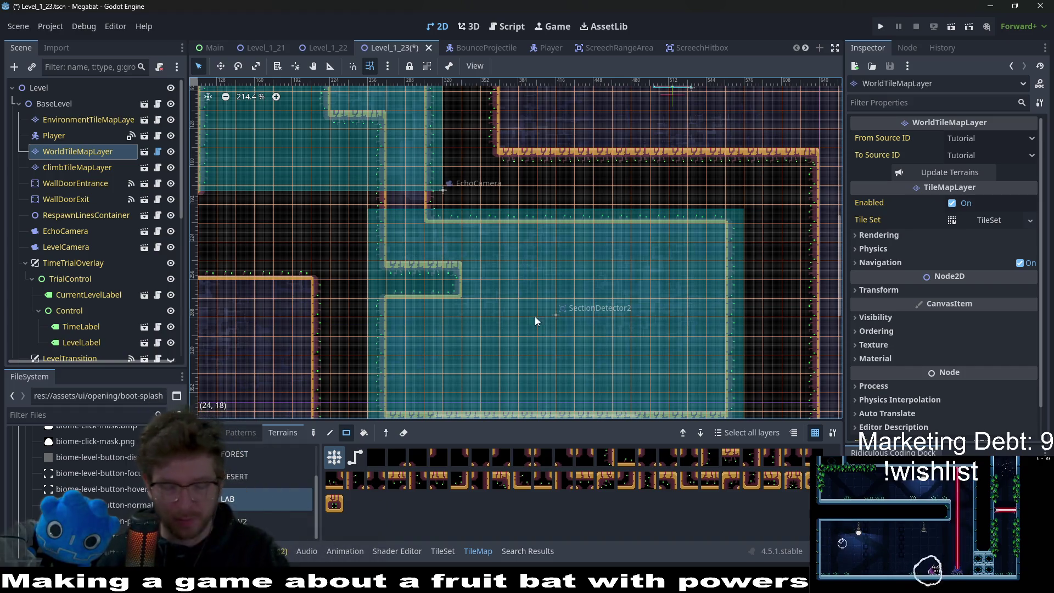
pyautogui.moveTo(535, 322); pyautogui.dragTo(562, 213)
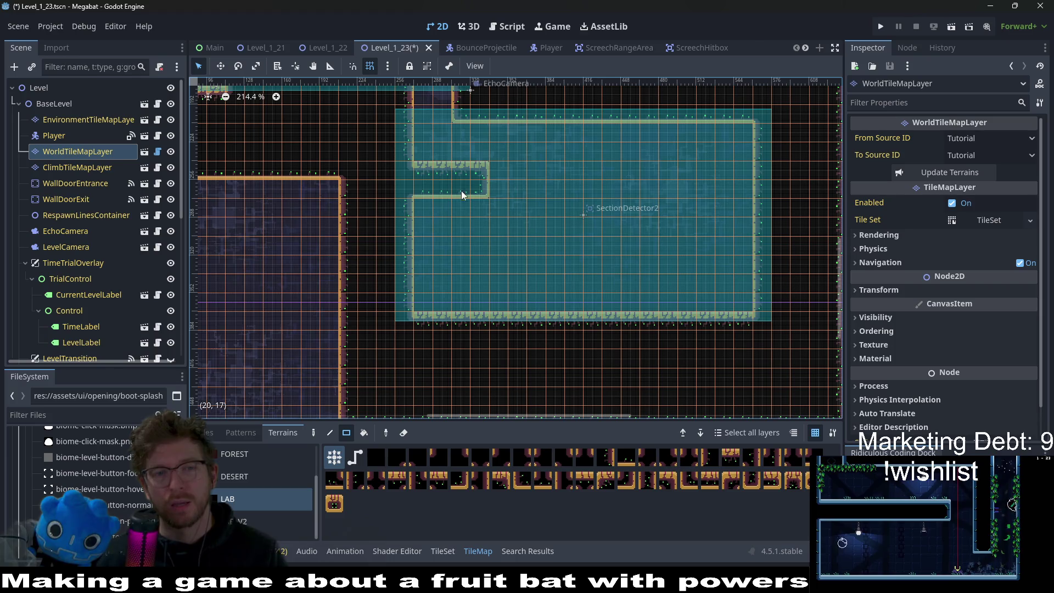
pyautogui.moveTo(612, 195); pyautogui.dragTo(547, 207)
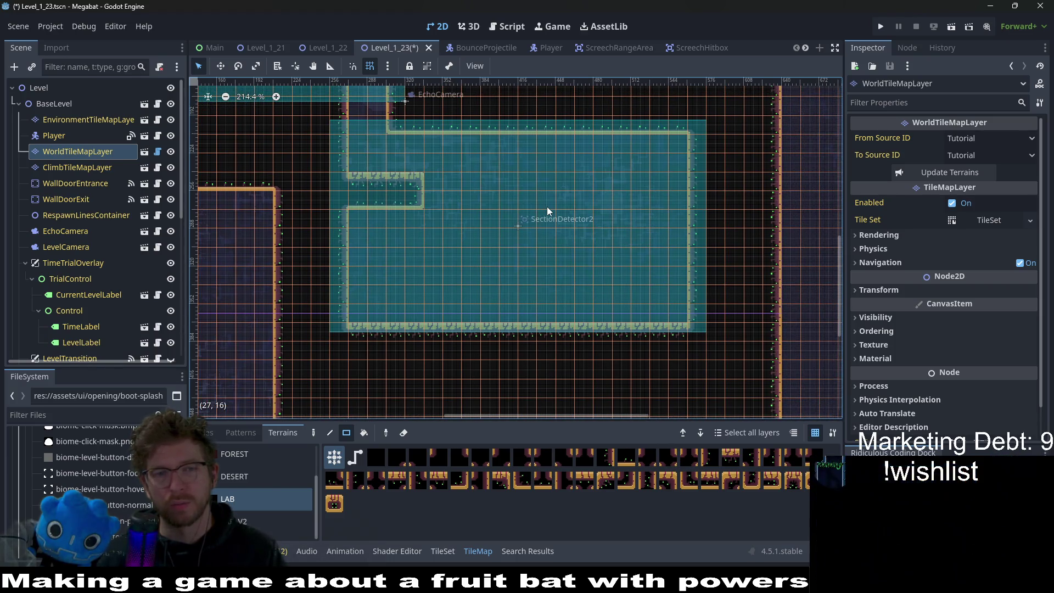
pyautogui.moveTo(572, 271); pyautogui.dragTo(650, 292)
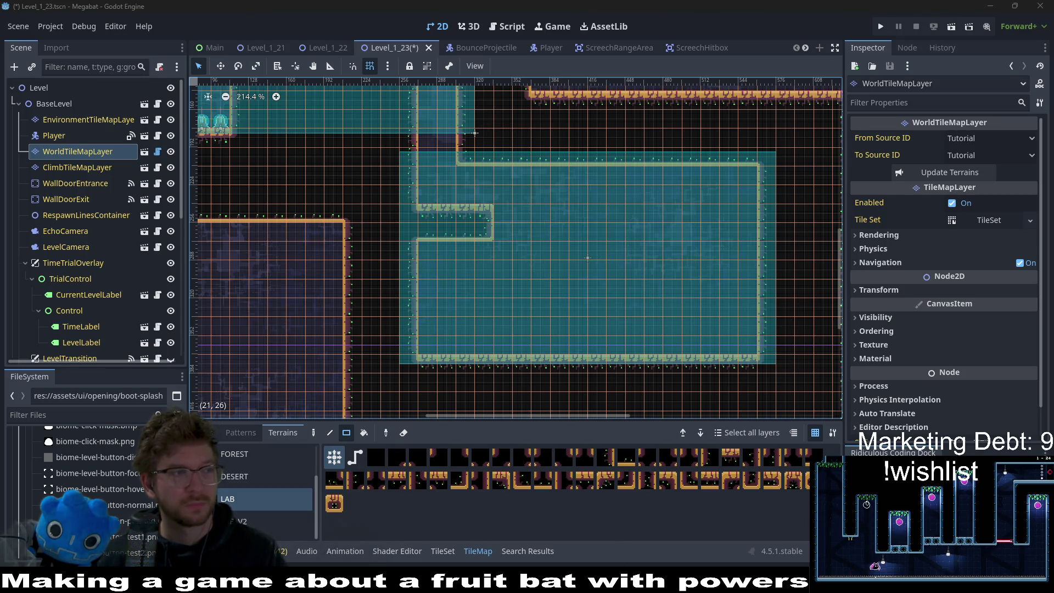
pyautogui.moveTo(723, 253); pyautogui.dragTo(687, 279)
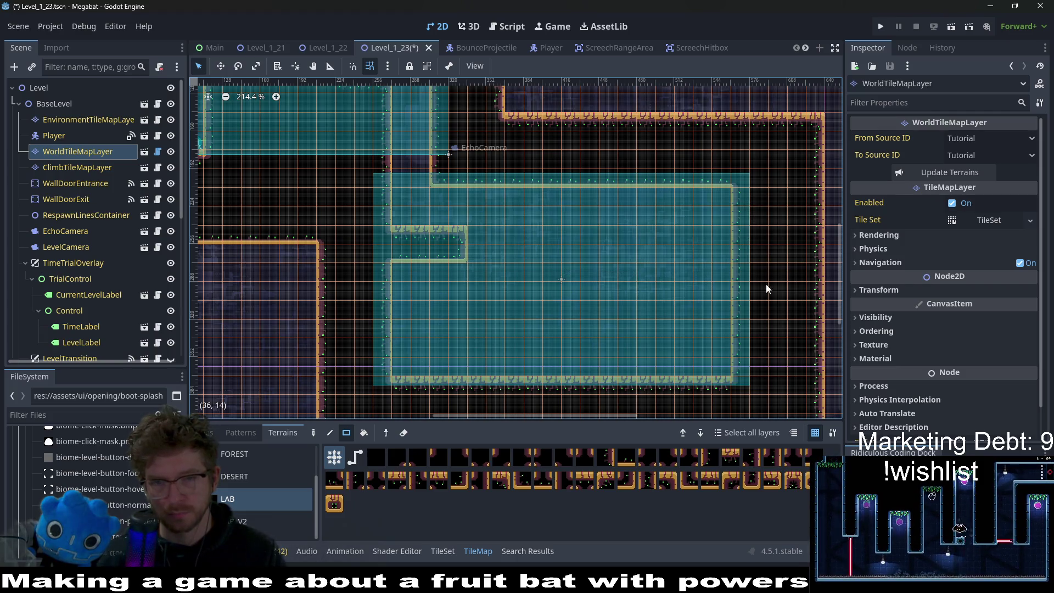
pyautogui.scroll(-2, 665, 350)
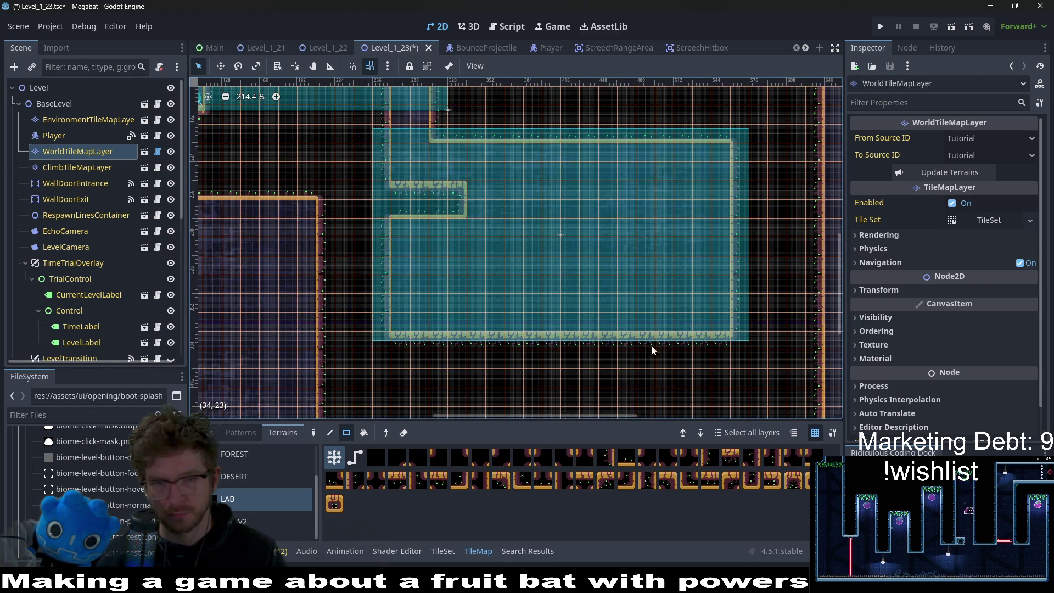
pyautogui.moveTo(416, 319); pyautogui.dragTo(714, 325)
# Step: Repaint the room's inner left wall as a lab column one tile further right
pyautogui.scroll(1, 604, 187)
pyautogui.hscroll(1, 604, 187)
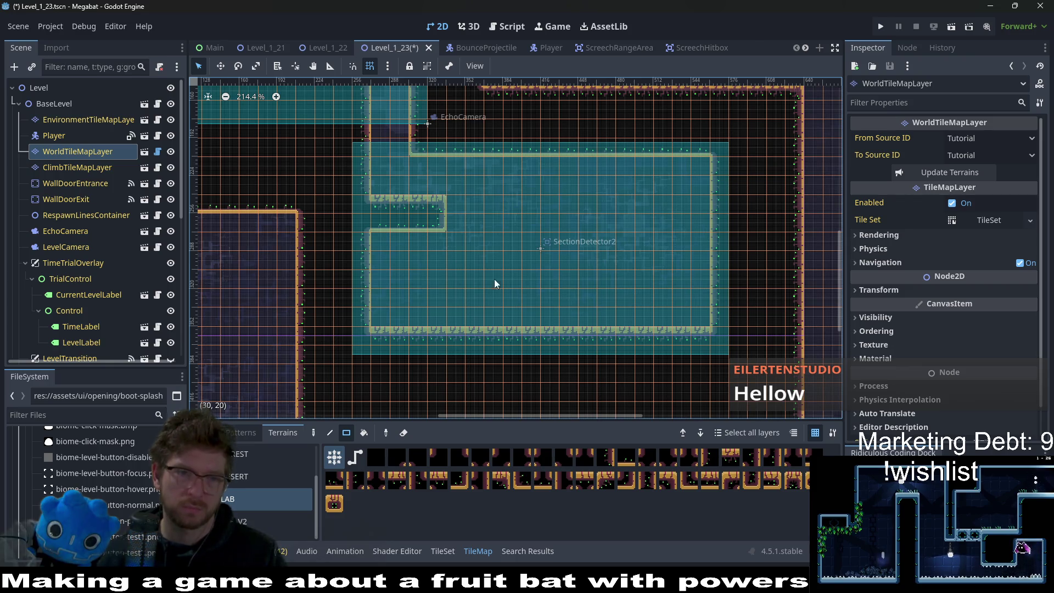
pyautogui.moveTo(383, 240); pyautogui.dragTo(385, 326)
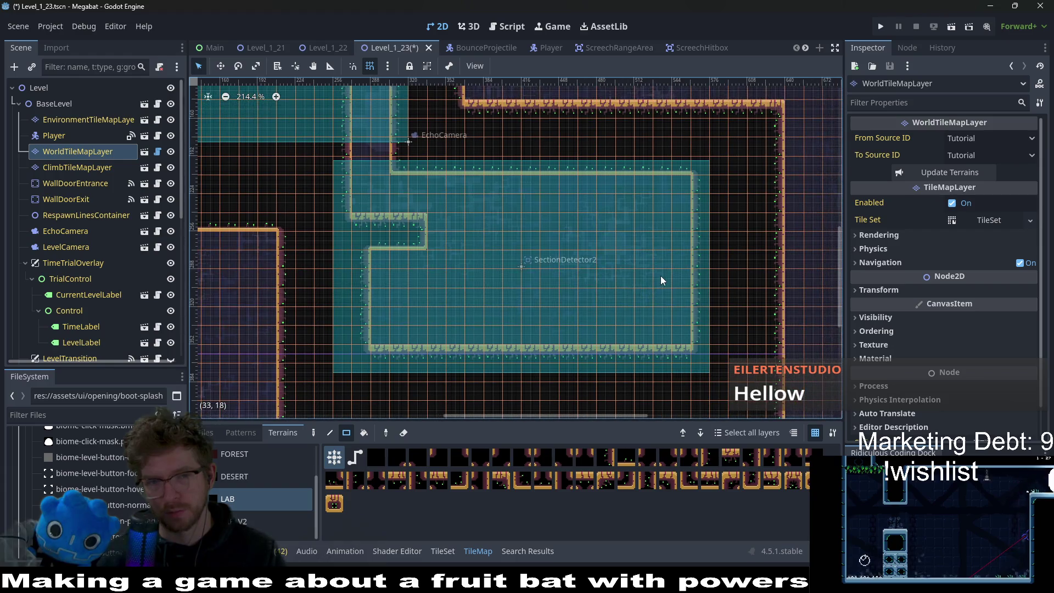
pyautogui.scroll(1, 661, 276)
pyautogui.hscroll(1, 660, 276)
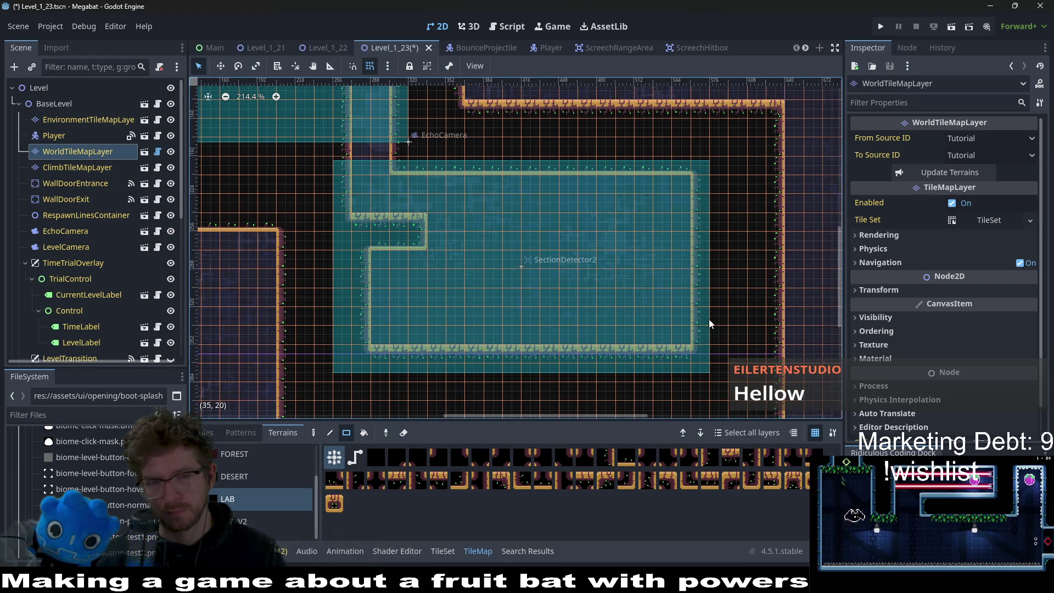
pyautogui.scroll(-5, 101, 285)
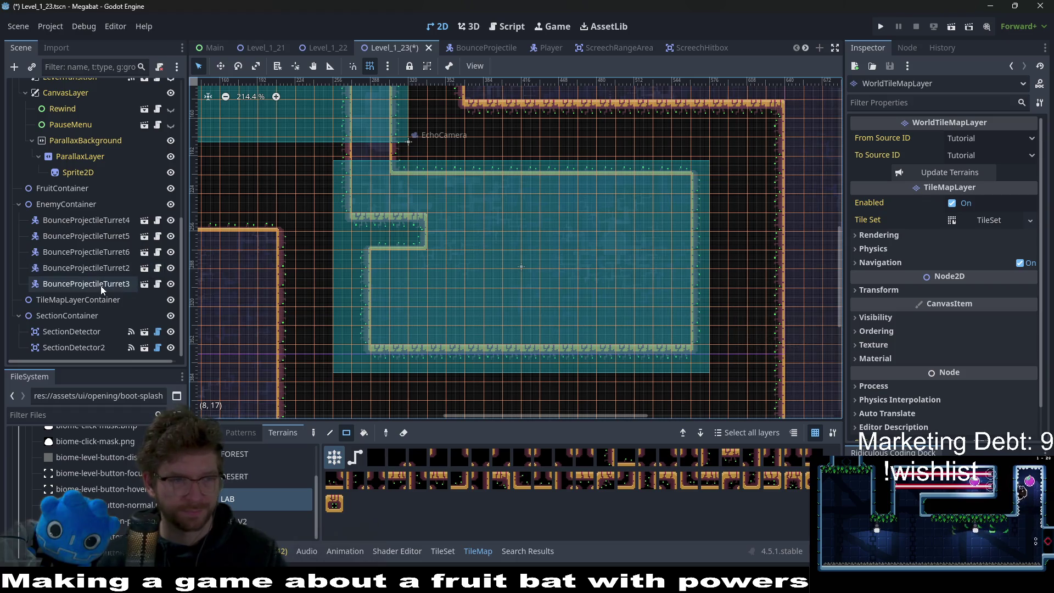
# Step: Duplicate BounceProjectileTurret3 as BounceProjectileTurret7, undoing the accidental SectionDetector2 move
pyautogui.click(100, 285)
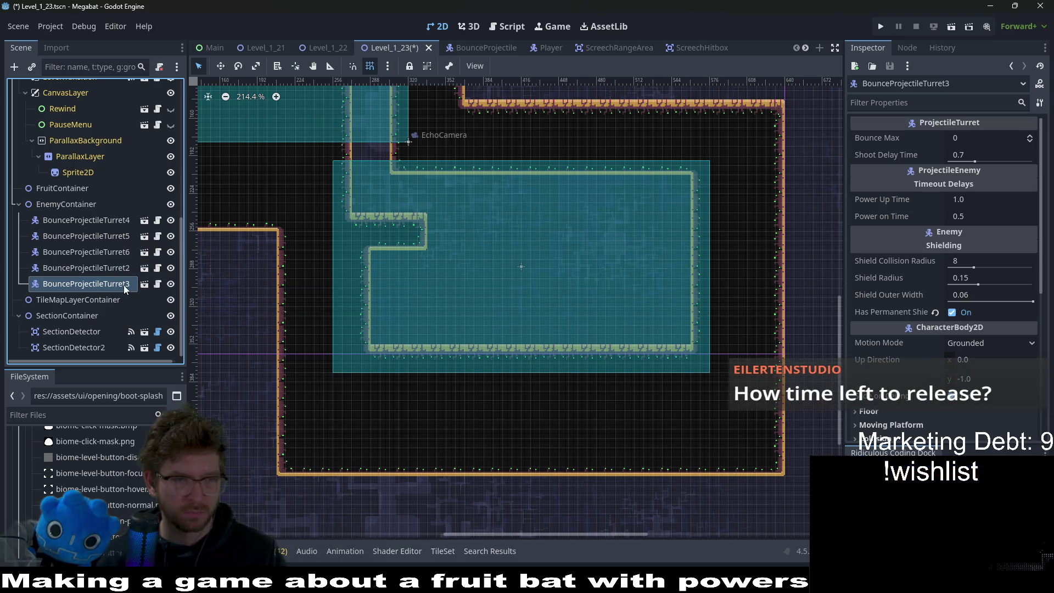
pyautogui.hotkey('ctrl', 'd')
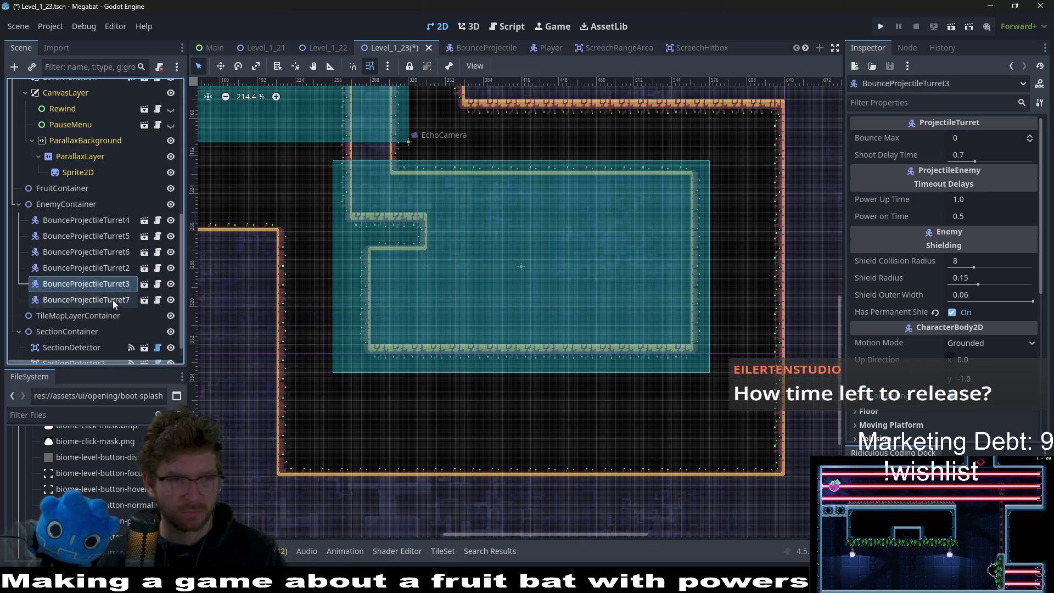
pyautogui.moveTo(358, 193); pyautogui.dragTo(439, 245)
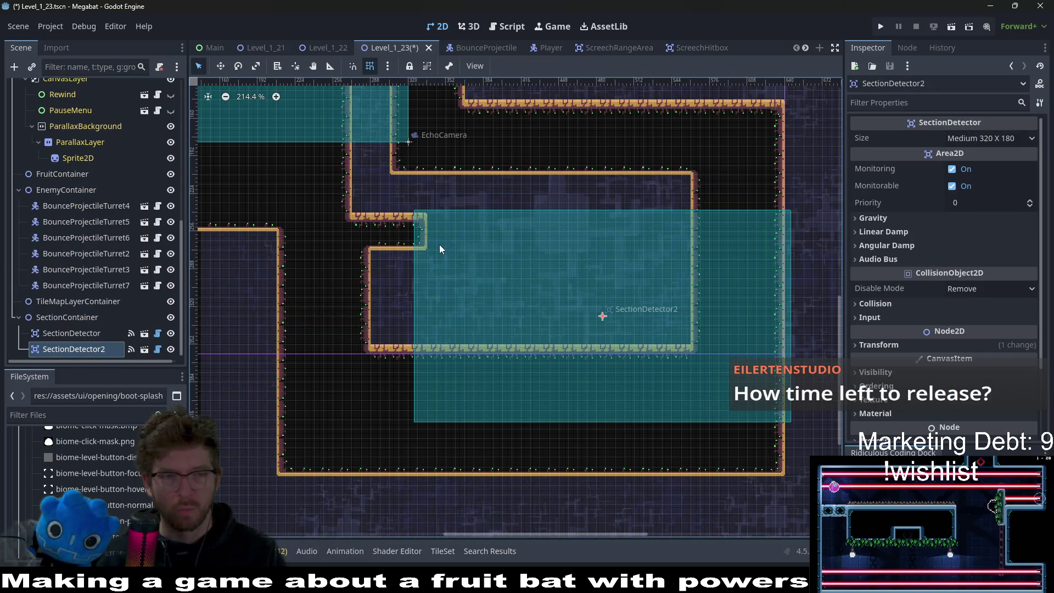
pyautogui.hotkey('ctrl', 'z')
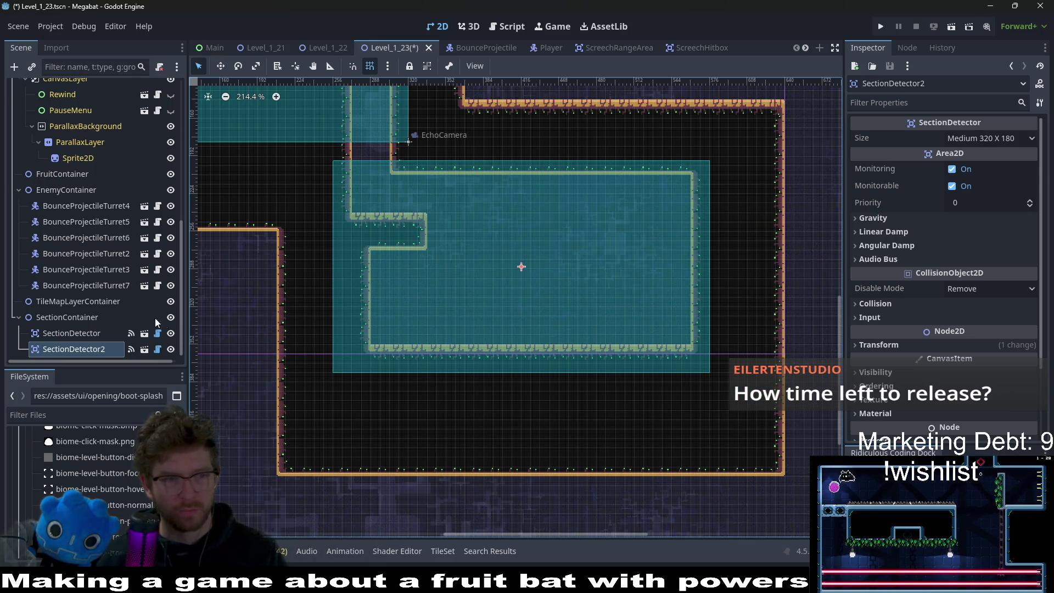
pyautogui.hotkey('ctrl', 'z')
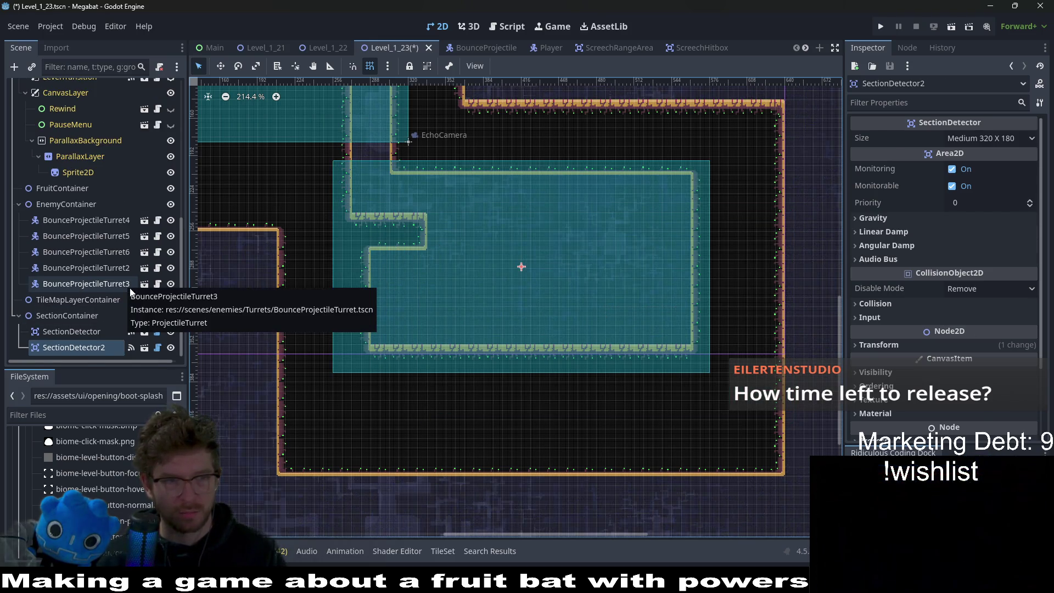
pyautogui.hotkey('ctrl', 'shift', 'z')
# Step: Move BounceProjectileTurret7 into the room beside SectionDetector2 and down onto its floor
pyautogui.press('w')
pyautogui.moveTo(259, 285)
pyautogui.mouseDown()
pyautogui.moveTo(472, 264)
pyautogui.moveTo(593, 320)
pyautogui.moveTo(588, 308)
pyautogui.moveTo(606, 290)
pyautogui.moveTo(487, 318)
pyautogui.mouseUp()
pyautogui.scroll(4, 651, 292)
pyautogui.scroll(-1, 525, 291)
pyautogui.hscroll(-2, 530, 292)
pyautogui.moveTo(566, 281)
pyautogui.mouseDown()
pyautogui.moveTo(440, 322)
pyautogui.moveTo(380, 325)
pyautogui.mouseUp()
pyautogui.scroll(4, 396, 317)
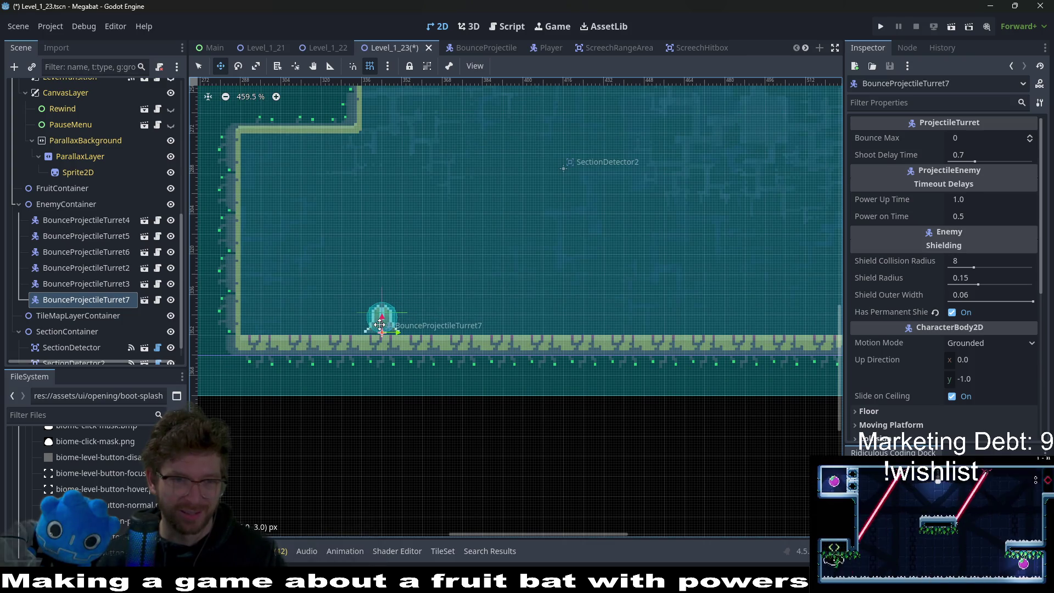
pyautogui.scroll(-3, 483, 308)
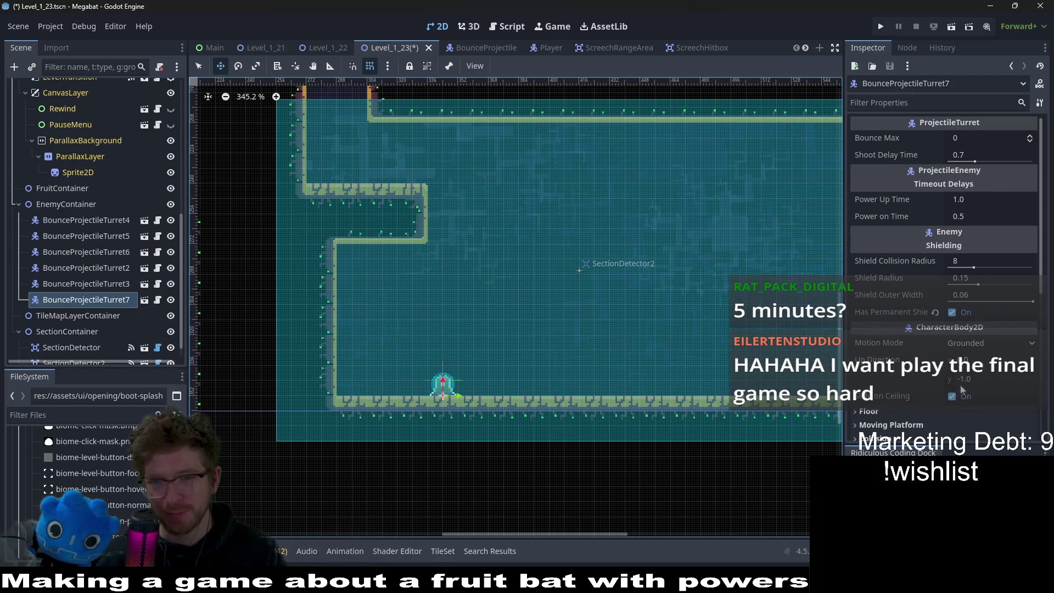
pyautogui.scroll(-5, 989, 379)
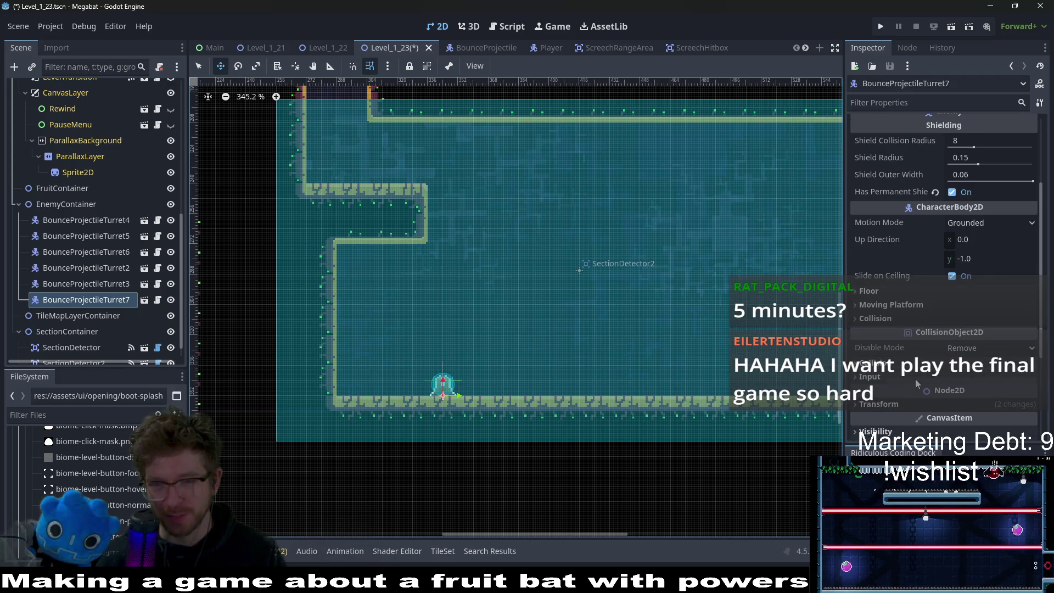
pyautogui.click(975, 404)
pyautogui.scroll(-3, 974, 379)
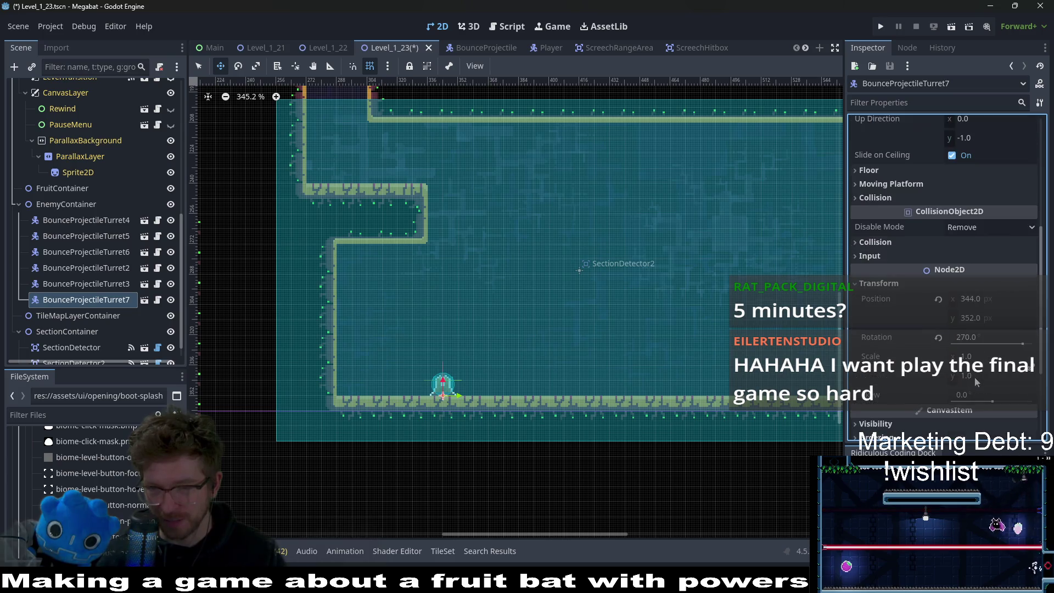
pyautogui.click(938, 339)
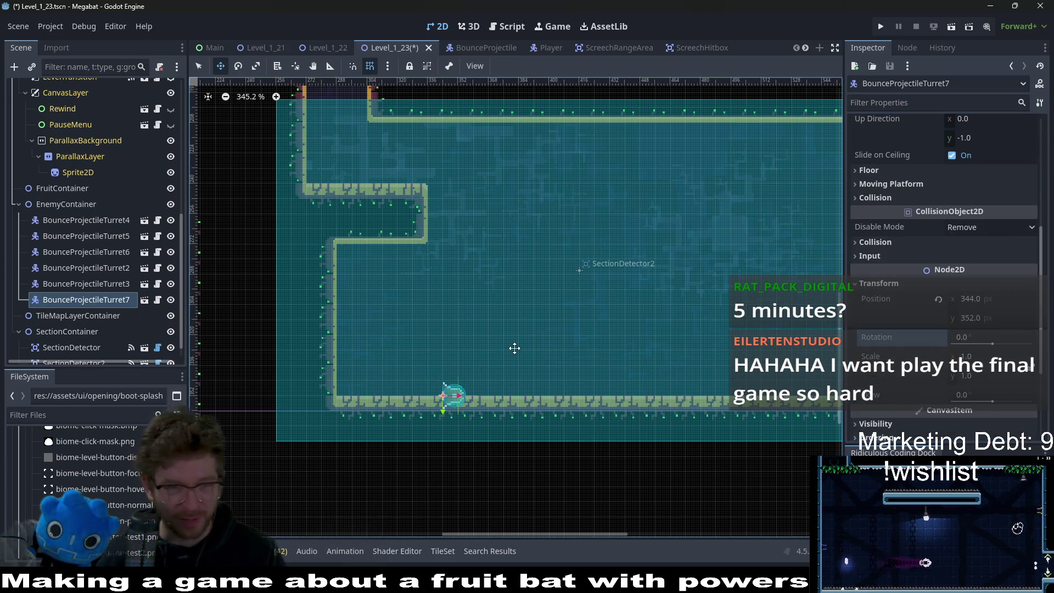
pyautogui.moveTo(472, 405); pyautogui.dragTo(360, 268)
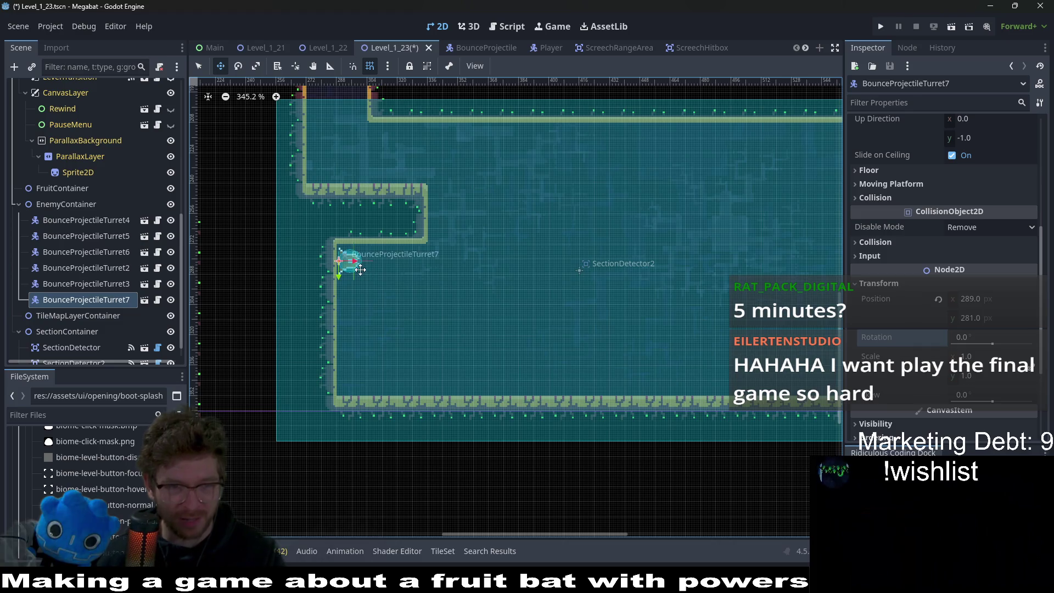
pyautogui.scroll(2, 360, 269)
pyautogui.press('Left')
pyautogui.press('Up')
pyautogui.scroll(2, 360, 270)
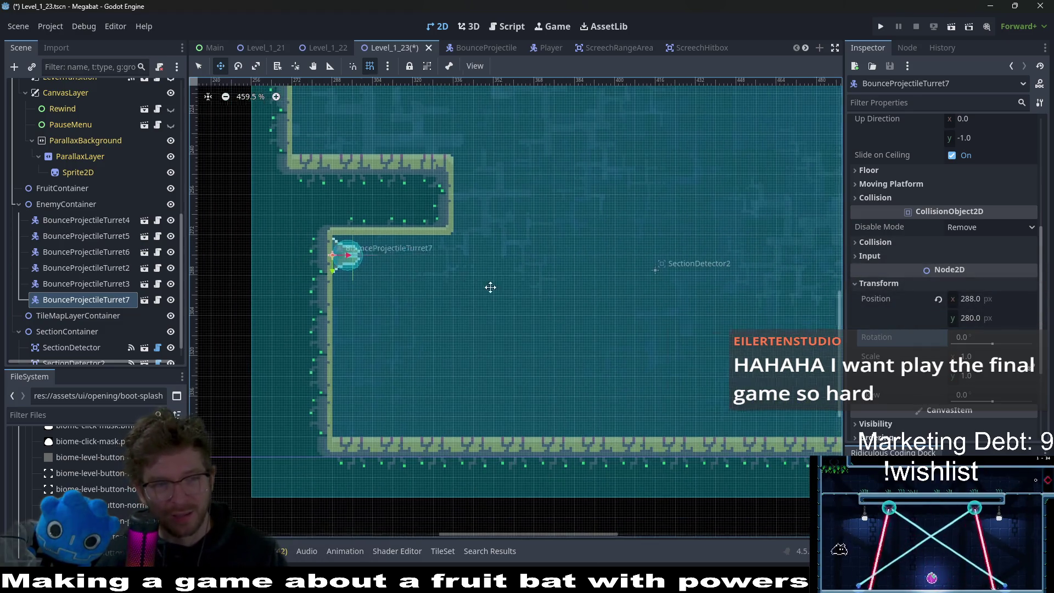
pyautogui.hotkey('ctrl', 'd')
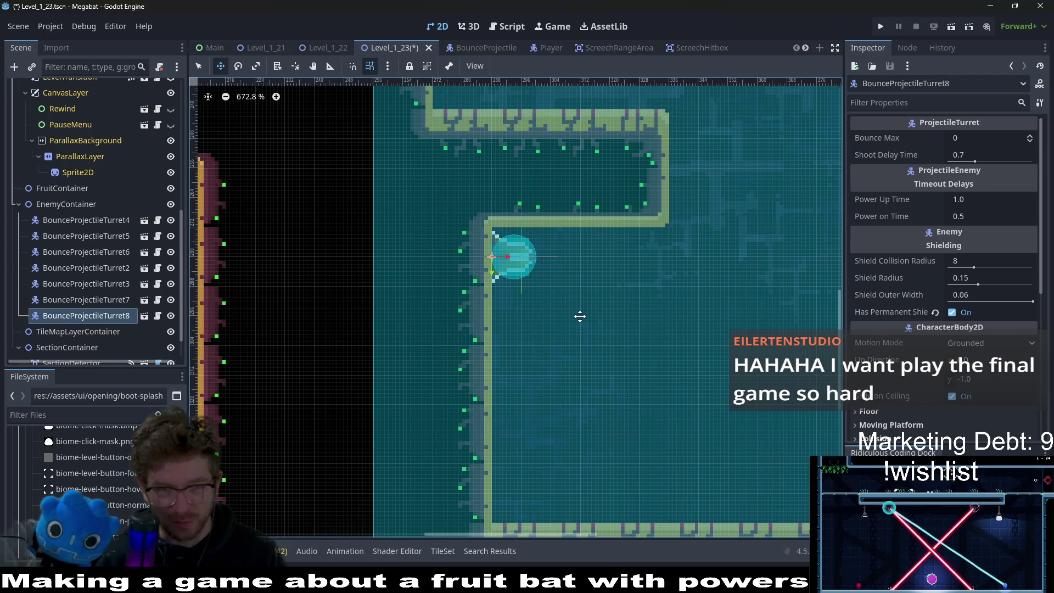
pyautogui.press('Down')
pyautogui.press('Down')
pyautogui.press('Down')
pyautogui.press('Up')
pyautogui.press('Up')
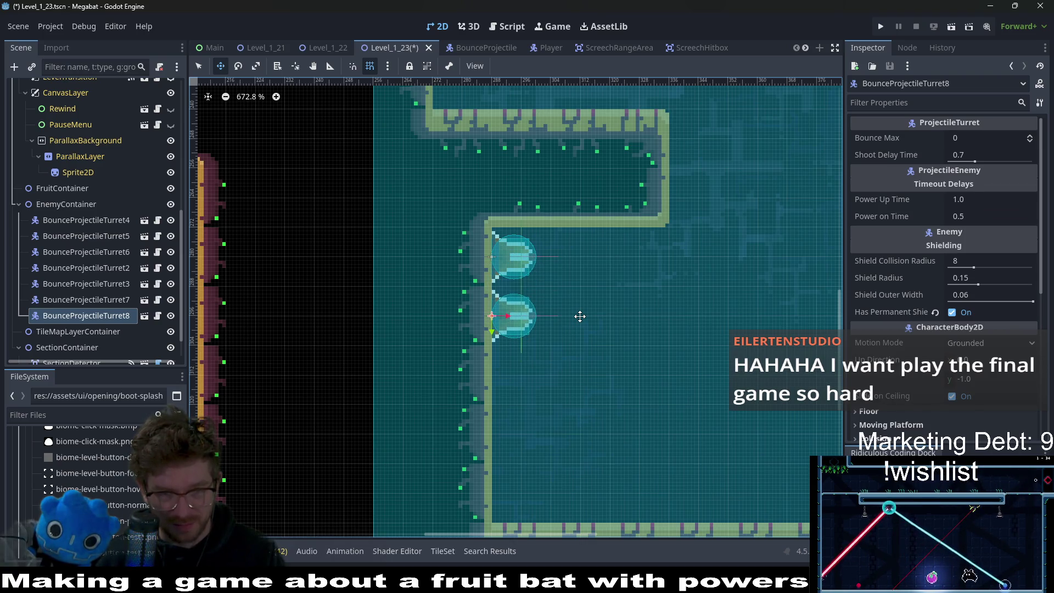
pyautogui.hotkey('ctrl', 'd')
pyautogui.press('Down')
pyautogui.press('Down')
pyautogui.press('Down')
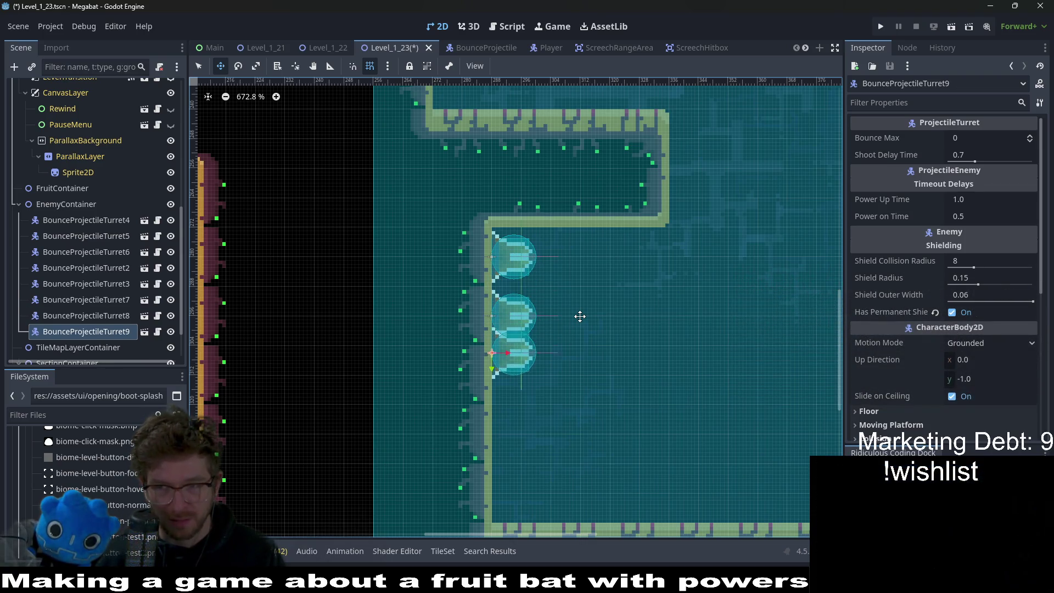
pyautogui.press('Down')
pyautogui.press('Down')
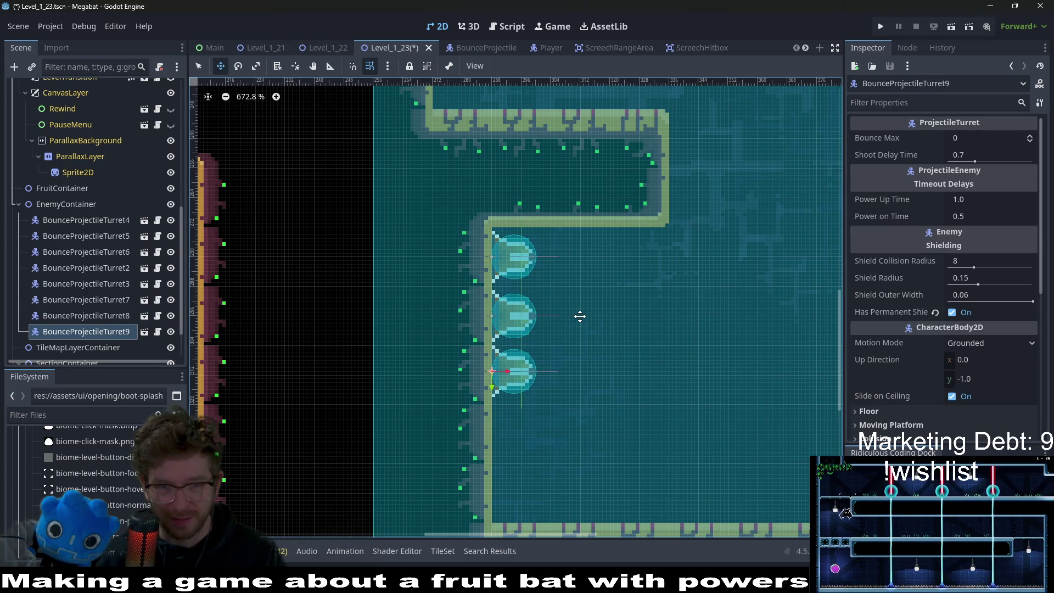
pyautogui.scroll(-3, 606, 315)
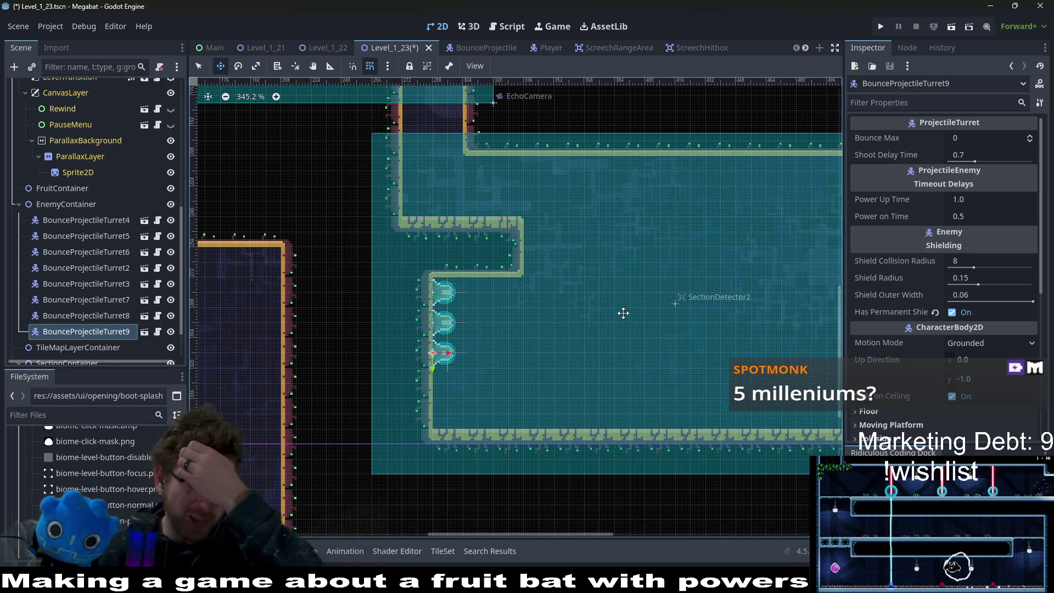
pyautogui.hotkey('ctrl', 'd')
pyautogui.press('Down')
pyautogui.press('Down')
pyautogui.press('Down')
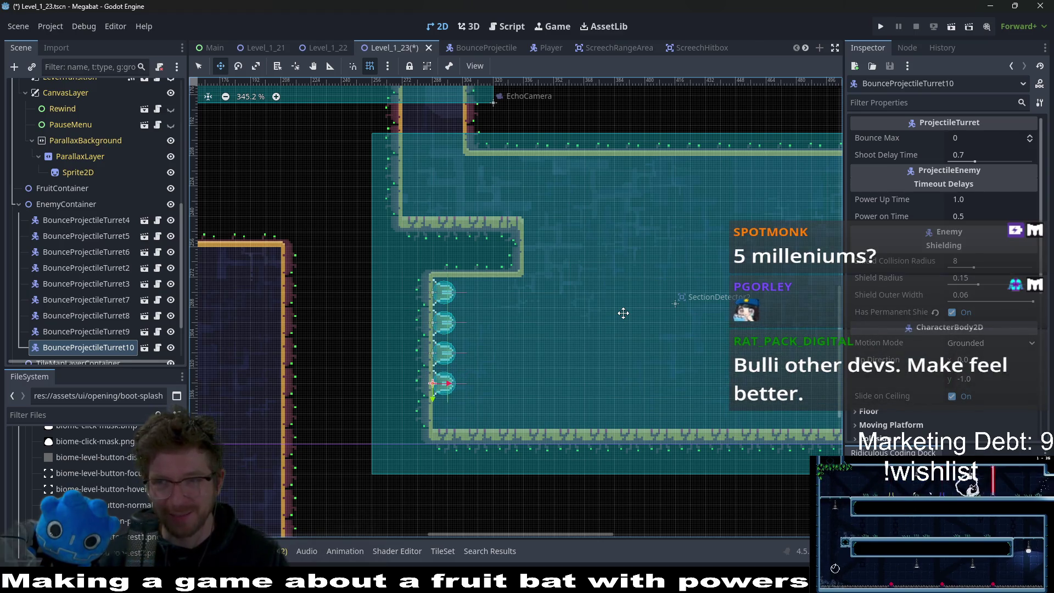
pyautogui.scroll(-3, 541, 345)
pyautogui.hscroll(3, 542, 345)
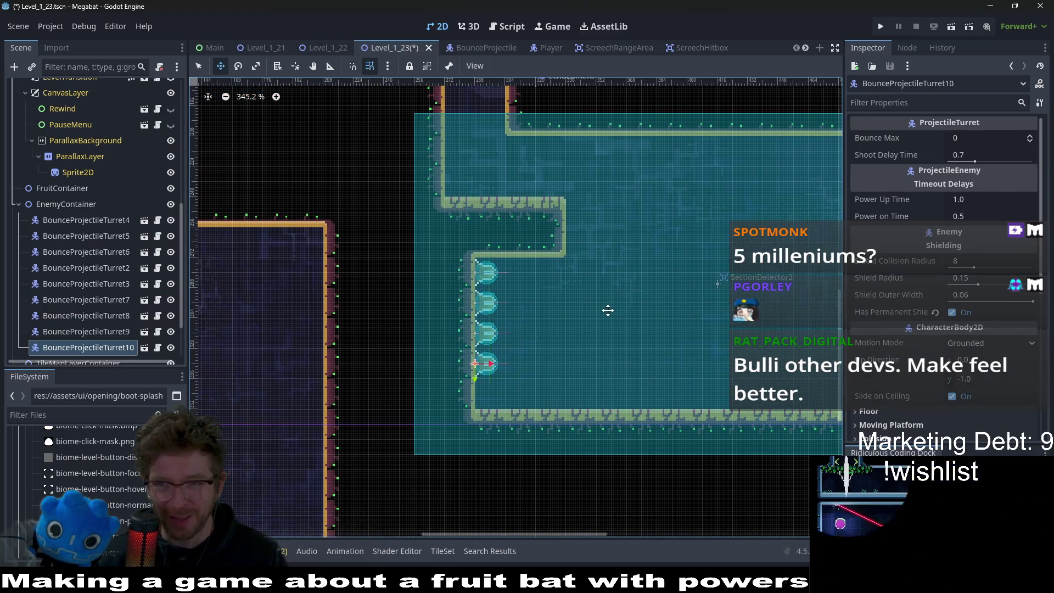
pyautogui.scroll(3, 480, 297)
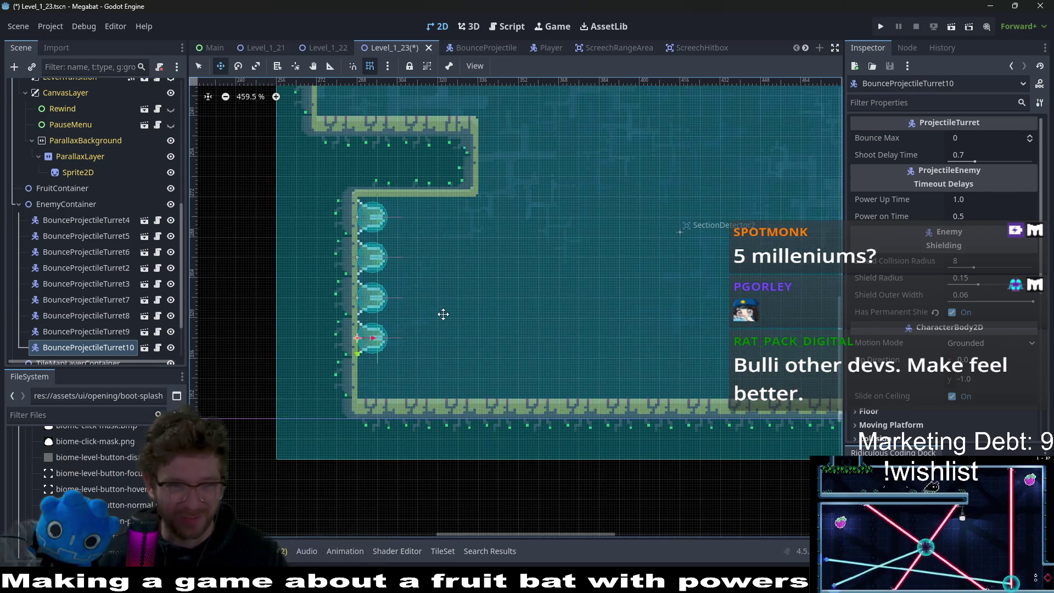
pyautogui.hotkey('ctrl', 'd')
pyautogui.press('Down')
pyautogui.press('Down')
pyautogui.press('Down')
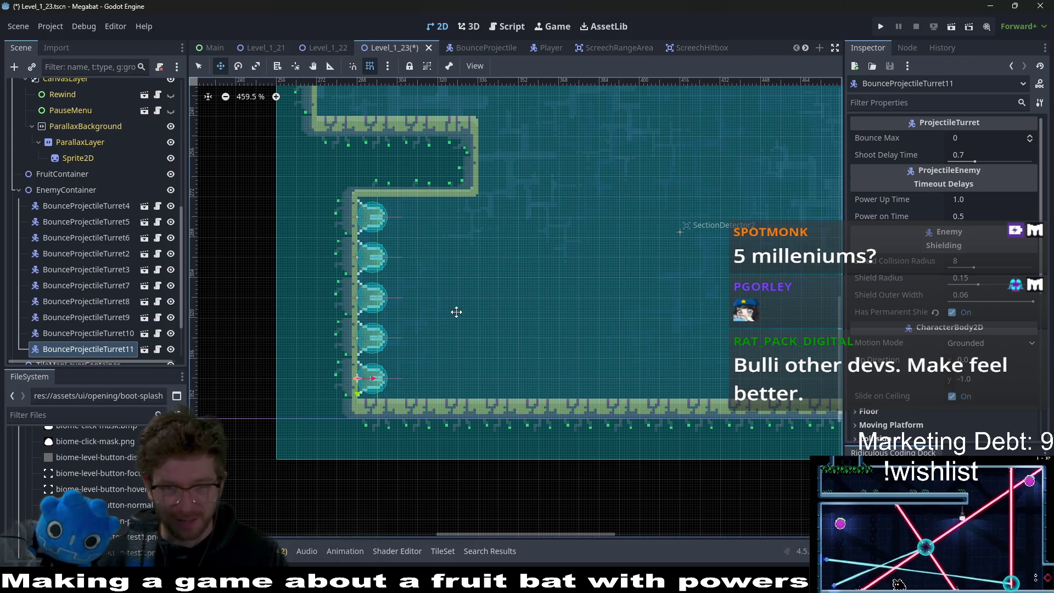
pyautogui.scroll(-2, 649, 289)
pyautogui.scroll(-2, 557, 313)
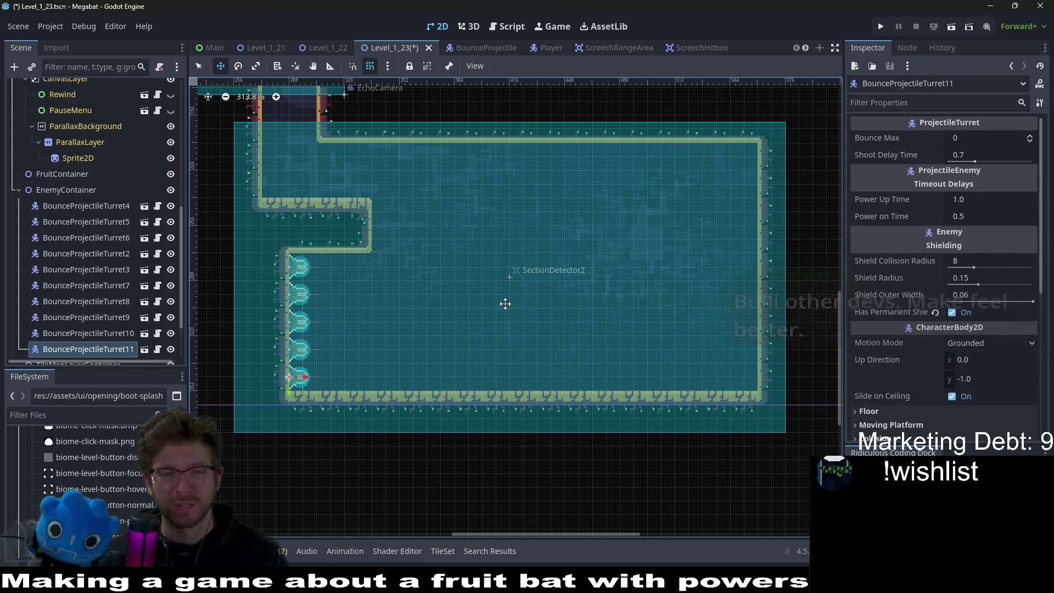
pyautogui.moveTo(595, 261); pyautogui.dragTo(591, 267)
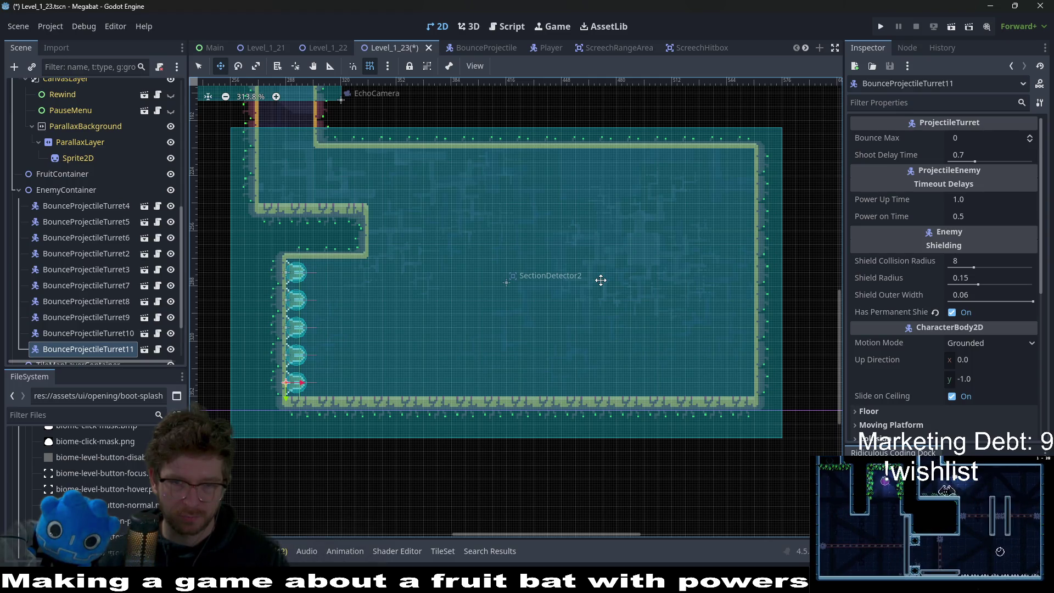
pyautogui.scroll(10, 93, 221)
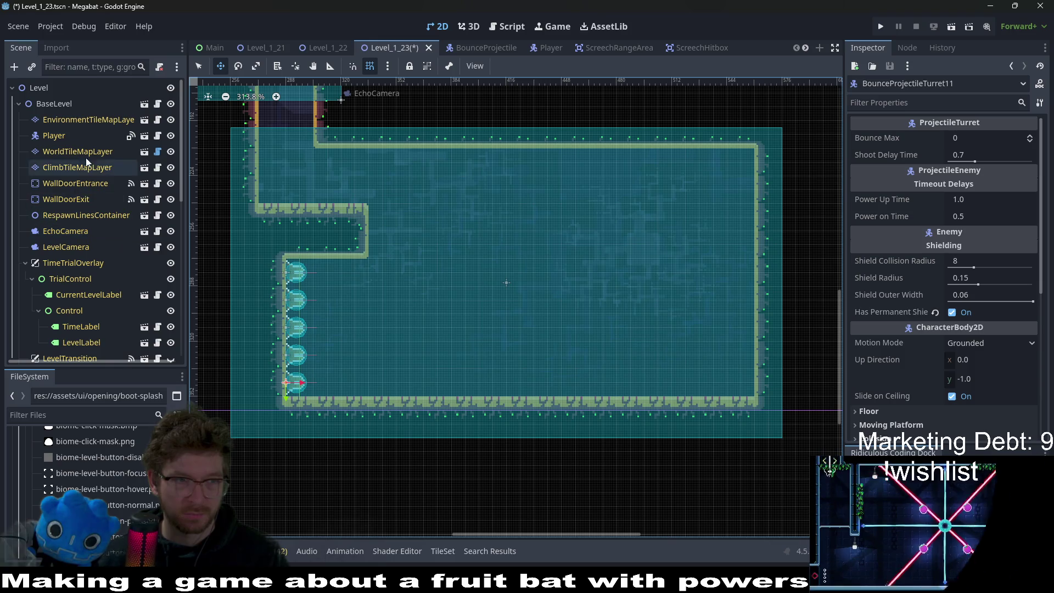
# Step: Paint a tall LAB-terrain wall pillar rising from the floor near the room's right side
pyautogui.click(85, 156)
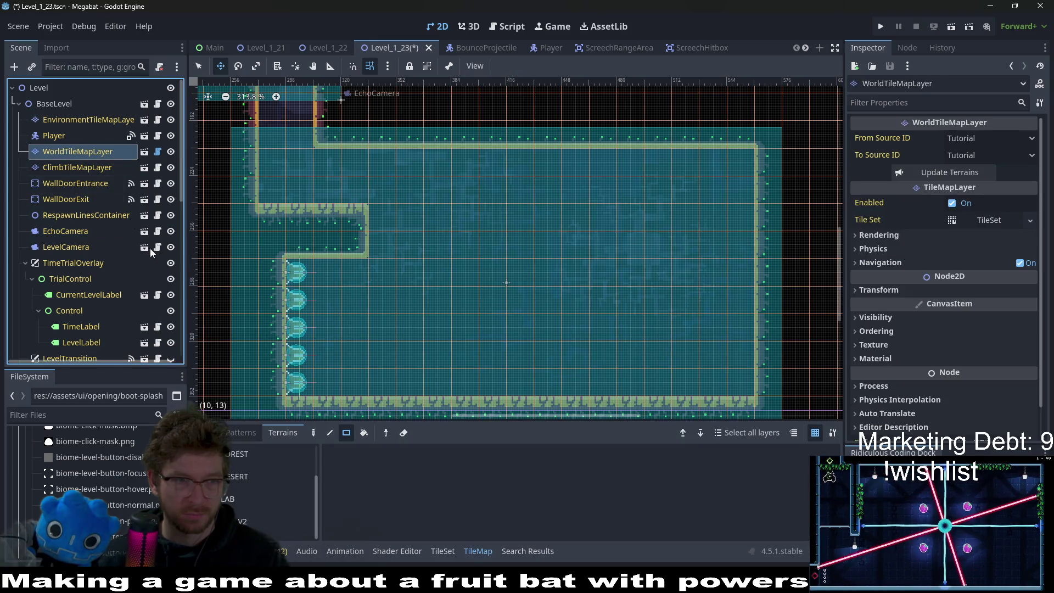
pyautogui.click(244, 498)
pyautogui.scroll(-2, 559, 349)
pyautogui.press('q')
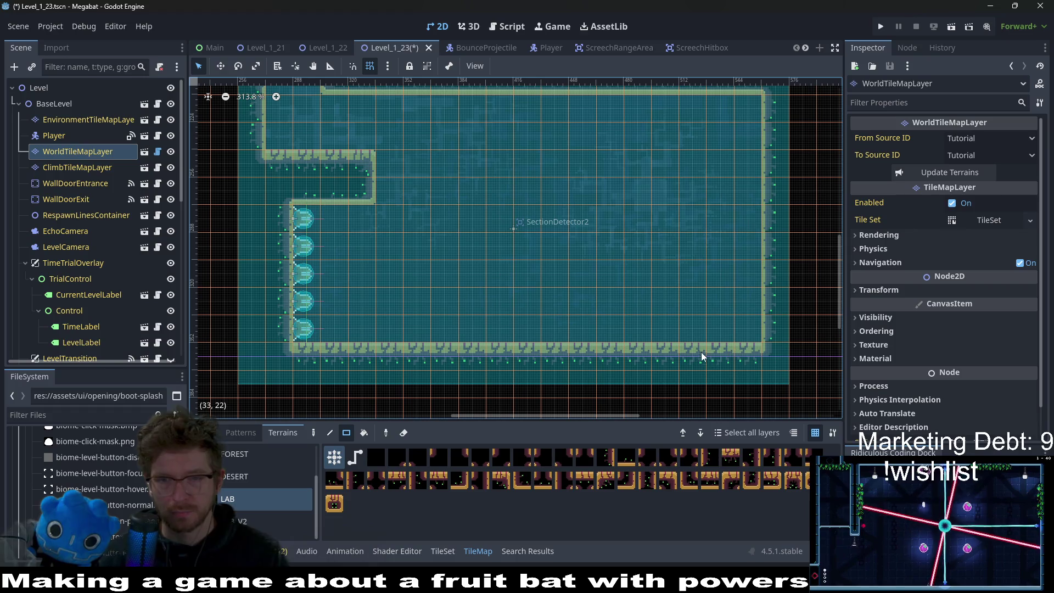
pyautogui.moveTo(686, 348)
pyautogui.mouseDown()
pyautogui.moveTo(665, 246)
pyautogui.moveTo(686, 190)
pyautogui.mouseUp()
pyautogui.hscroll(2, 676, 261)
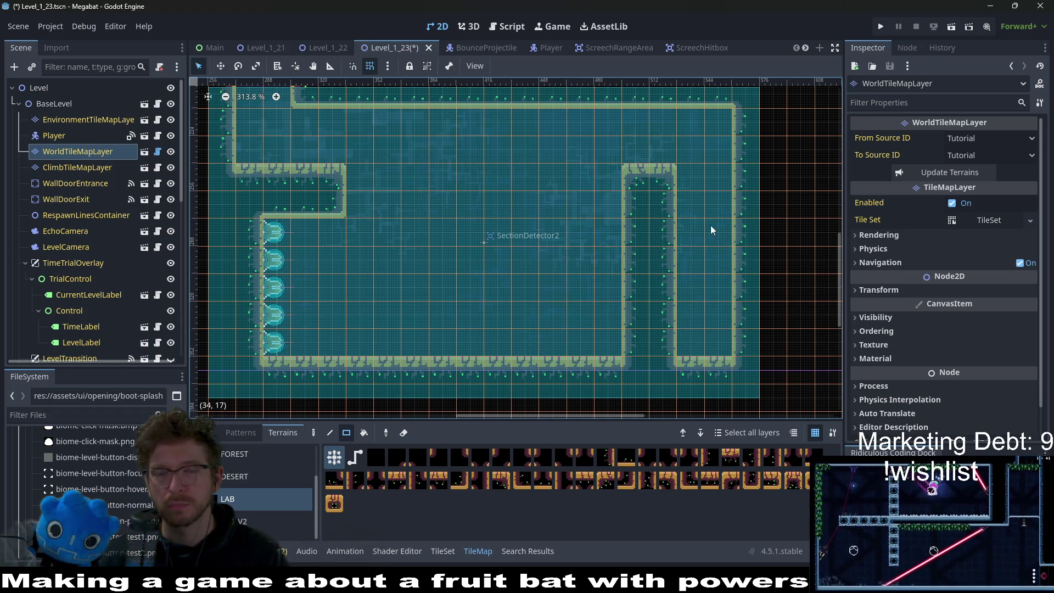
# Step: Start instancing a child scene under FruitContainer
pyautogui.scroll(2, 697, 212)
pyautogui.scroll(-1, 672, 201)
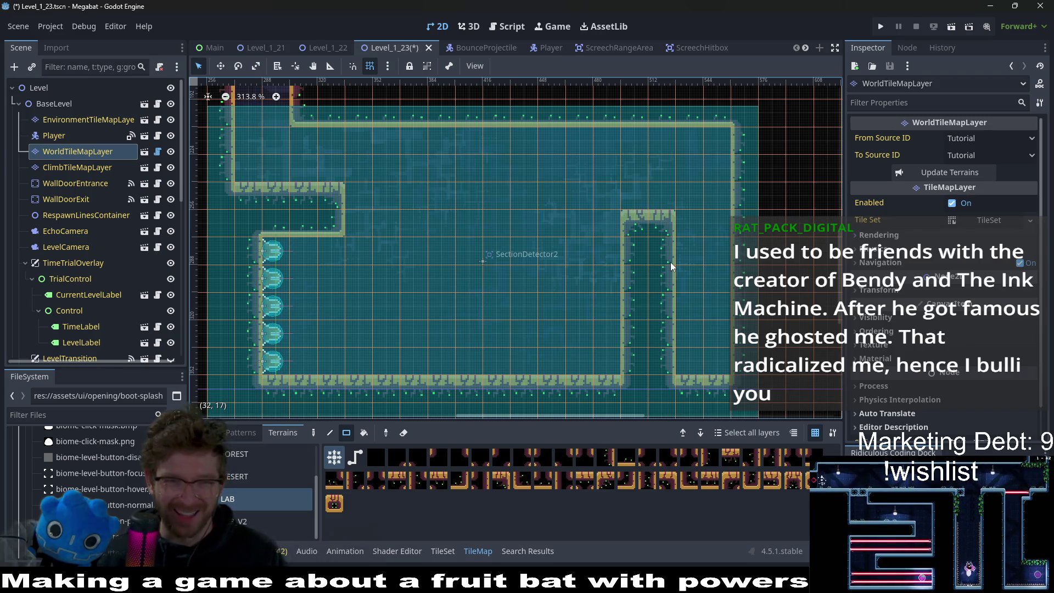
pyautogui.scroll(-5, 114, 261)
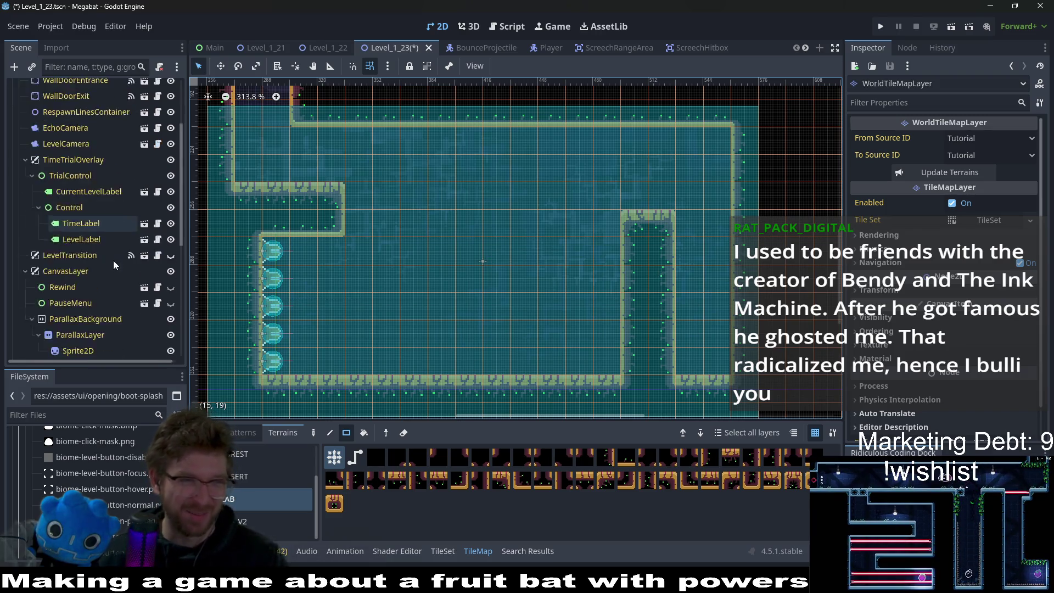
pyautogui.scroll(-5, 110, 258)
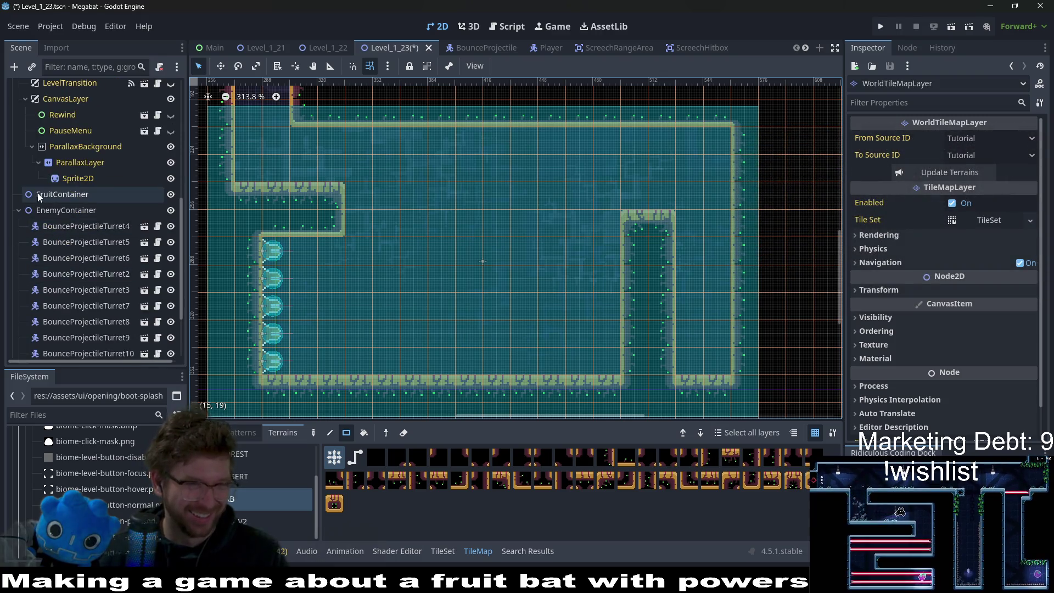
pyautogui.rightClick(44, 195)
pyautogui.click(78, 216)
# Step: Instance Fruit.tscn and place it in the pocket between the pillar and right wall, nudged up
pyautogui.write('fruit')
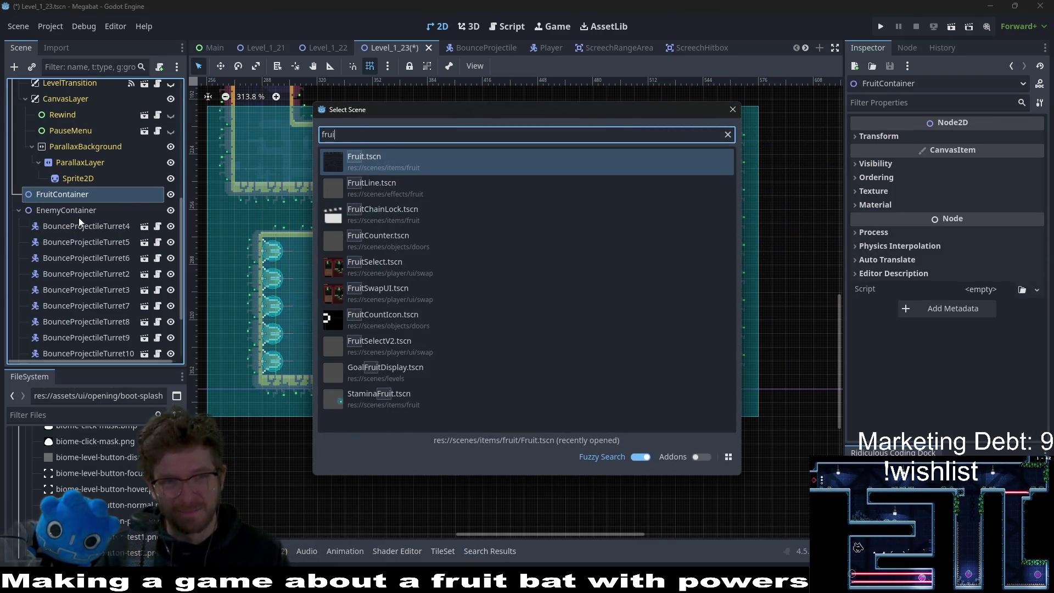
pyautogui.press('Return')
pyautogui.press('w')
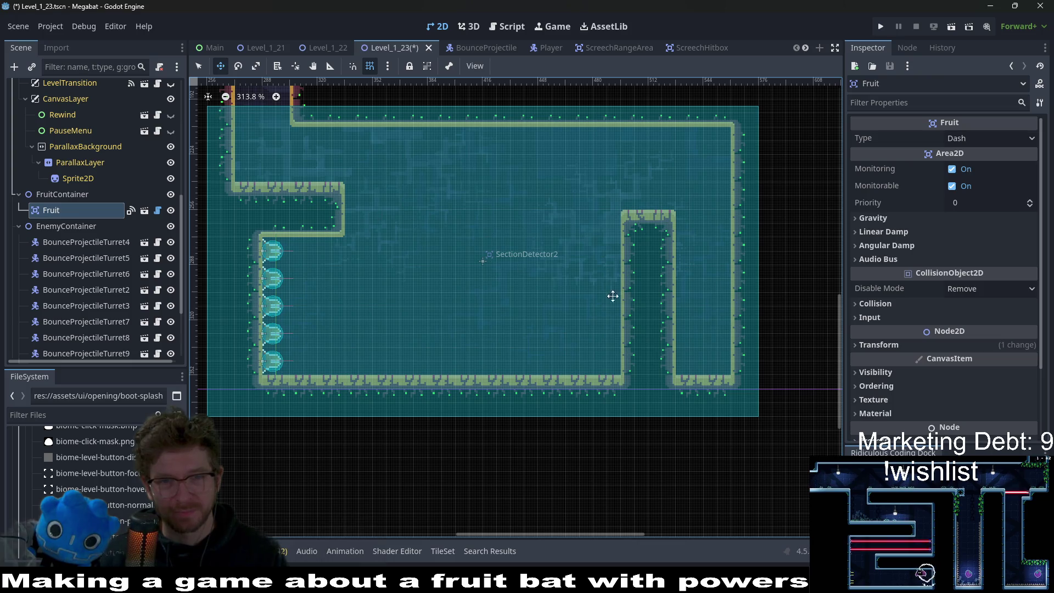
pyautogui.scroll(-5, 549, 274)
pyautogui.moveTo(628, 314); pyautogui.dragTo(648, 337)
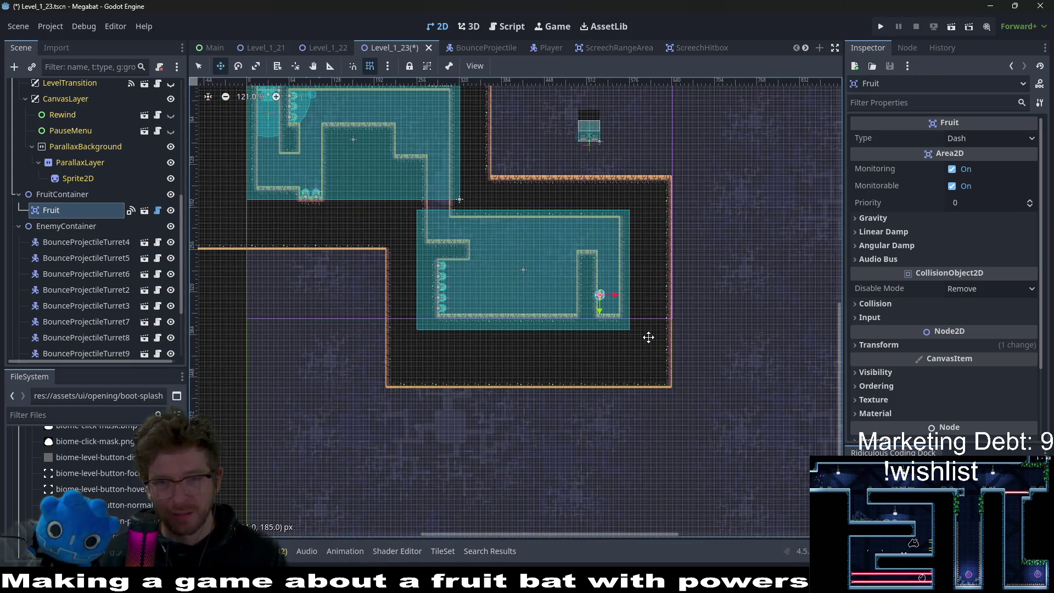
pyautogui.scroll(8, 609, 312)
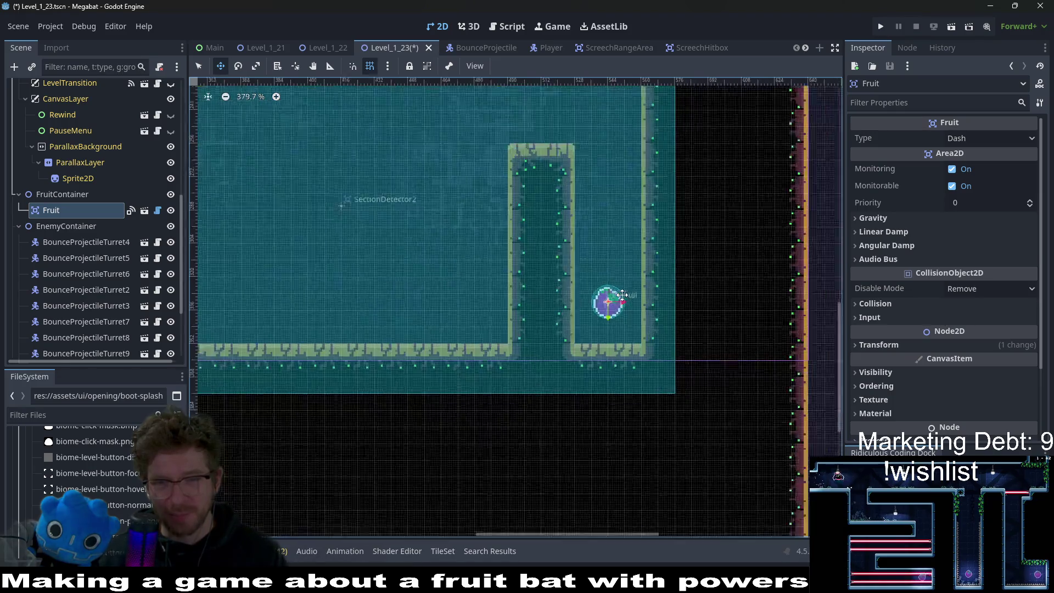
pyautogui.press('Up')
pyautogui.press('Up')
pyautogui.press('Up')
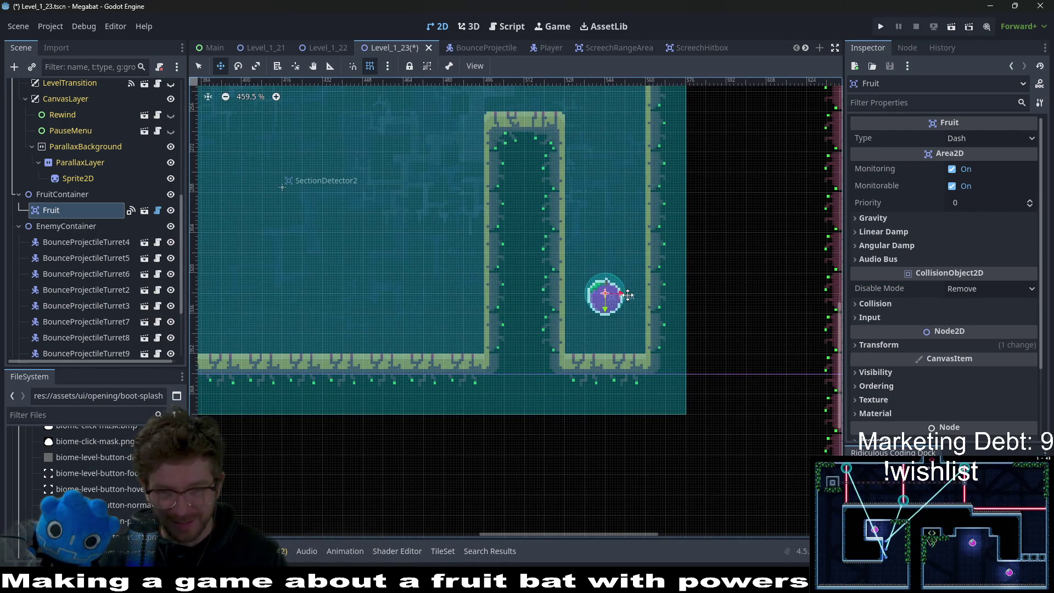
# Step: Select BounceProjectileTurret11 in the Scene tree
pyautogui.scroll(-2, 549, 268)
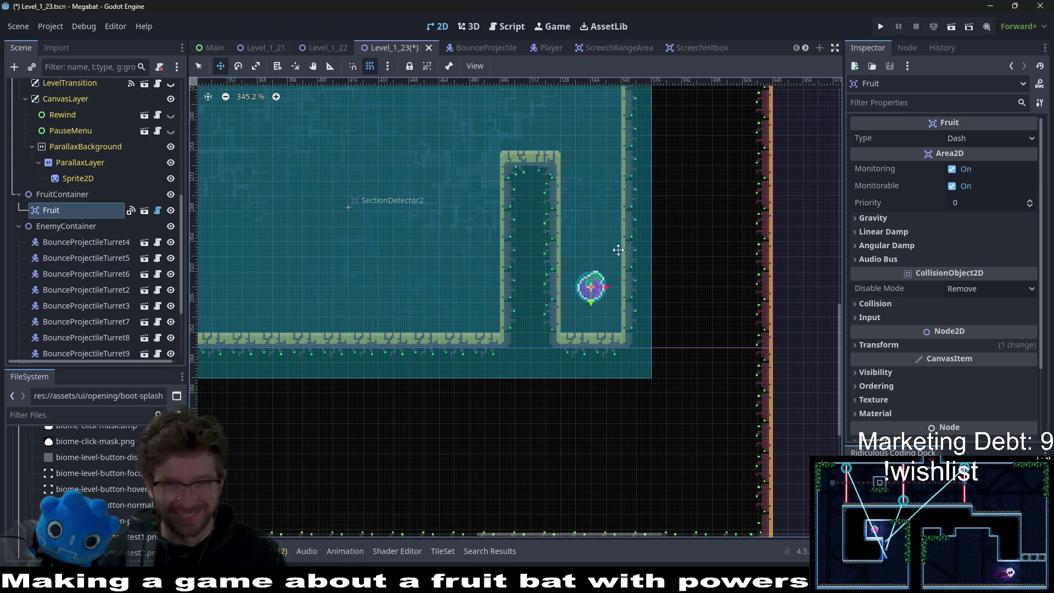
pyautogui.scroll(2, 406, 233)
pyautogui.hscroll(-3, 480, 267)
pyautogui.hscroll(-3, 479, 260)
pyautogui.hscroll(6, 472, 230)
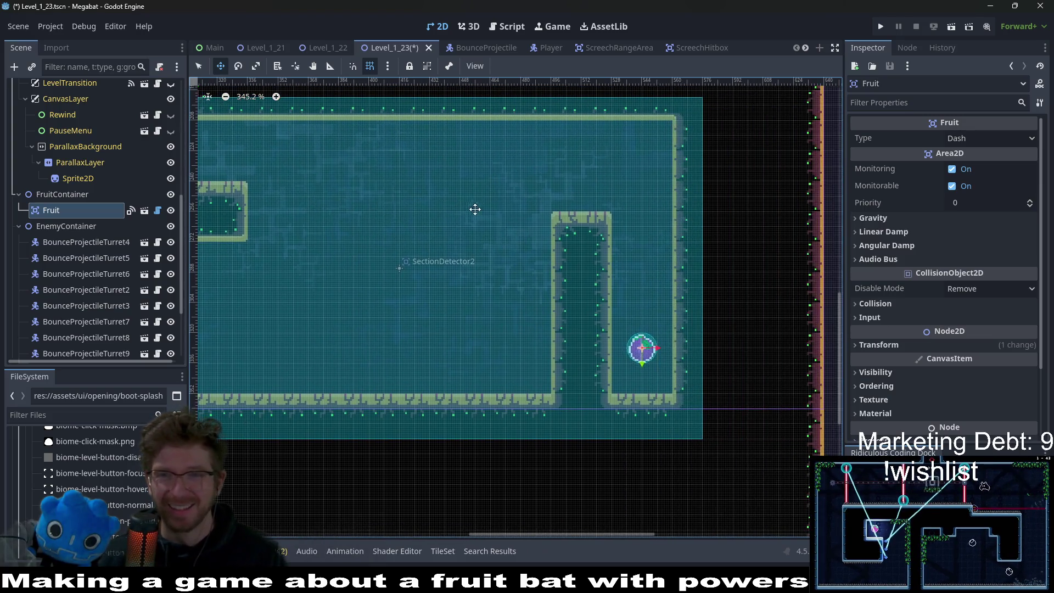
pyautogui.scroll(-5, 109, 285)
pyautogui.click(115, 284)
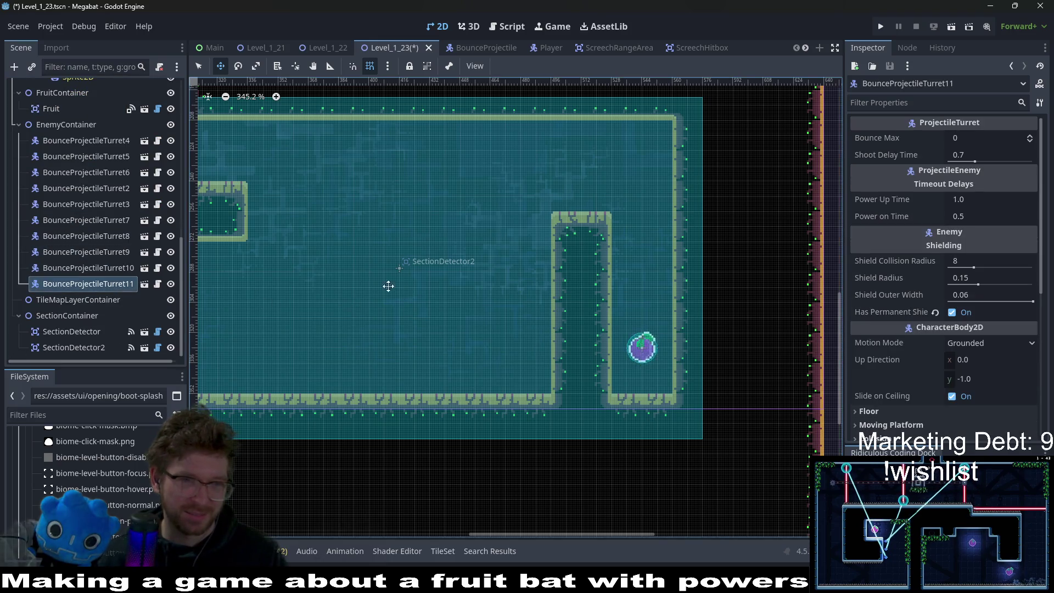
# Step: Duplicate the turret as BounceProjectileTurret12, rotate it 90 degrees, and mount it on the ceiling
pyautogui.hscroll(-4, 491, 278)
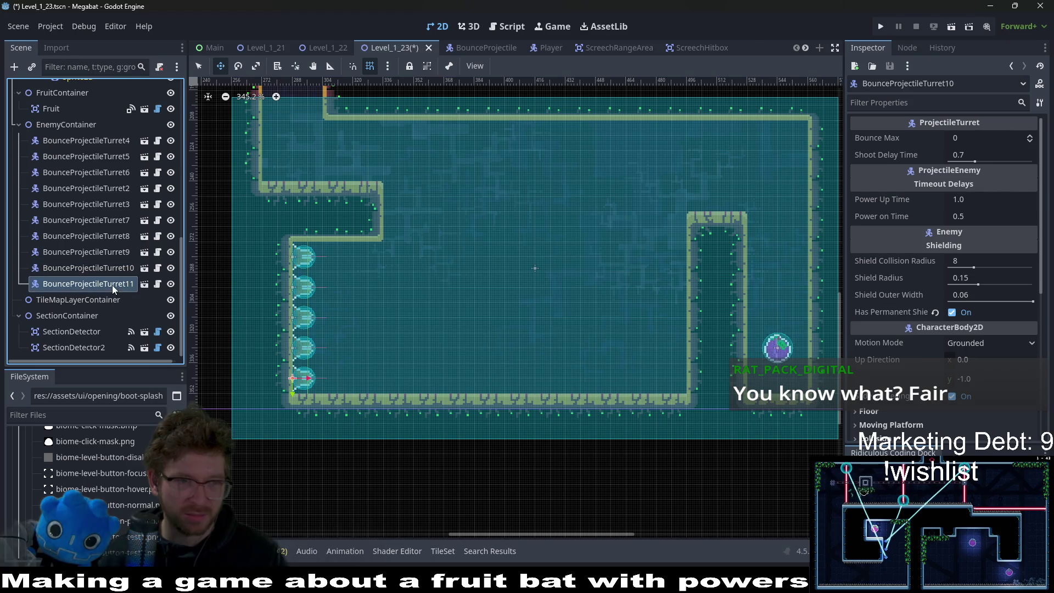
pyautogui.hotkey('ctrl', 'd')
pyautogui.moveTo(344, 336); pyautogui.dragTo(704, 144)
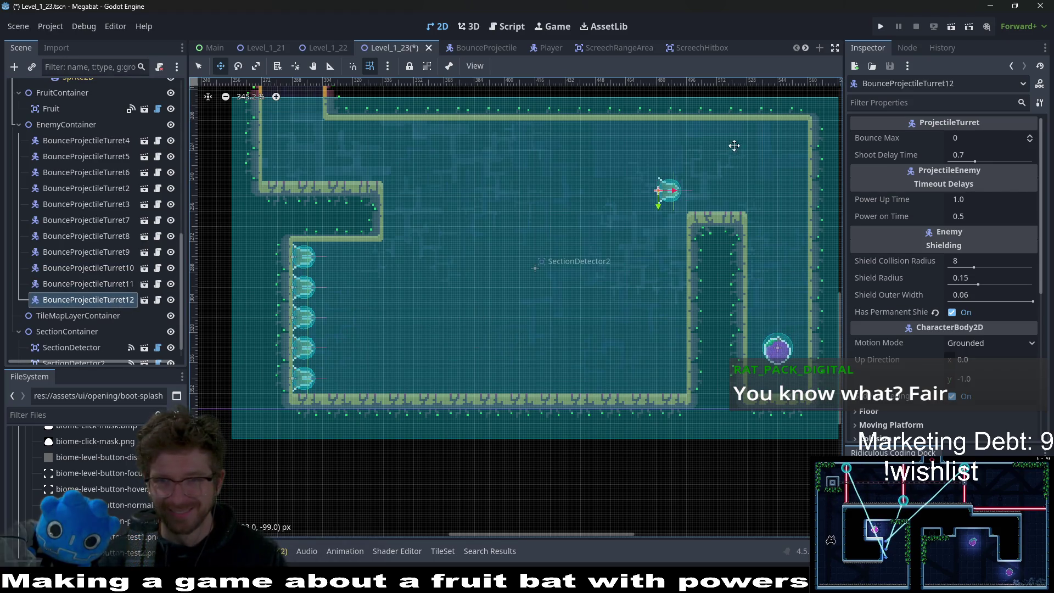
pyautogui.scroll(-5, 956, 306)
pyautogui.click(970, 325)
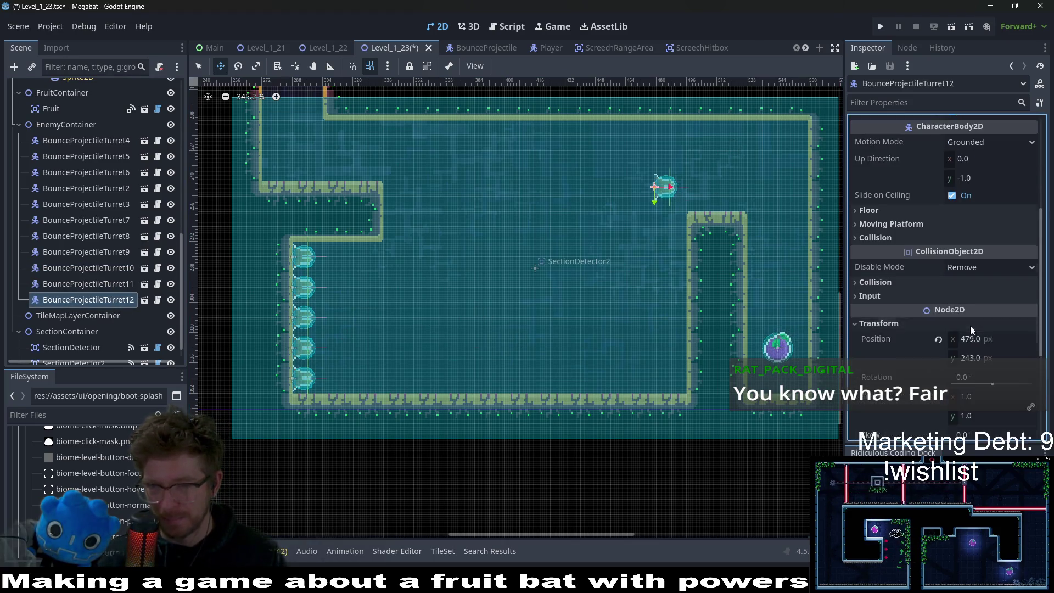
pyautogui.click(987, 376)
pyautogui.write('0')
pyautogui.press('Return')
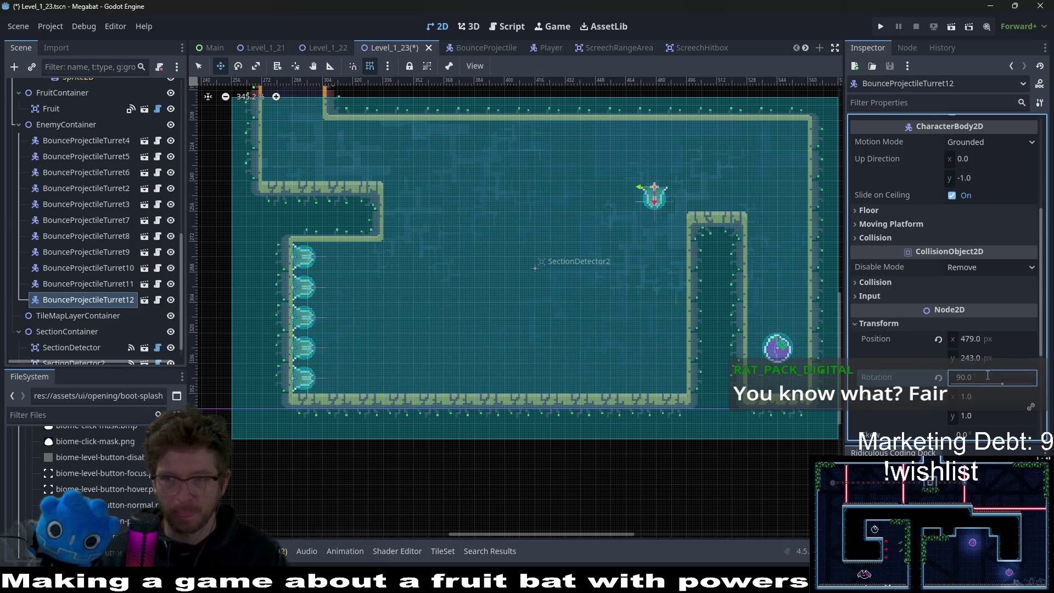
pyautogui.scroll(2, 734, 211)
pyautogui.moveTo(627, 259)
pyautogui.mouseDown()
pyautogui.moveTo(714, 197)
pyautogui.moveTo(765, 185)
pyautogui.mouseUp()
pyautogui.scroll(4, 731, 198)
# Step: Duplicate the rotated ceiling turret as BounceProjectileTurret13
pyautogui.hotkey('ctrl', 'd')
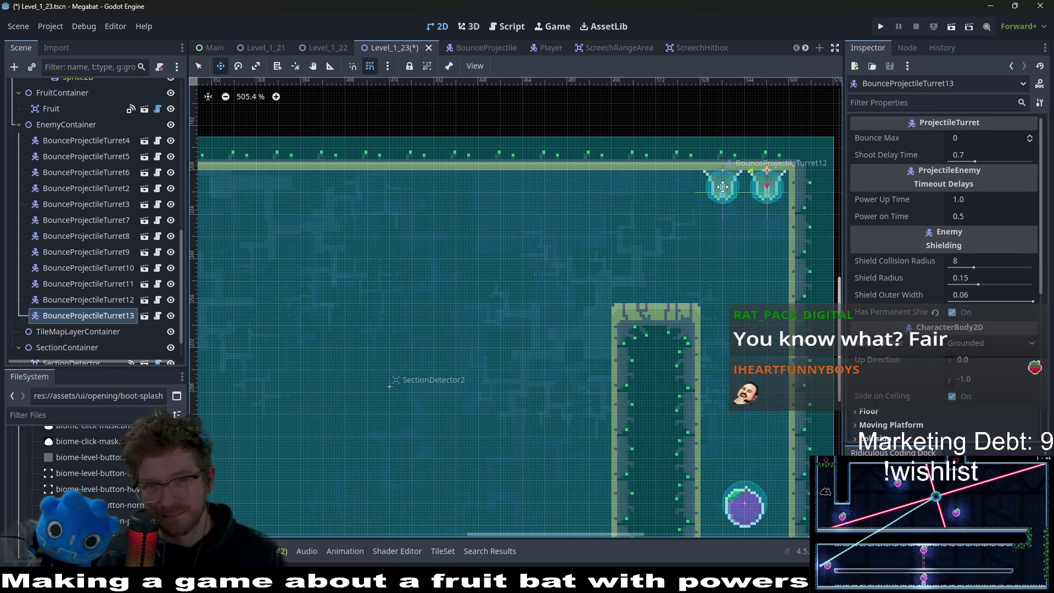
pyautogui.scroll(-3, 721, 250)
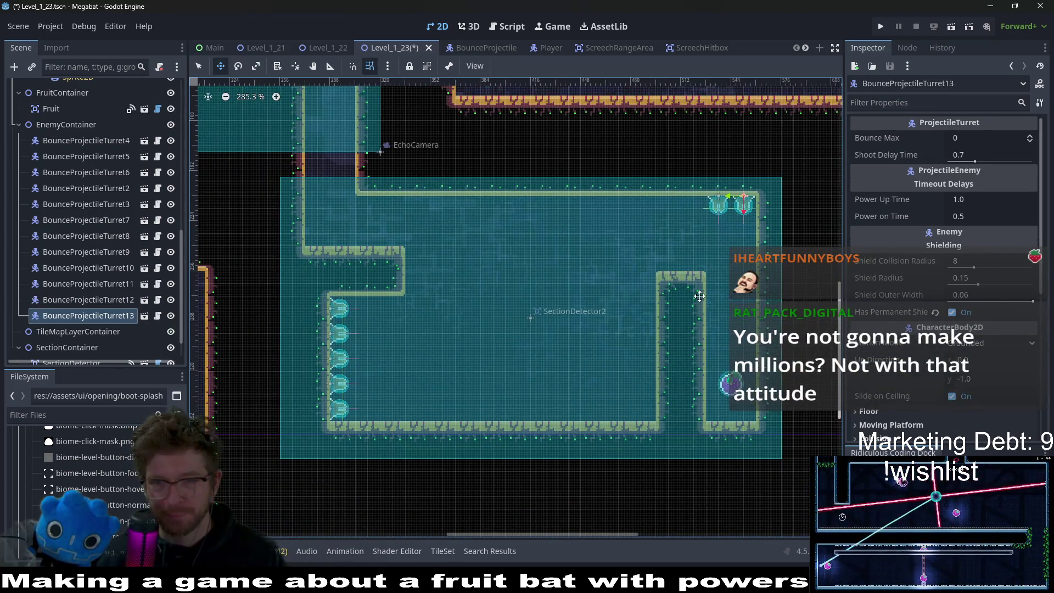
pyautogui.scroll(-1, 719, 275)
pyautogui.hscroll(-1, 719, 275)
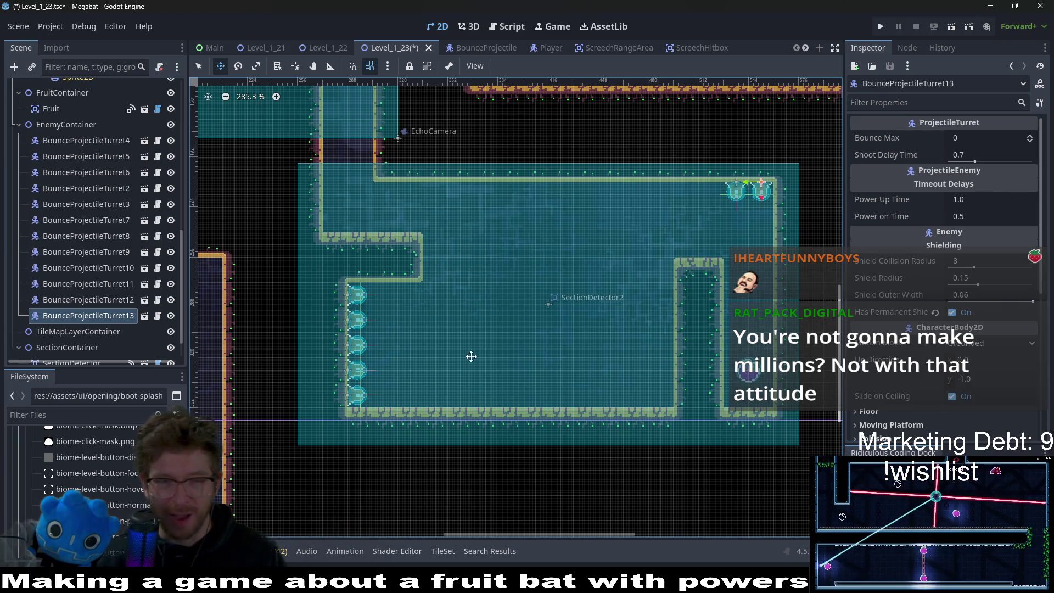
# Step: Select BounceProjectileTurret12 and 13 together, save Level_1_23, and run the current scene
pyautogui.keyDown('shift'); pyautogui.click(107, 305); pyautogui.keyUp('shift')
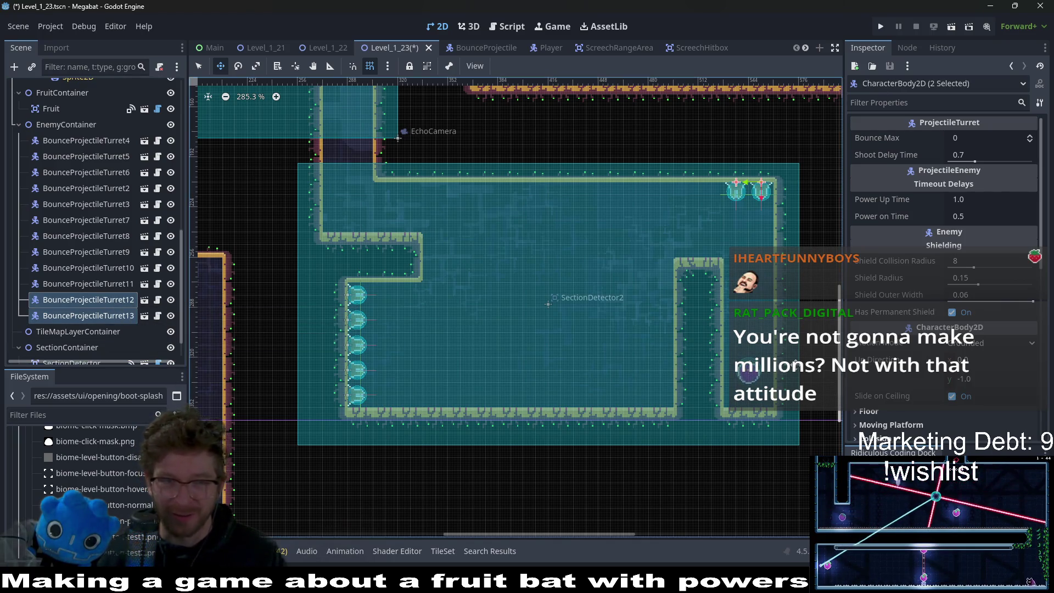
pyautogui.click(95, 298)
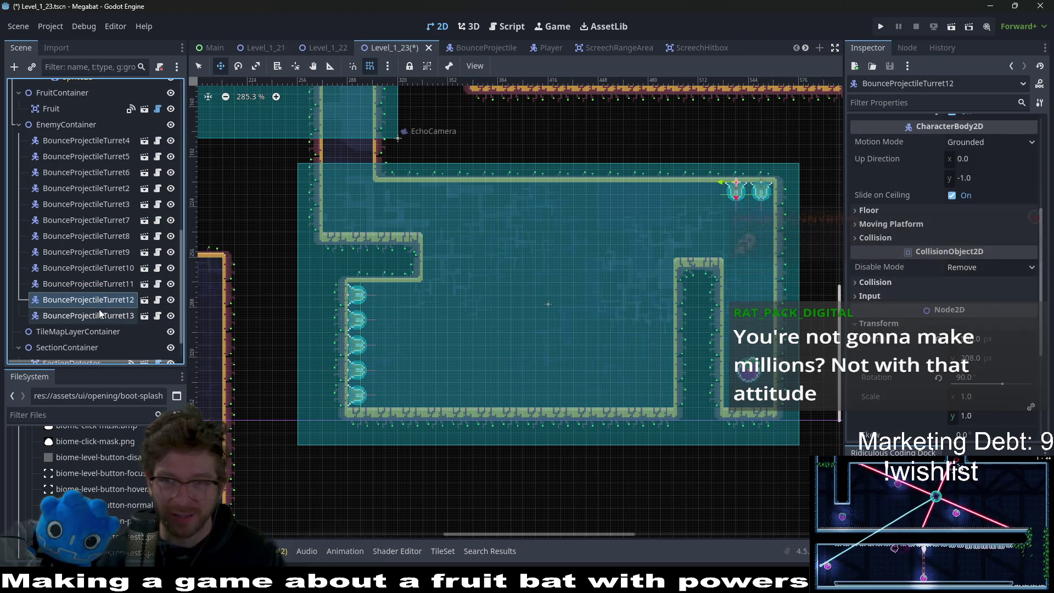
pyautogui.keyDown('shift'); pyautogui.click(100, 314); pyautogui.keyUp('shift')
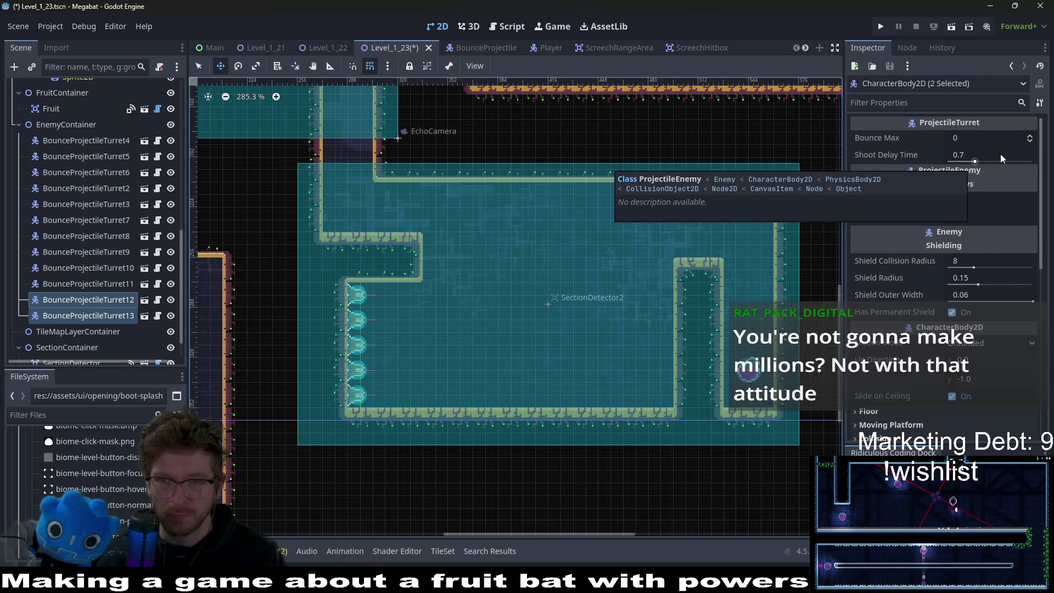
pyautogui.hotkey('ctrl', 's')
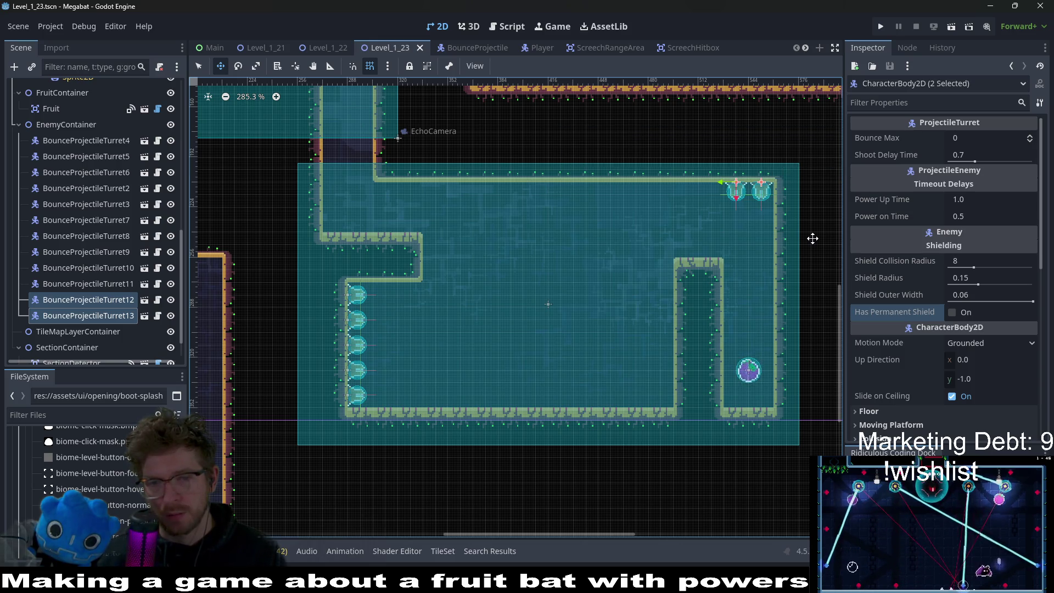
pyautogui.click(951, 27)
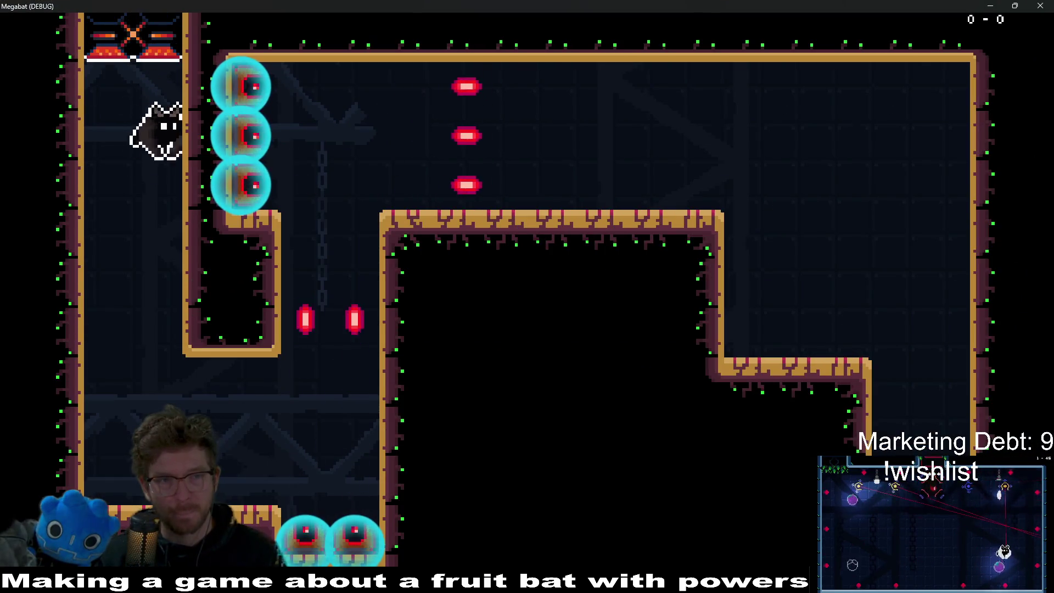
# Step: Fly the bat over the central wall, along the top corridor, and onto the right pillar
pyautogui.press('Right')
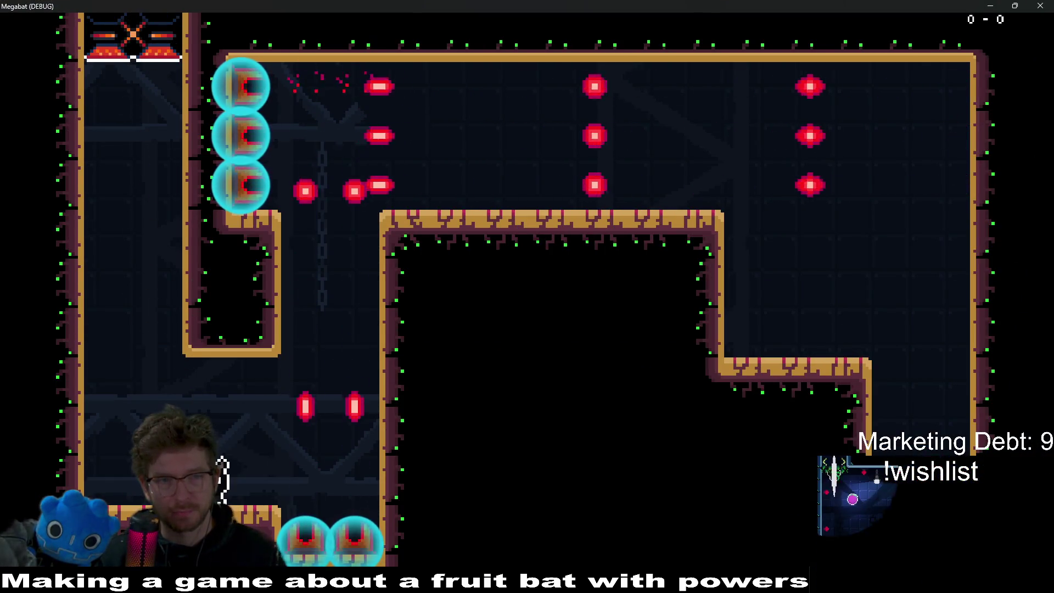
pyautogui.press('Up')
pyautogui.press('Right')
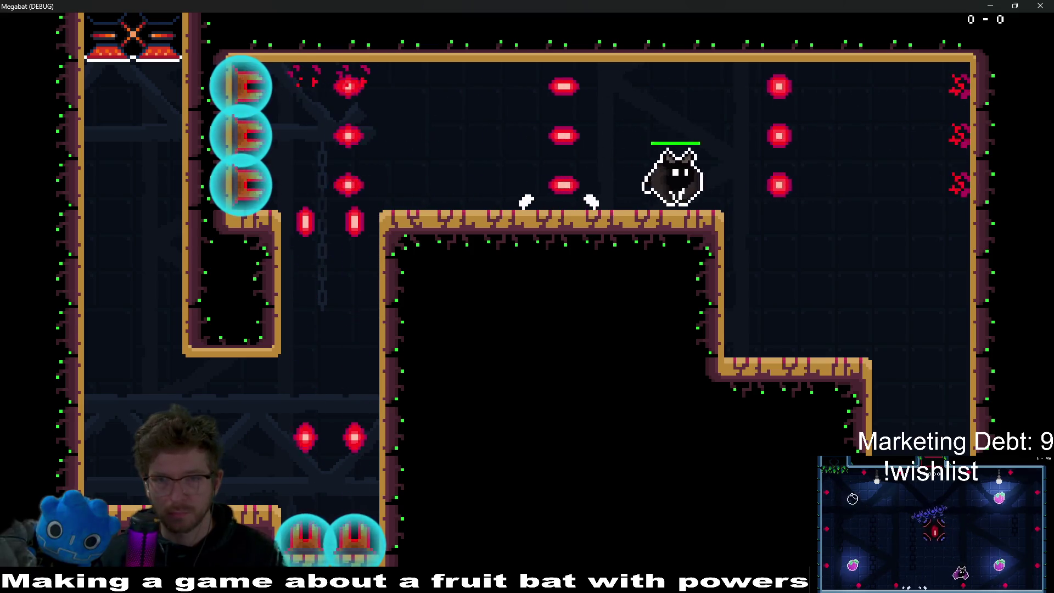
pyautogui.press('Right')
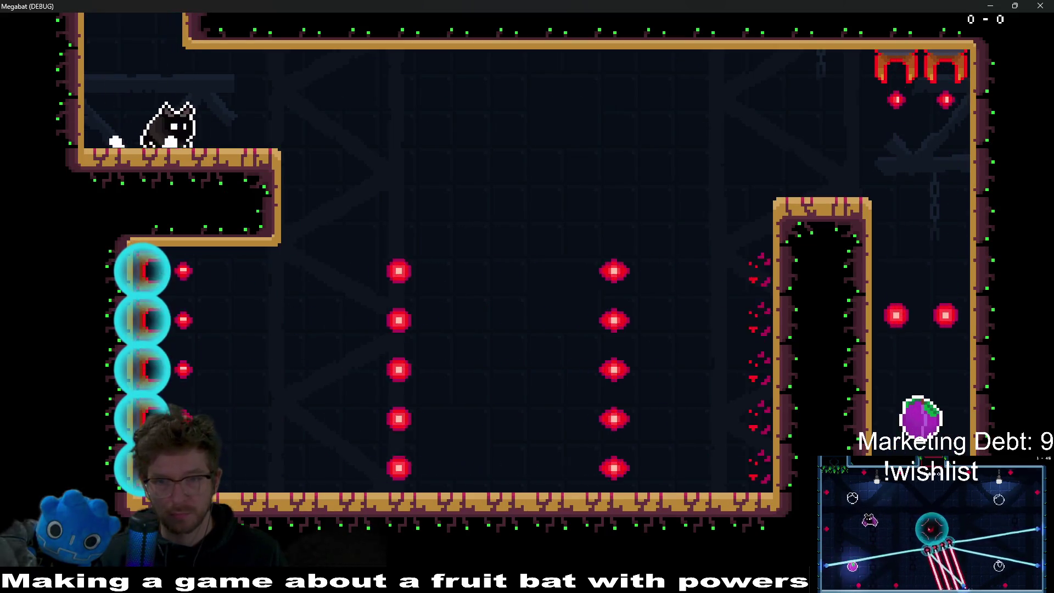
pyautogui.press('Up')
pyautogui.press('Right')
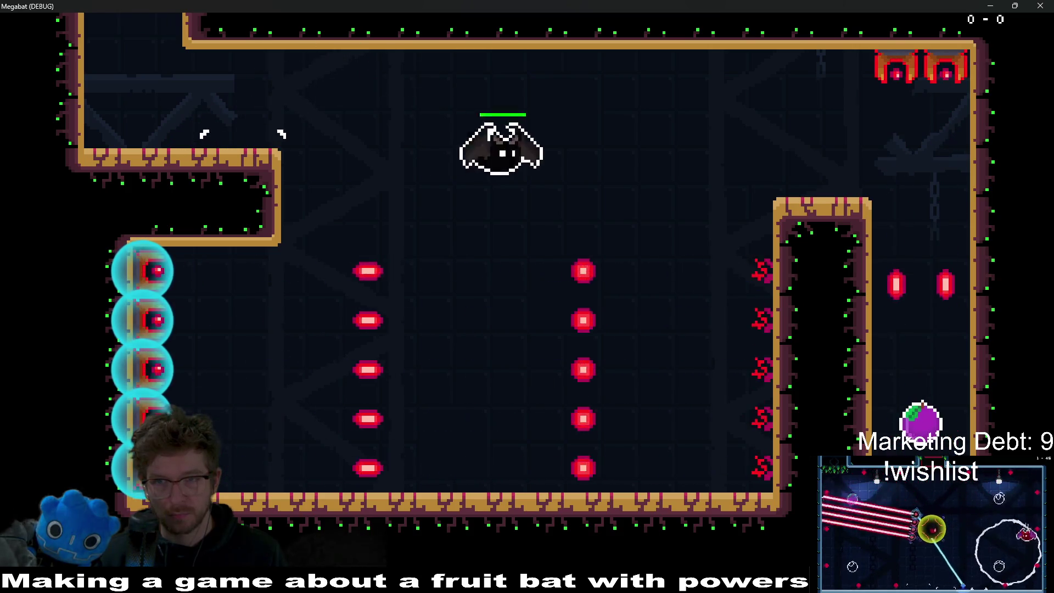
pyautogui.press('Right')
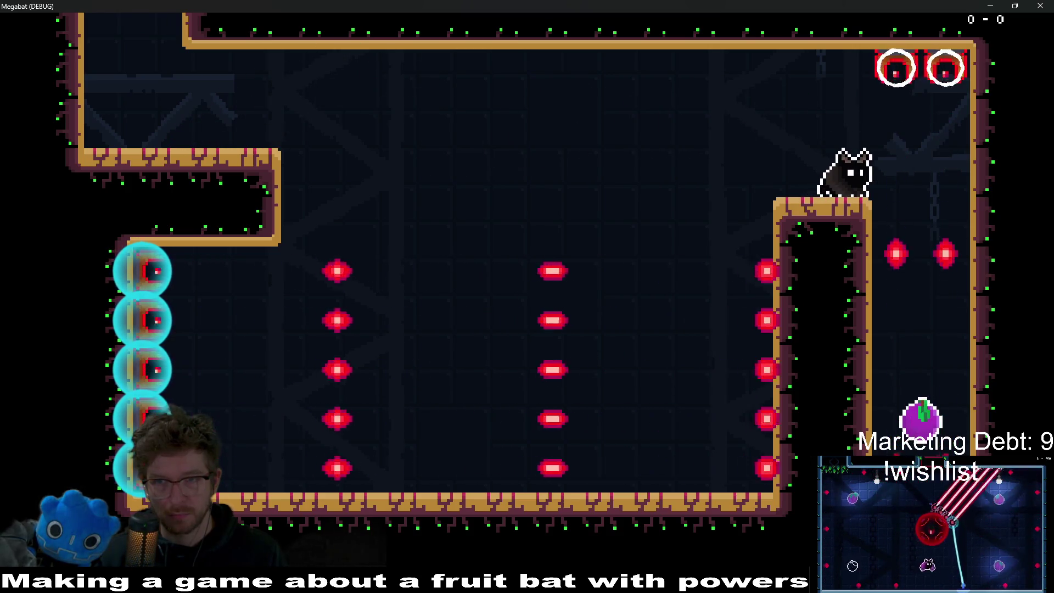
pyautogui.press('Right')
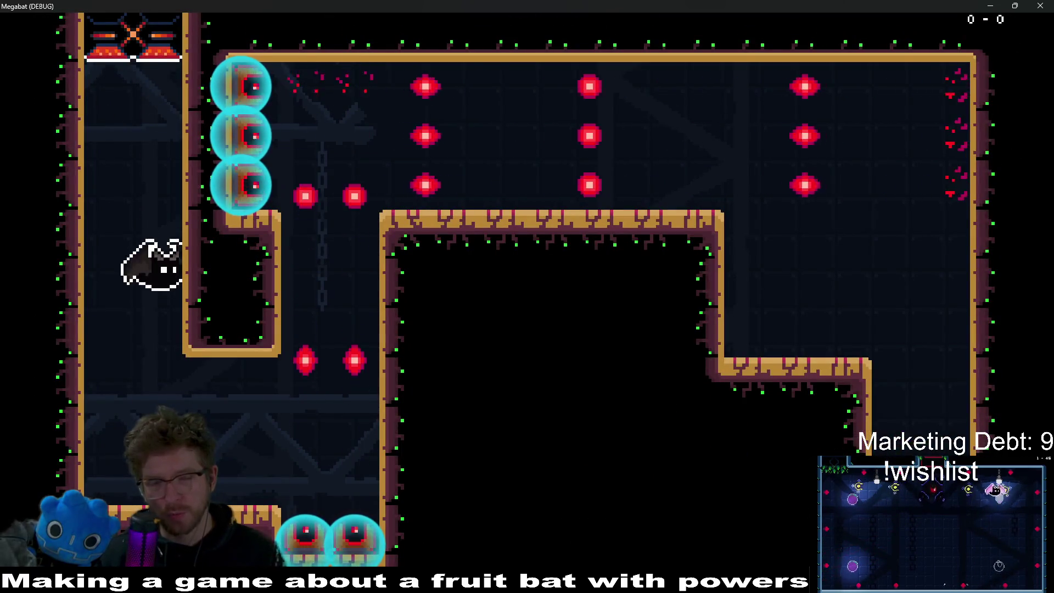
# Step: Fly down the shaft, across the upper passage to the next pillar, then close the debug game
pyautogui.press('Right')
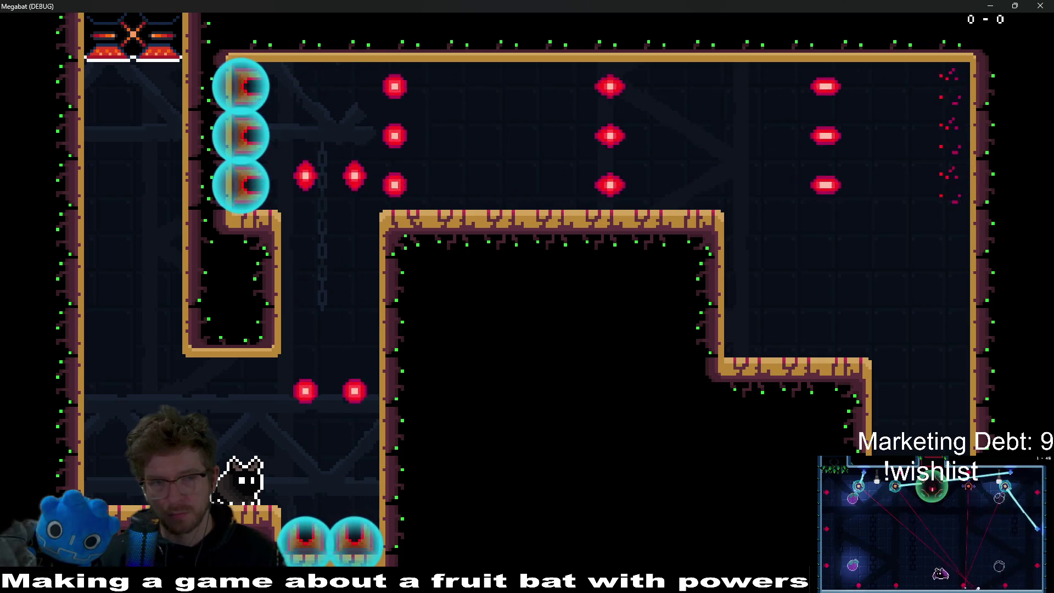
pyautogui.press('Right')
pyautogui.press('Up')
pyautogui.press('Right')
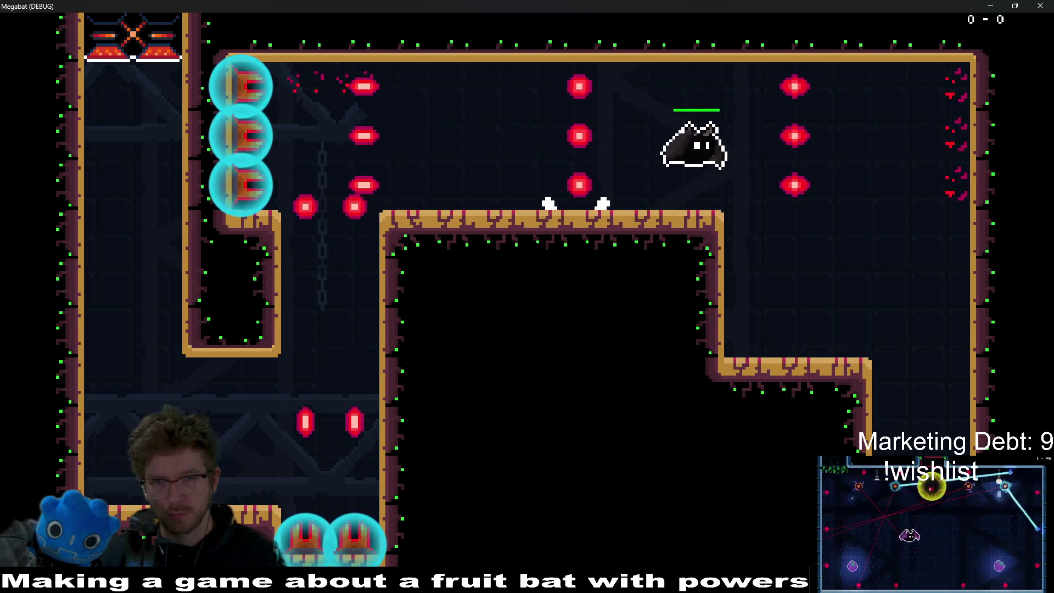
pyautogui.press('Right')
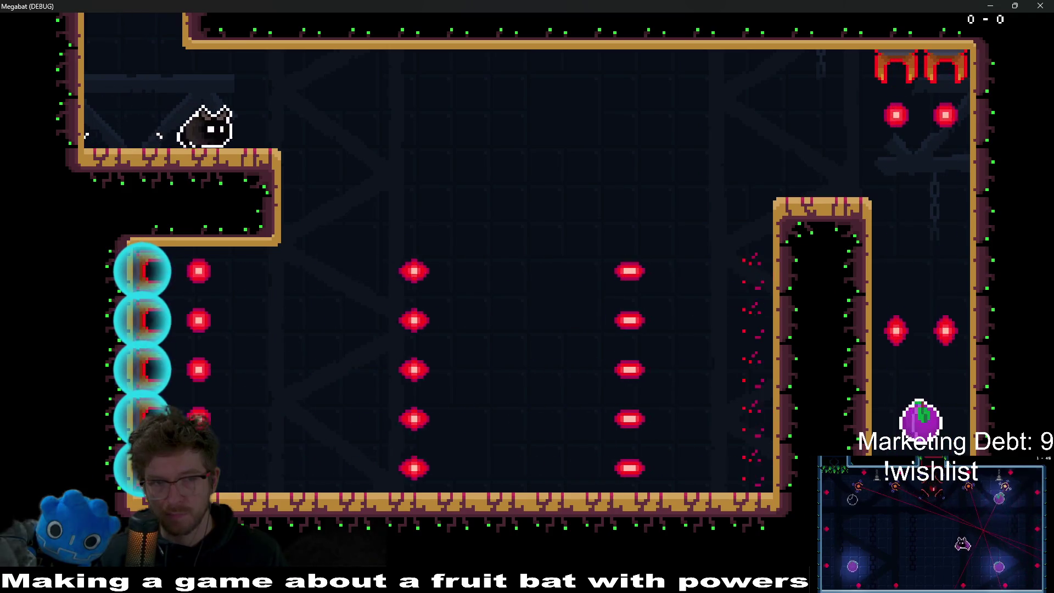
pyautogui.press('Right')
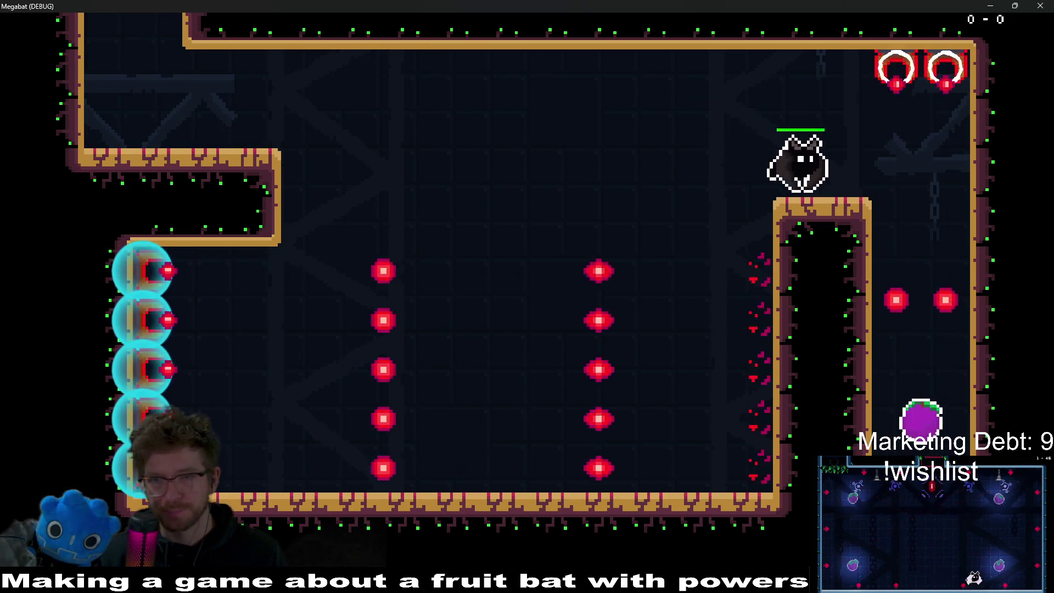
pyautogui.press('Right')
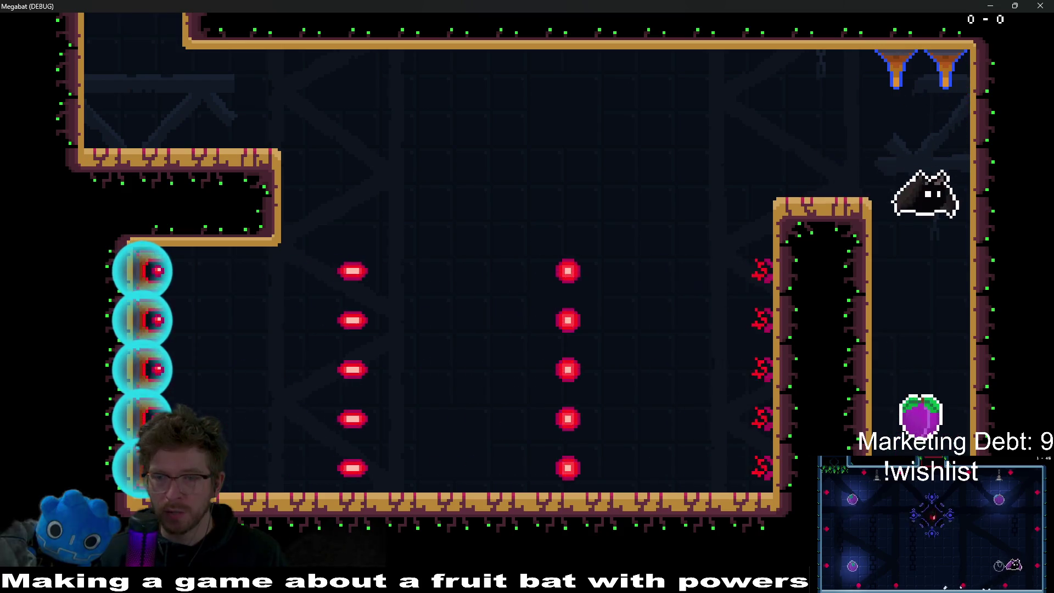
pyautogui.press('Left')
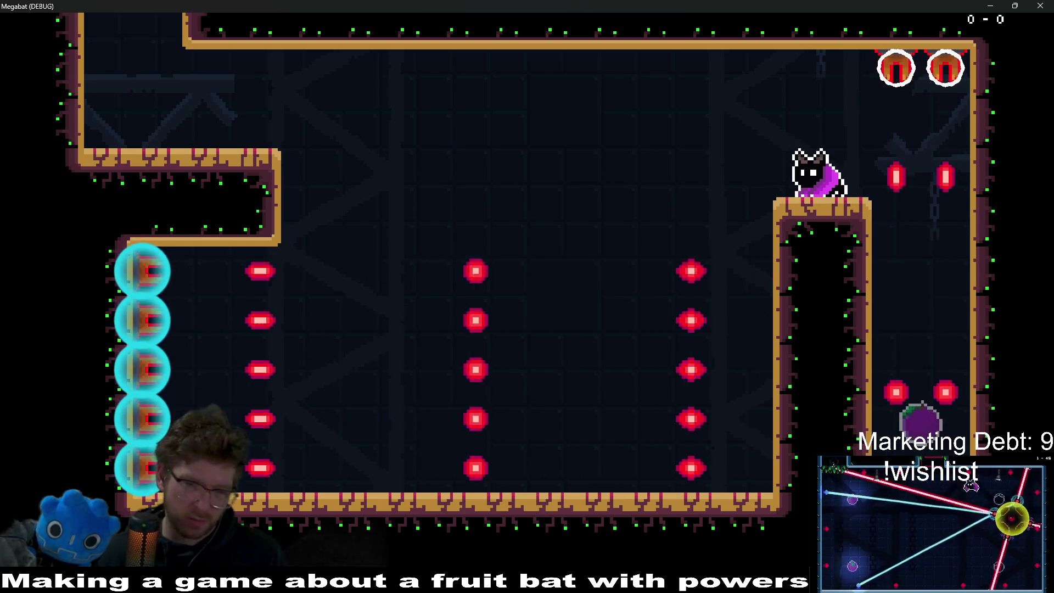
pyautogui.click(1040, 5)
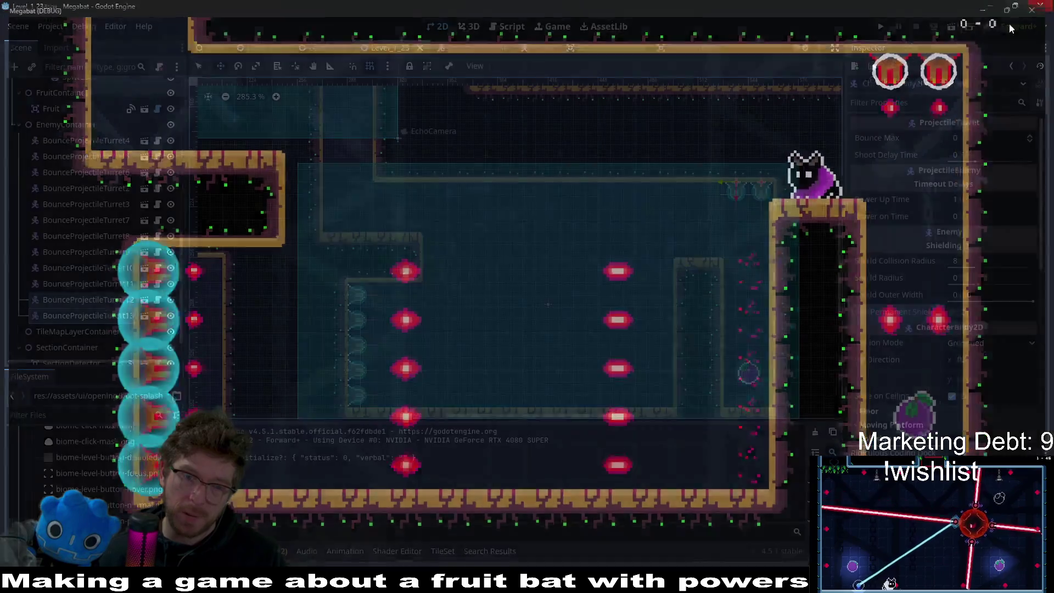
# Step: Move the New Tab browser window aside and position the YouTube 'bat to bed' results over the editor
pyautogui.moveTo(504, 581)
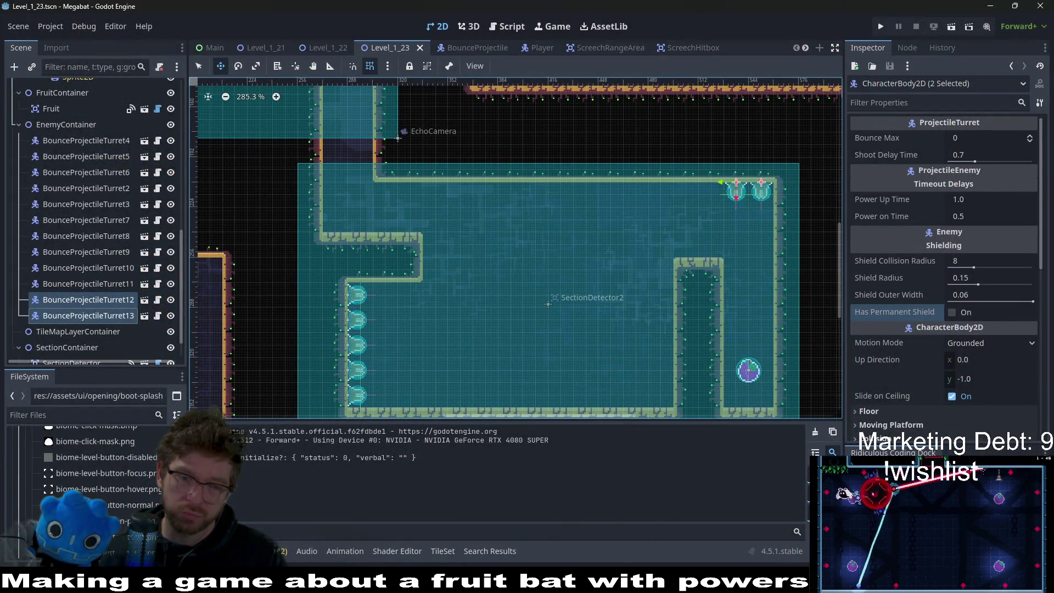
pyautogui.click(504, 511)
pyautogui.moveTo(505, 22); pyautogui.dragTo(0, 110)
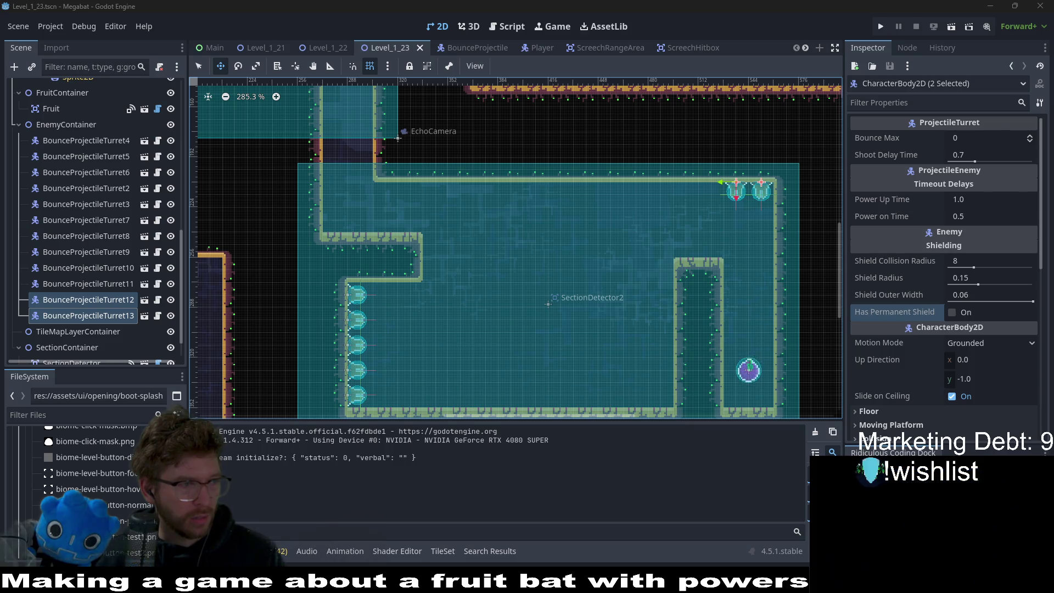
pyautogui.hotkey('alt', 'Tab')
pyautogui.moveTo(634, 63); pyautogui.dragTo(699, 54)
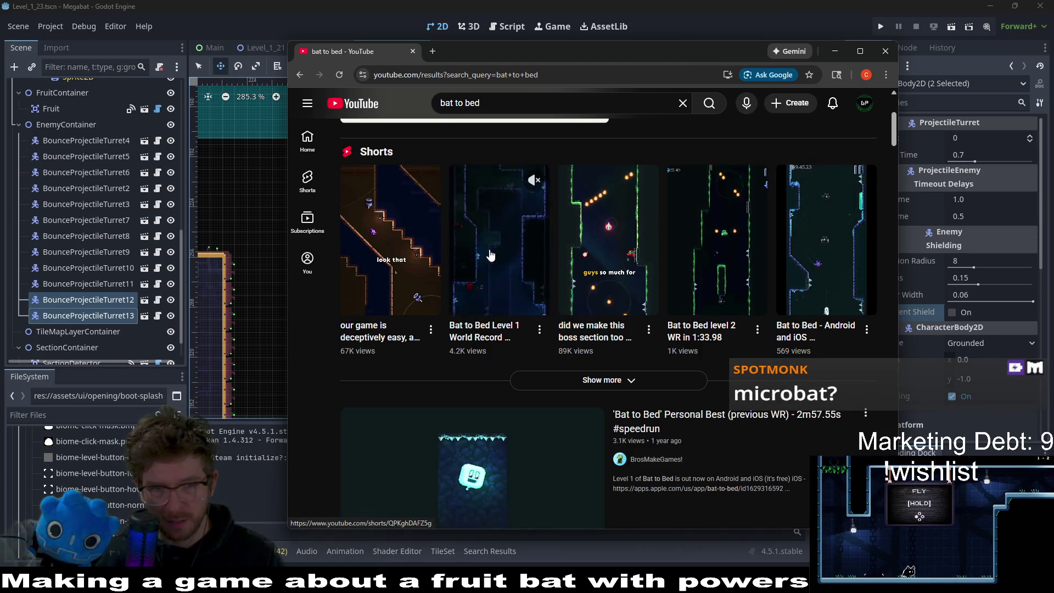
# Step: Open the 'Bat to Bed Level 1 World Record' Short, unmute it, and later pause it
pyautogui.click(383, 252)
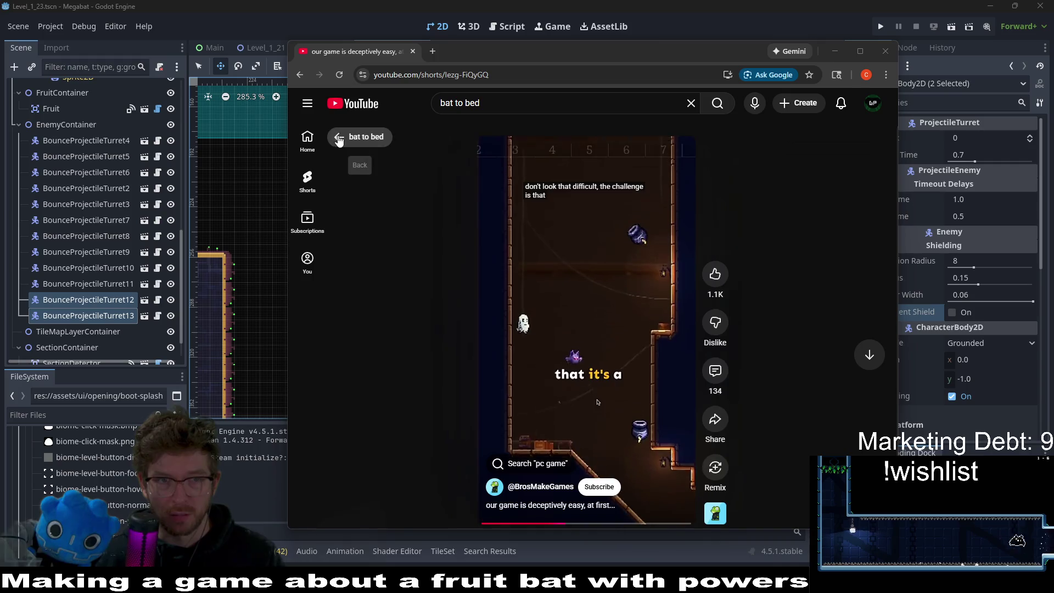
pyautogui.click(357, 136)
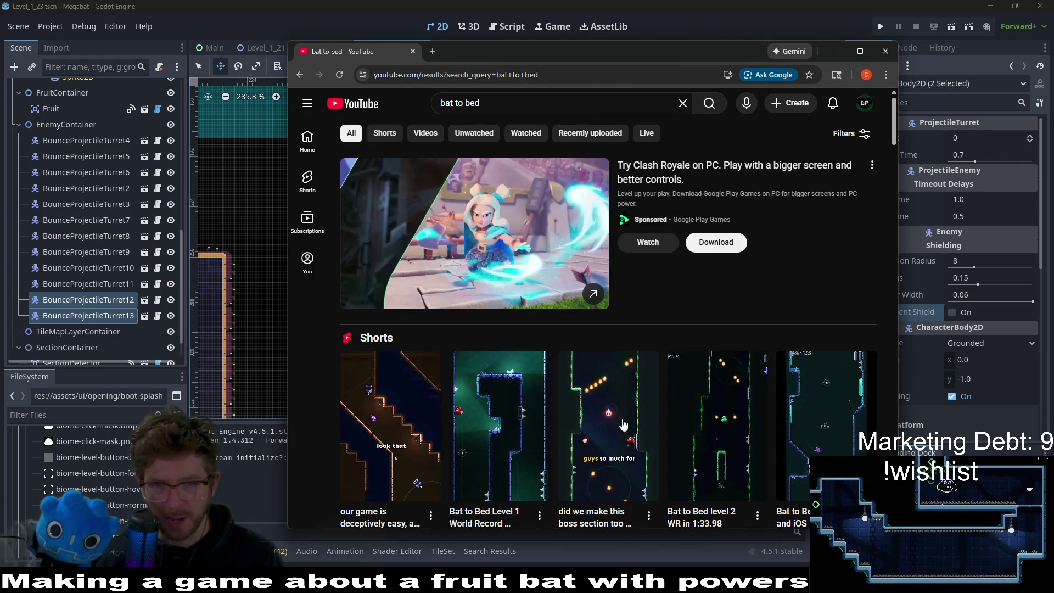
pyautogui.click(491, 443)
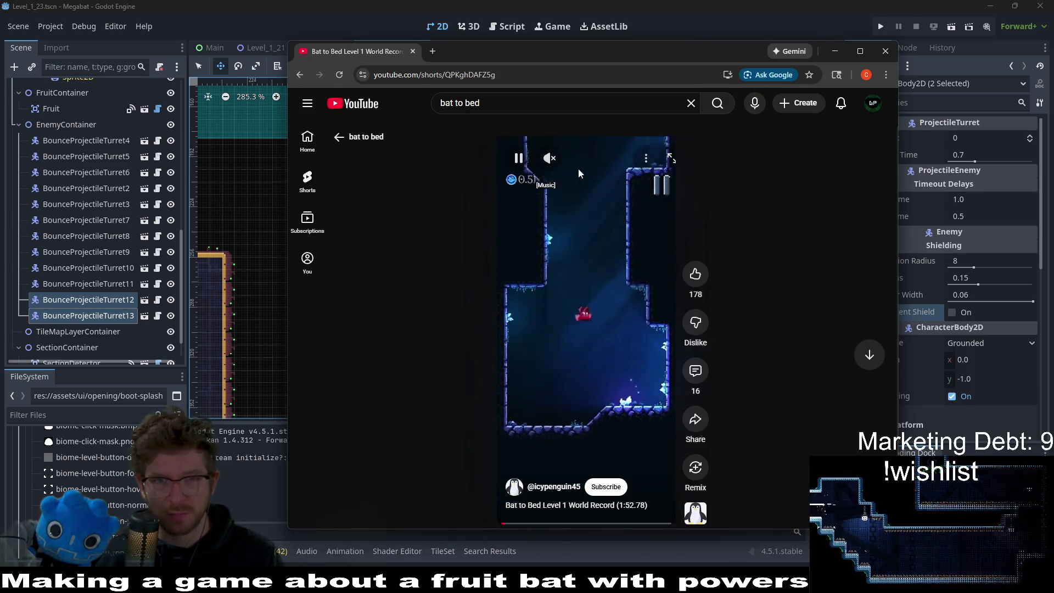
pyautogui.click(549, 158)
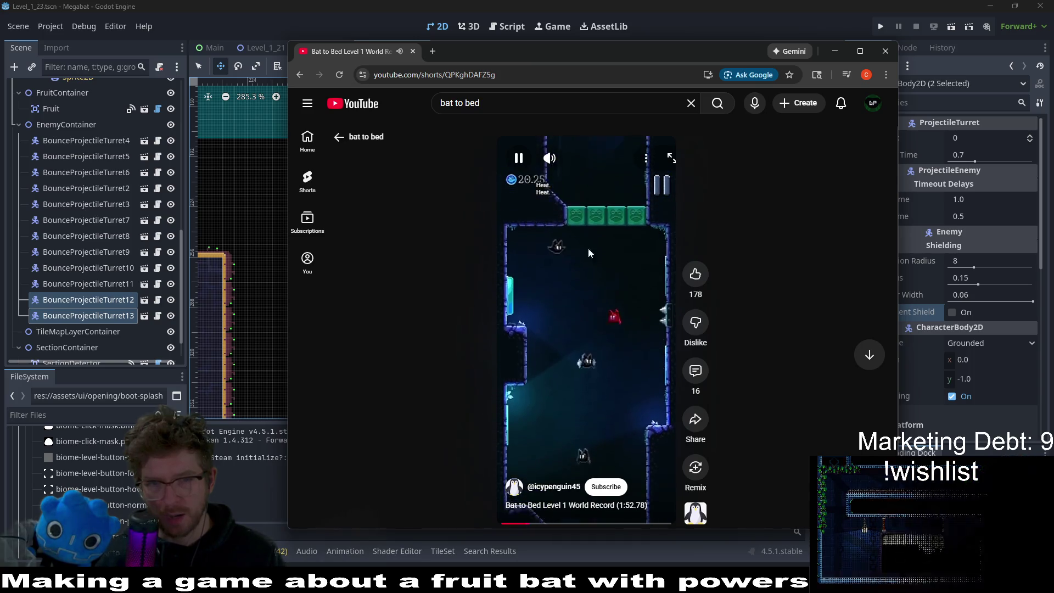
pyautogui.click(519, 159)
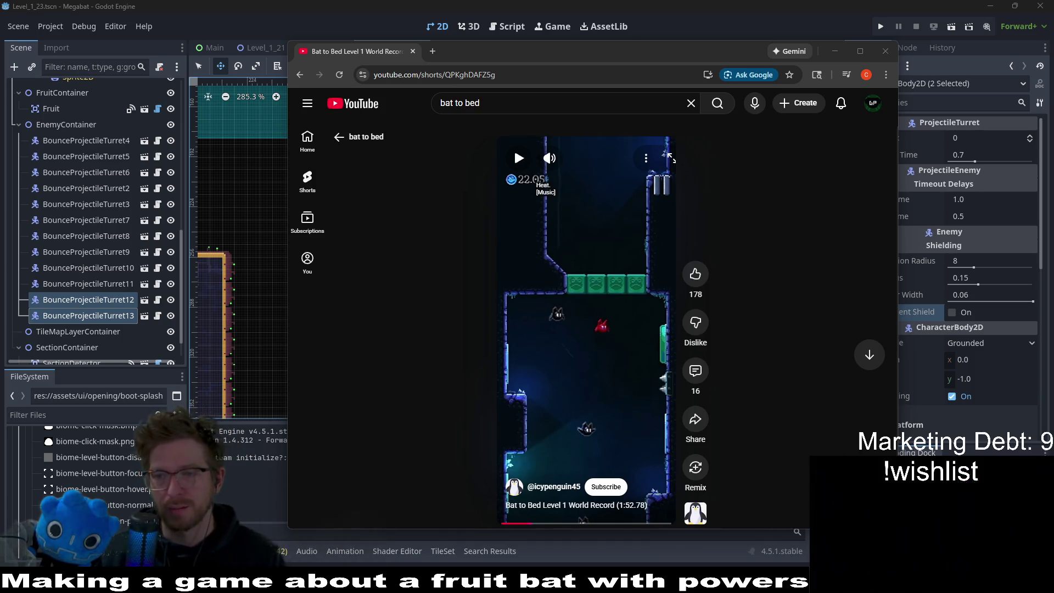
# Step: Drag the browser window off screen to reveal the Godot editor
pyautogui.moveTo(658, 50); pyautogui.dragTo(0, 66)
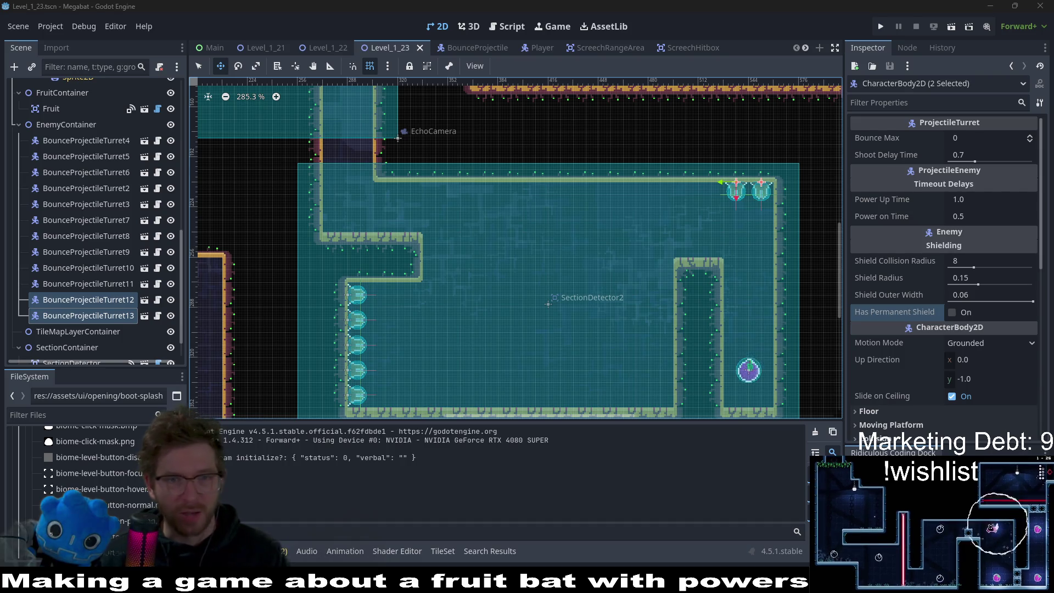
pyautogui.scroll(-2, 600, 266)
pyautogui.hscroll(-1, 600, 266)
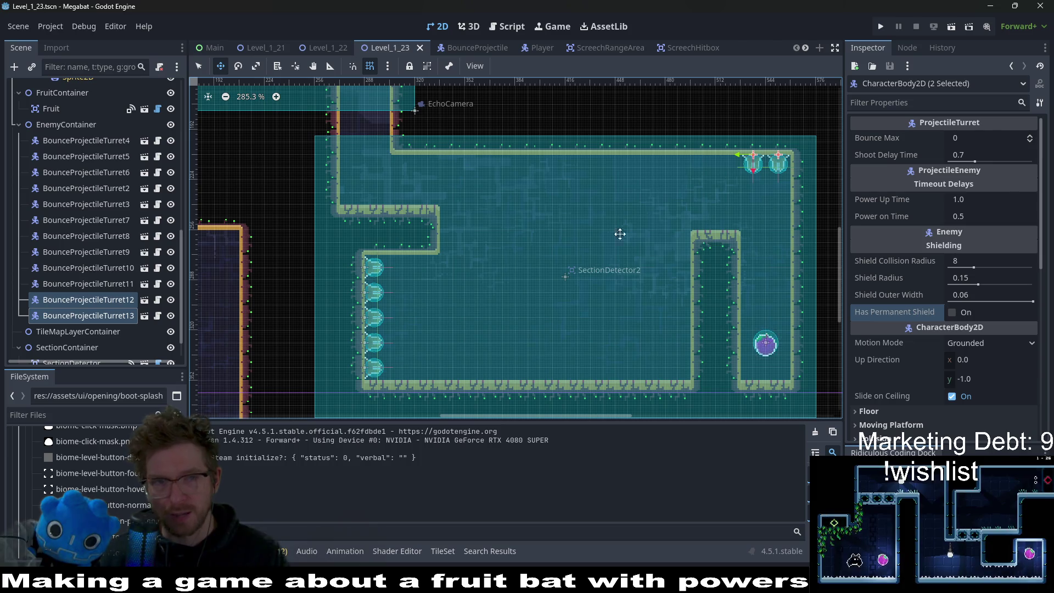
# Step: Uncheck Has Permanent Shield on BounceProjectileTurret7 through 11, then select WorldTileMapLayer
pyautogui.scroll(5, 115, 195)
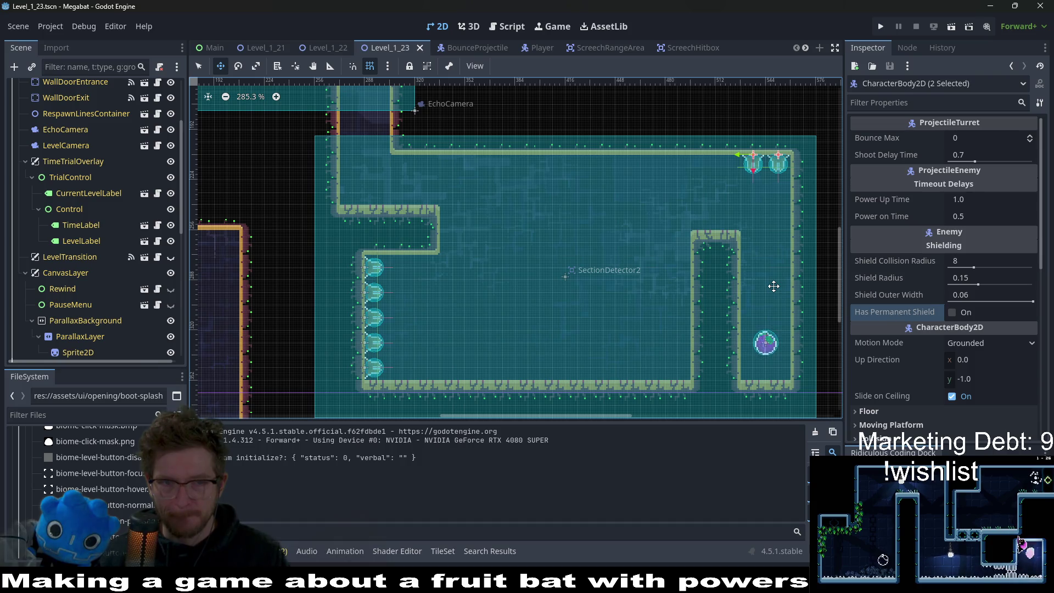
pyautogui.scroll(-5, 89, 285)
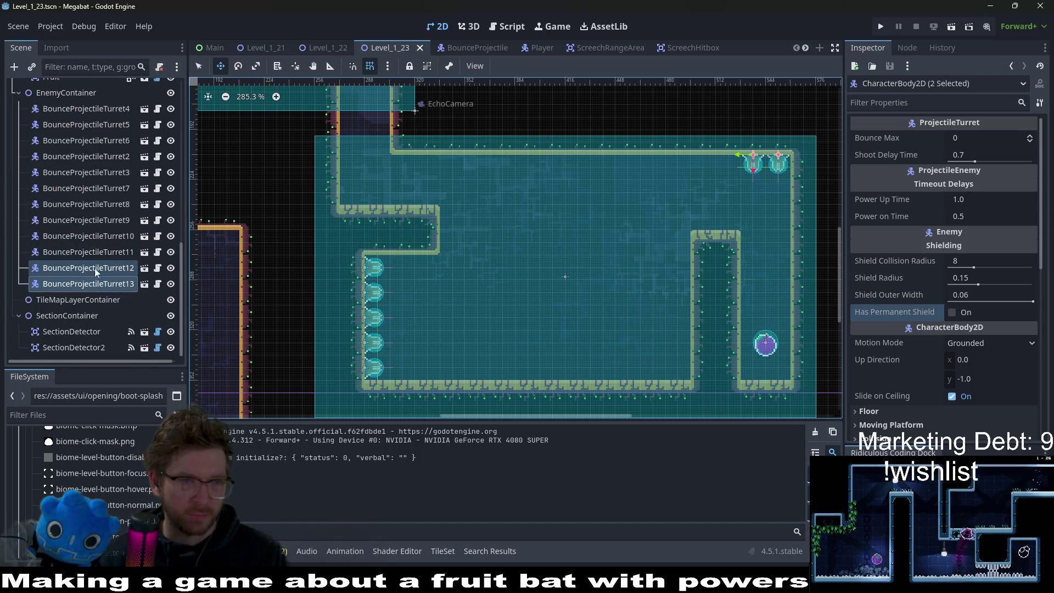
pyautogui.click(111, 192)
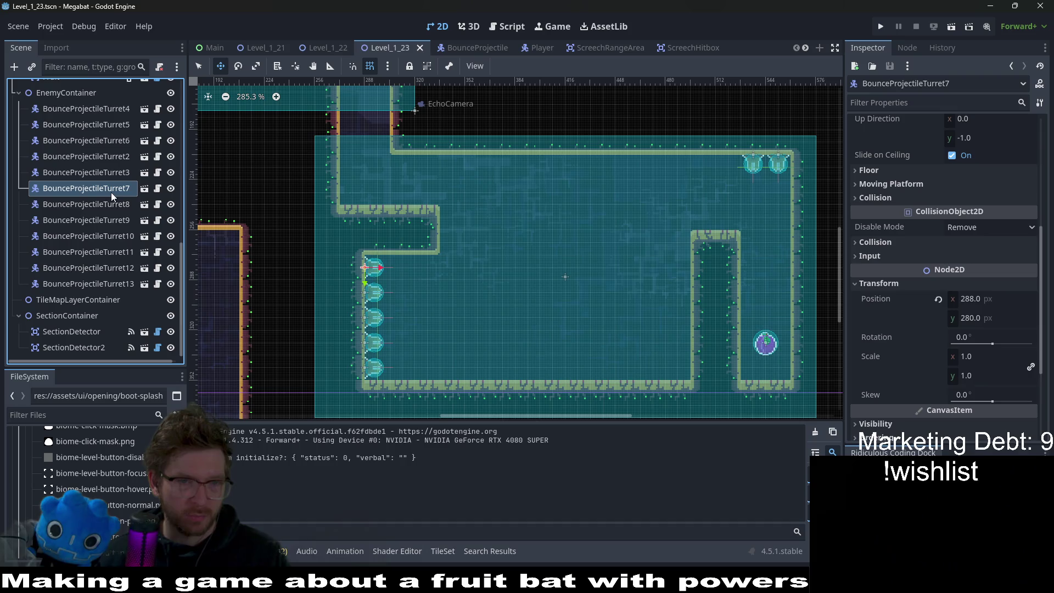
pyautogui.keyDown('shift'); pyautogui.click(104, 258); pyautogui.keyUp('shift')
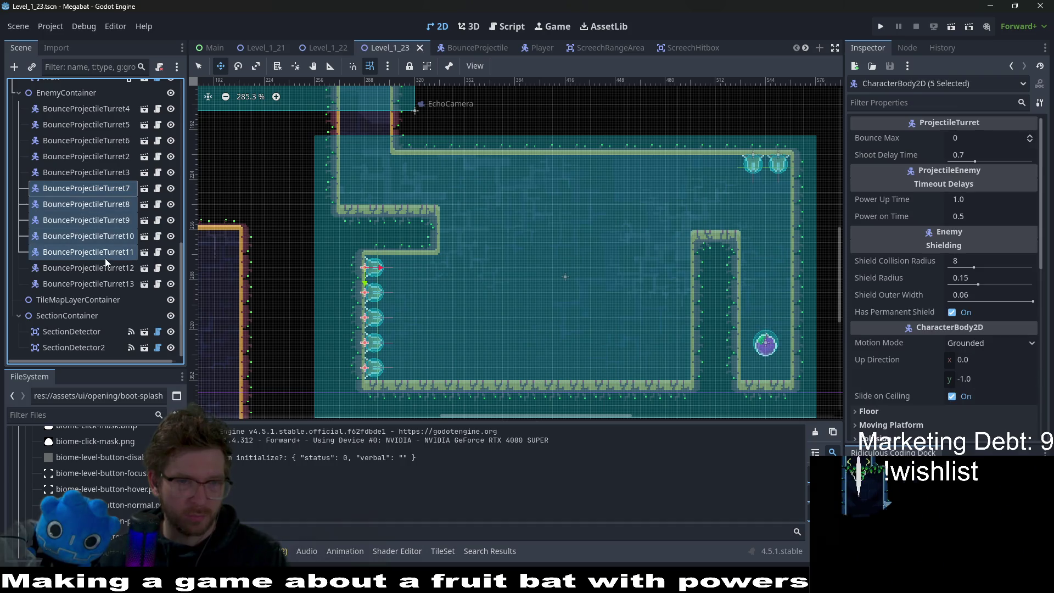
pyautogui.click(952, 313)
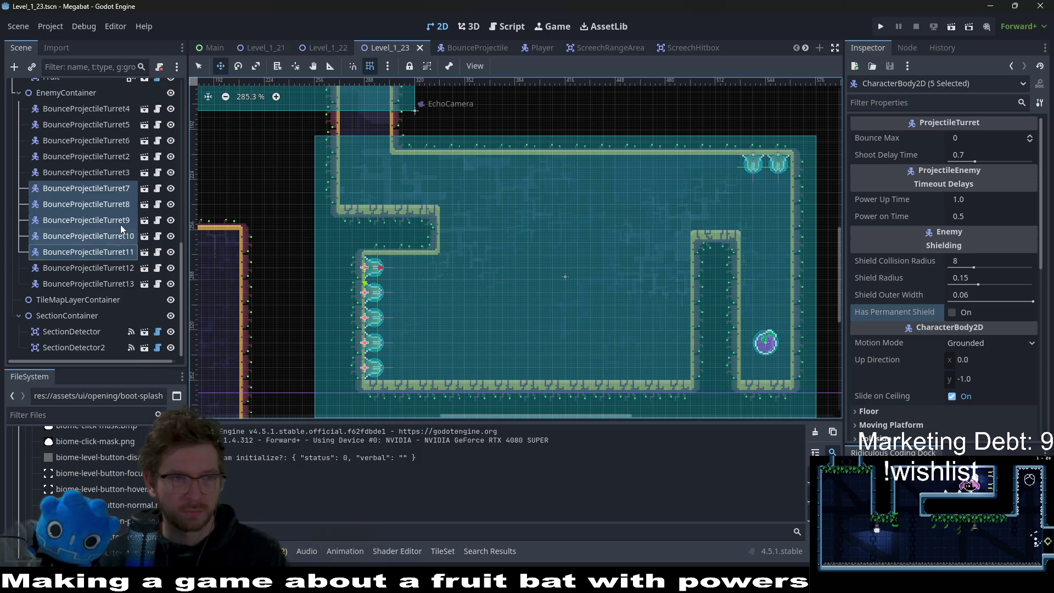
pyautogui.scroll(10, 121, 215)
pyautogui.click(87, 157)
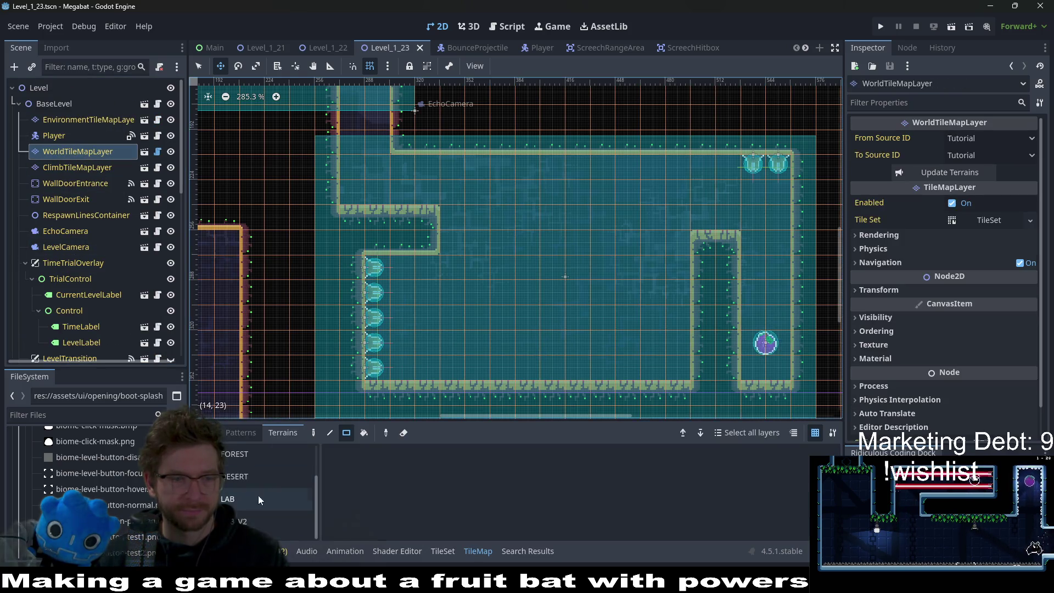
# Step: Carve a pit into the middle of the floor, paint a small wall block, and narrow the pit
pyautogui.scroll(-3, 566, 317)
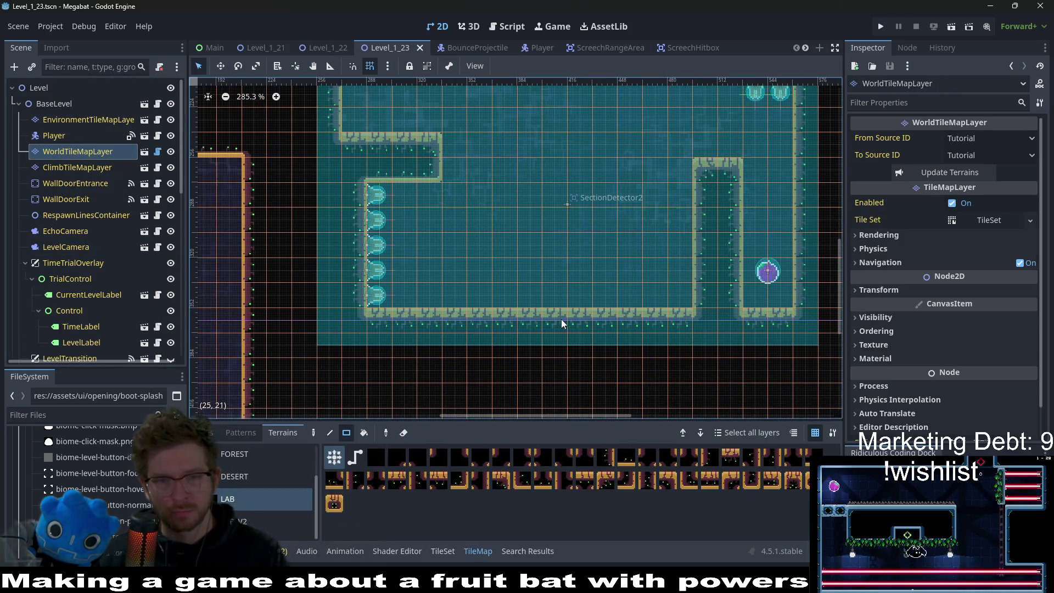
pyautogui.moveTo(514, 323); pyautogui.dragTo(593, 316)
pyautogui.scroll(2, 588, 299)
pyautogui.scroll(-2, 581, 283)
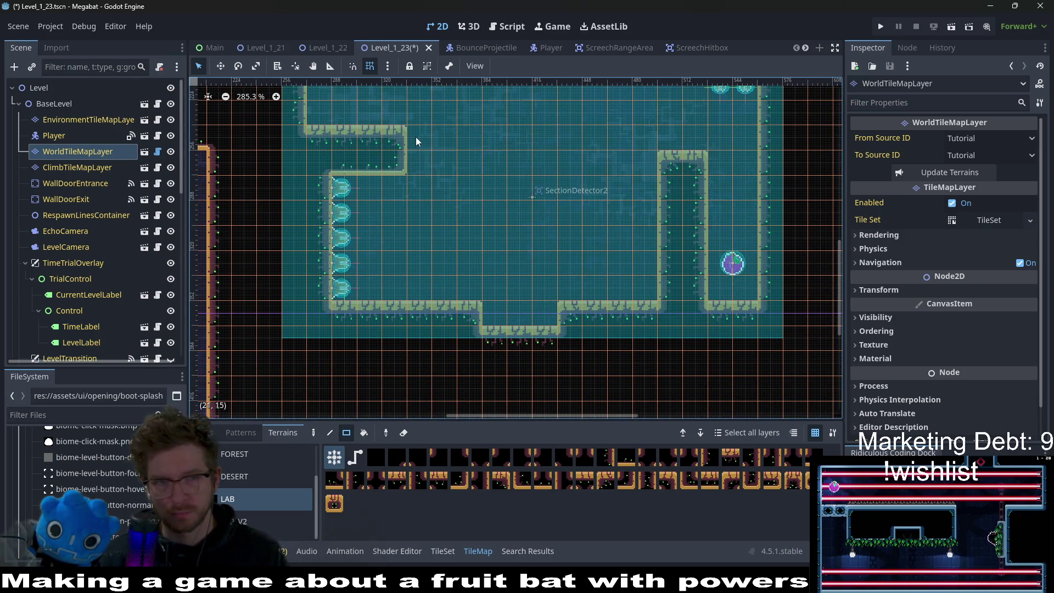
pyautogui.moveTo(445, 154); pyautogui.dragTo(446, 154)
pyautogui.scroll(1, 512, 197)
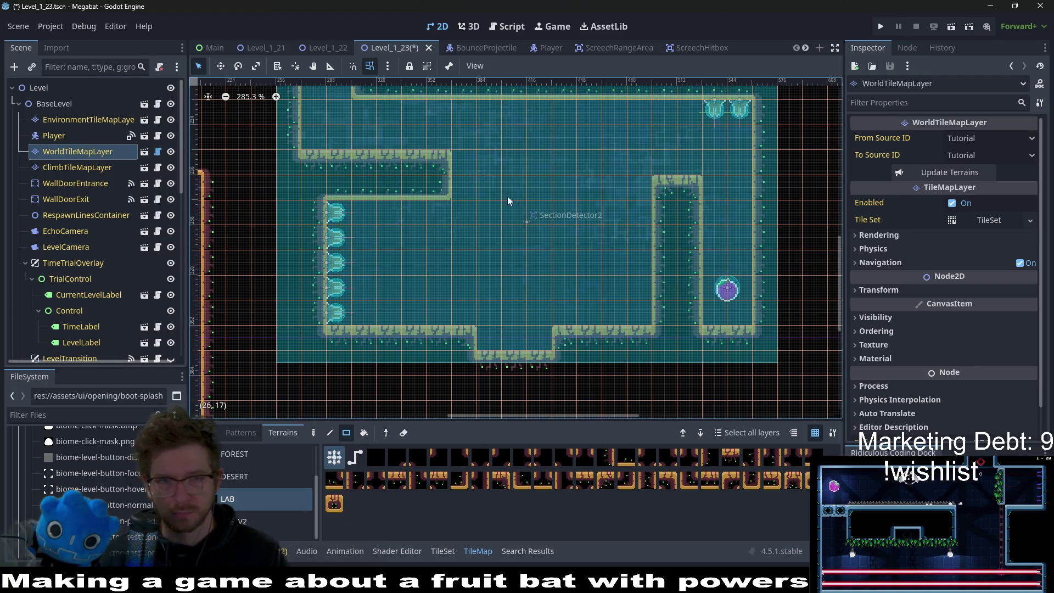
pyautogui.click(489, 334)
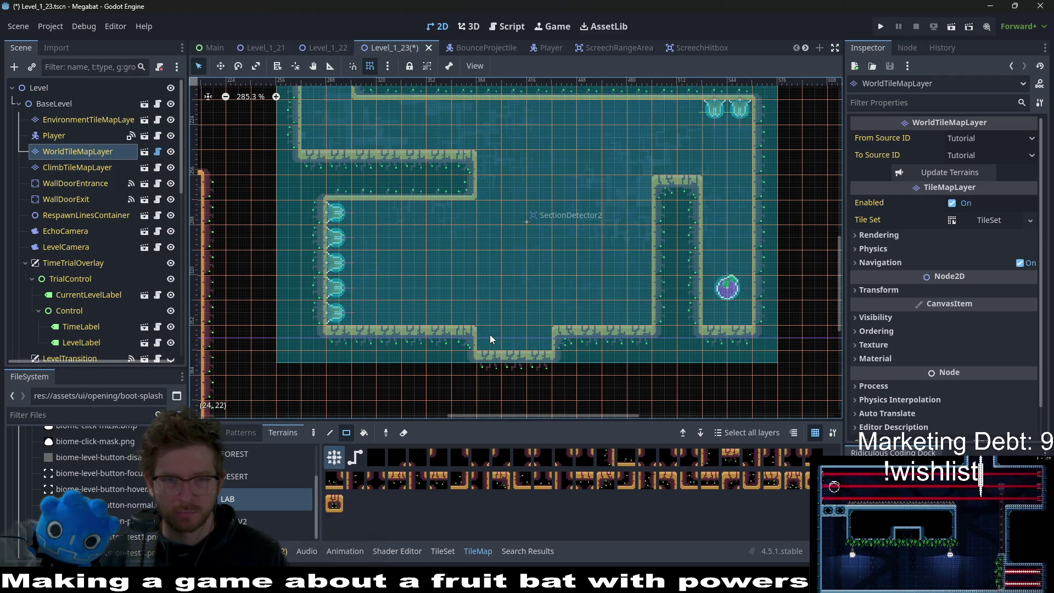
pyautogui.moveTo(491, 336); pyautogui.dragTo(491, 336)
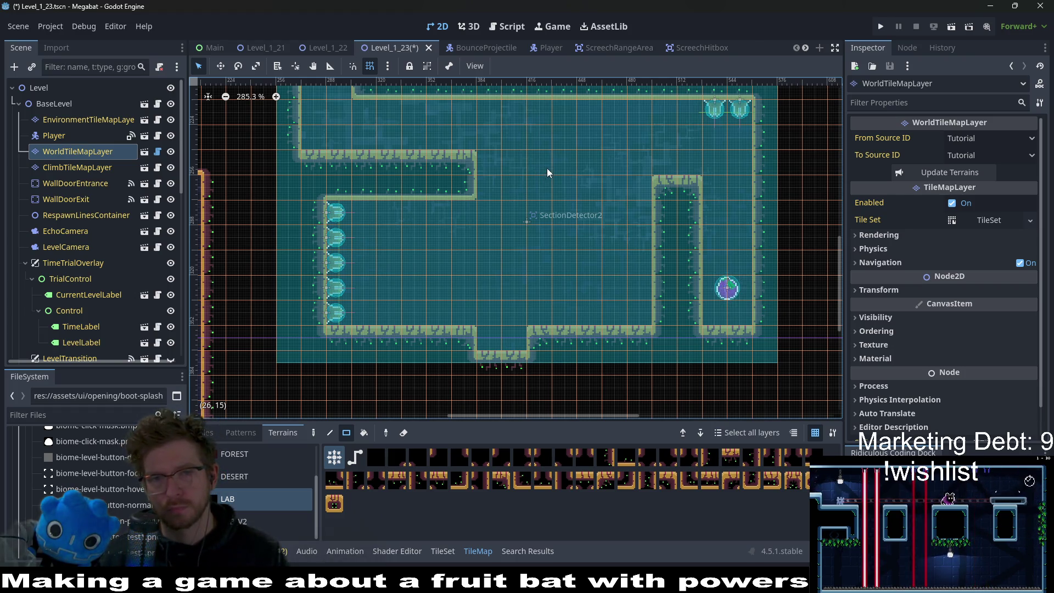
# Step: Extend the wall and notch floor, erase five inner upper-wall tiles, and focus WallDoorExit
pyautogui.moveTo(552, 183)
pyautogui.mouseDown()
pyautogui.moveTo(638, 184)
pyautogui.moveTo(687, 206)
pyautogui.mouseUp()
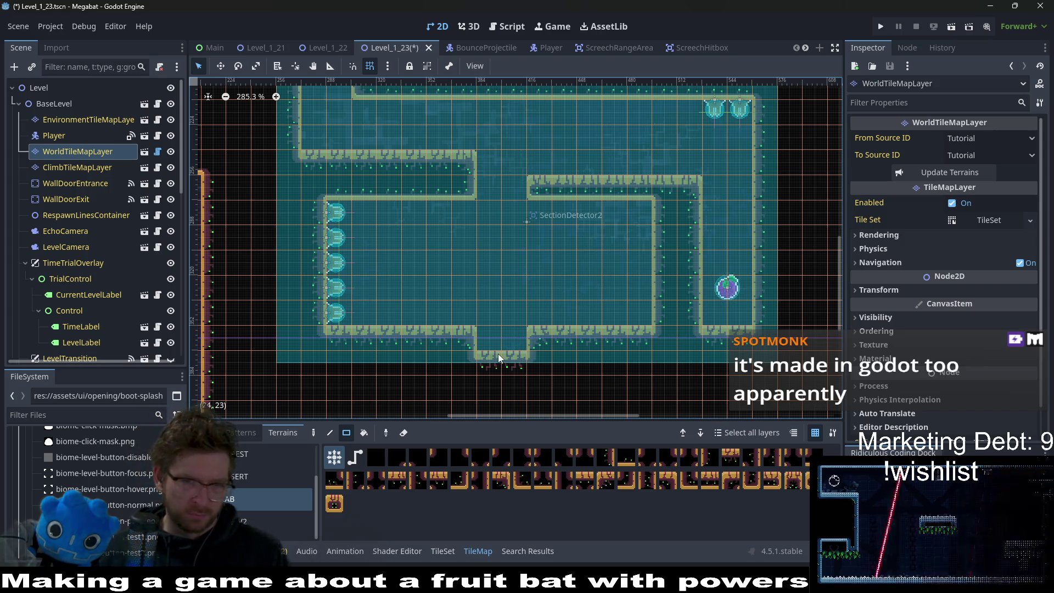
pyautogui.moveTo(498, 354); pyautogui.dragTo(506, 364)
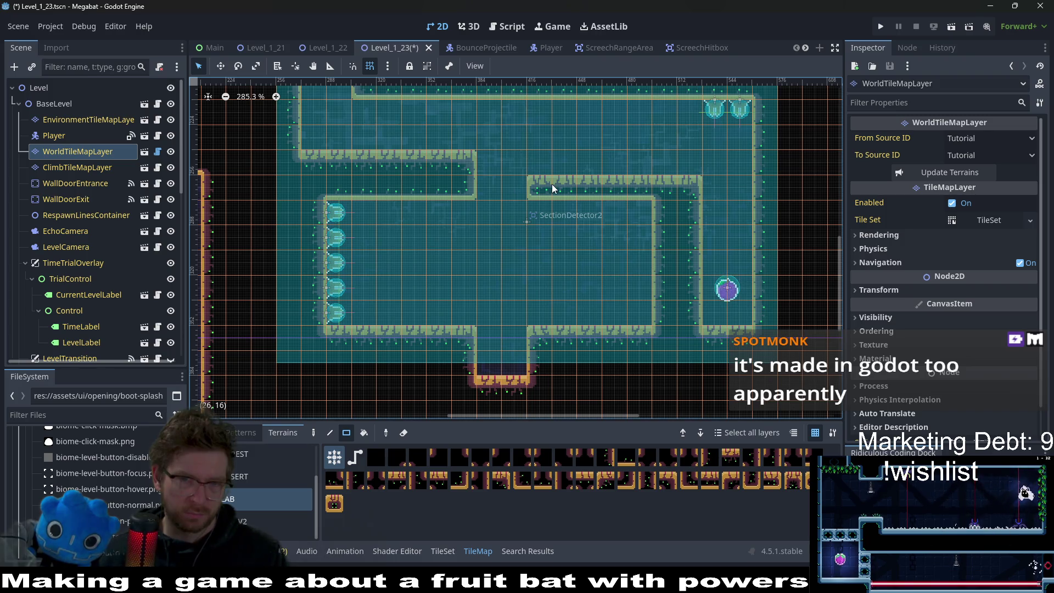
pyautogui.moveTo(545, 184); pyautogui.dragTo(650, 186)
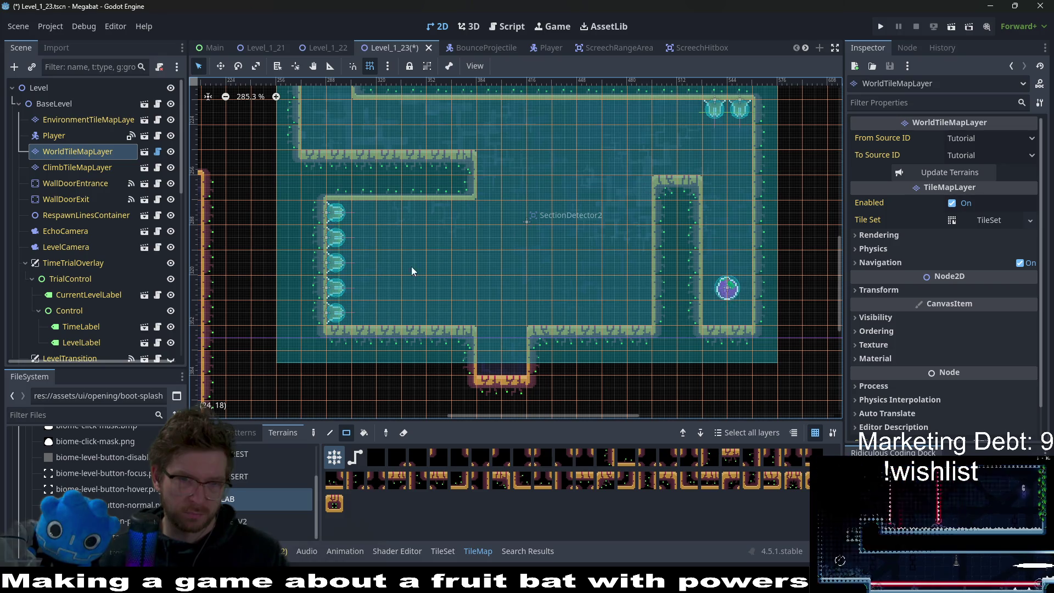
pyautogui.doubleClick(53, 199)
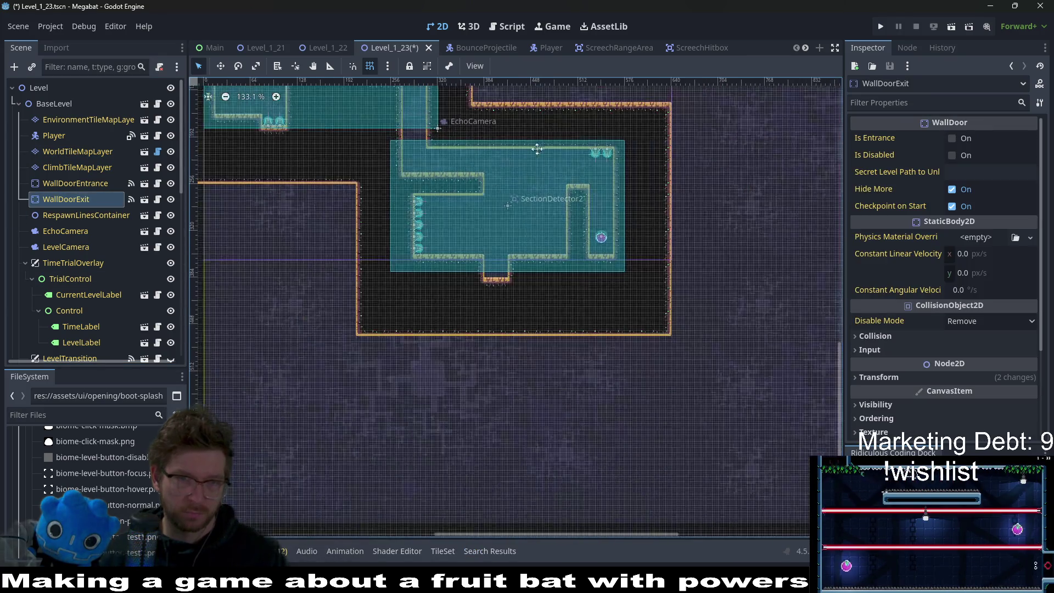
# Step: Reset WallDoorExit's rotation to 0° in the Inspector's Transform section
pyautogui.click(982, 377)
pyautogui.click(939, 431)
pyautogui.scroll(5, 532, 327)
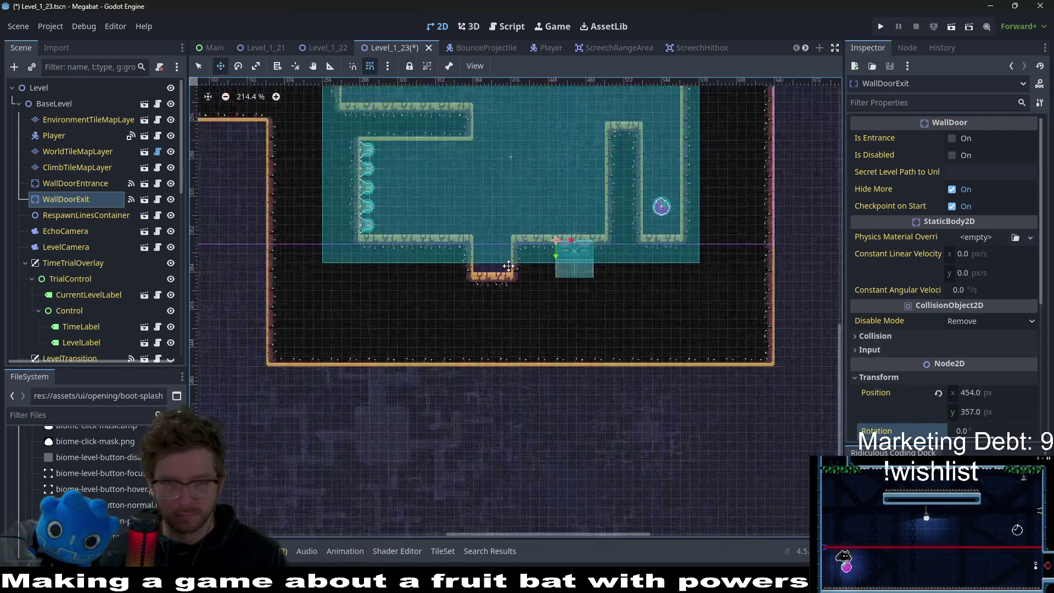
# Step: Move the door to 384, 352 over the floor pit, save the scene, and run it
pyautogui.moveTo(500, 240)
pyautogui.mouseDown()
pyautogui.moveTo(468, 228)
pyautogui.moveTo(482, 231)
pyautogui.mouseUp()
pyautogui.scroll(2, 468, 228)
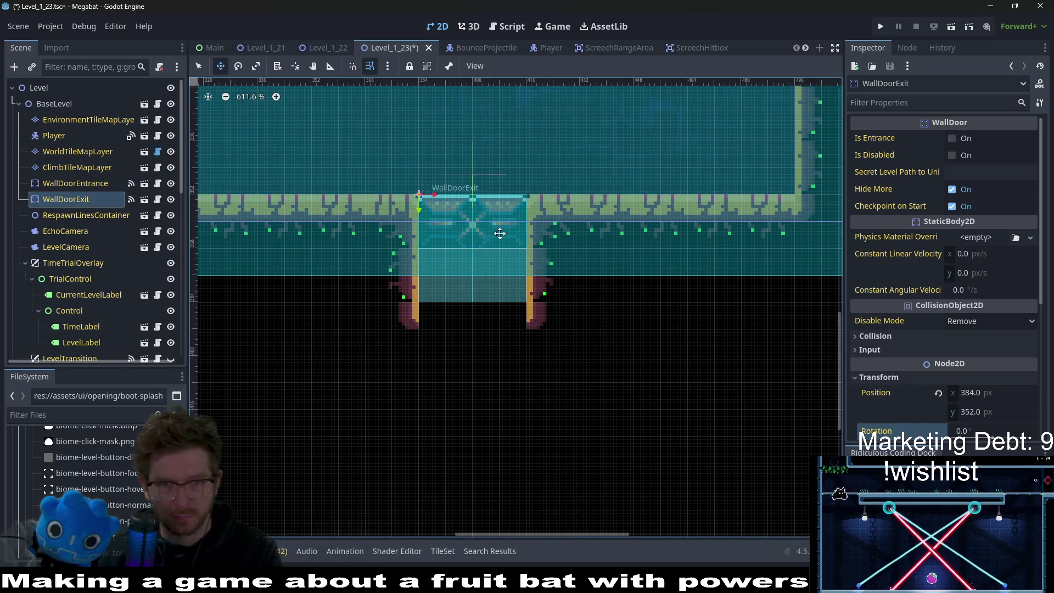
pyautogui.scroll(-6, 499, 233)
pyautogui.hotkey('ctrl', 's')
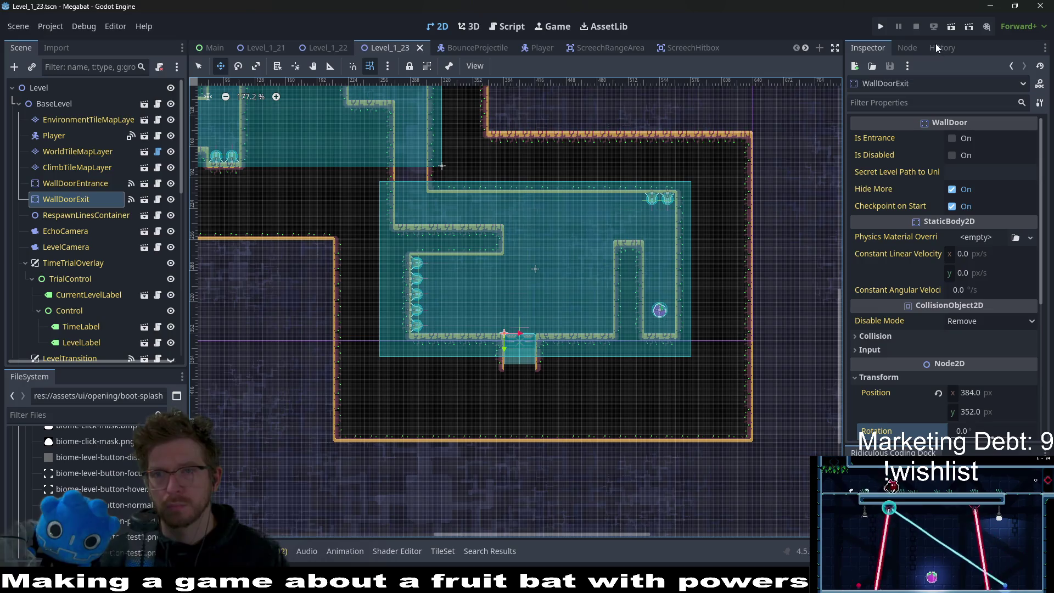
pyautogui.click(947, 27)
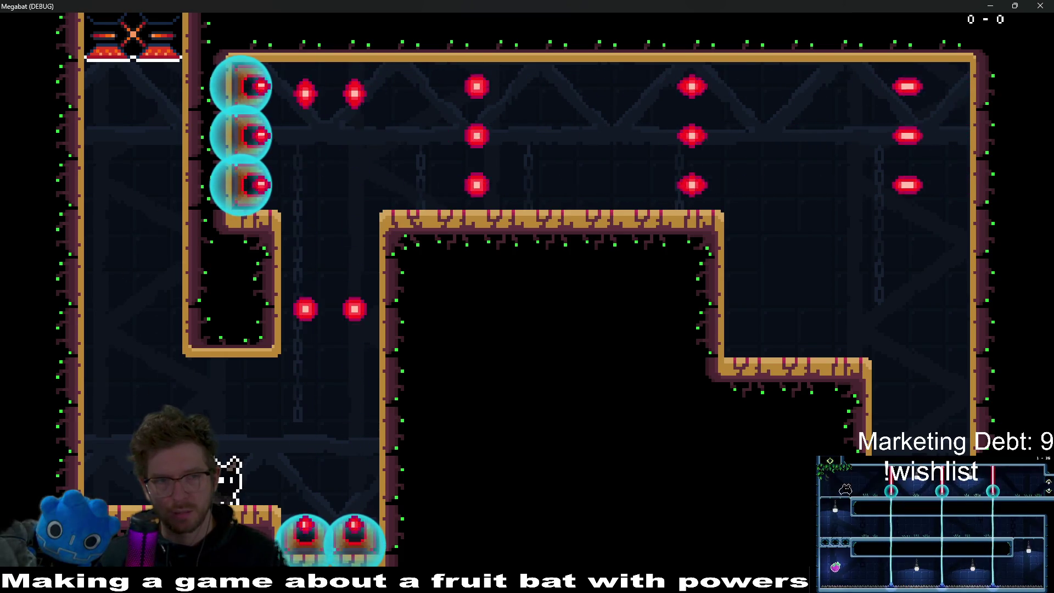
# Step: Fly the bat to the right pillar, grab the plum, then hover back to the upper-left ledge
pyautogui.press('space')
pyautogui.press('Right')
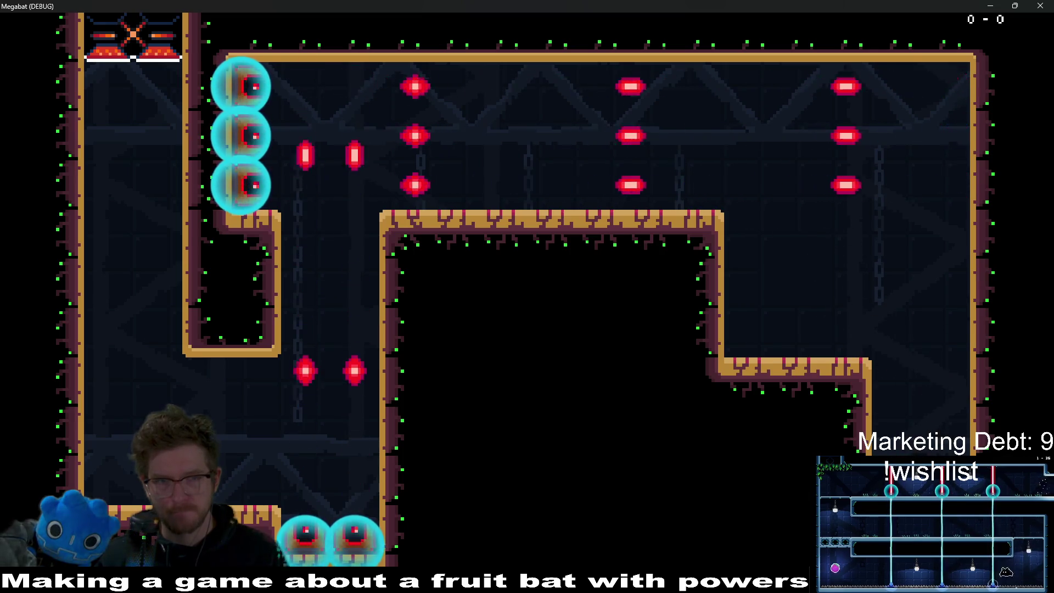
pyautogui.press('Right')
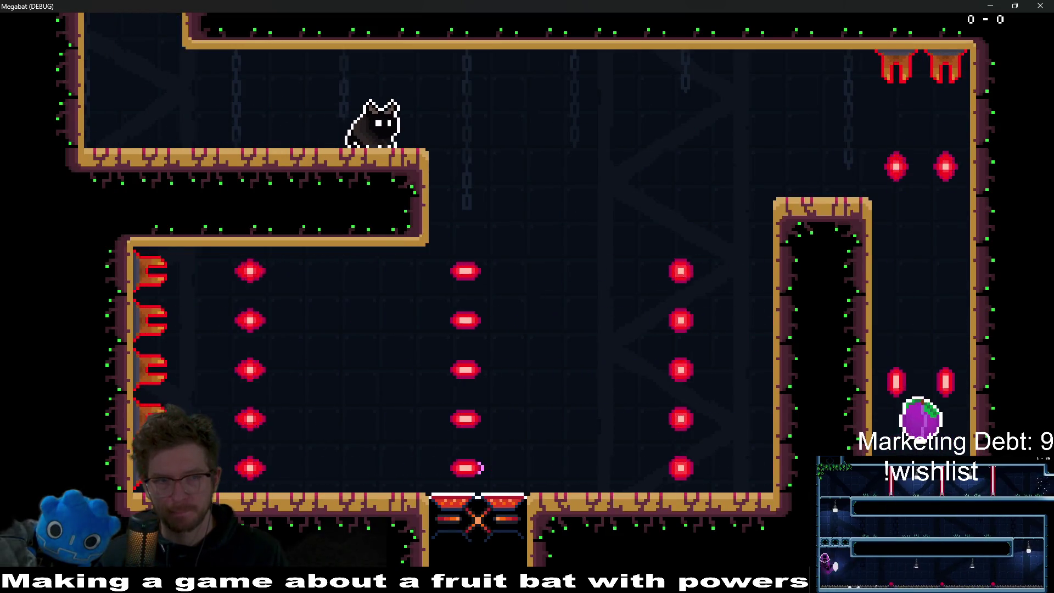
pyautogui.press('space')
pyautogui.press('Right')
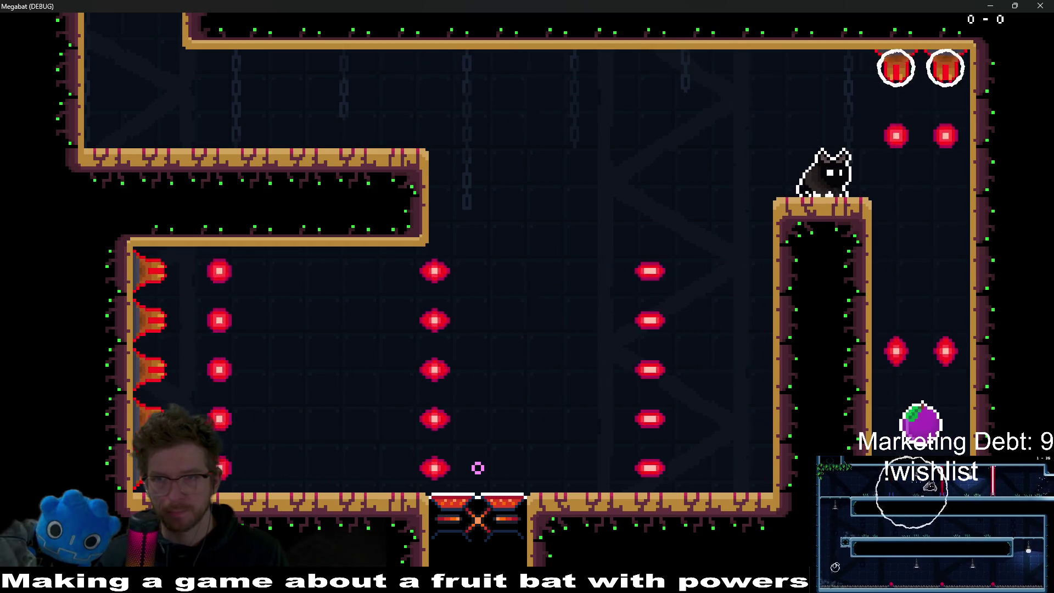
pyautogui.press('Right')
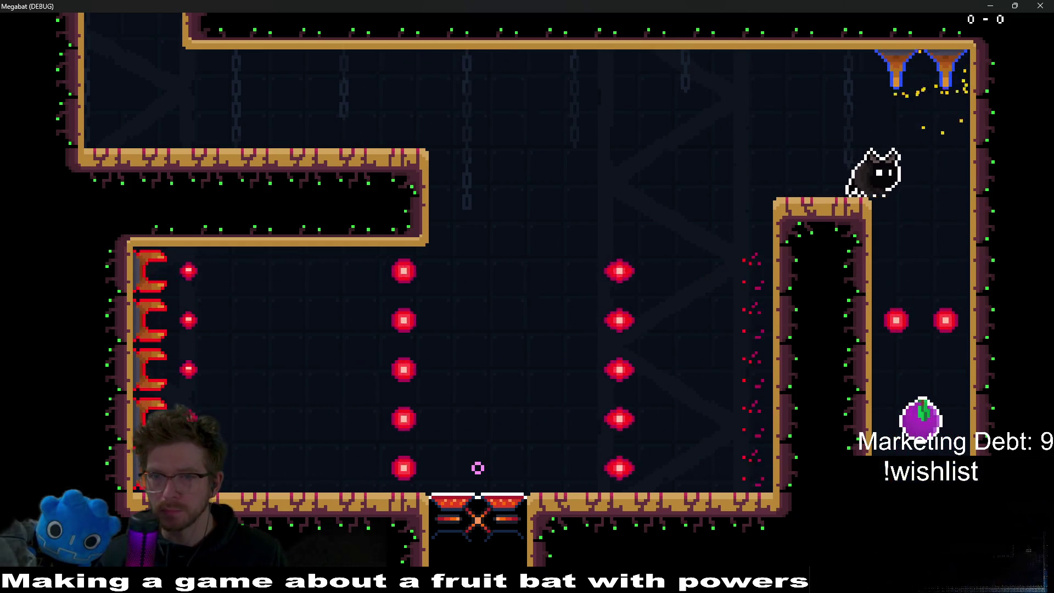
pyautogui.press('space')
pyautogui.press('Left')
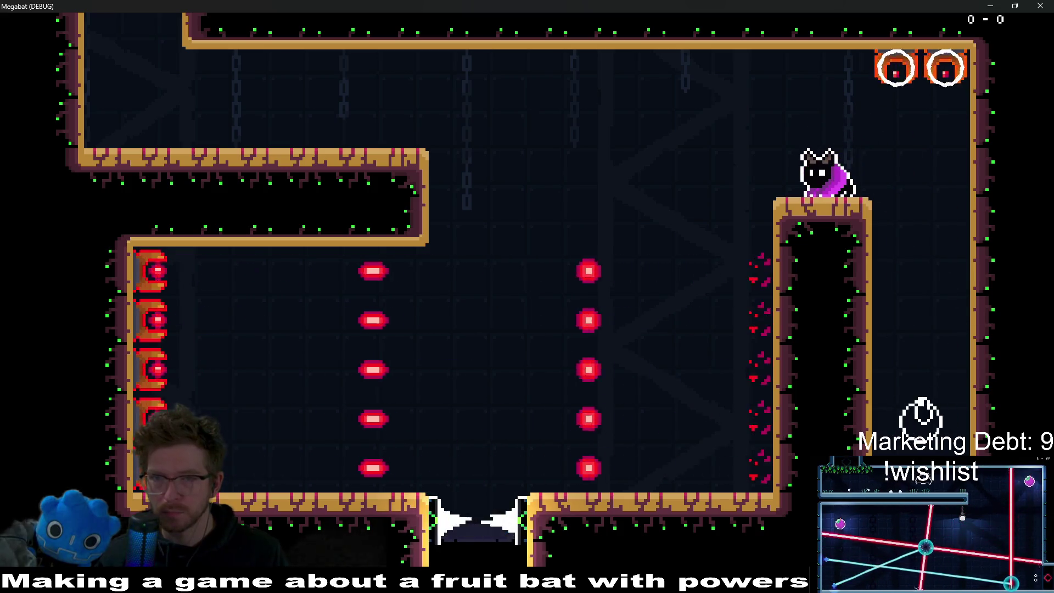
pyautogui.press('space')
pyautogui.press('Left')
pyautogui.press('space')
pyautogui.press('Left')
pyautogui.press('space')
pyautogui.press('Left')
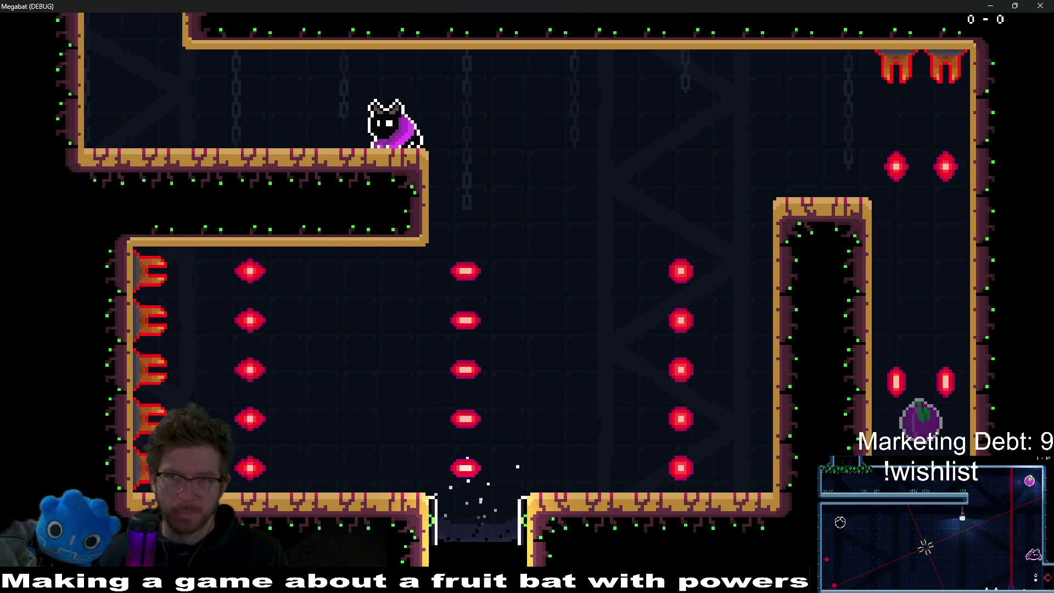
# Step: Close the game with F8 and relaunch the scene with F6
pyautogui.press('F8')
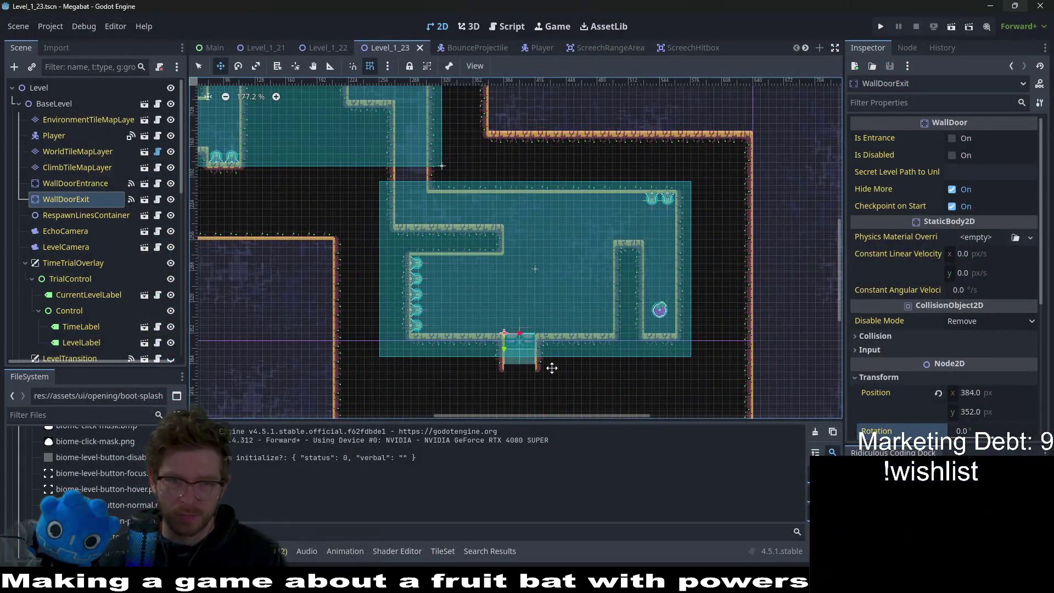
pyautogui.scroll(4, 467, 313)
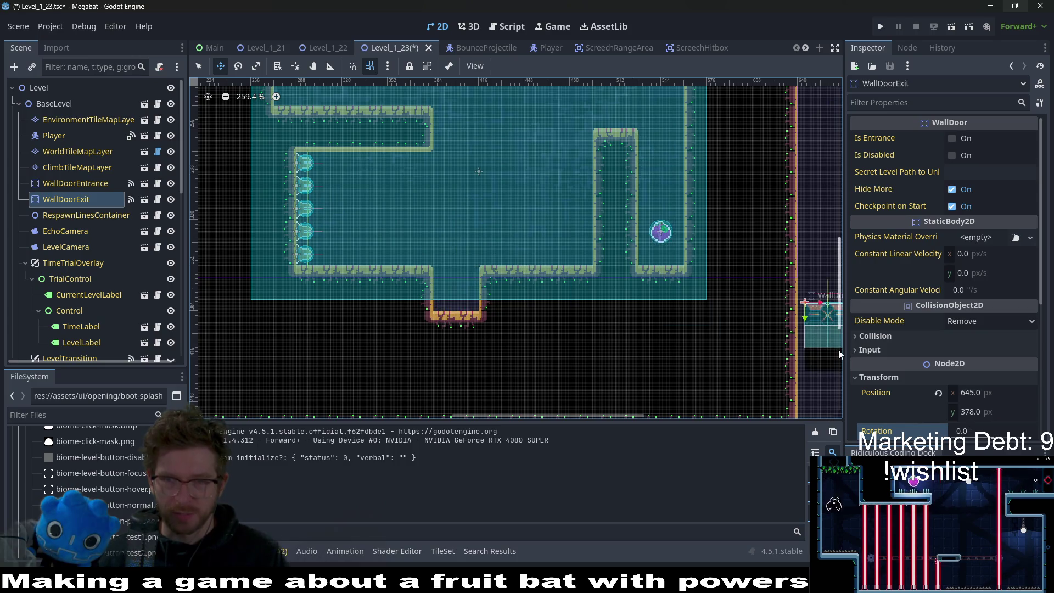
pyautogui.press('F6')
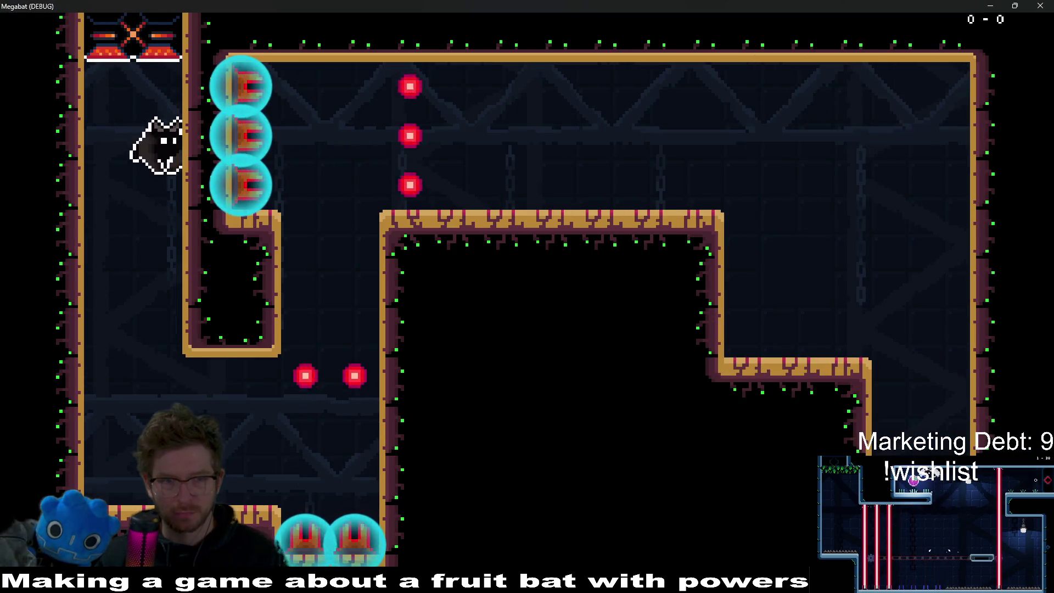
# Step: Fly the bat right into the next room, onto the pillar, and back to the upper-left ledge
pyautogui.press('space')
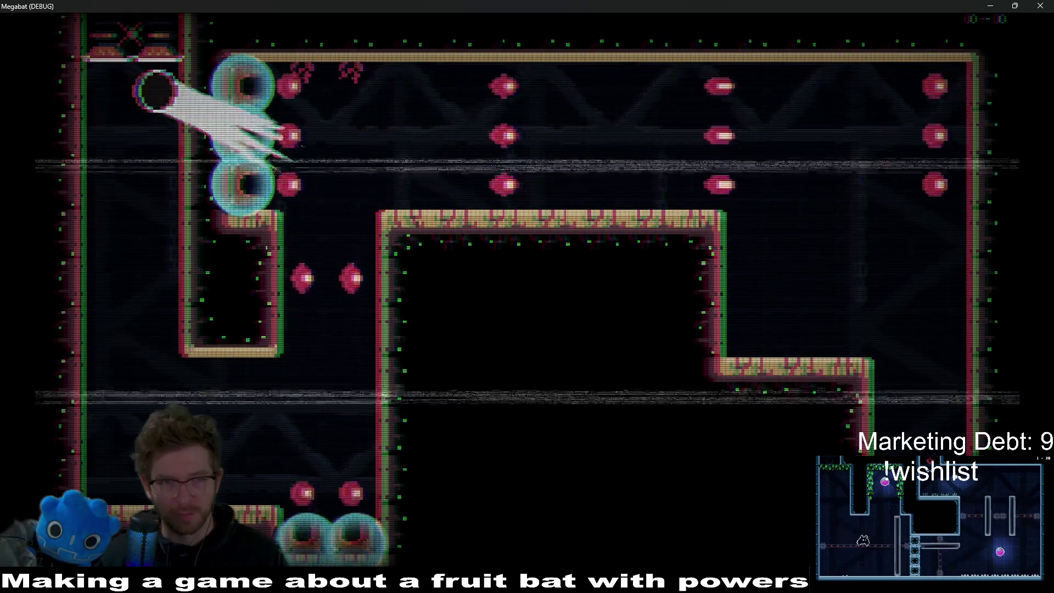
pyautogui.press('Right')
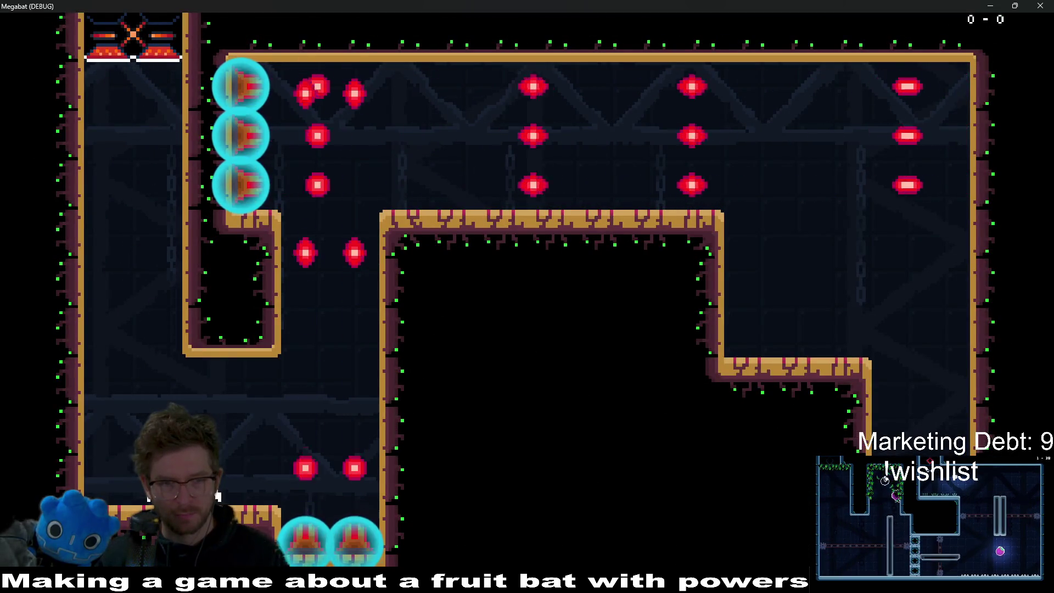
pyautogui.press('space')
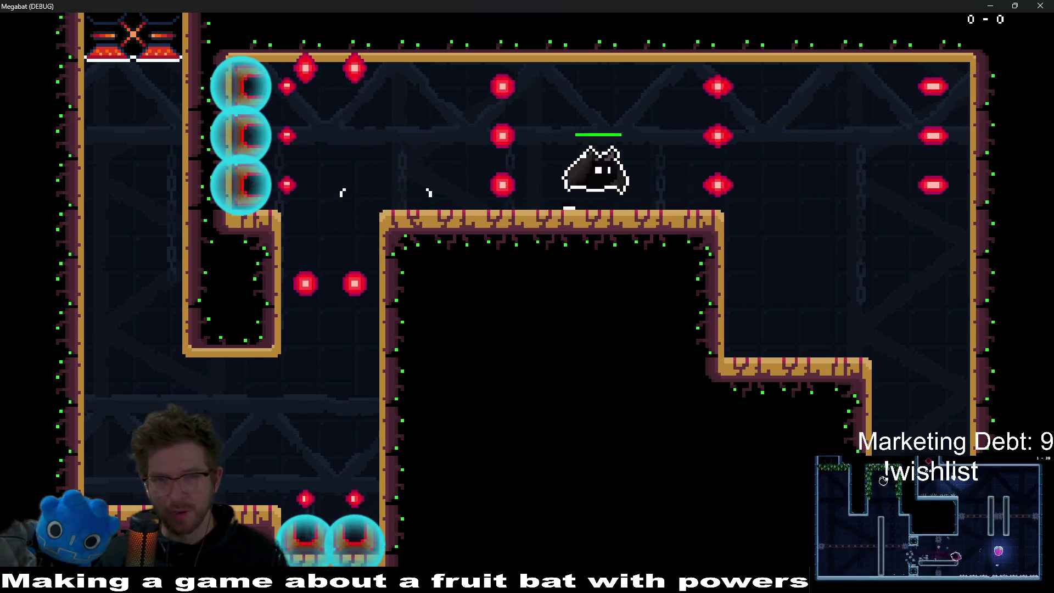
pyautogui.press('Right')
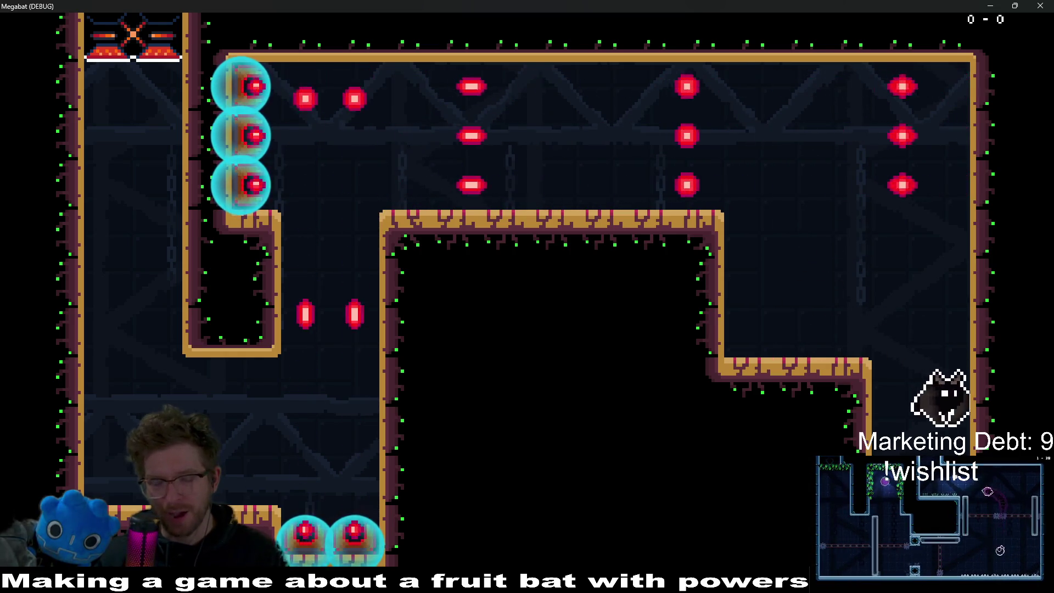
pyautogui.press('Right')
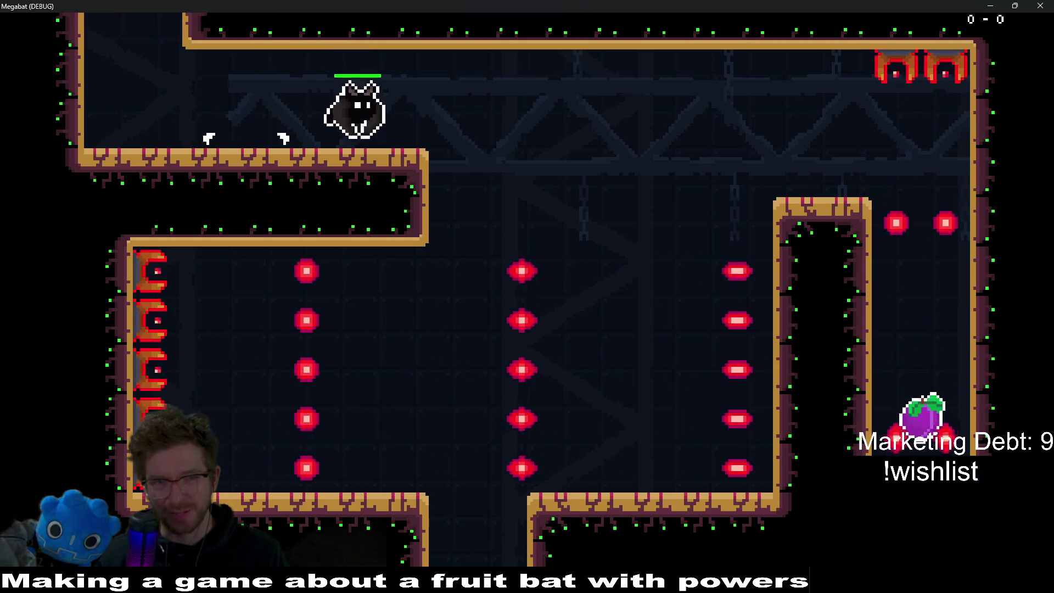
pyautogui.press('space')
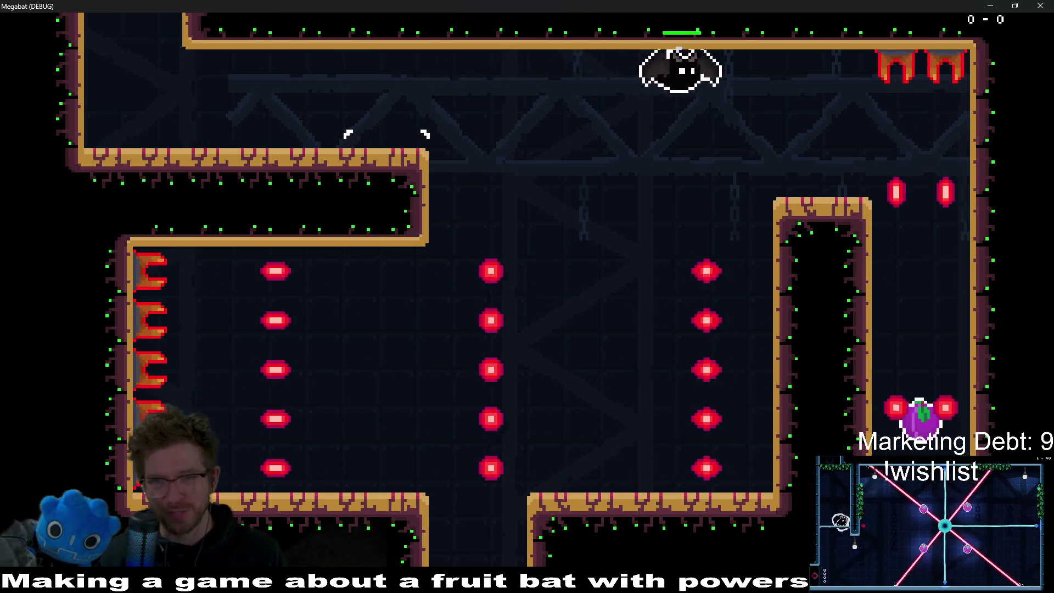
pyautogui.press('Left')
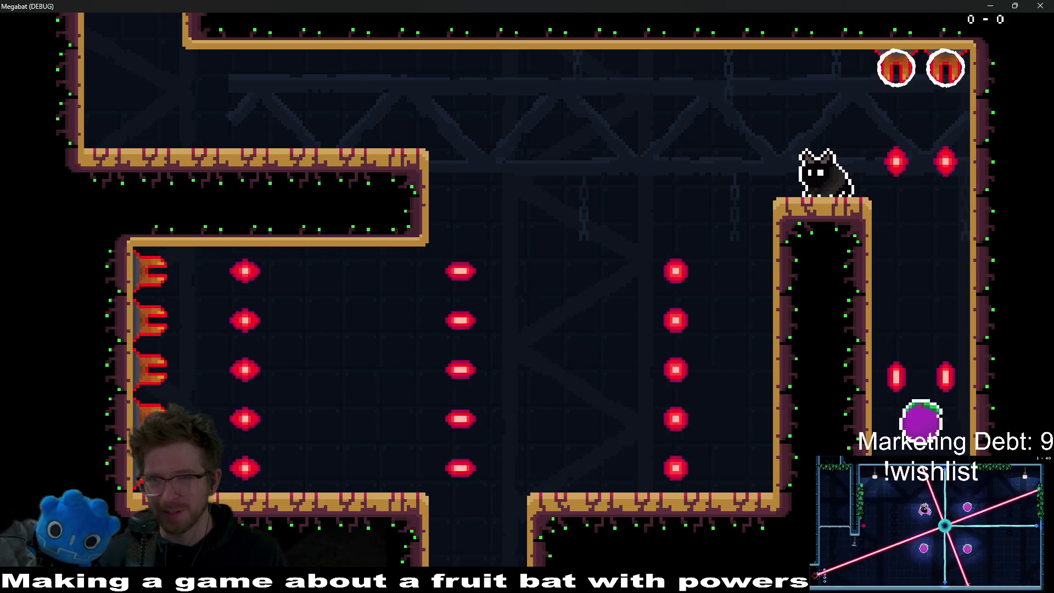
pyautogui.press('Right')
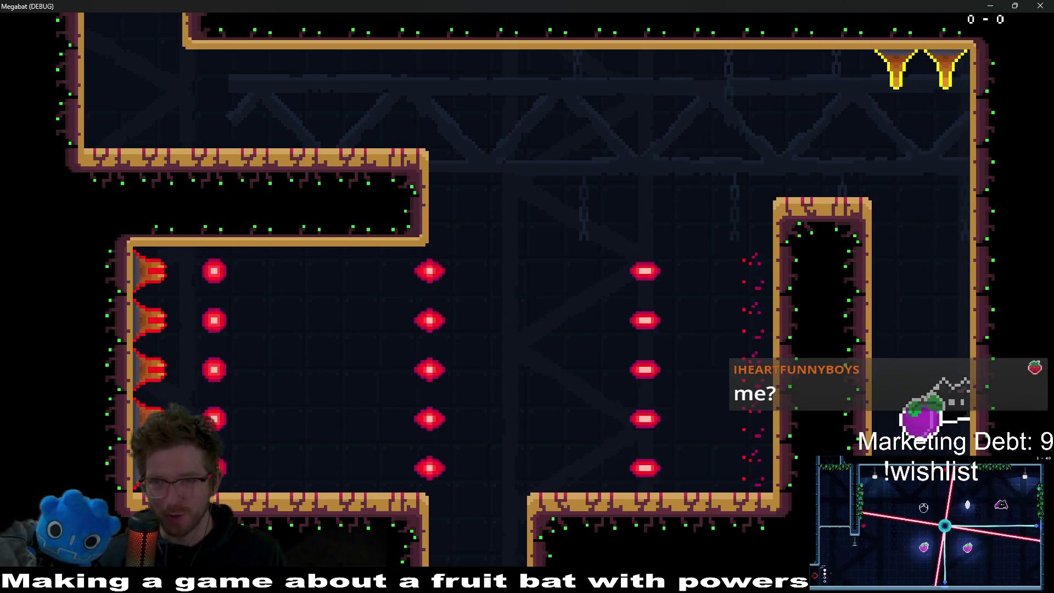
pyautogui.press('space')
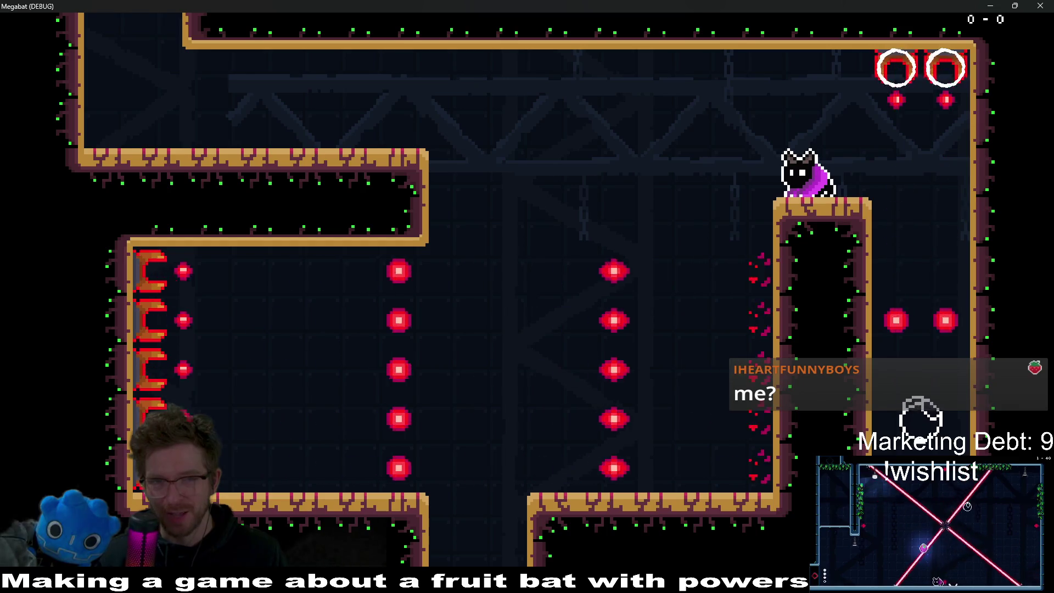
pyautogui.press('space')
pyautogui.press('Left')
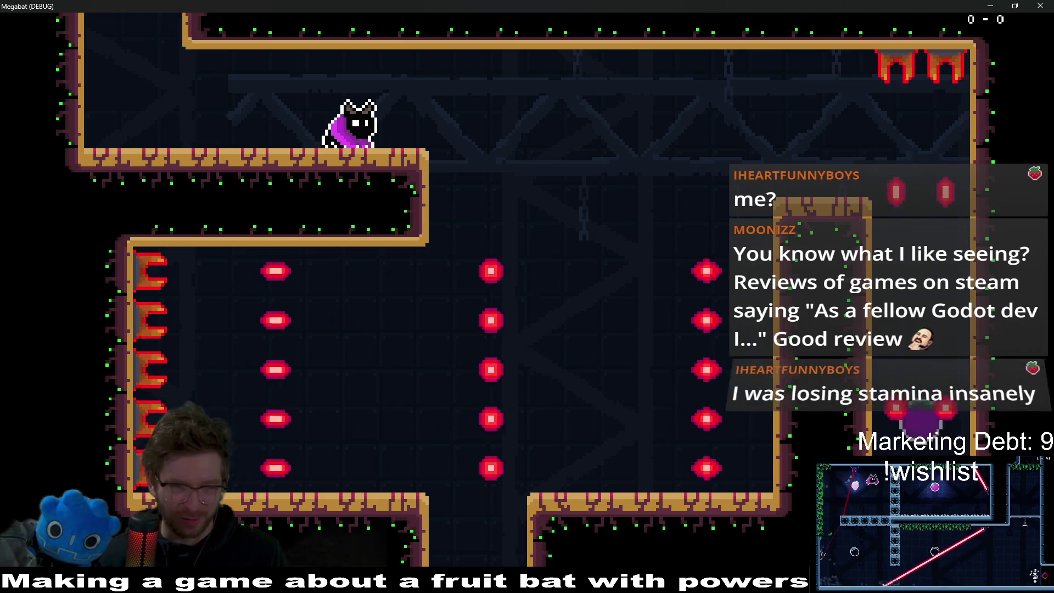
# Step: Walk along the ledge, jump toward the ceiling, then hover and dive into the gap
pyautogui.press('Right')
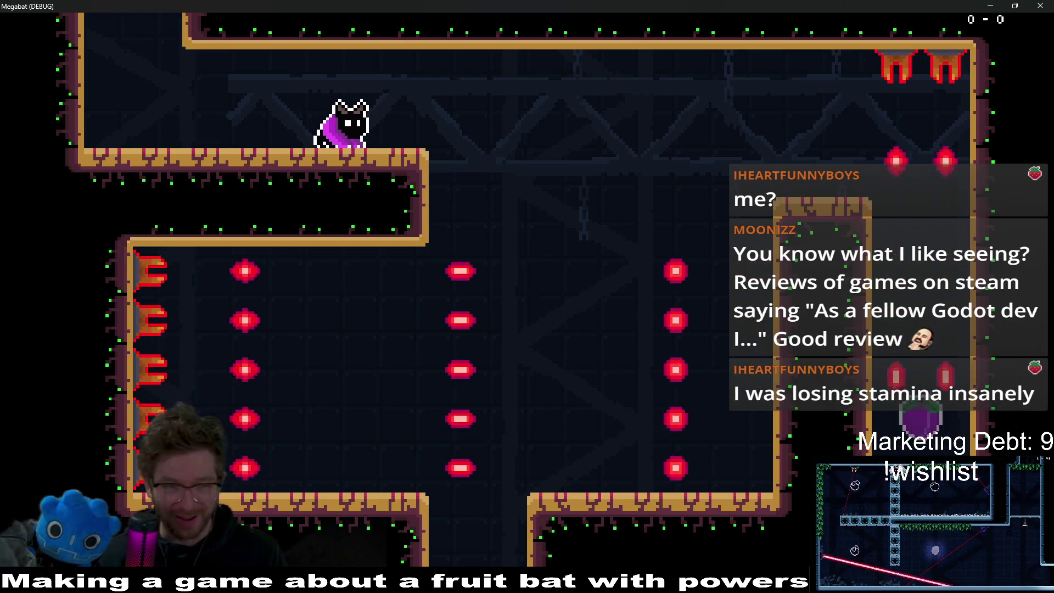
pyautogui.press('Right')
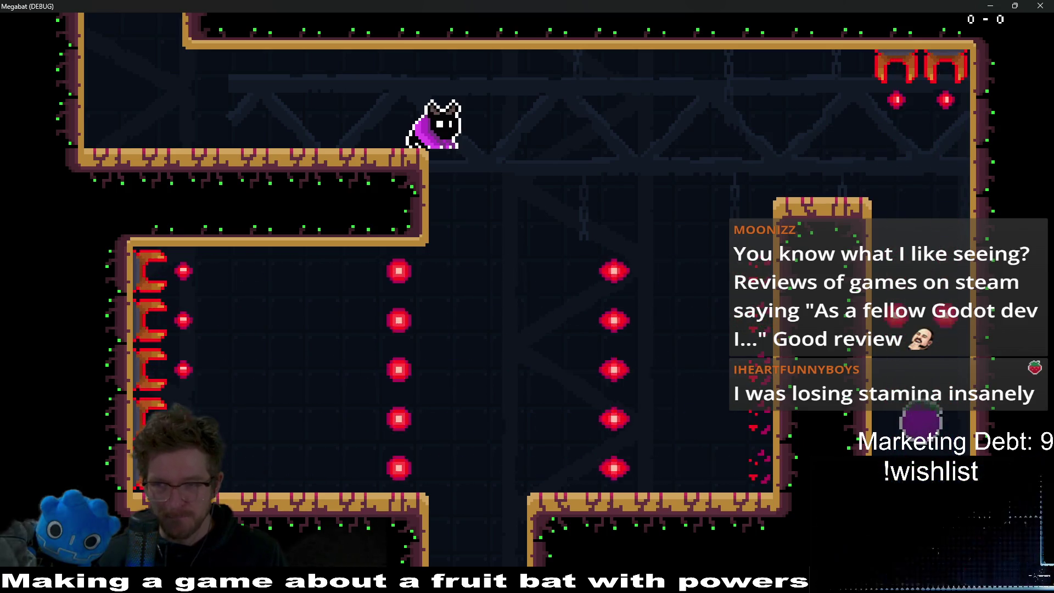
pyautogui.press('Left')
pyautogui.press('Right')
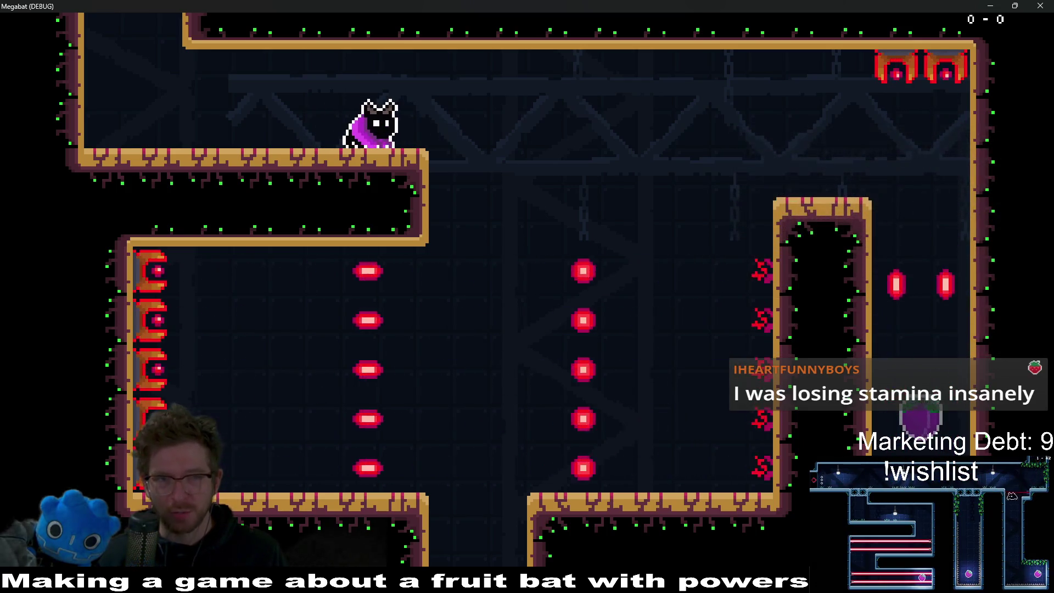
pyautogui.press('space')
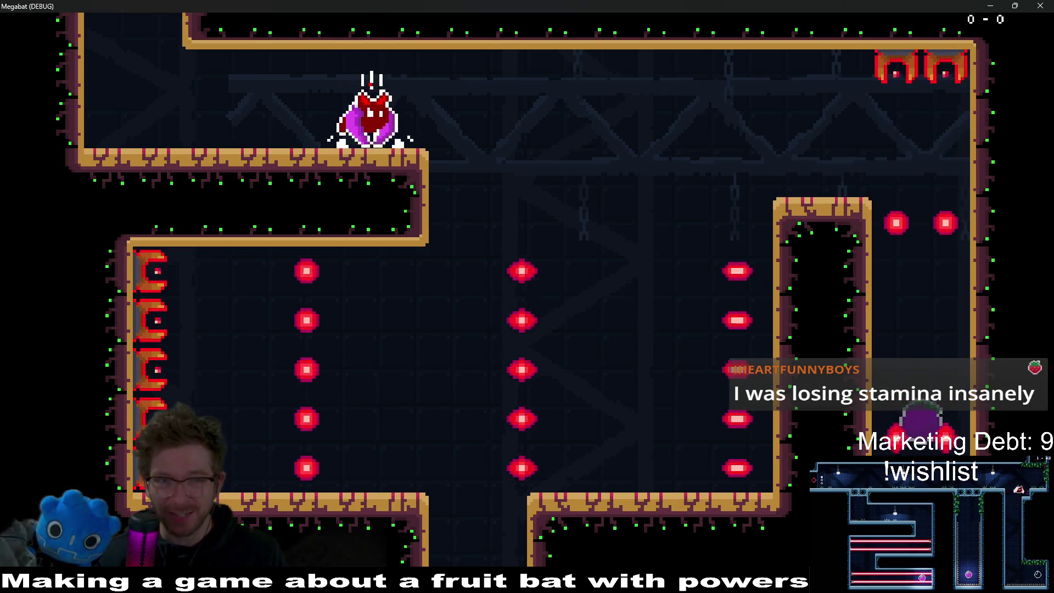
pyautogui.press('Right')
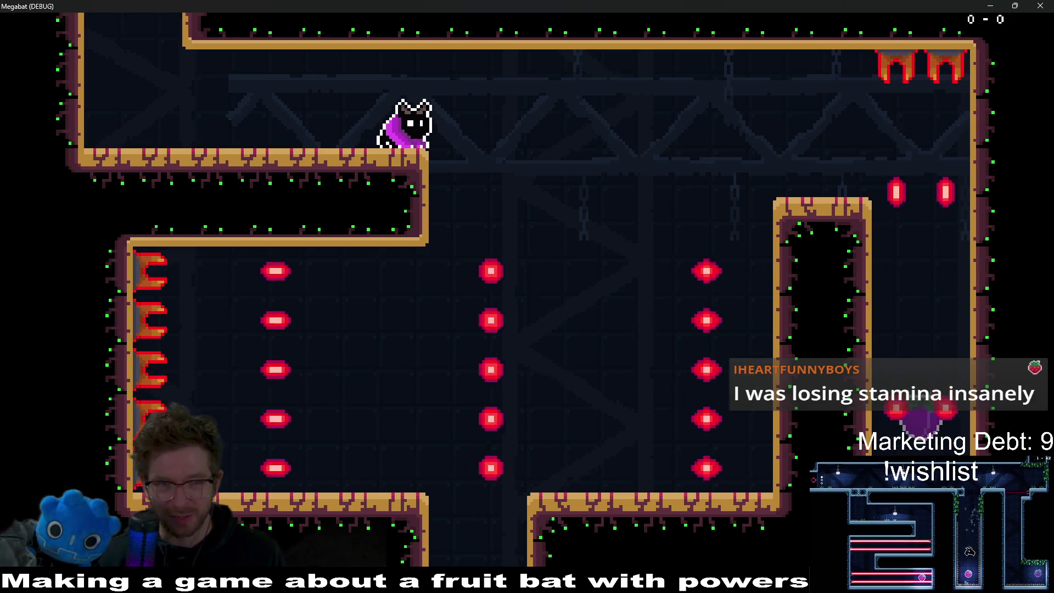
pyautogui.press('Left')
pyautogui.press('space')
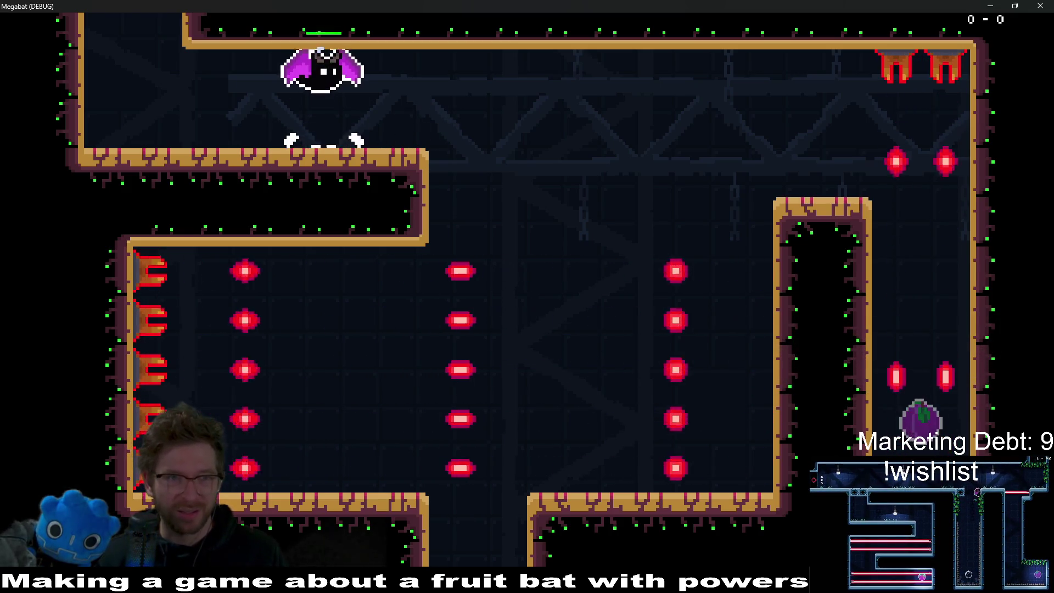
pyautogui.press('Right')
pyautogui.press('Right')
pyautogui.press('space')
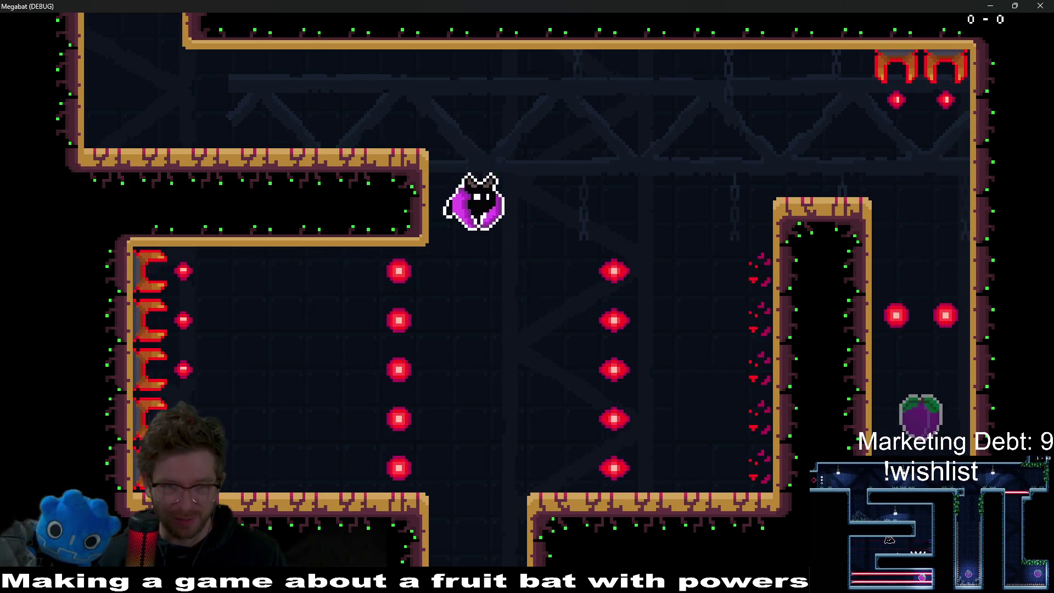
pyautogui.press('Left')
pyautogui.press('Down')
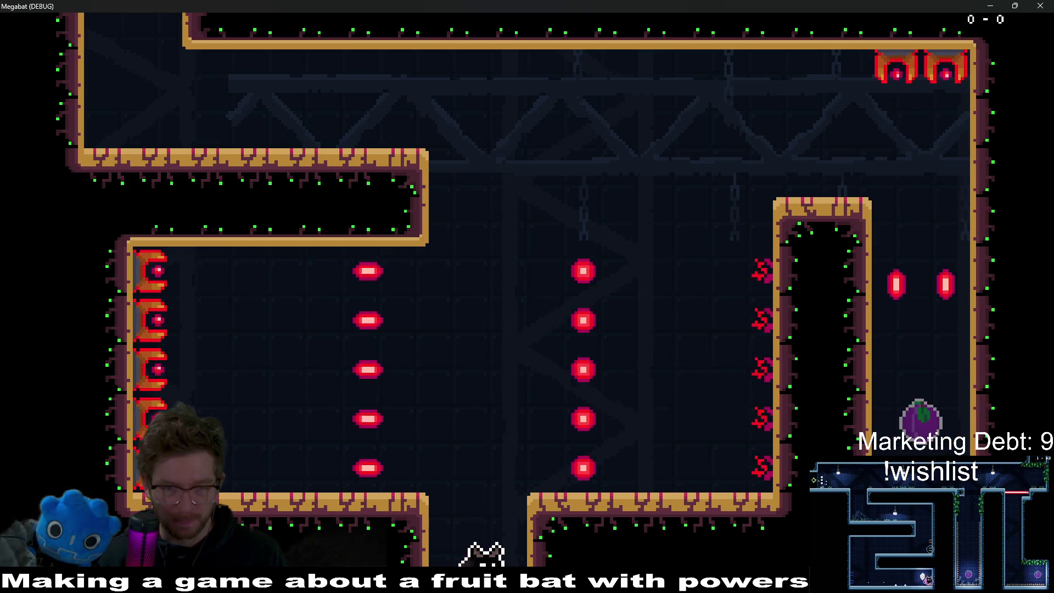
pyautogui.press('Left')
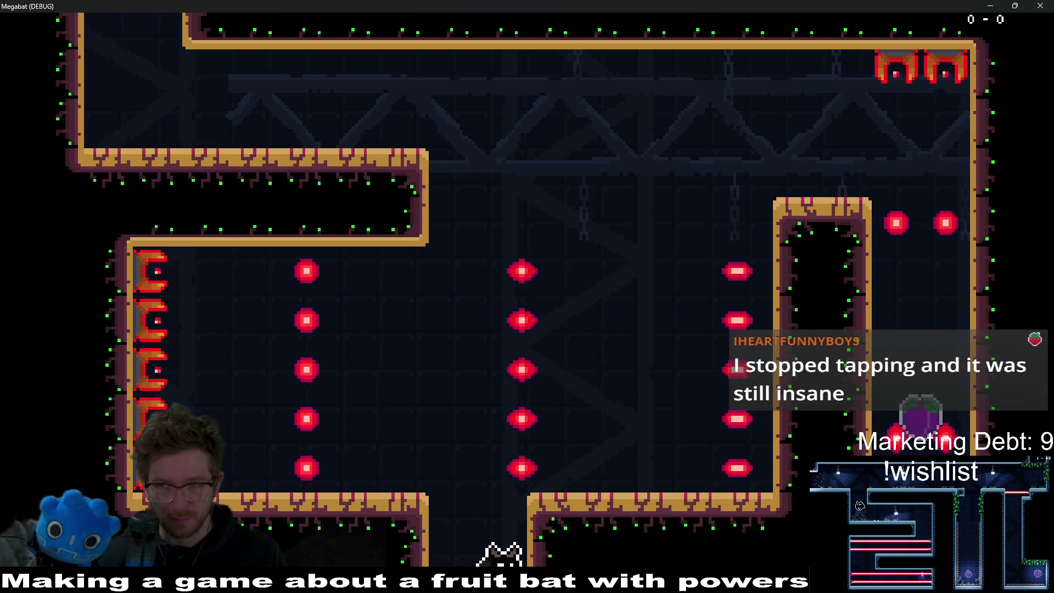
# Step: Fly out of the gap to the right pillar and back to the upper-left ledge, then close the game
pyautogui.press('space')
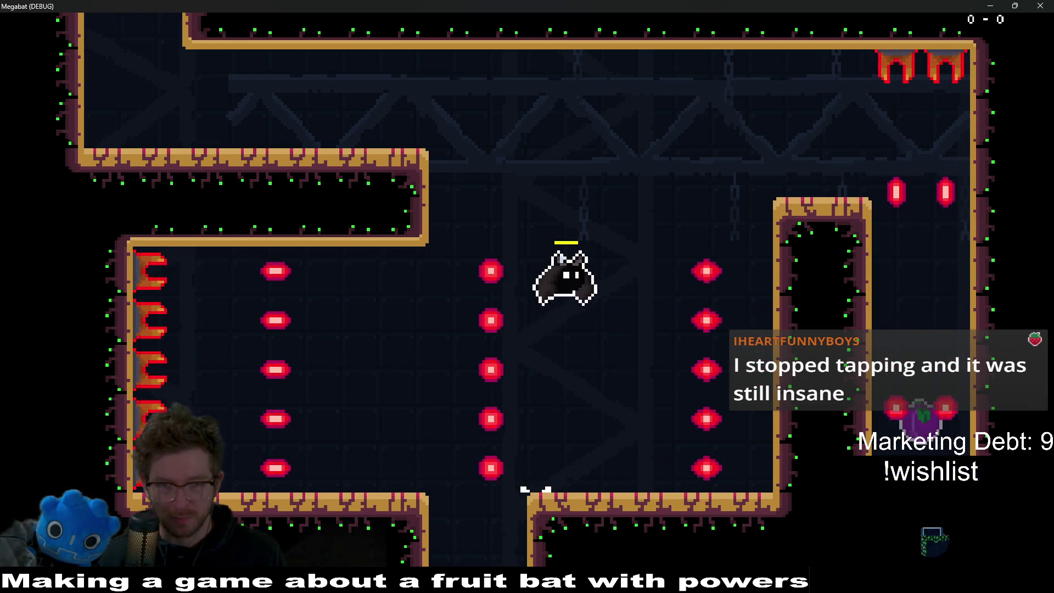
pyautogui.press('Up')
pyautogui.press('space')
pyautogui.press('Right')
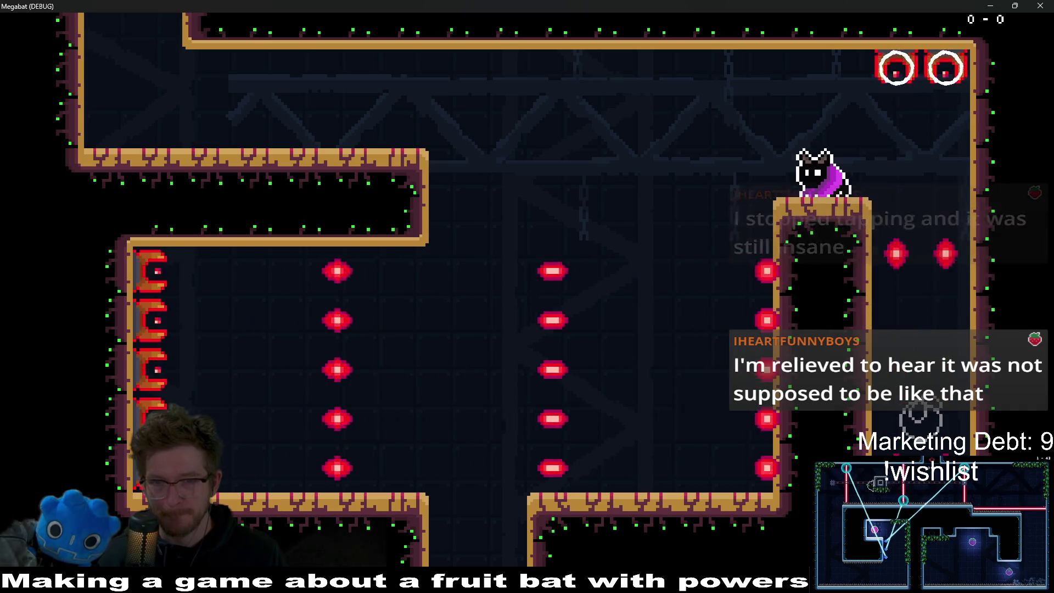
pyautogui.press('Left')
pyautogui.press('space')
pyautogui.press('Left')
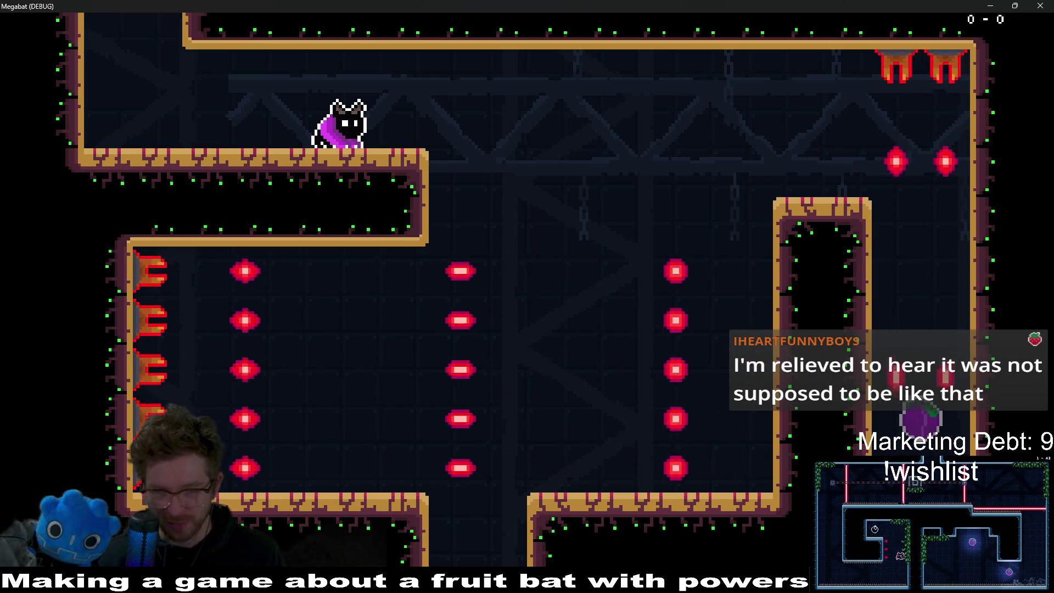
pyautogui.press('Right')
pyautogui.press('space')
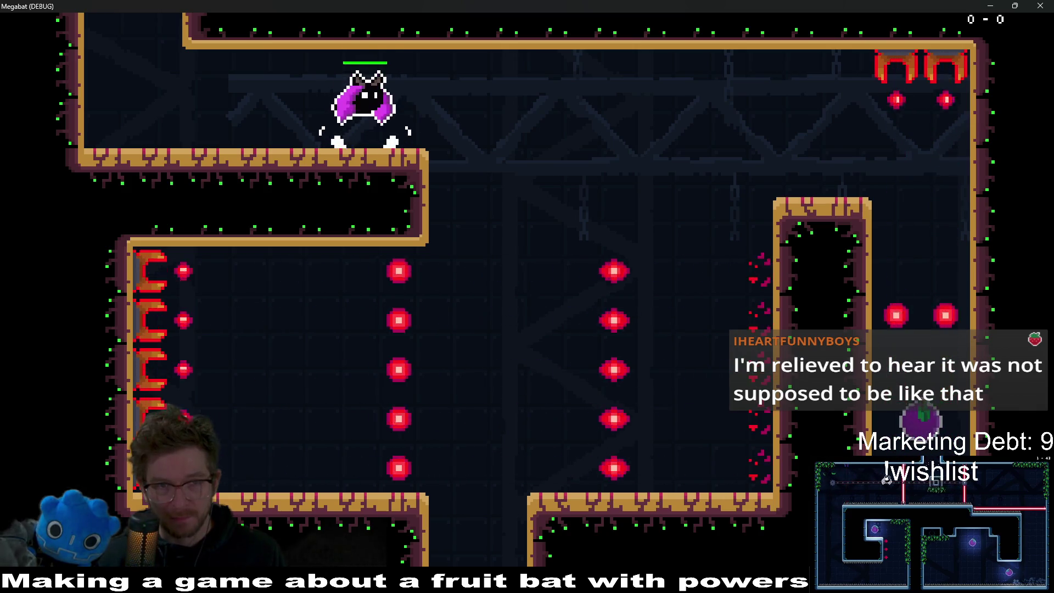
pyautogui.press('Escape')
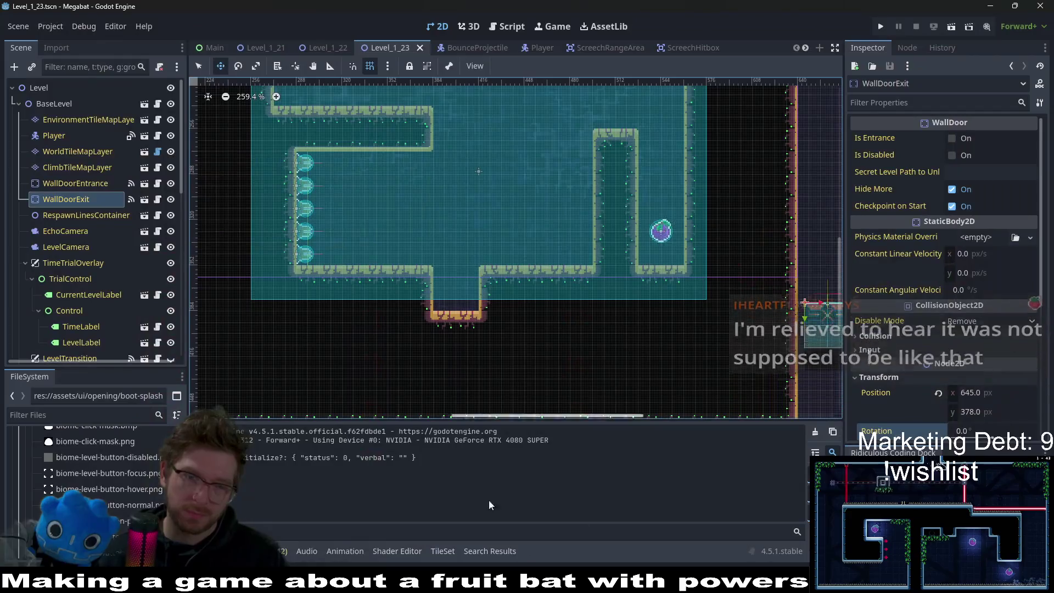
pyautogui.hotkey('alt', 'Tab')
# Step: Select Megabat Demo in the Steam library and launch it with Play
pyautogui.click(52, 206)
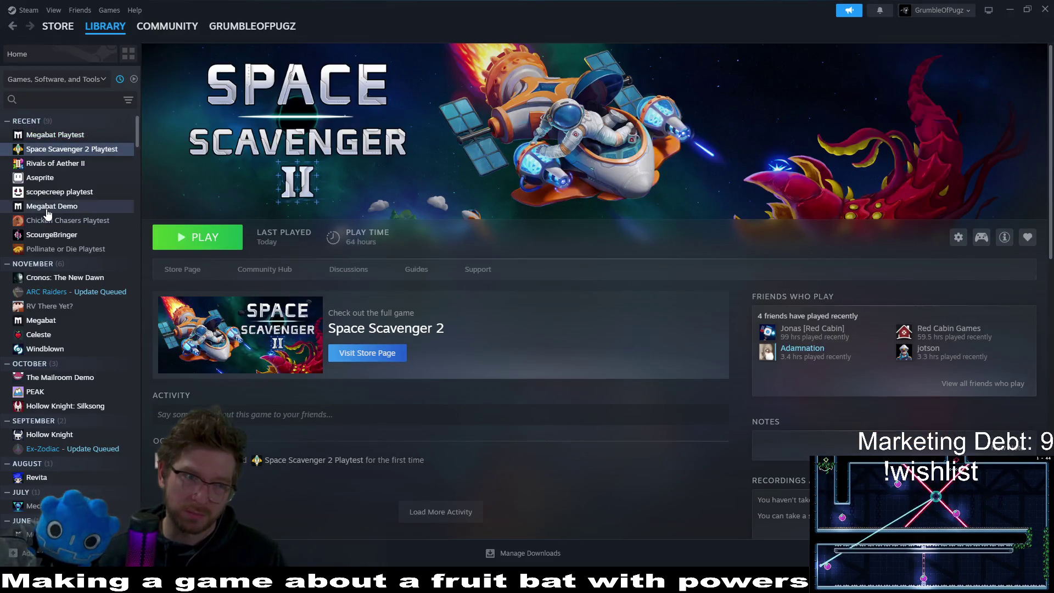
pyautogui.click(198, 237)
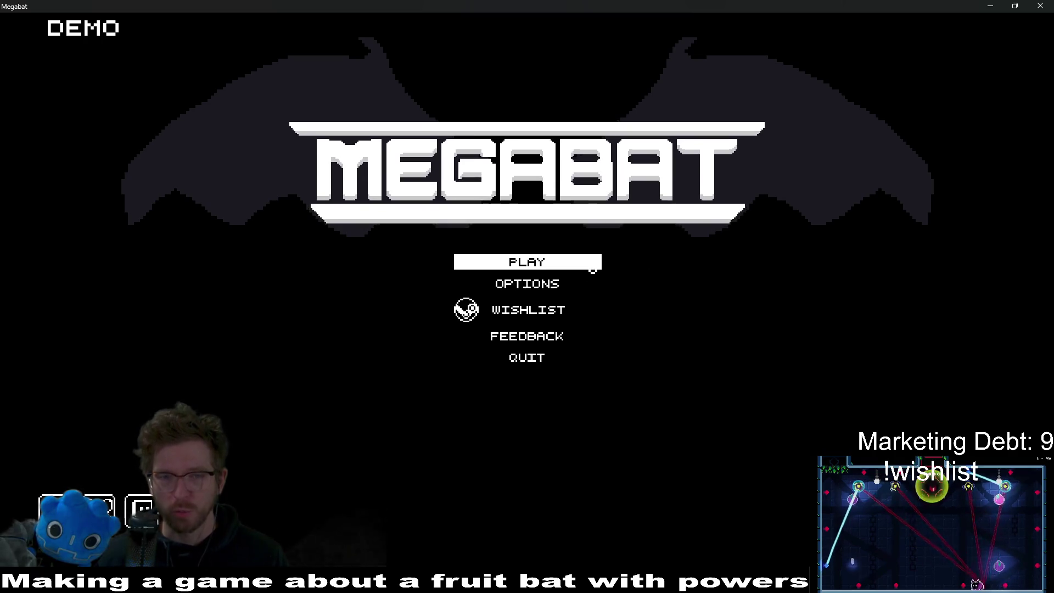
# Step: From the title menu, load the first (Forest) save profile and start level 01
pyautogui.click(597, 265)
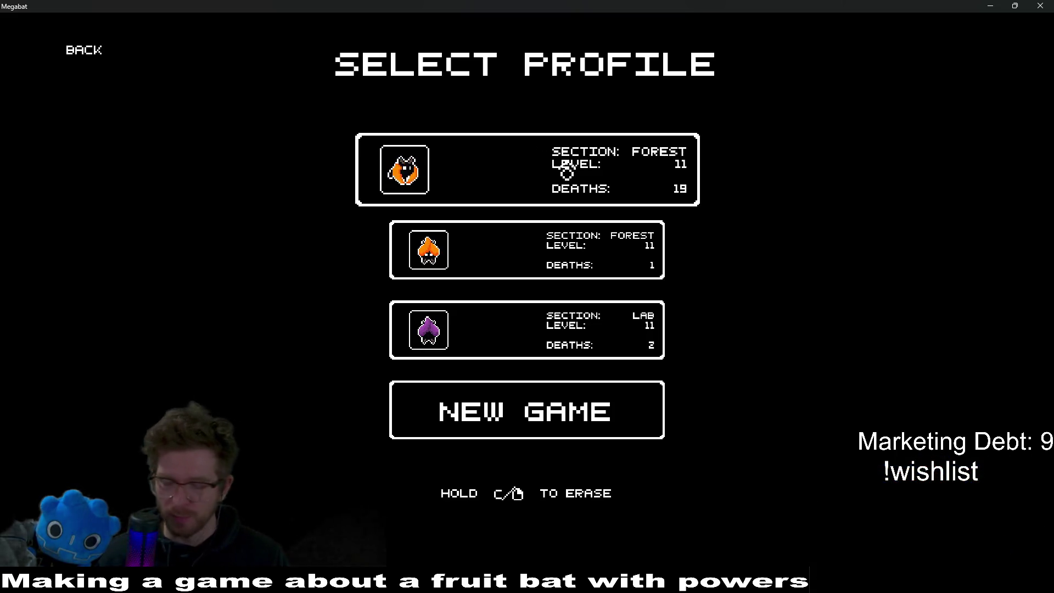
pyautogui.click(567, 173)
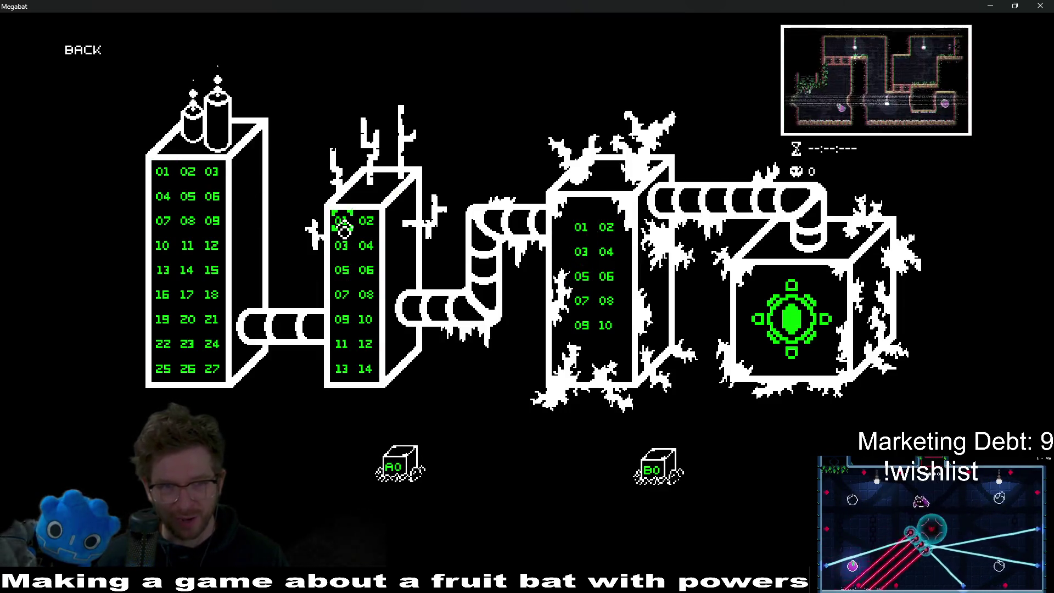
pyautogui.press('Return')
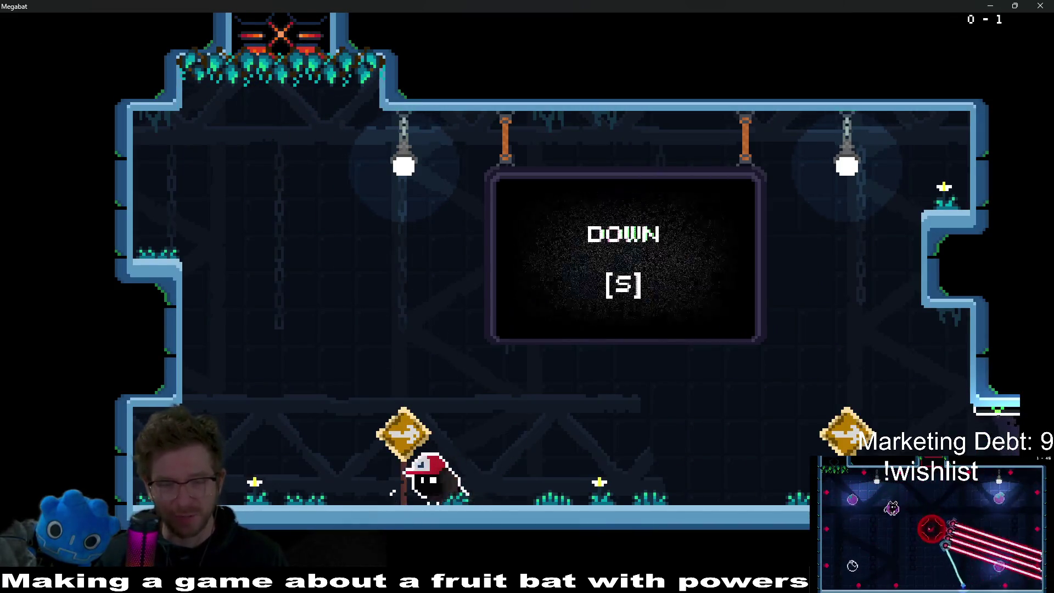
# Step: Fly the bat repeatedly between the floor and spiked ceiling to test stamina drain
pyautogui.press('space')
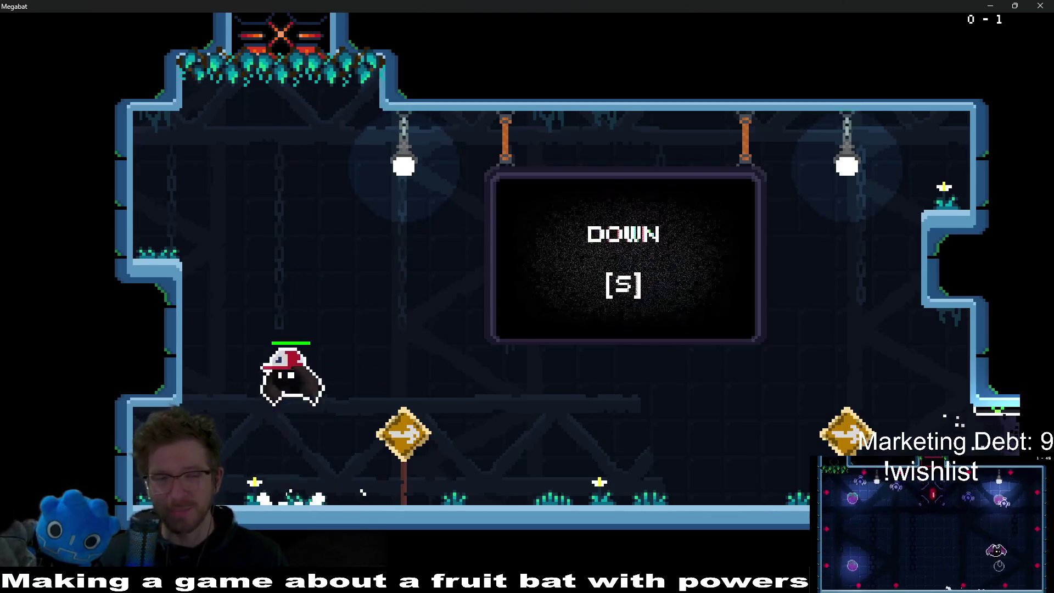
pyautogui.press('s')
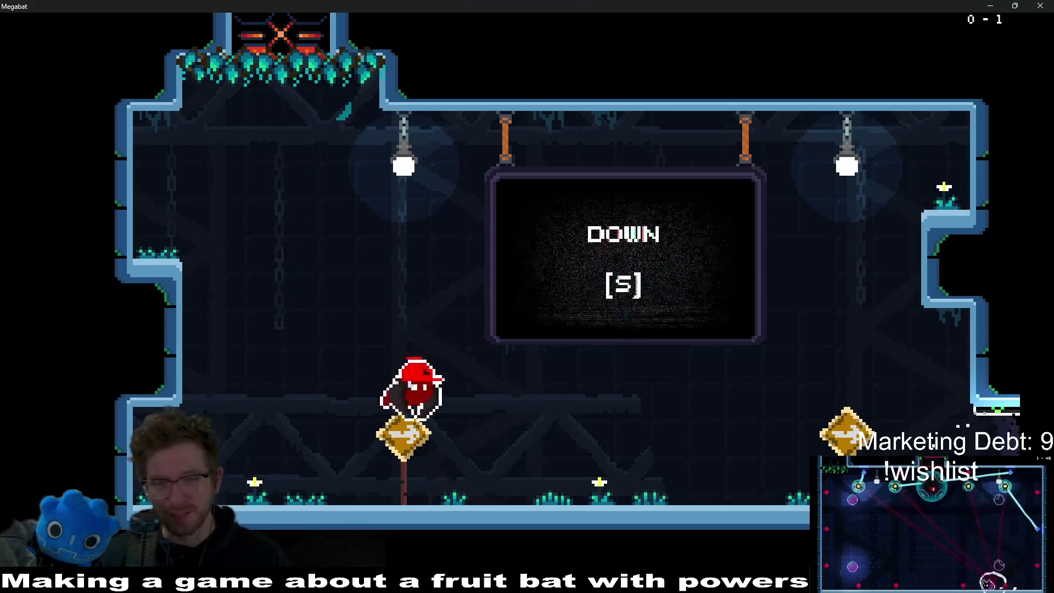
pyautogui.press('space')
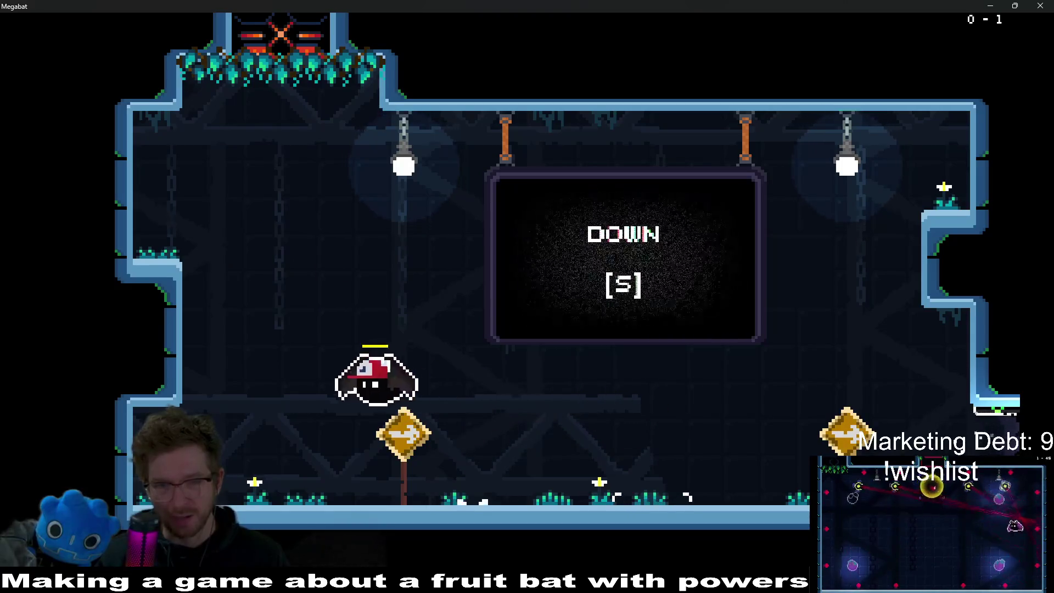
pyautogui.press('s')
pyautogui.press('w')
pyautogui.press('a')
pyautogui.press('d')
pyautogui.press('w')
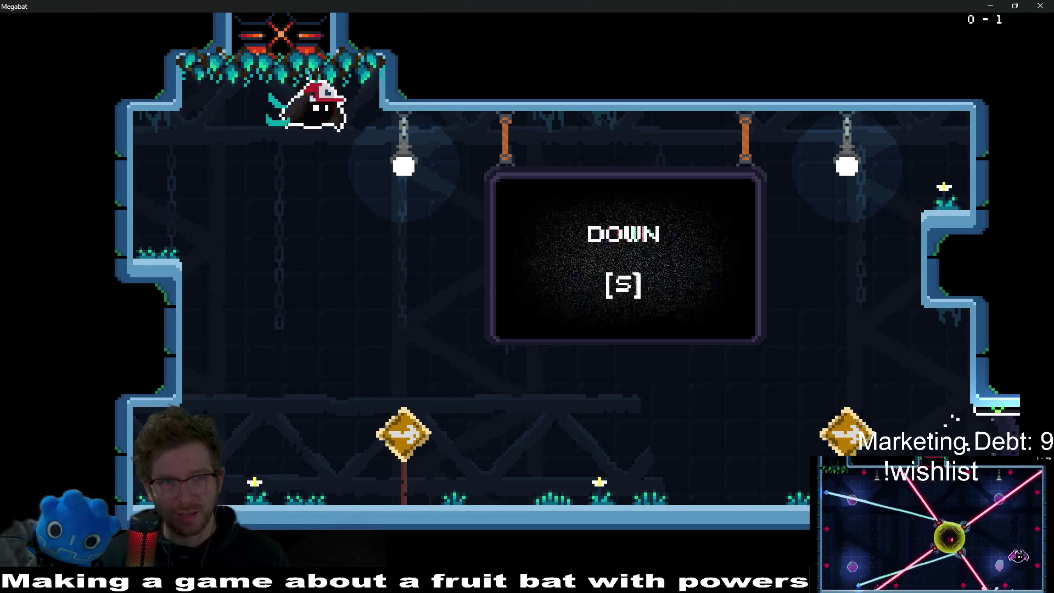
pyautogui.press('w')
pyautogui.press('w')
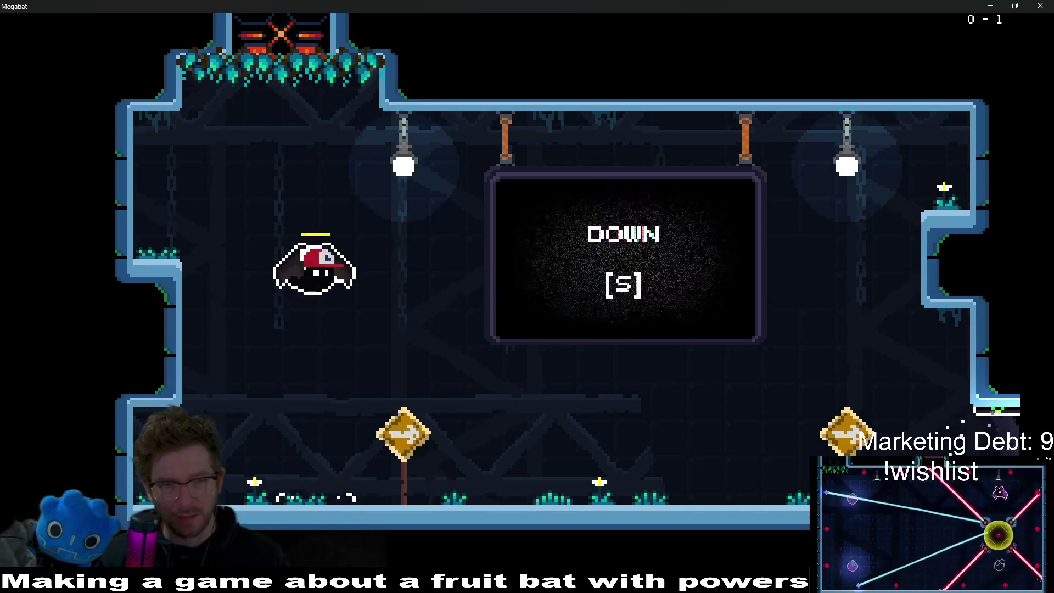
pyautogui.press('w')
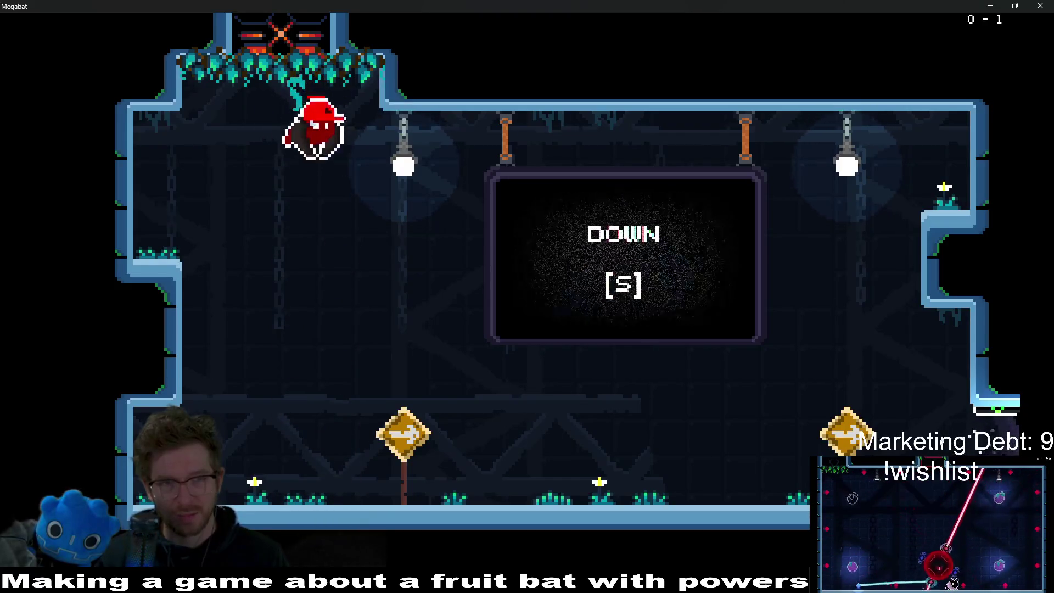
pyautogui.press('w')
# Step: Walk the bat back and forth along the floor past the sign, with one flight upward
pyautogui.press('d')
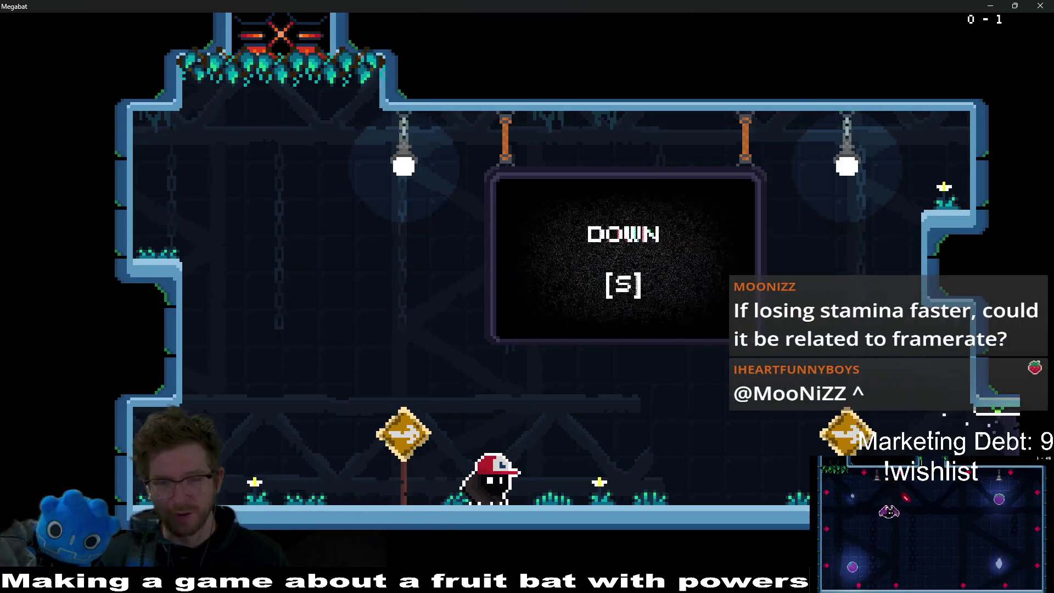
pyautogui.press('a')
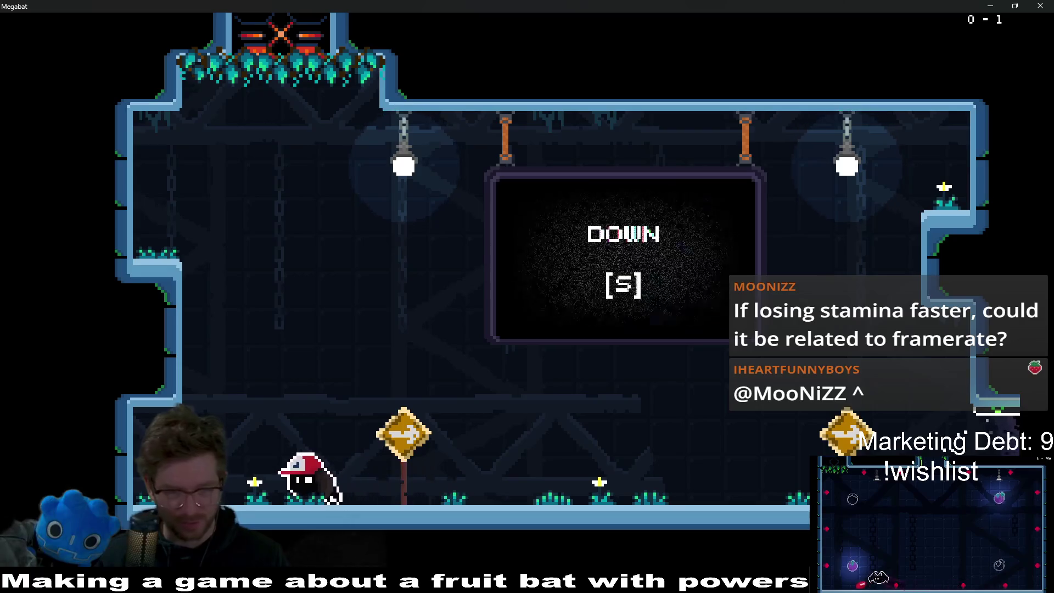
pyautogui.press('a')
pyautogui.press('d')
pyautogui.press('w')
pyautogui.press('w')
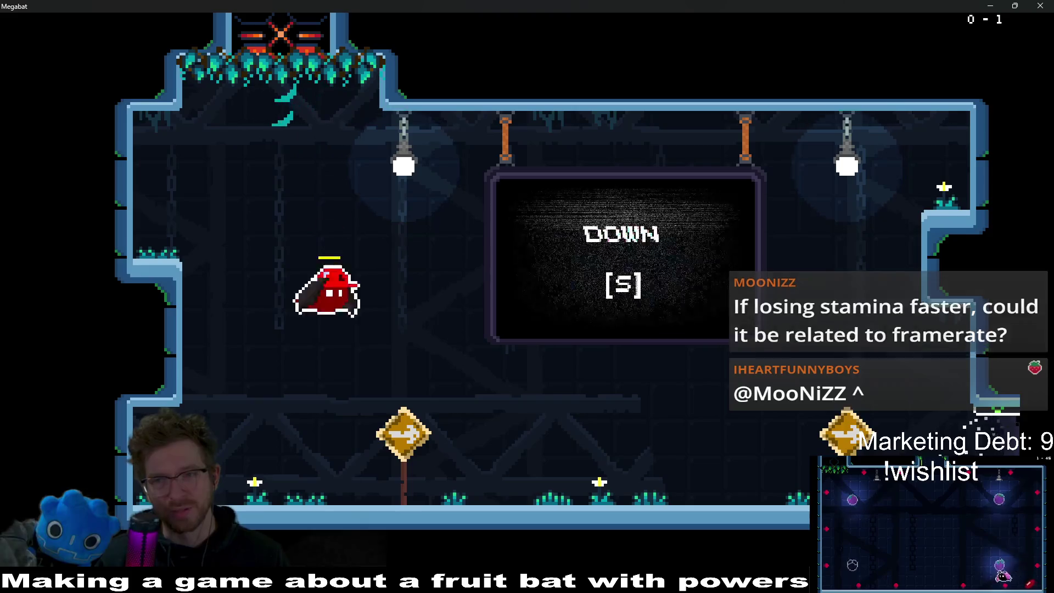
pyautogui.press('d')
pyautogui.press('a')
pyautogui.press('d')
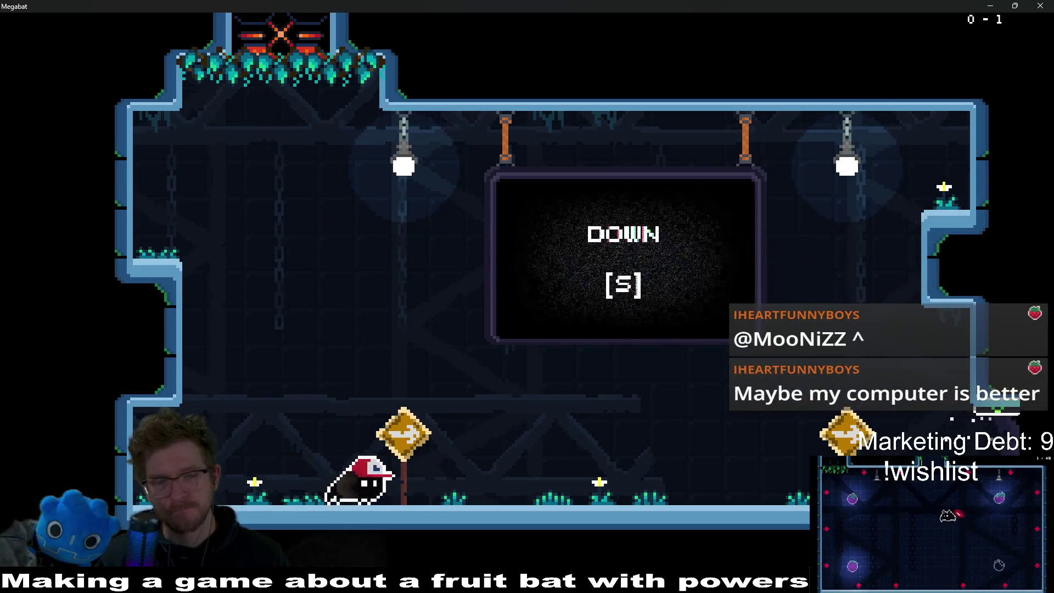
pyautogui.press('a')
pyautogui.press('a')
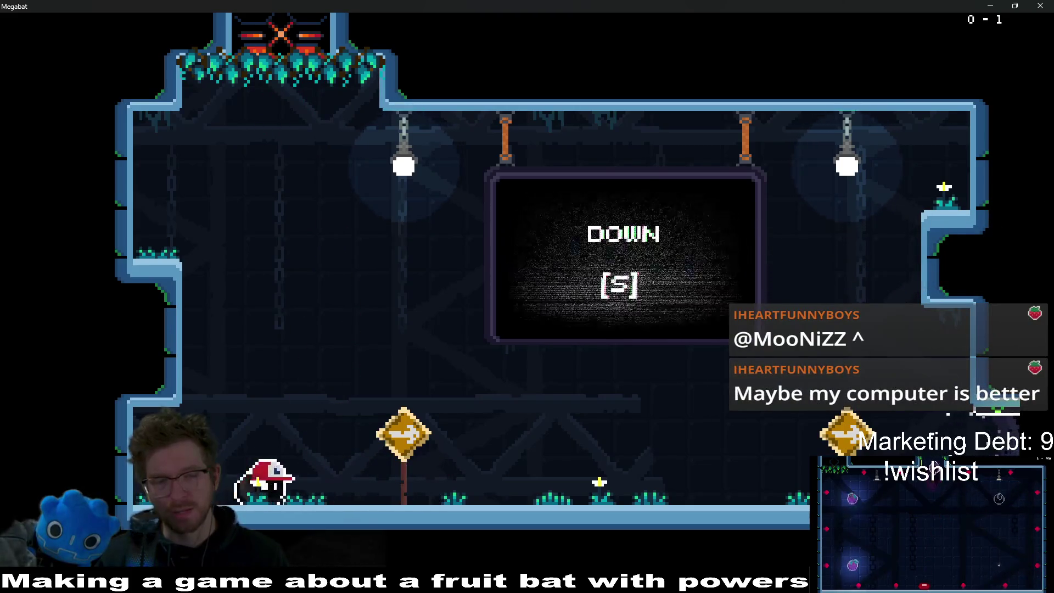
pyautogui.press('d')
pyautogui.press('a')
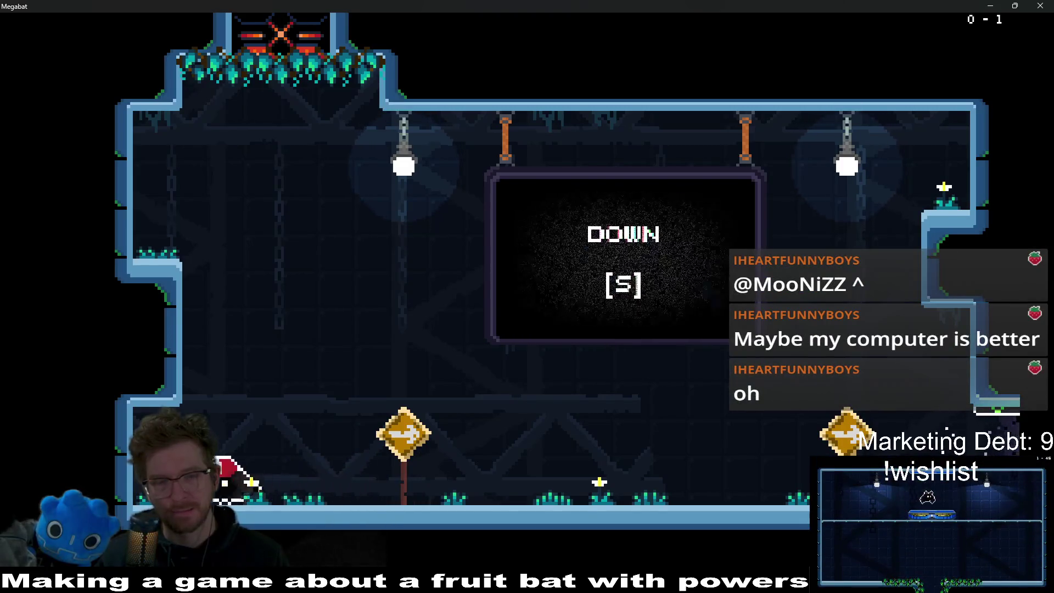
pyautogui.press('d')
pyautogui.press('a')
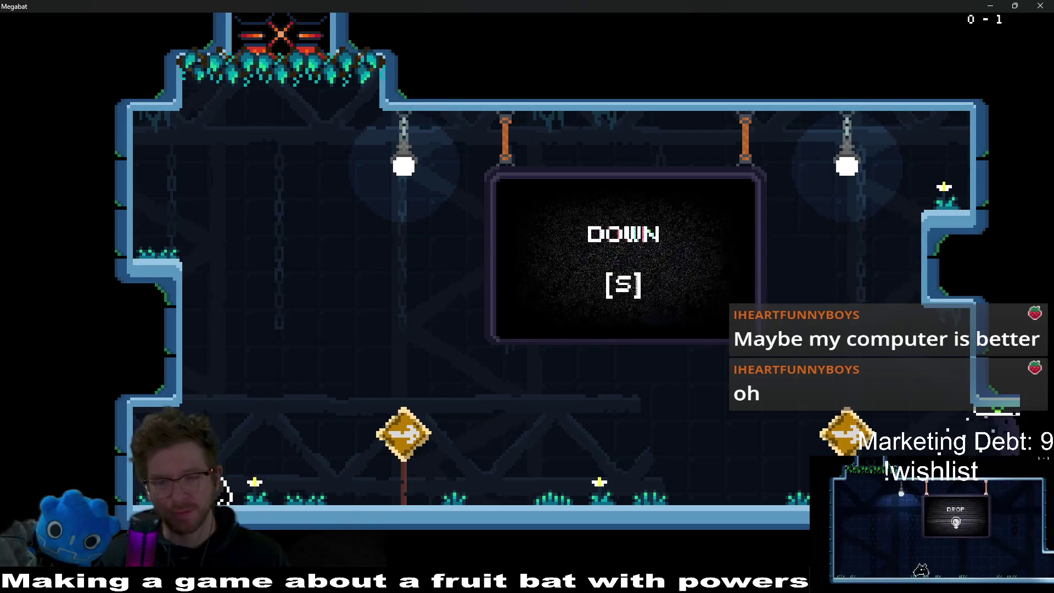
pyautogui.press('d')
# Step: Hover to check stamina, then stop the demo and return to the Godot editor
pyautogui.press('space')
pyautogui.press('space')
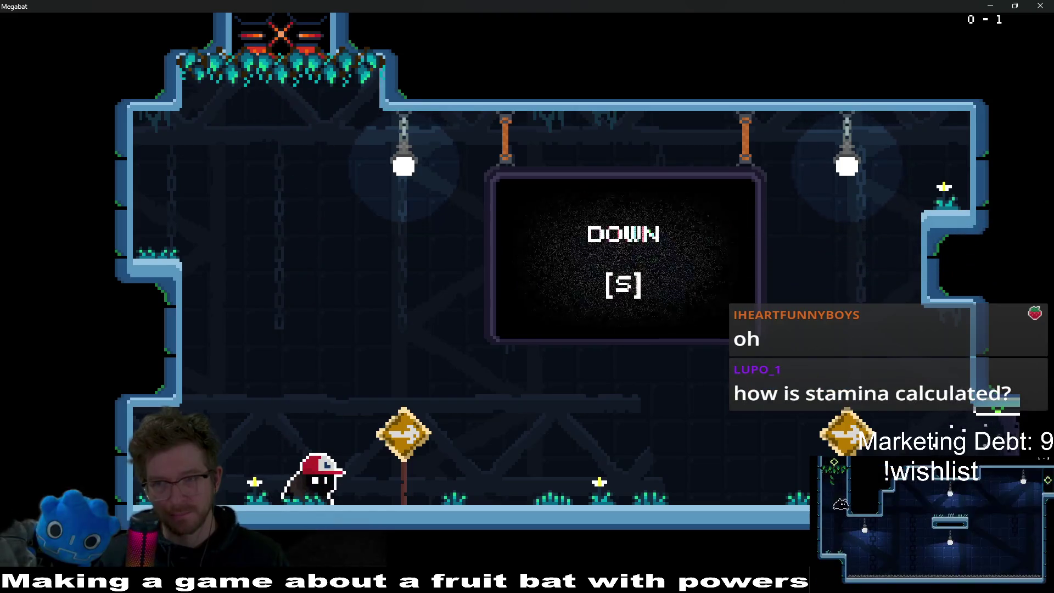
pyautogui.press('d')
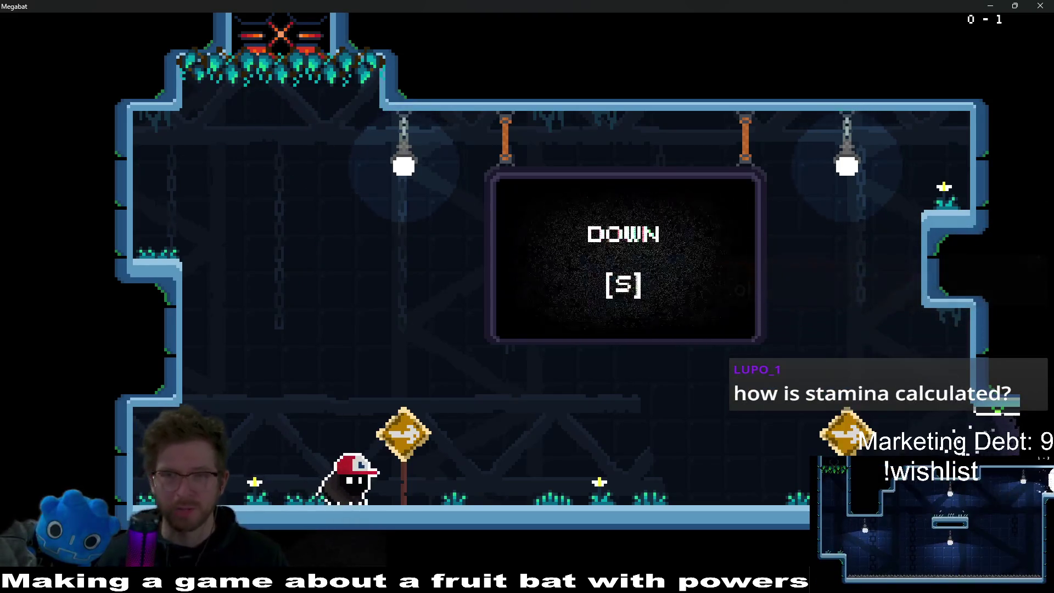
pyautogui.hotkey('alt', 'Tab')
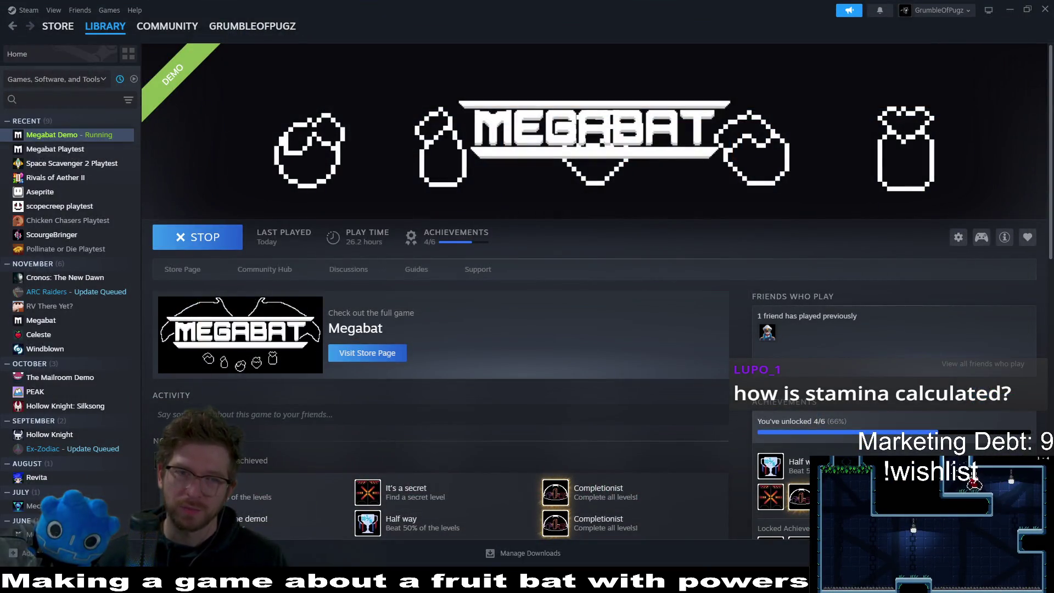
pyautogui.hotkey('alt', 'Tab')
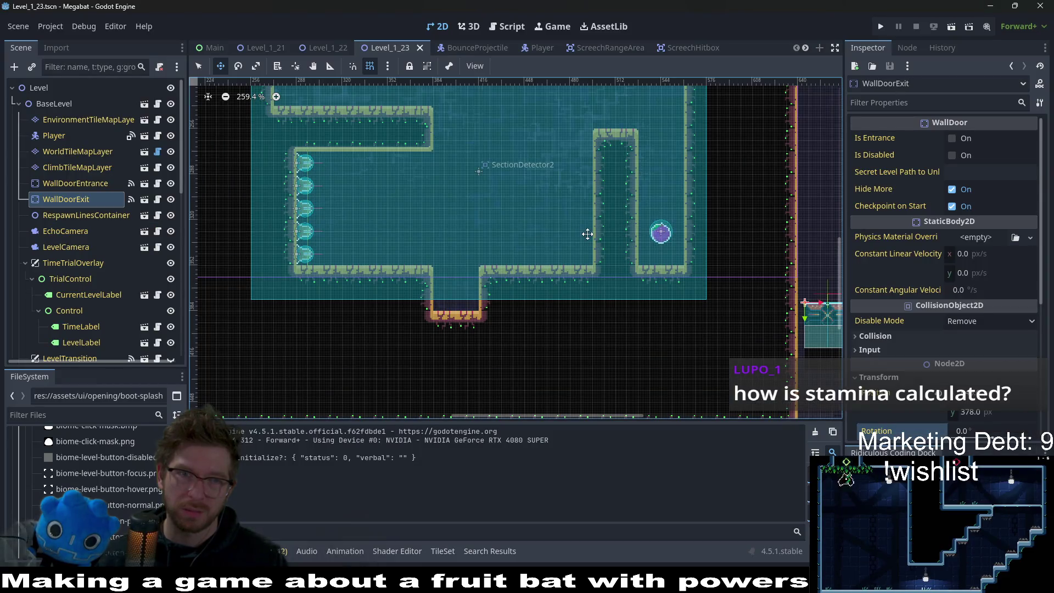
pyautogui.click(535, 48)
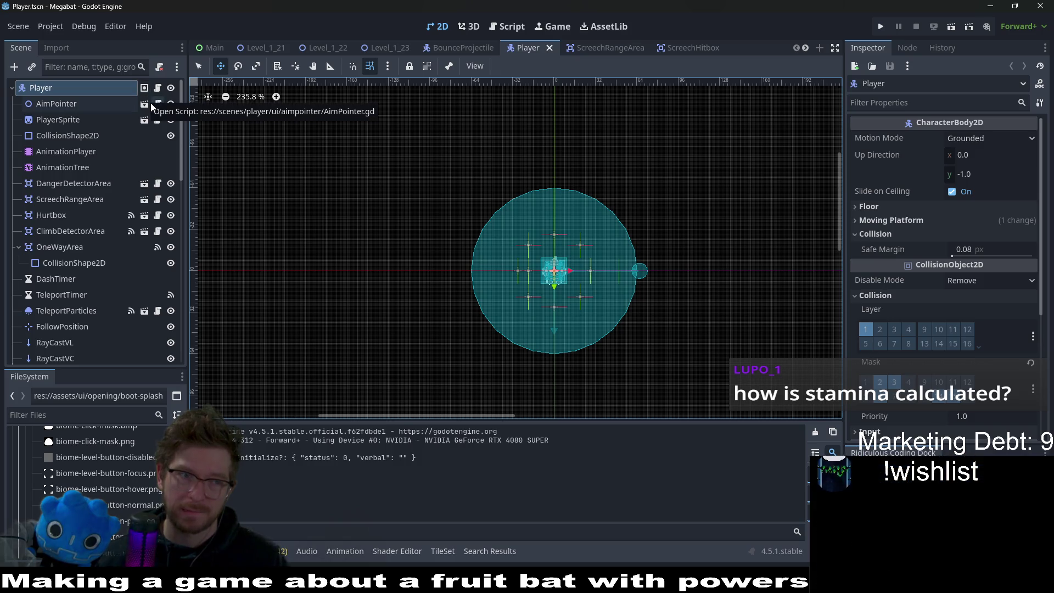
pyautogui.scroll(-4, 96, 196)
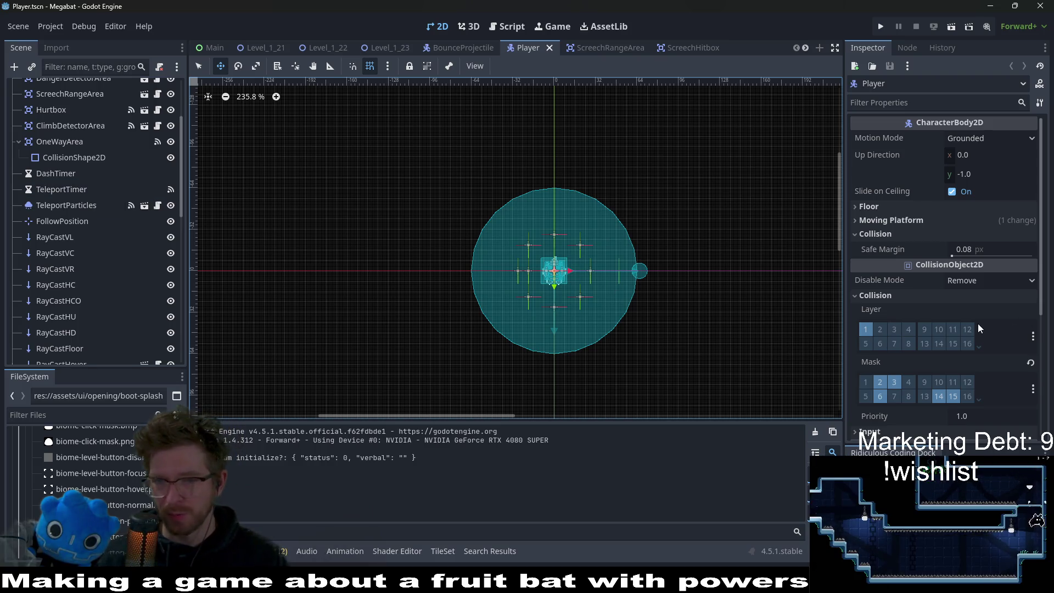
pyautogui.scroll(-3, 977, 324)
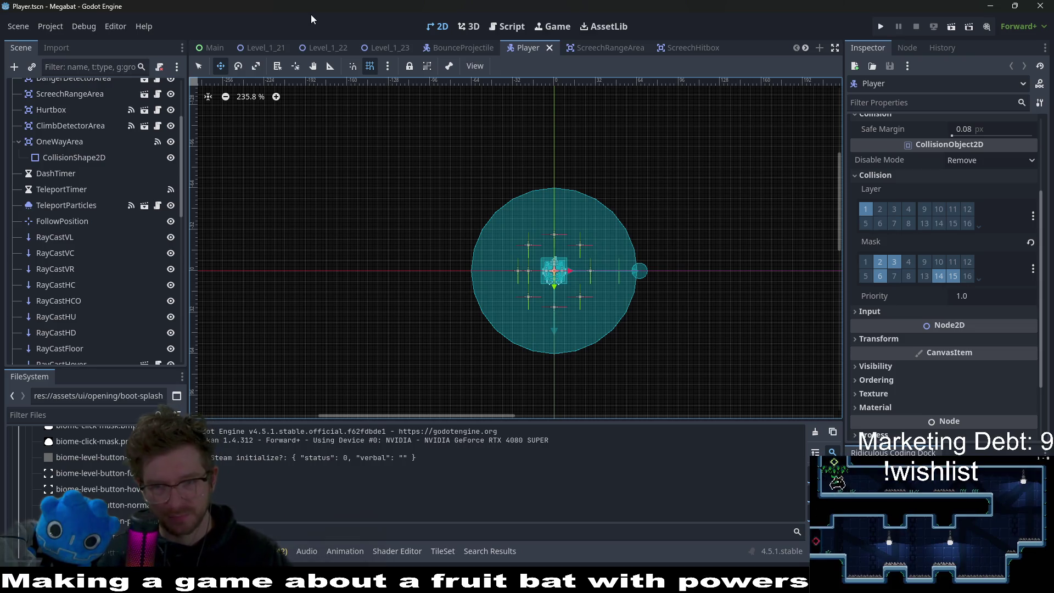
pyautogui.click(53, 27)
pyautogui.click(73, 39)
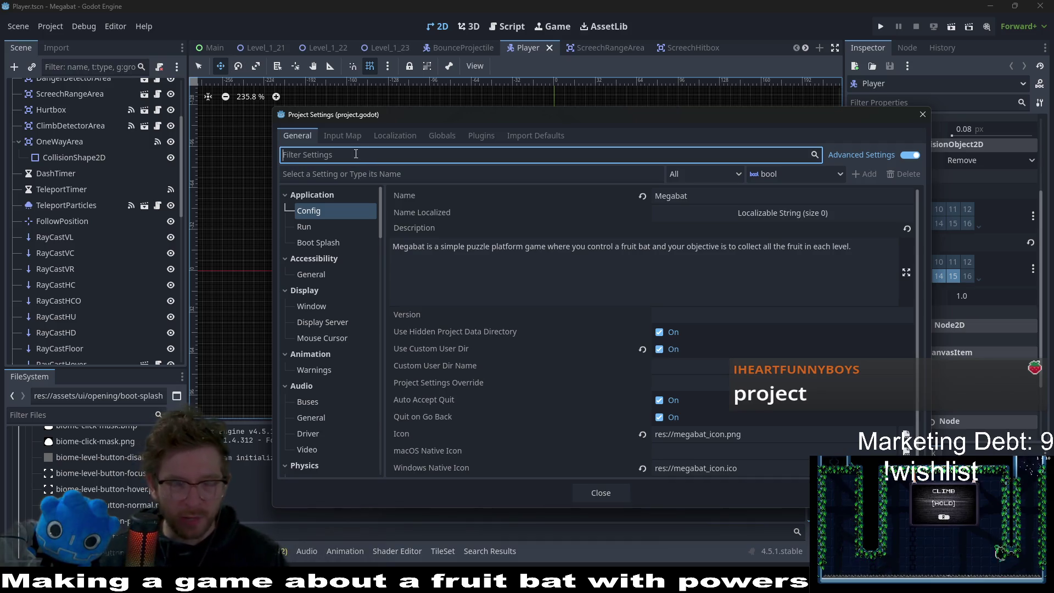
# Step: Filter settings by 'frame' and browse Rendering Limits, Shading and Global Illumination
pyautogui.write('framerate')
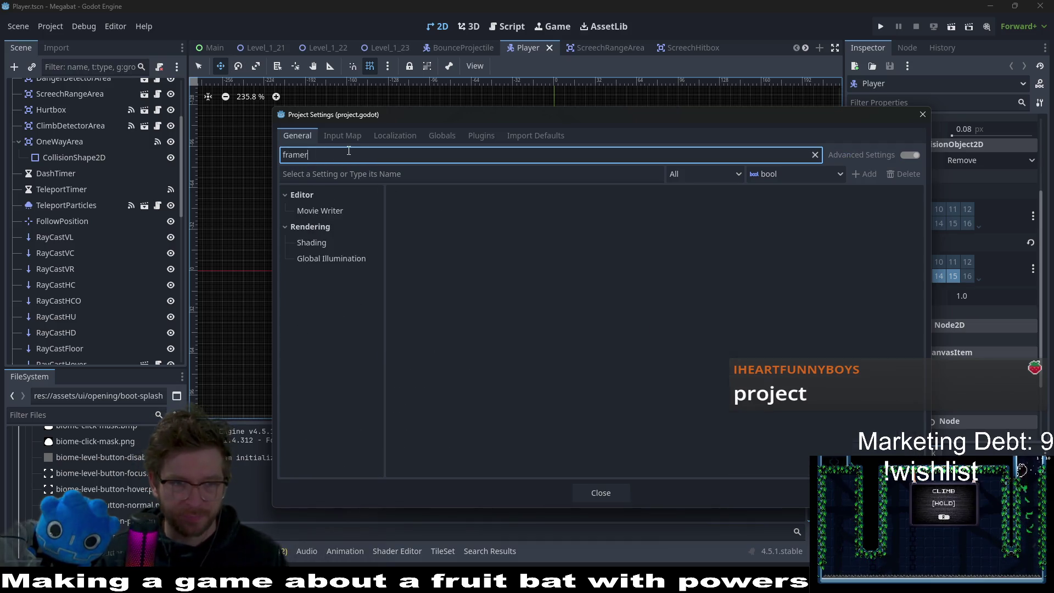
pyautogui.press('BackSpace')
pyautogui.press('BackSpace')
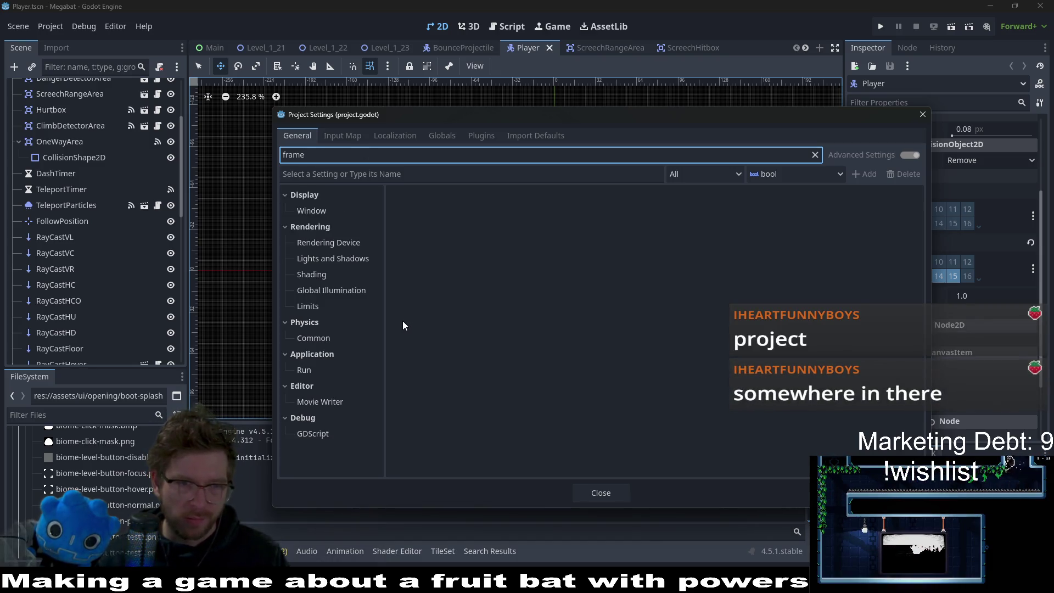
pyautogui.click(333, 303)
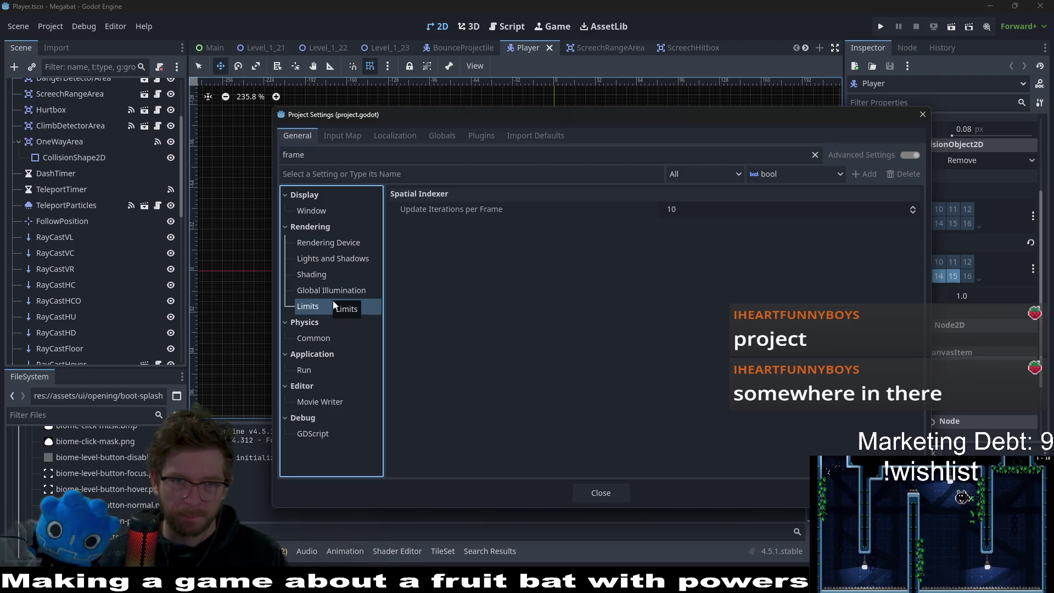
pyautogui.click(336, 276)
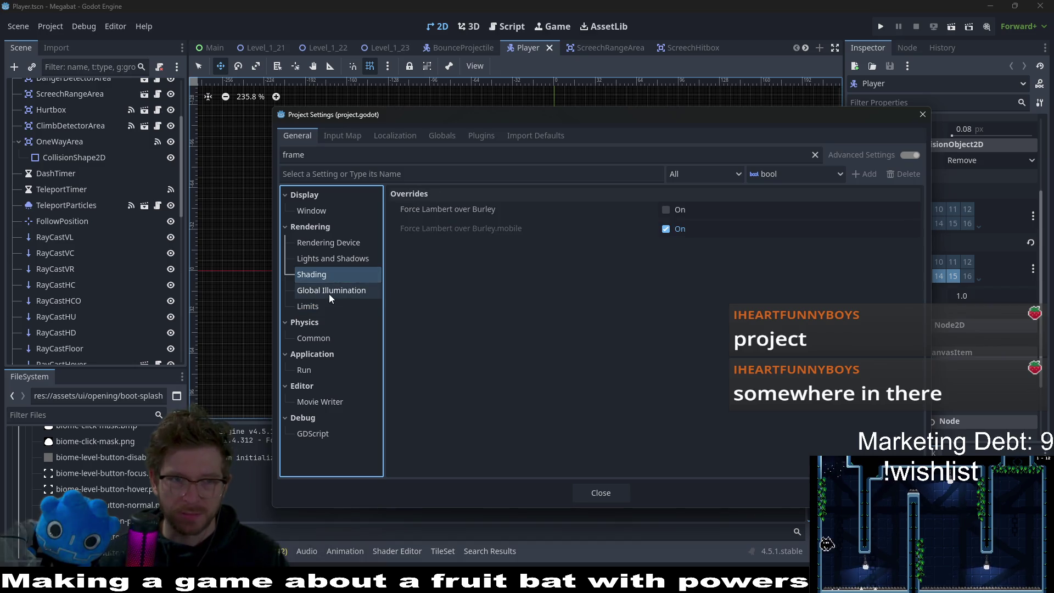
pyautogui.click(329, 292)
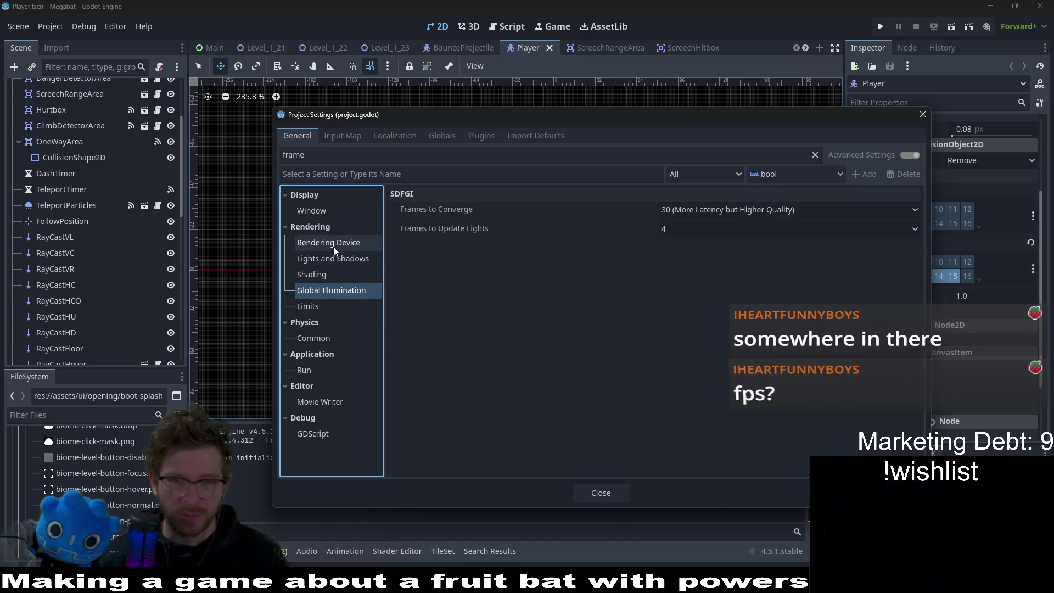
# Step: Filter by 'fps' and browse Jolt Physics 3D, Scaling 3D, Environment, GUI Theme and Debug sections
pyautogui.doubleClick(305, 154)
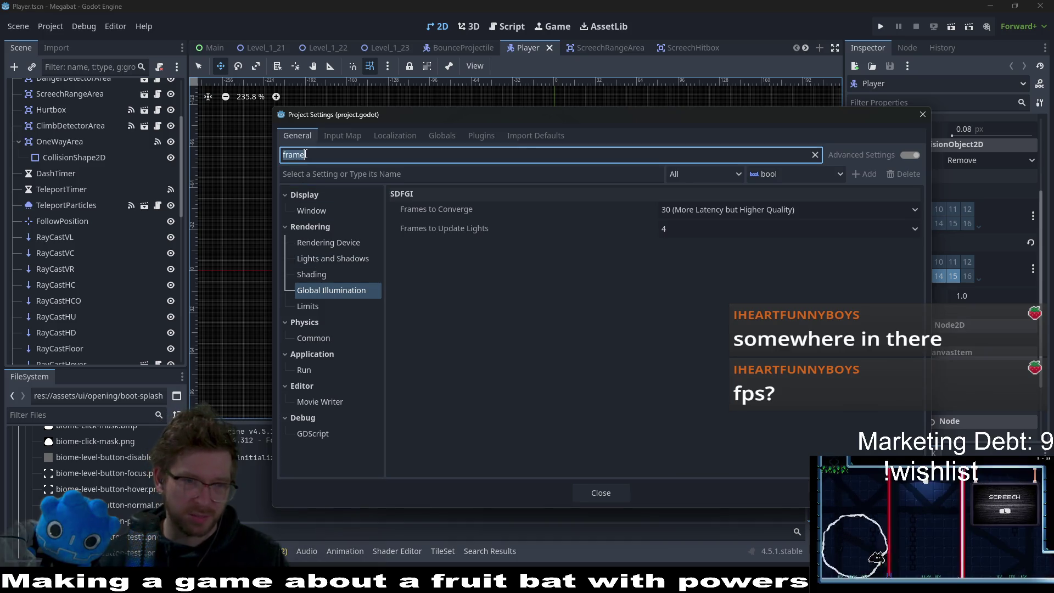
pyautogui.write('f')
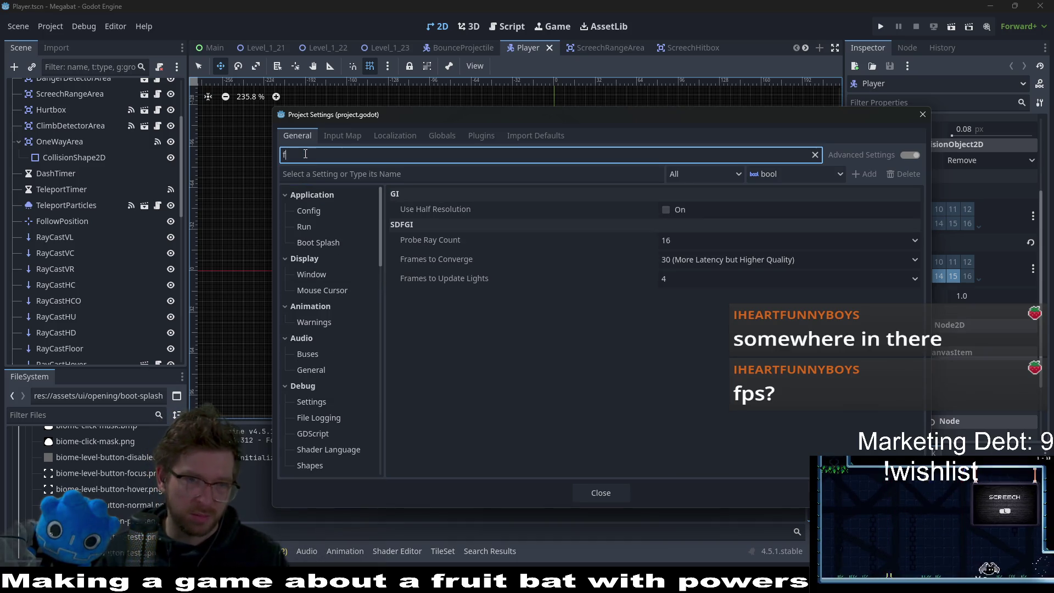
pyautogui.write('ps')
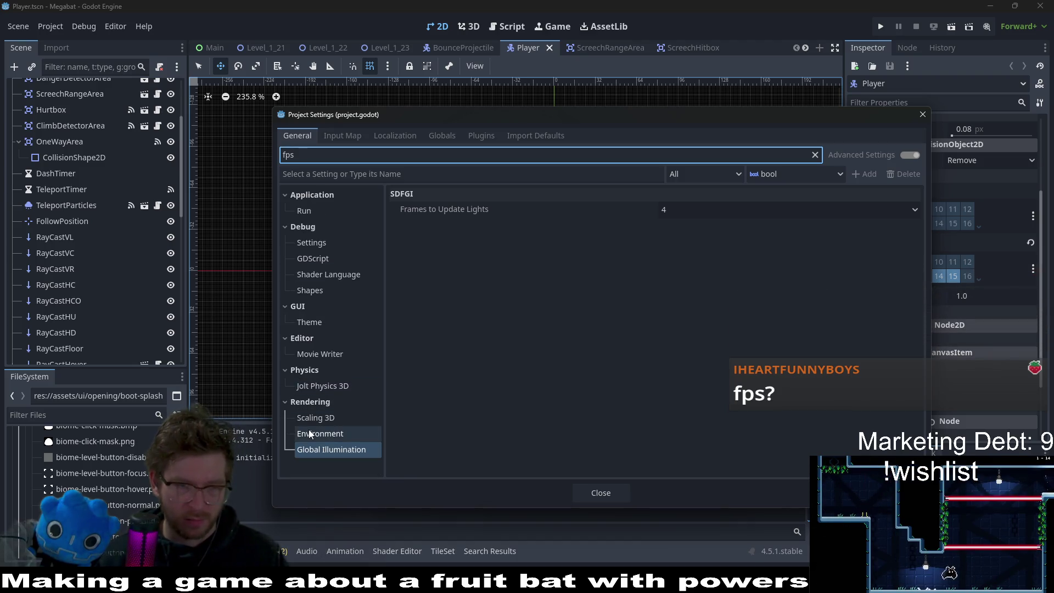
pyautogui.click(318, 387)
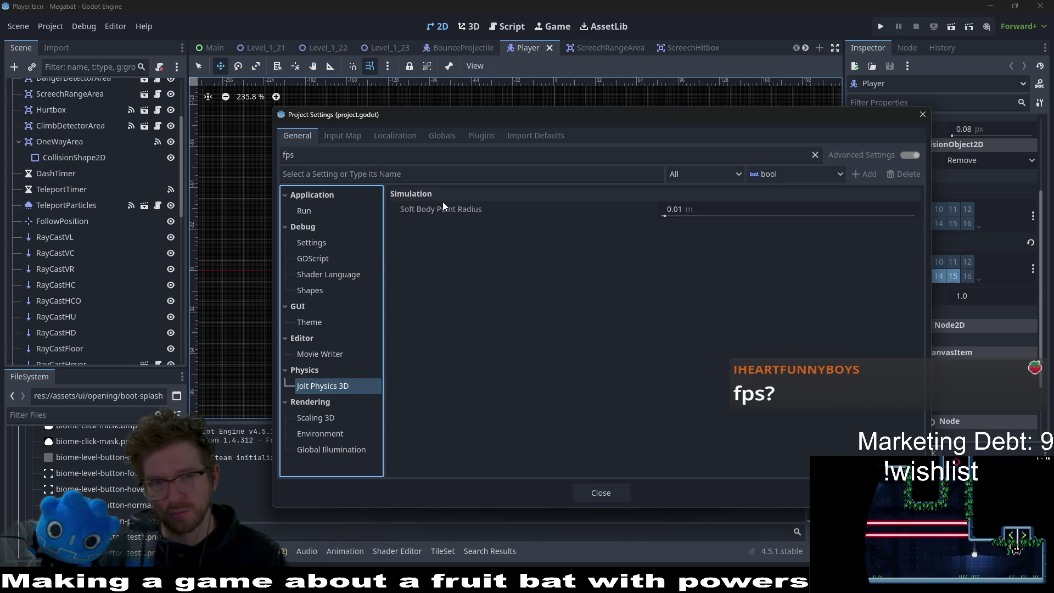
pyautogui.click(316, 418)
pyautogui.click(319, 433)
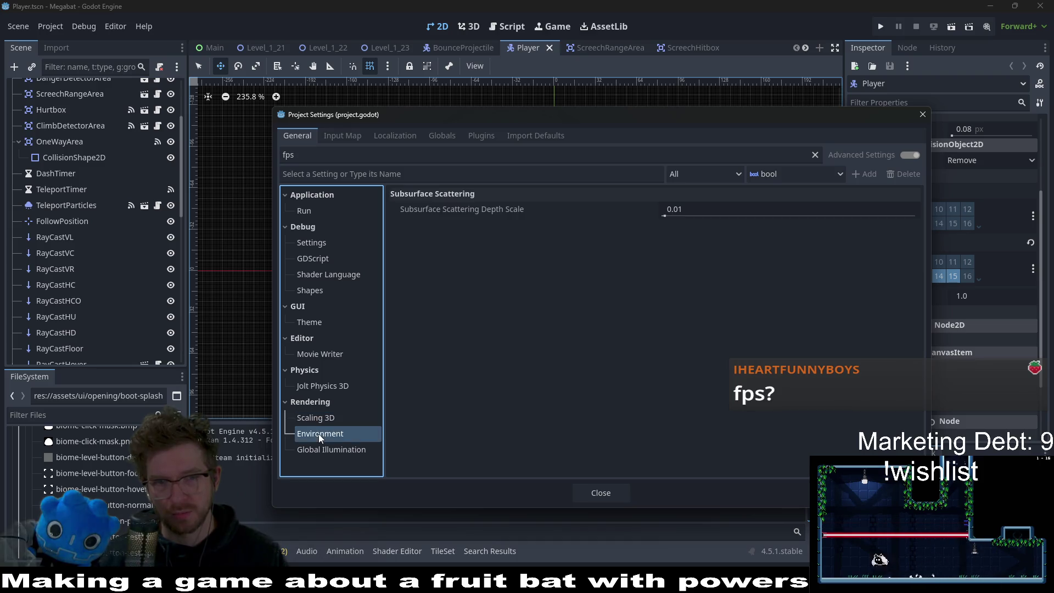
pyautogui.click(309, 324)
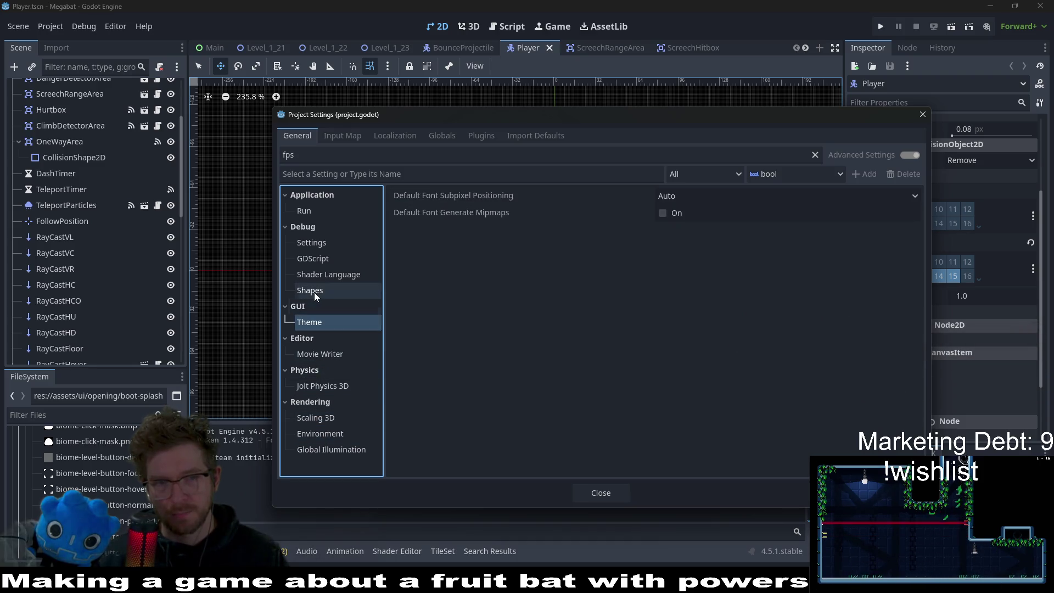
pyautogui.click(314, 291)
pyautogui.click(336, 277)
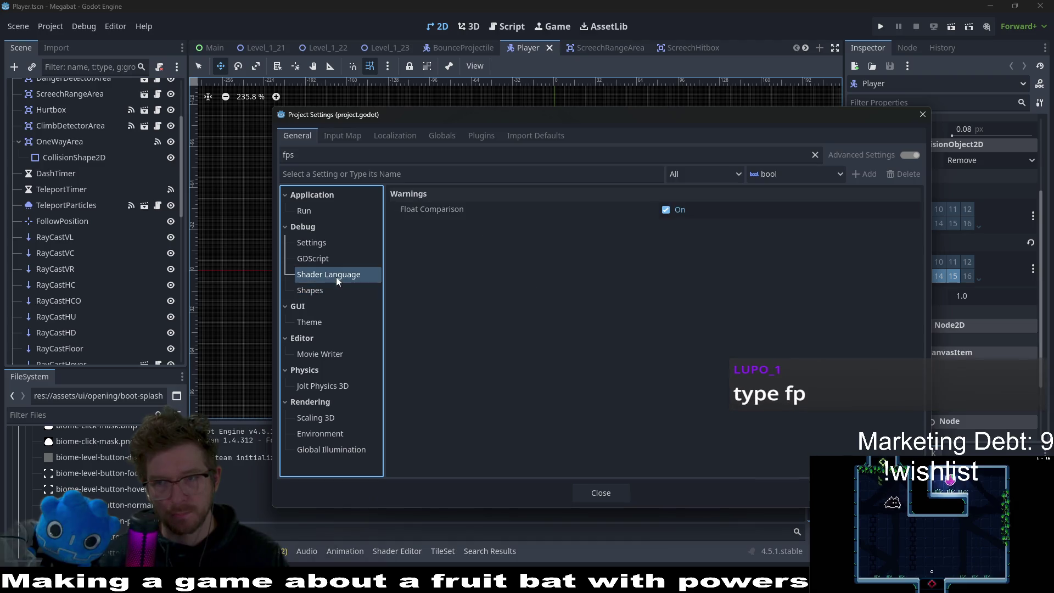
# Step: Change the filter to 'fp' and browse the Physics 3D and Navigation 3D settings
pyautogui.click(312, 158)
pyautogui.press('BackSpace')
pyautogui.press('BackSpace')
pyautogui.press('BackSpace')
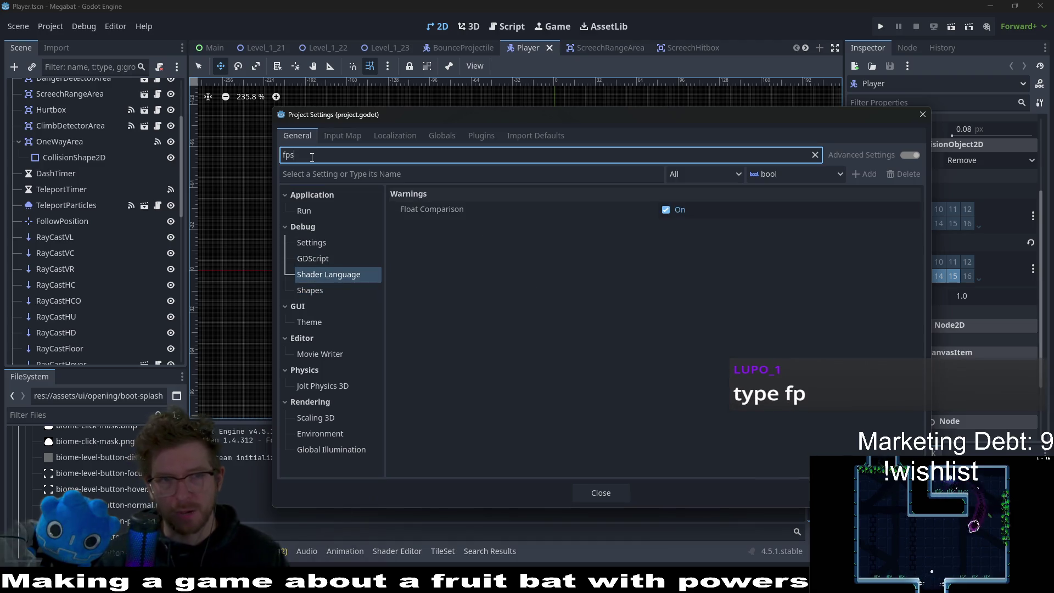
pyautogui.write('fp')
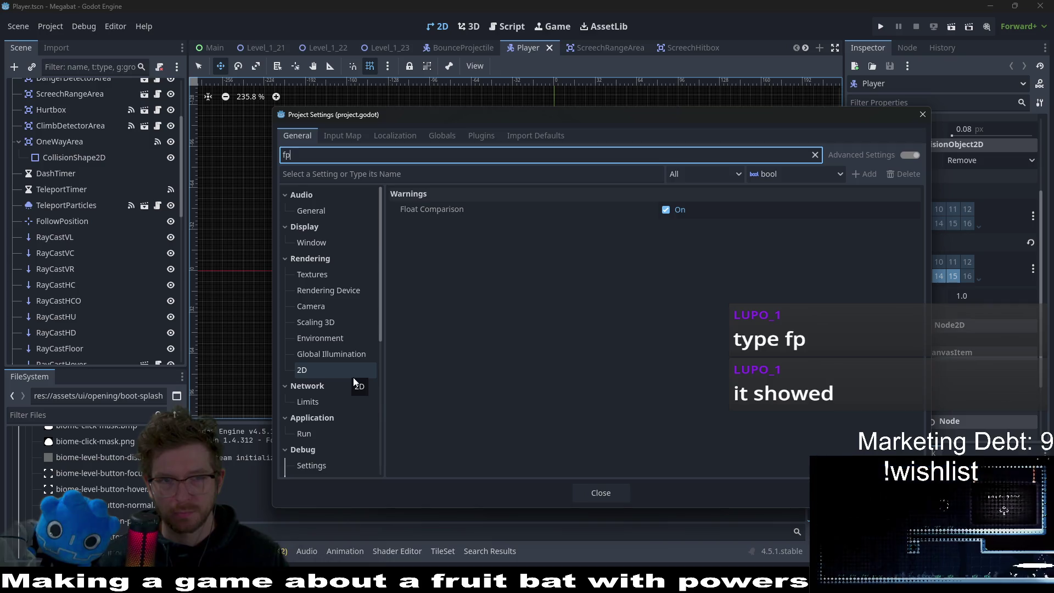
pyautogui.scroll(-5, 353, 378)
pyautogui.scroll(-2, 354, 377)
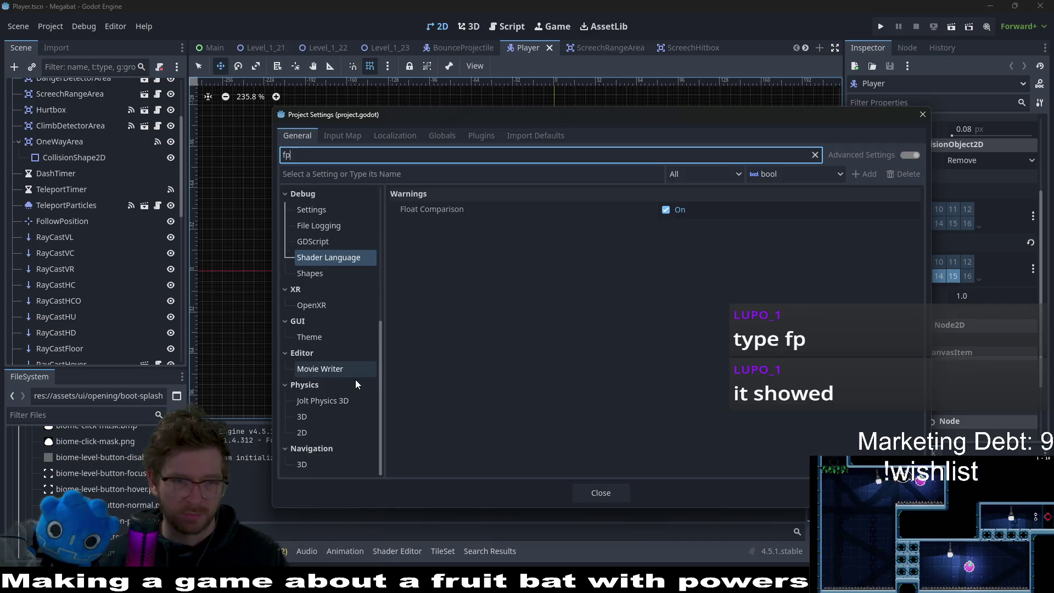
pyautogui.click(334, 419)
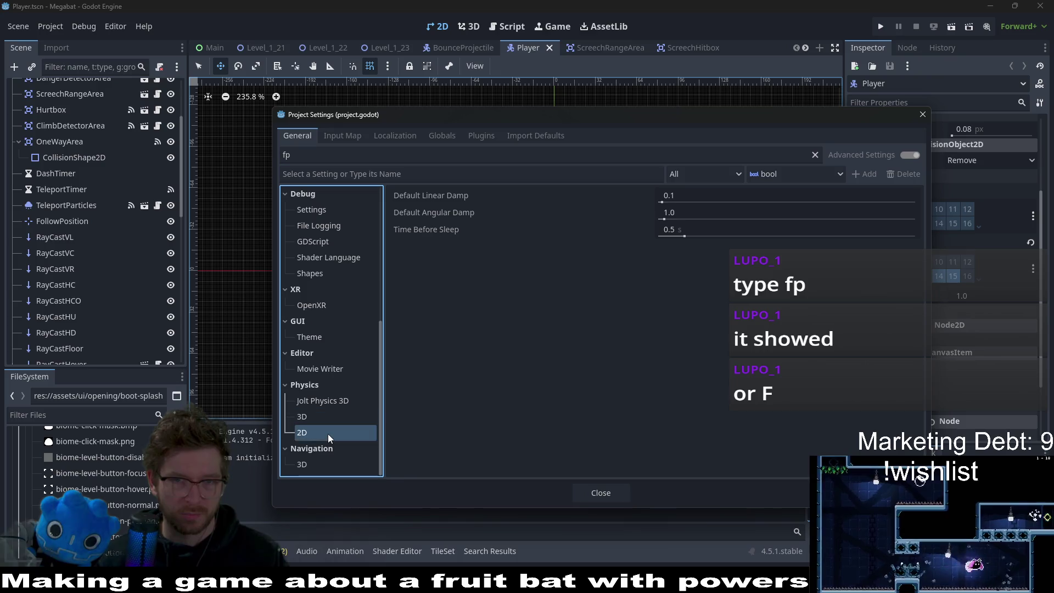
pyautogui.click(316, 466)
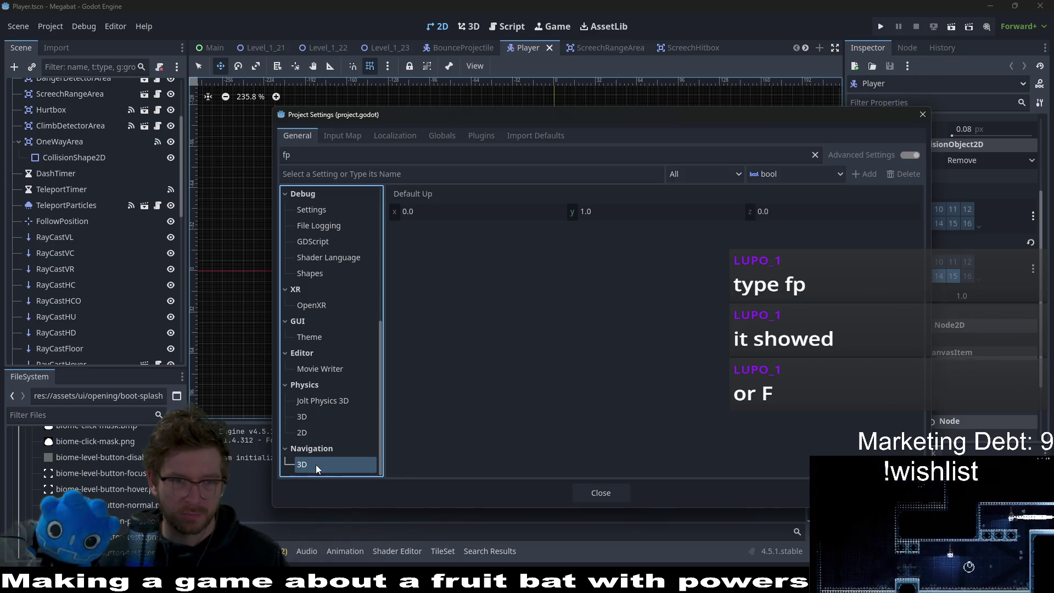
pyautogui.click(311, 420)
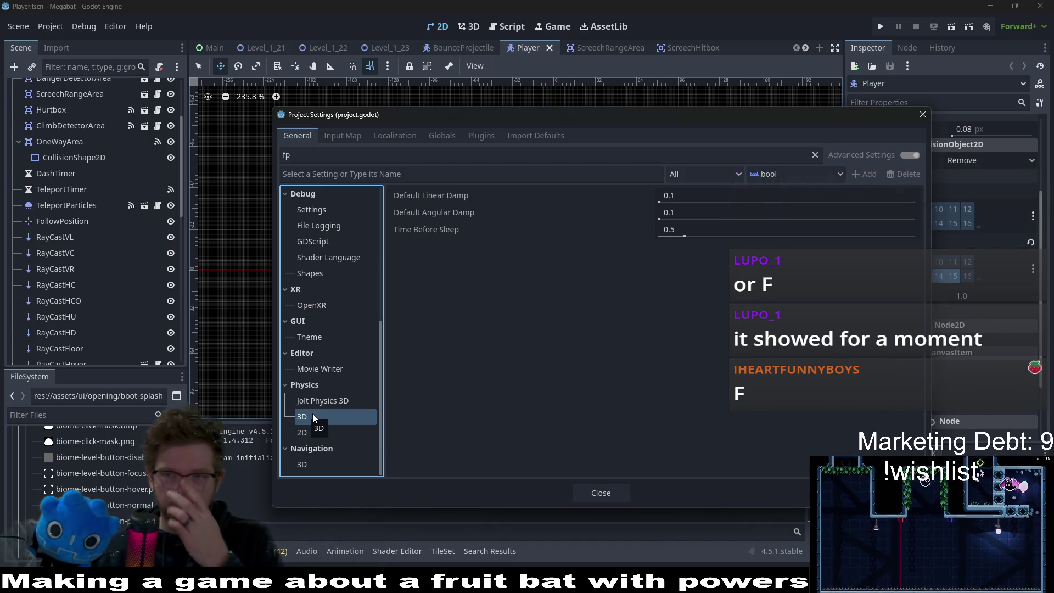
# Step: Shorten the filter to 'f', view Application Config, then restore the filter to 'fp'
pyautogui.click(315, 159)
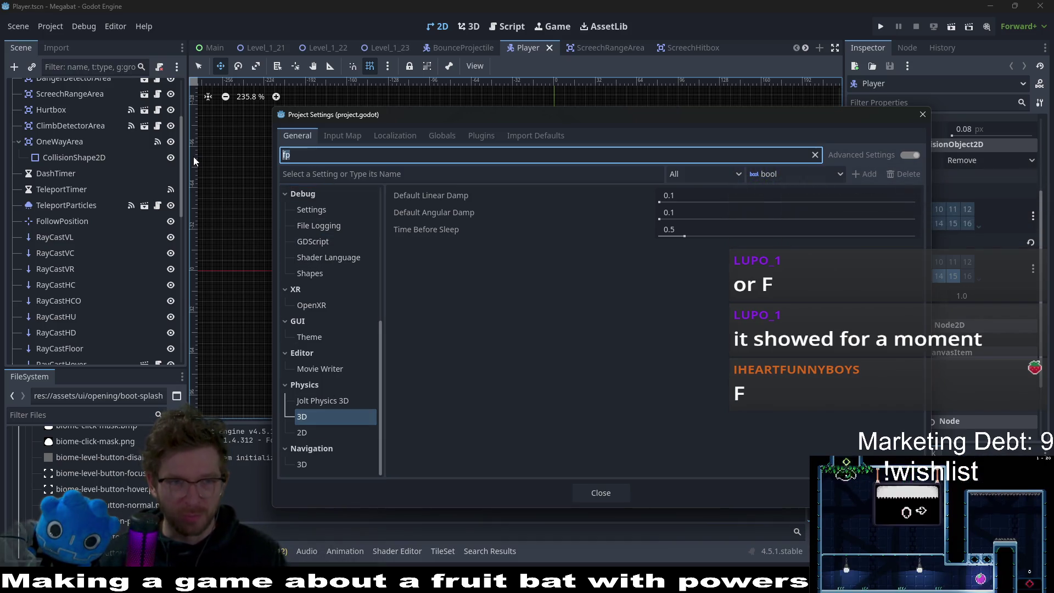
pyautogui.press('BackSpace')
pyautogui.scroll(5, 360, 242)
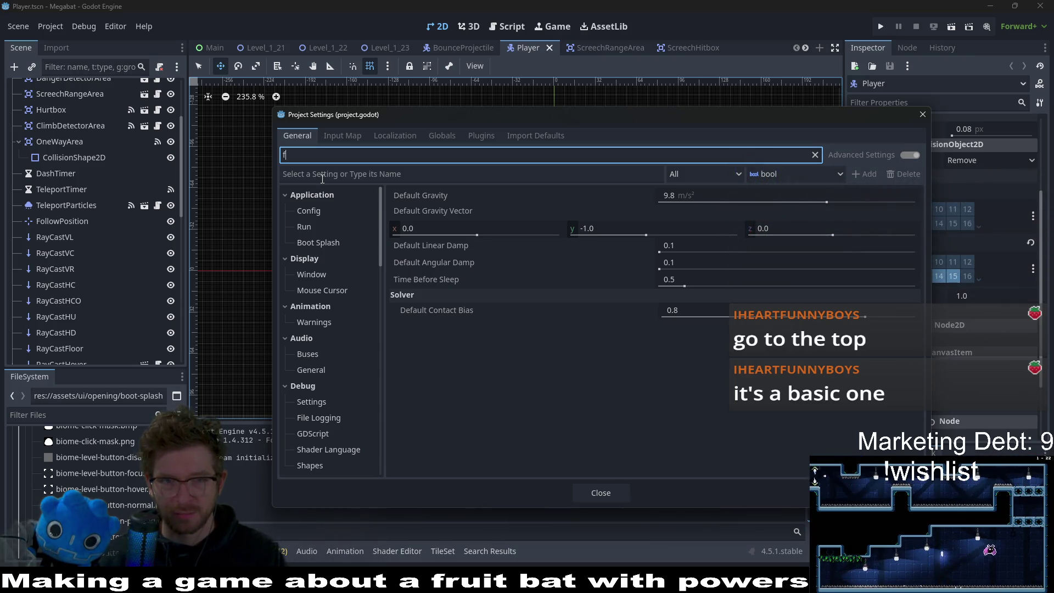
pyautogui.click(322, 210)
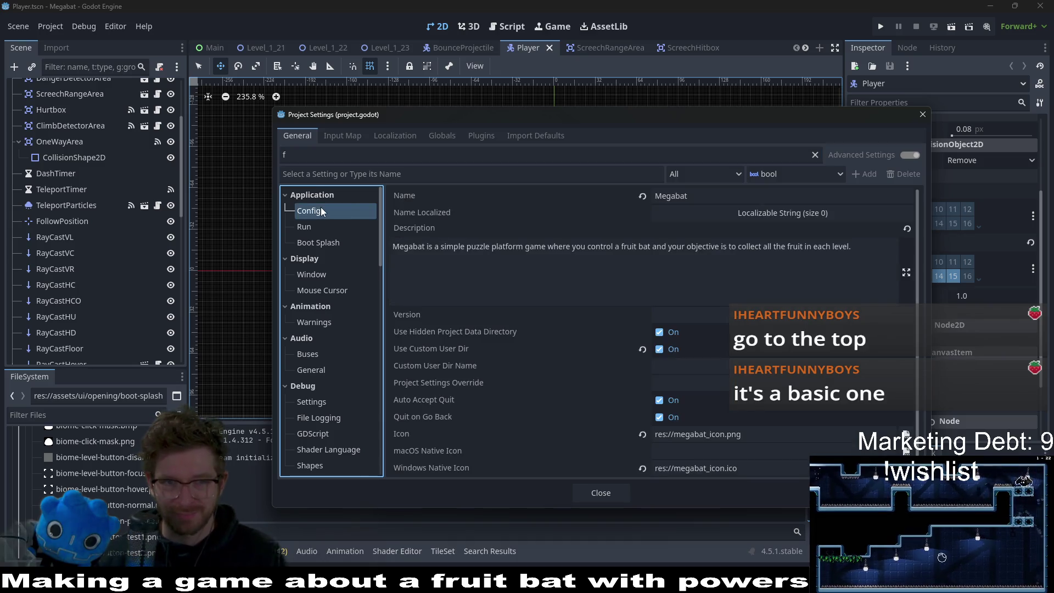
pyautogui.click(310, 160)
pyautogui.write('p')
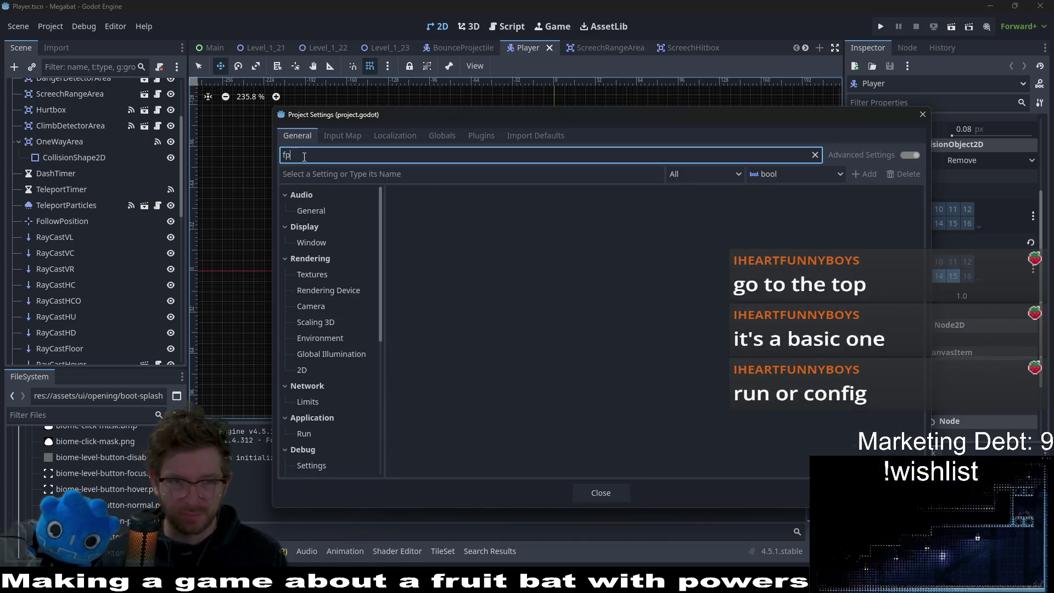
pyautogui.click(312, 244)
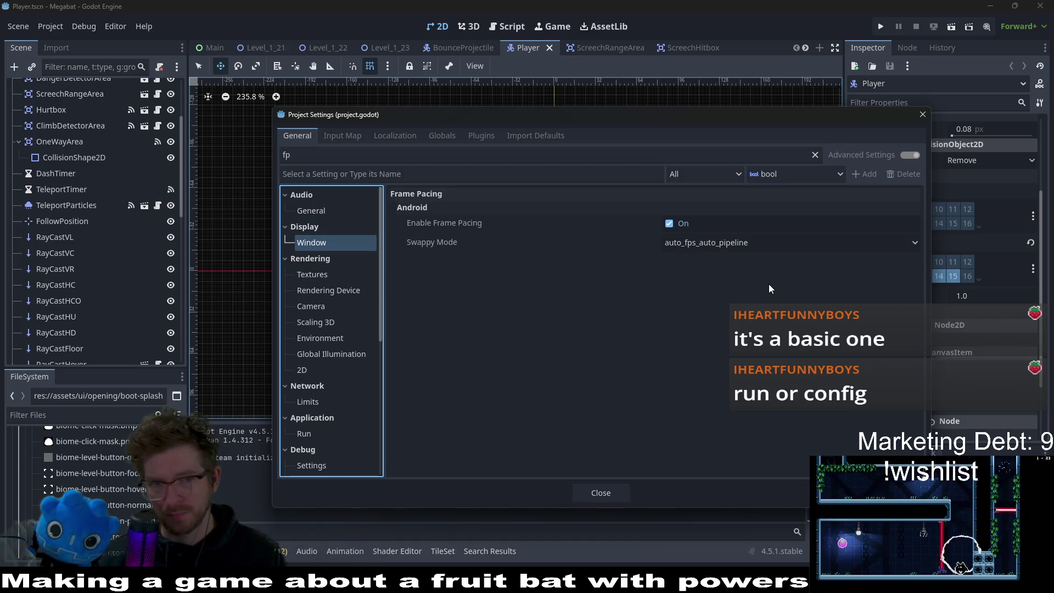
pyautogui.click(689, 246)
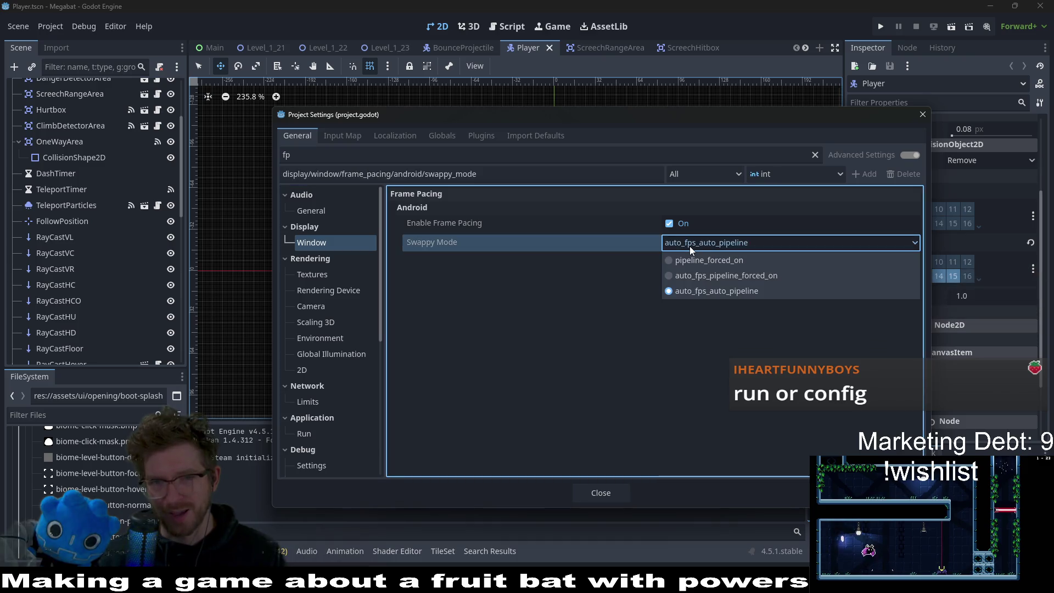
pyautogui.click(689, 246)
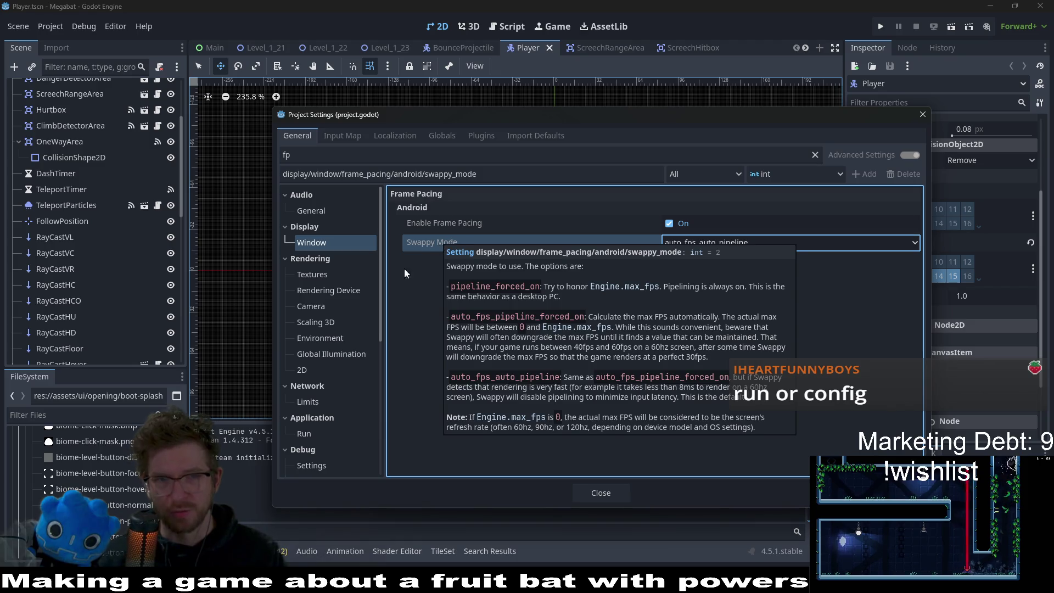
pyautogui.click(317, 371)
pyautogui.click(326, 348)
pyautogui.click(331, 336)
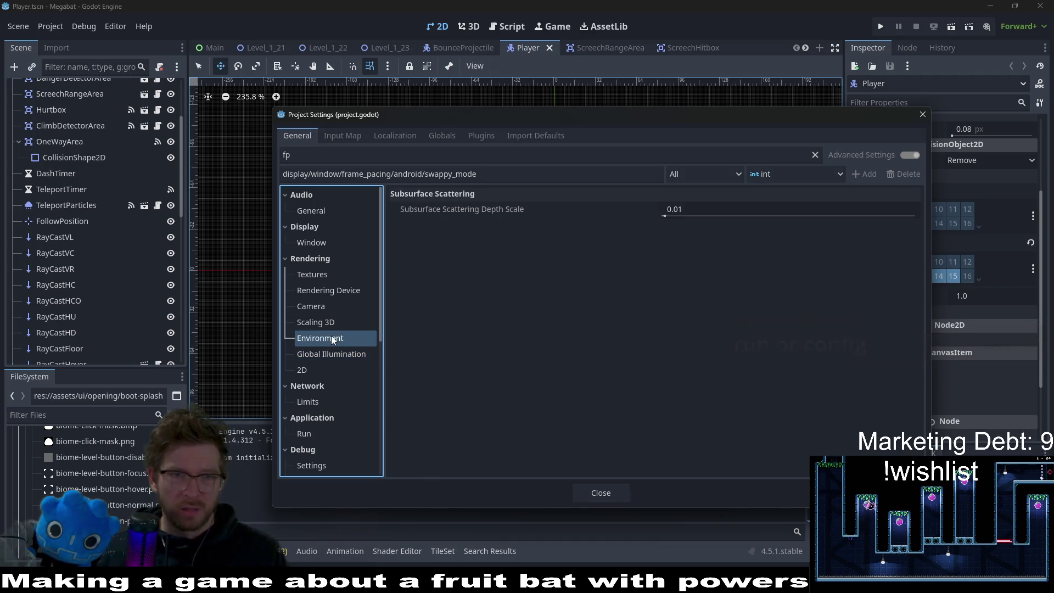
pyautogui.click(332, 367)
pyautogui.press('F5')
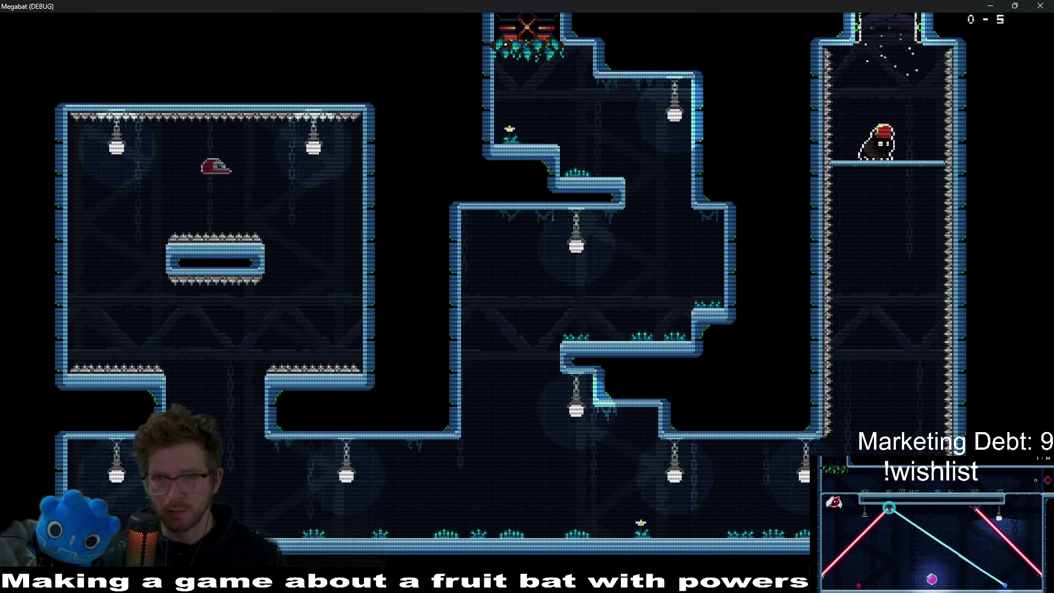
# Step: Fly the bat up the right shaft, drop through the ledge, and fly back up
pyautogui.press('space')
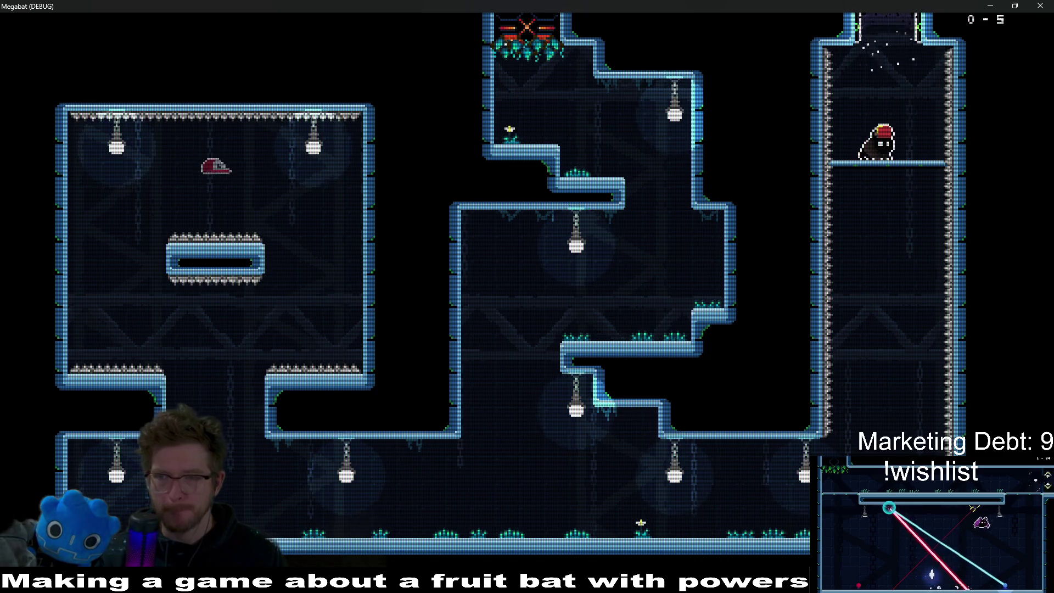
pyautogui.press('Down')
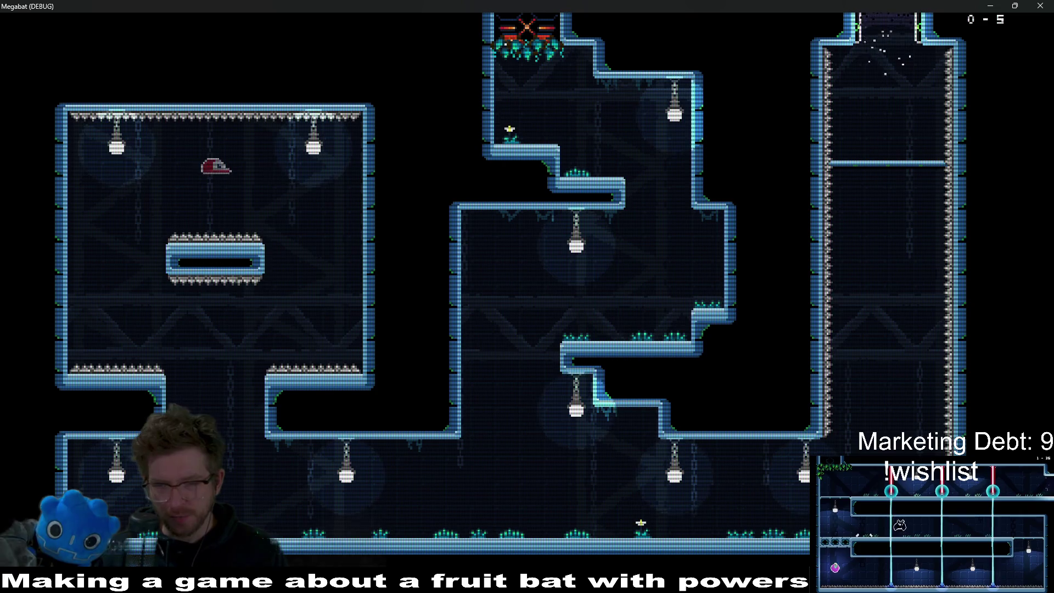
pyautogui.press('Up')
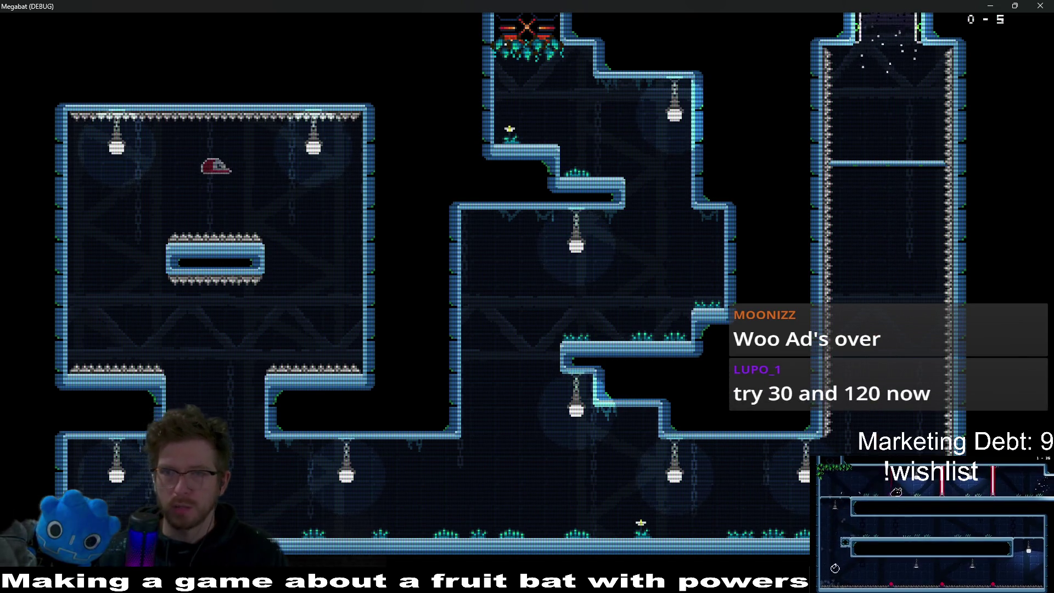
# Step: Set Scan Line Intensity to medium in the pause Options, then close the game window
pyautogui.press('Escape')
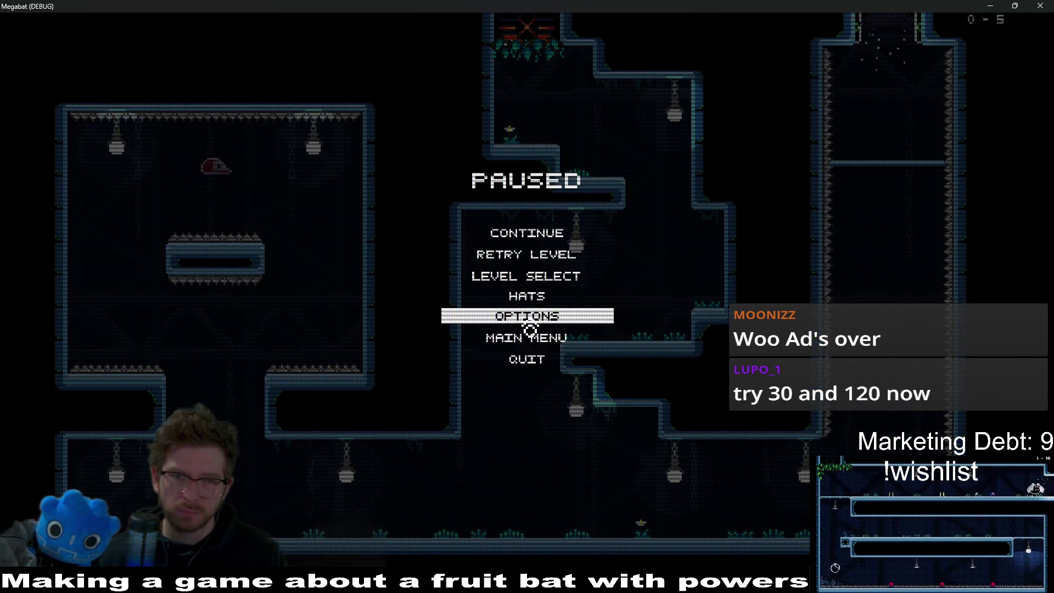
pyautogui.click(529, 312)
pyautogui.click(620, 204)
pyautogui.click(625, 264)
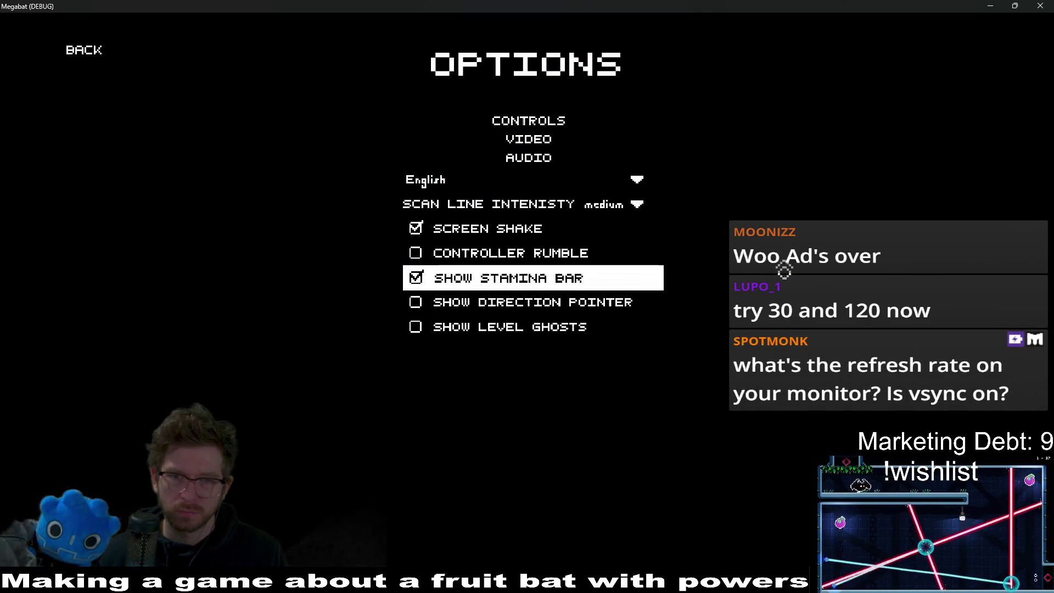
pyautogui.click(1039, 5)
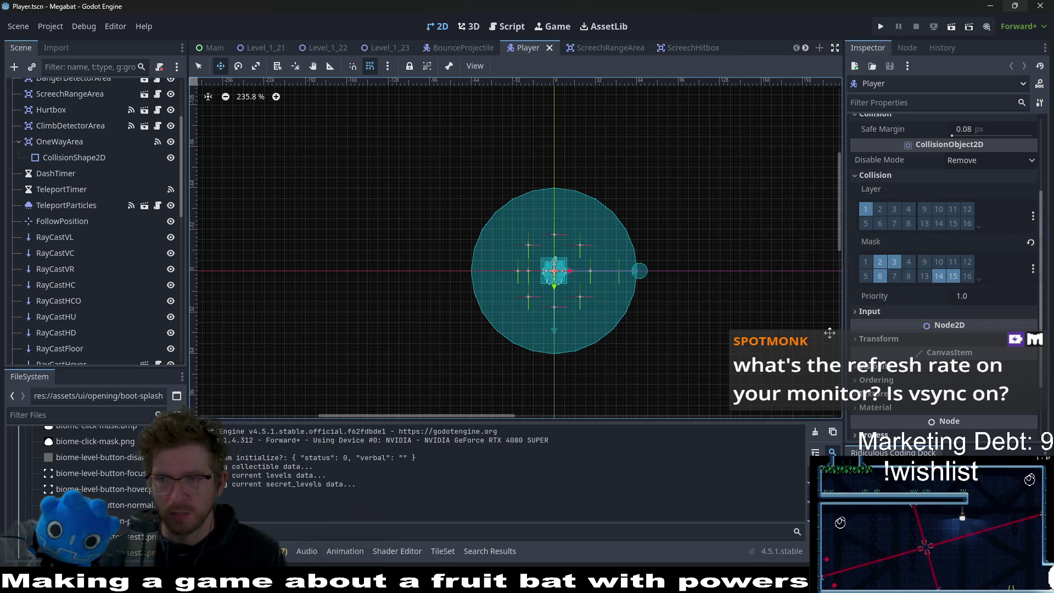
# Step: Set Application/Run Max FPS to 15 in Project Settings, then relaunch the game
pyautogui.click(55, 31)
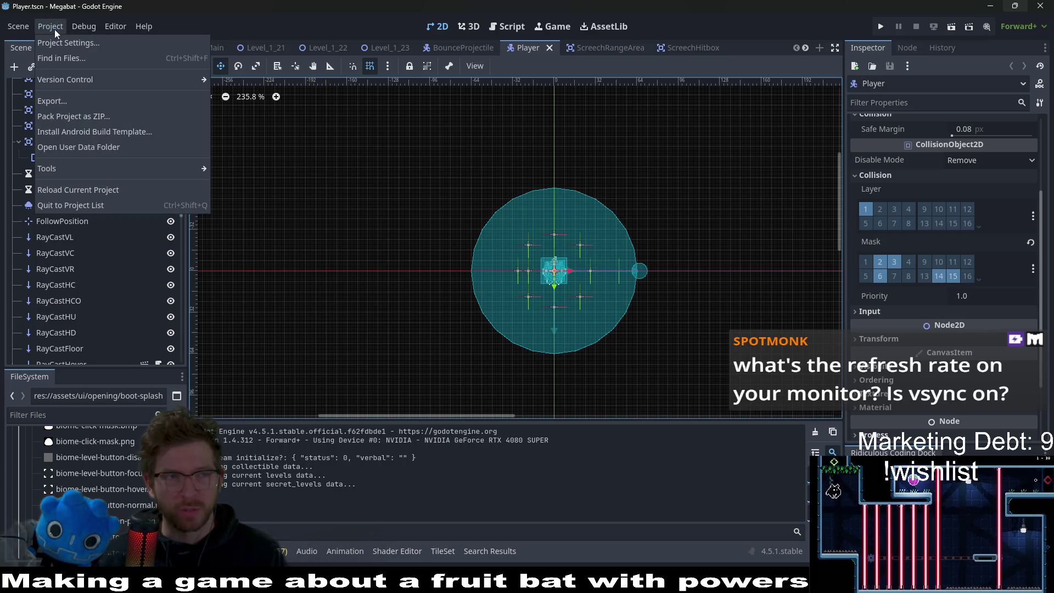
pyautogui.click(75, 46)
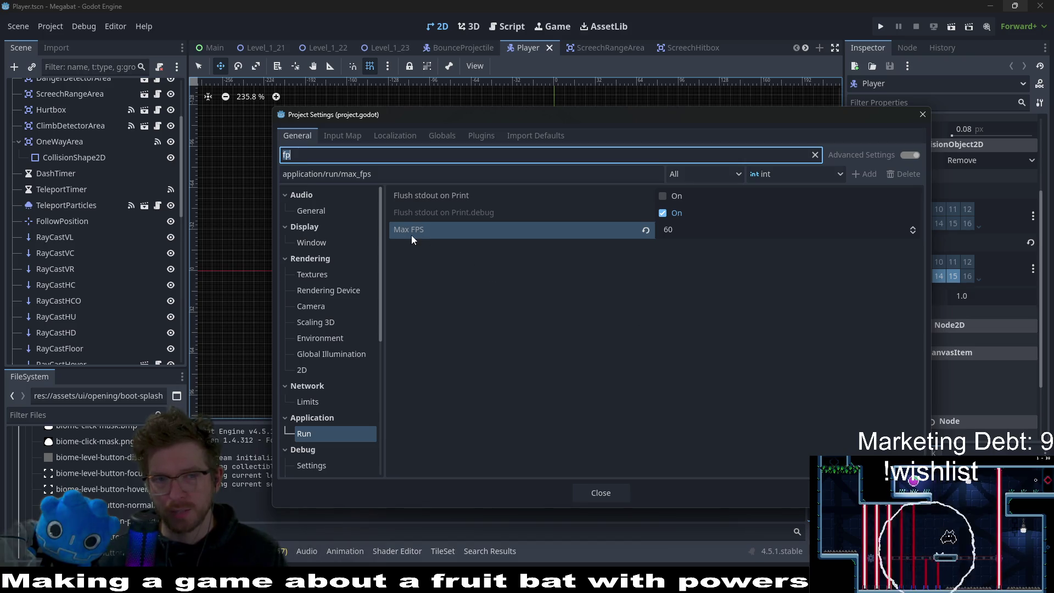
pyautogui.moveTo(412, 238)
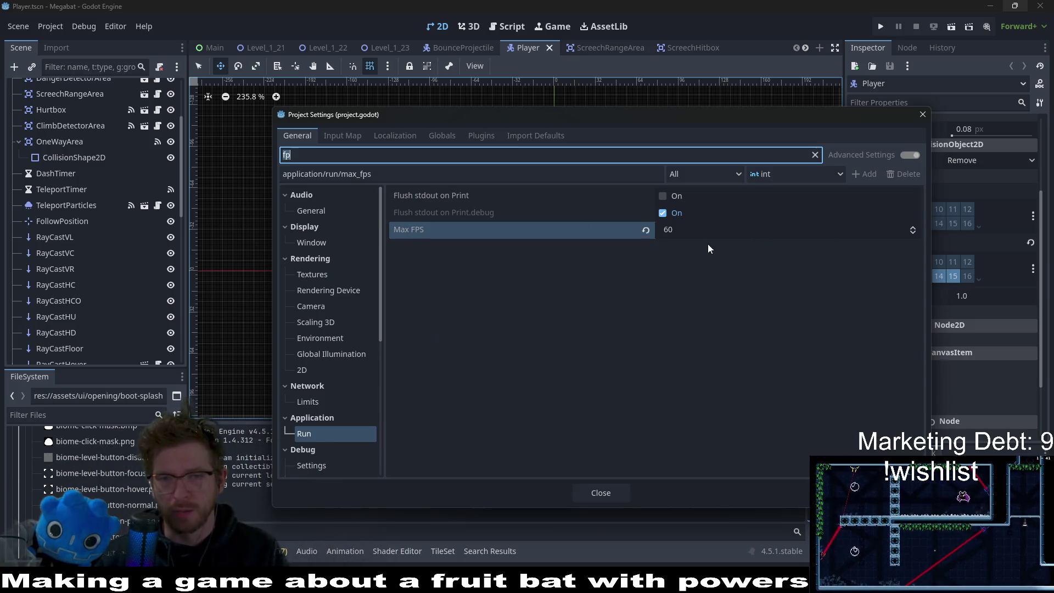
pyautogui.click(698, 230)
pyautogui.write('15')
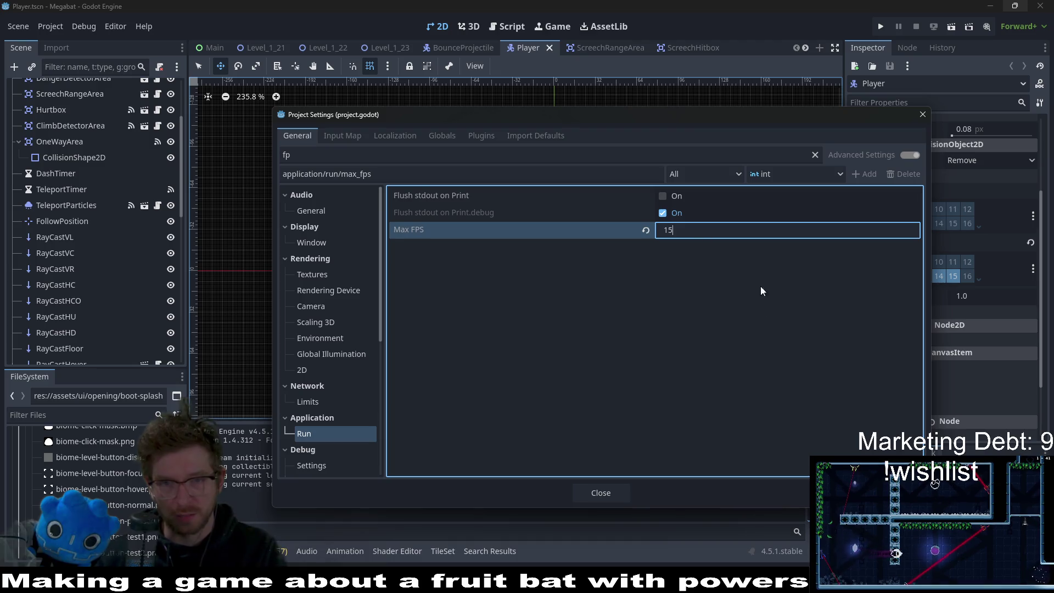
pyautogui.press('Return')
pyautogui.click(921, 116)
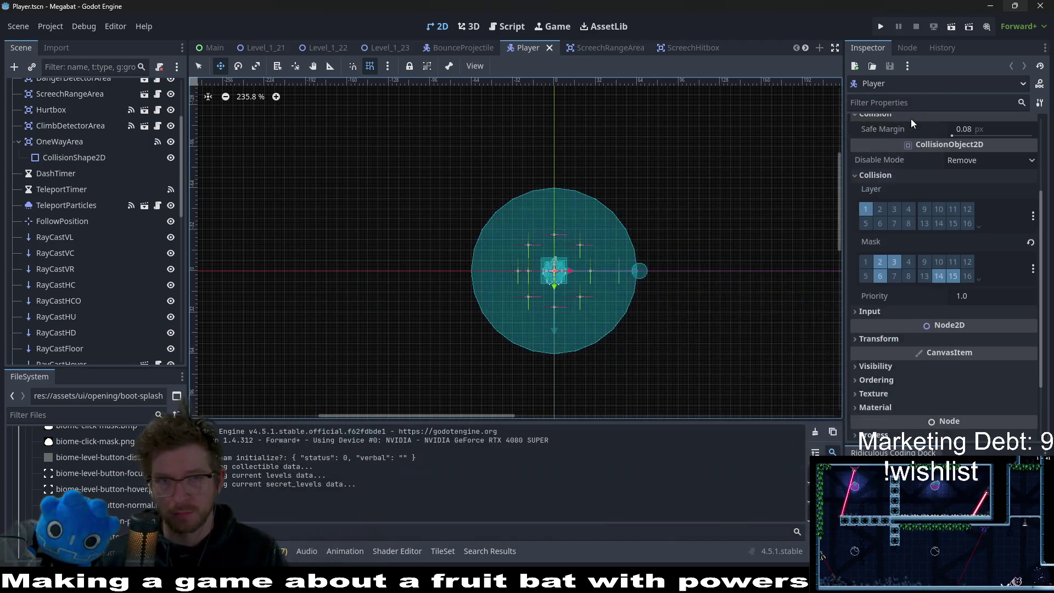
pyautogui.click(881, 26)
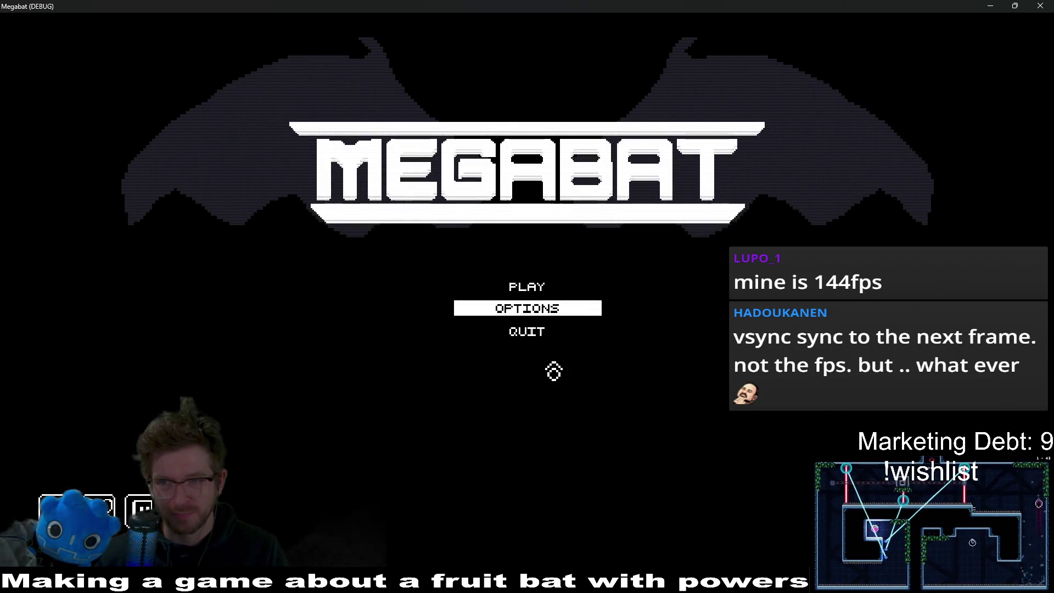
# Step: Start level 05 of the first area from the first save profile
pyautogui.click(526, 287)
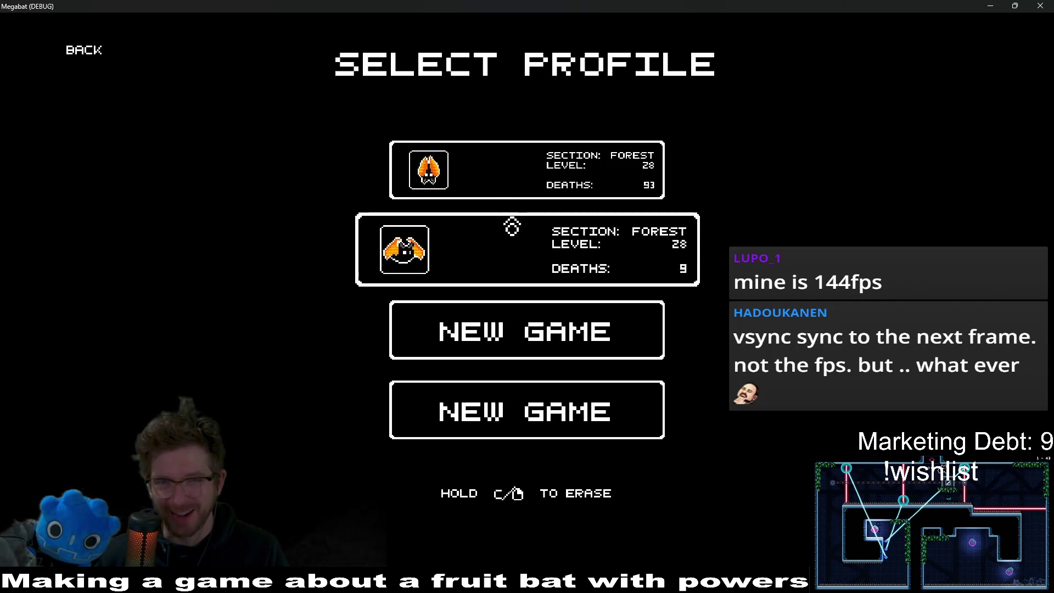
pyautogui.click(501, 176)
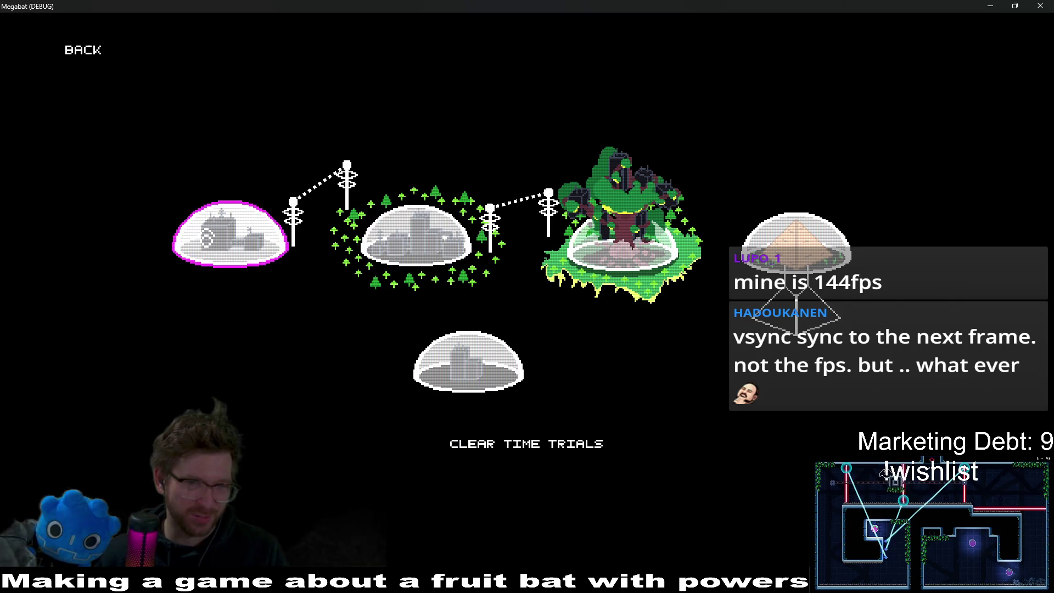
pyautogui.click(207, 240)
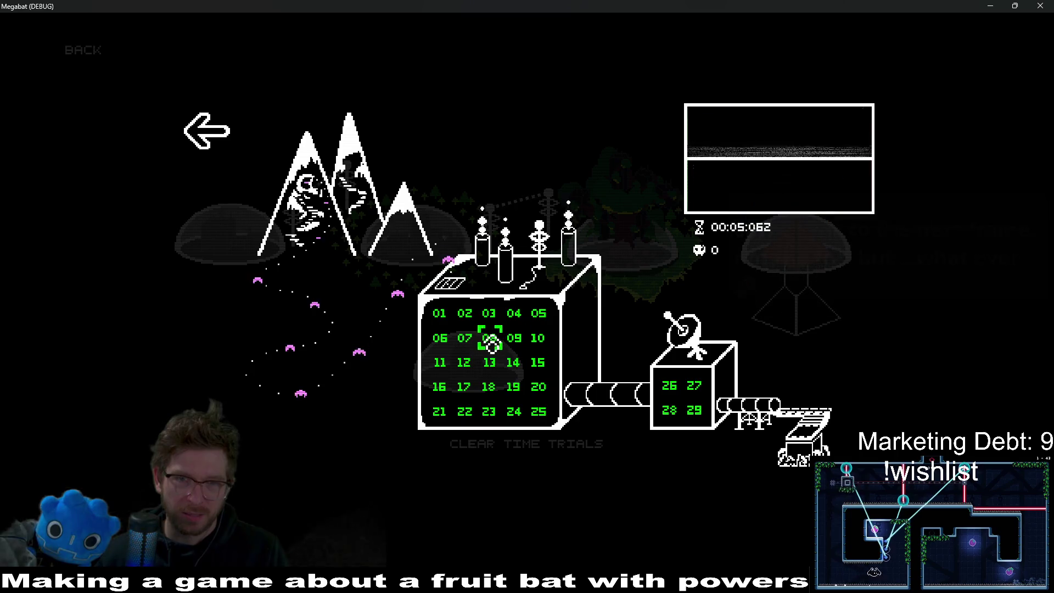
pyautogui.click(539, 324)
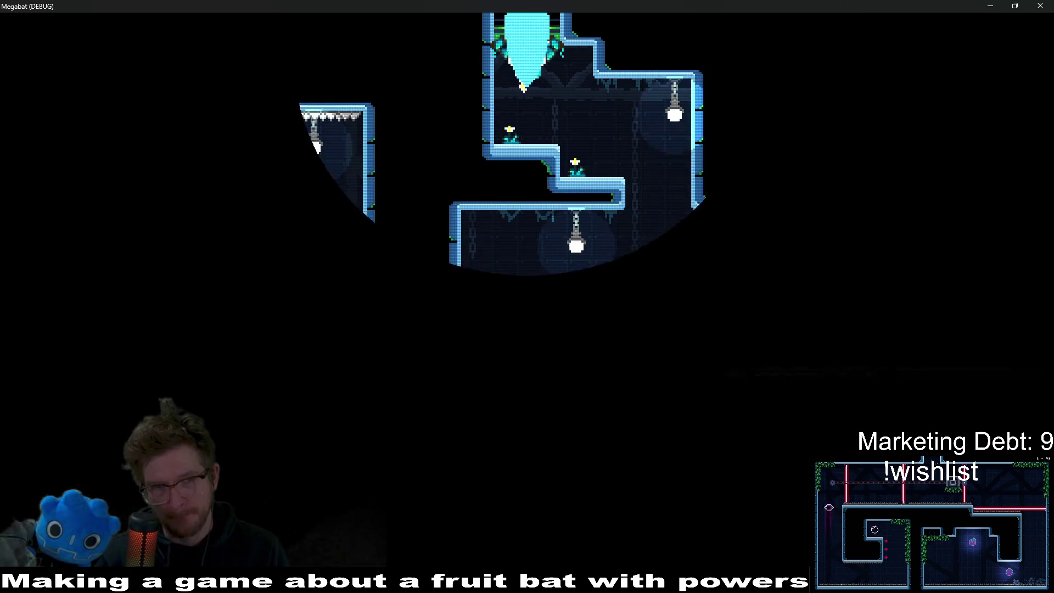
# Step: Steer the bat to the floor, fly it up and down the right shaft repeatedly, then quit
pyautogui.press('Right')
pyautogui.press('Left')
pyautogui.press('Right')
pyautogui.press('Right')
pyautogui.press('Up')
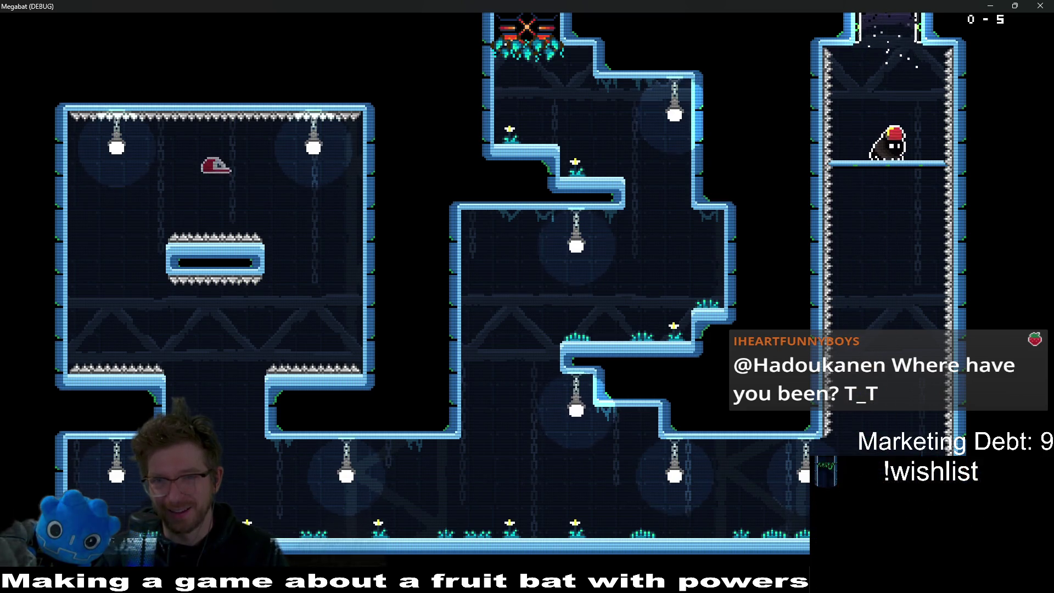
pyautogui.press('Down')
pyautogui.press('Up')
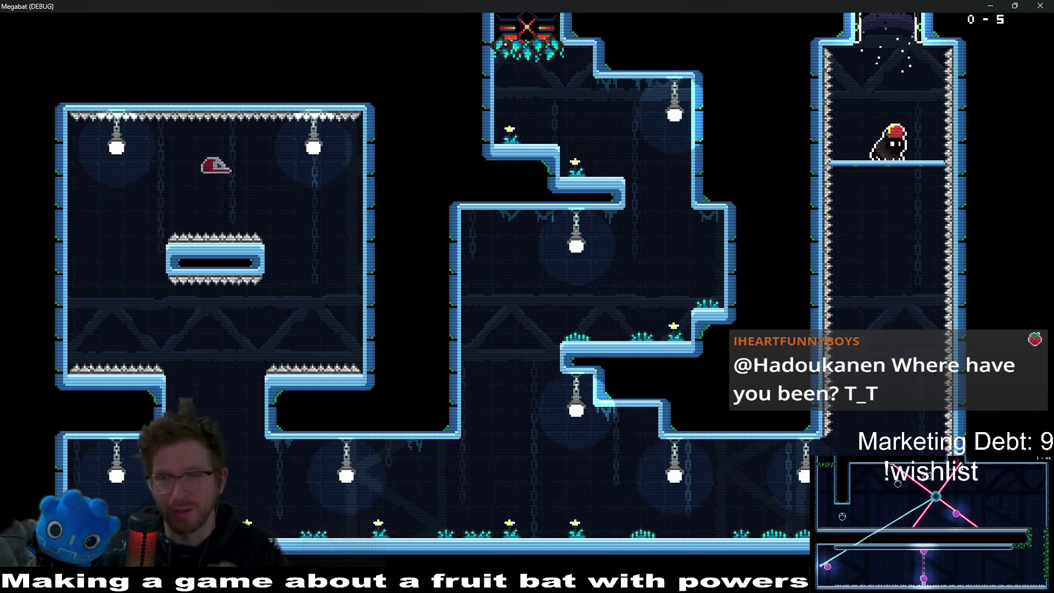
pyautogui.press('Down')
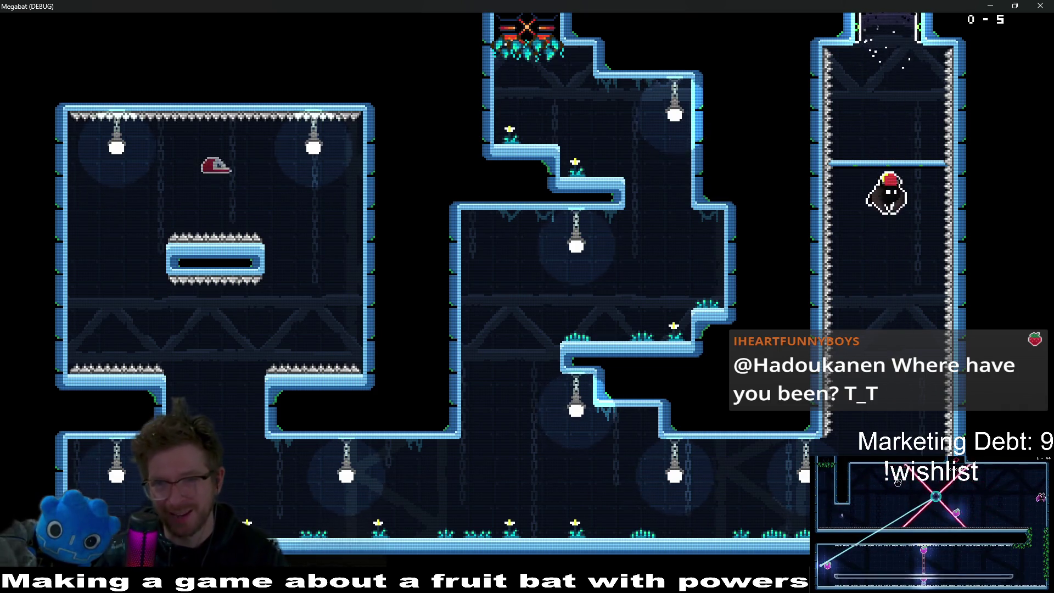
pyautogui.press('Up')
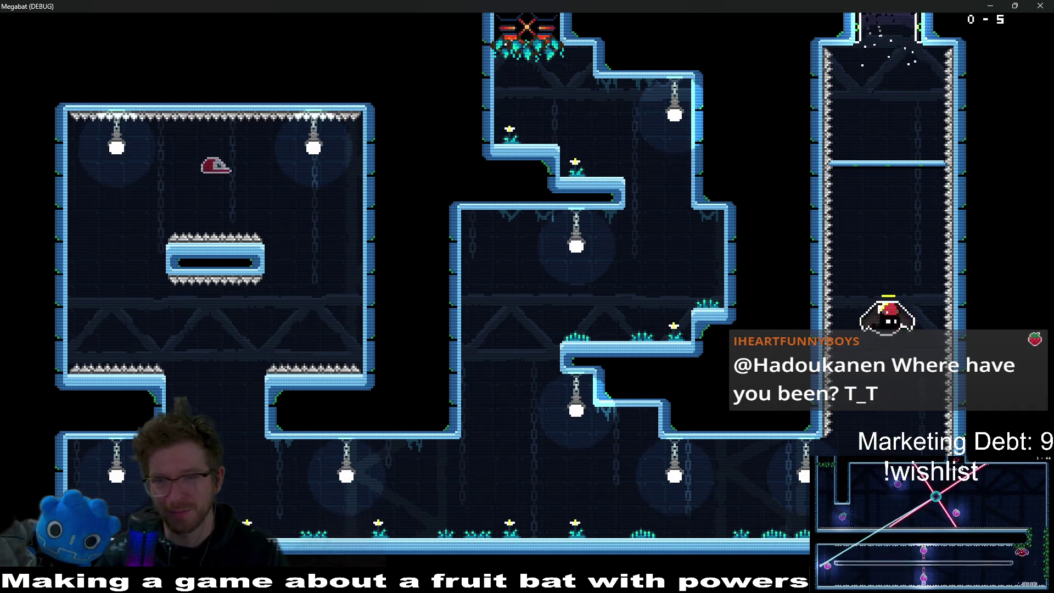
pyautogui.press('Down')
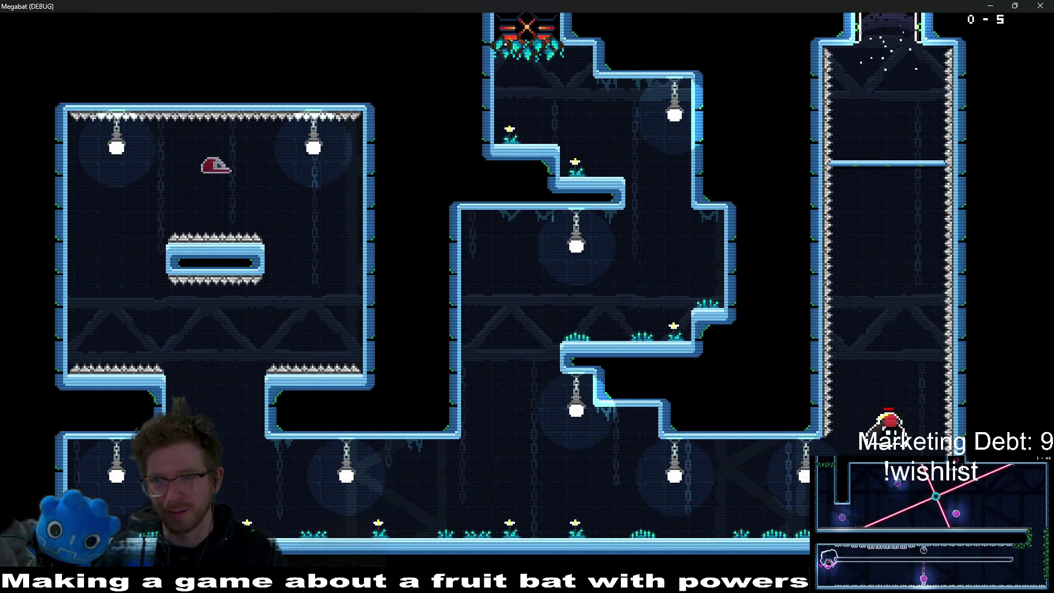
pyautogui.press('Up')
pyautogui.press('Up')
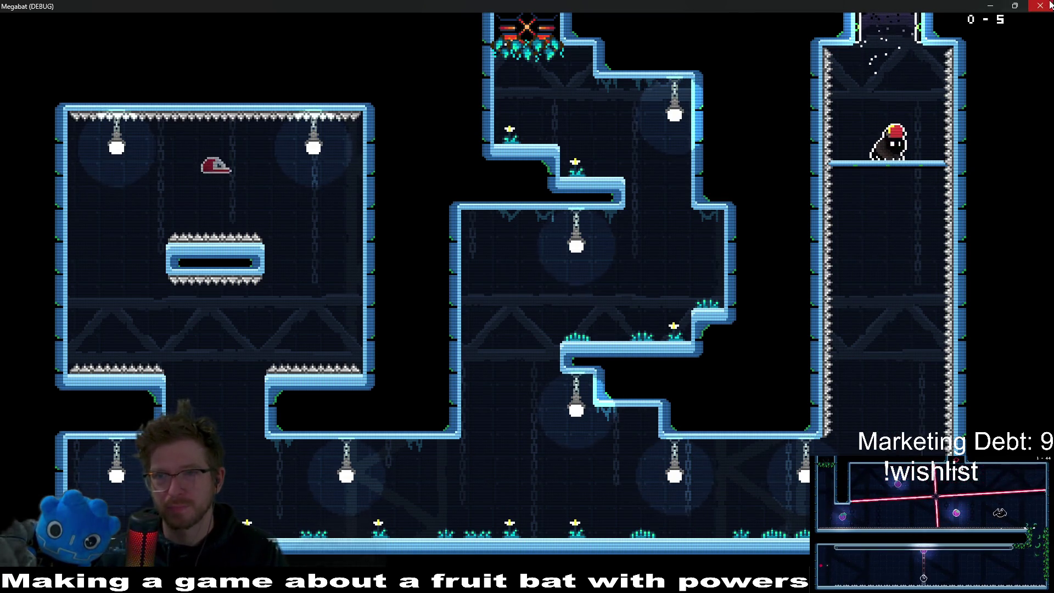
pyautogui.click(1050, 5)
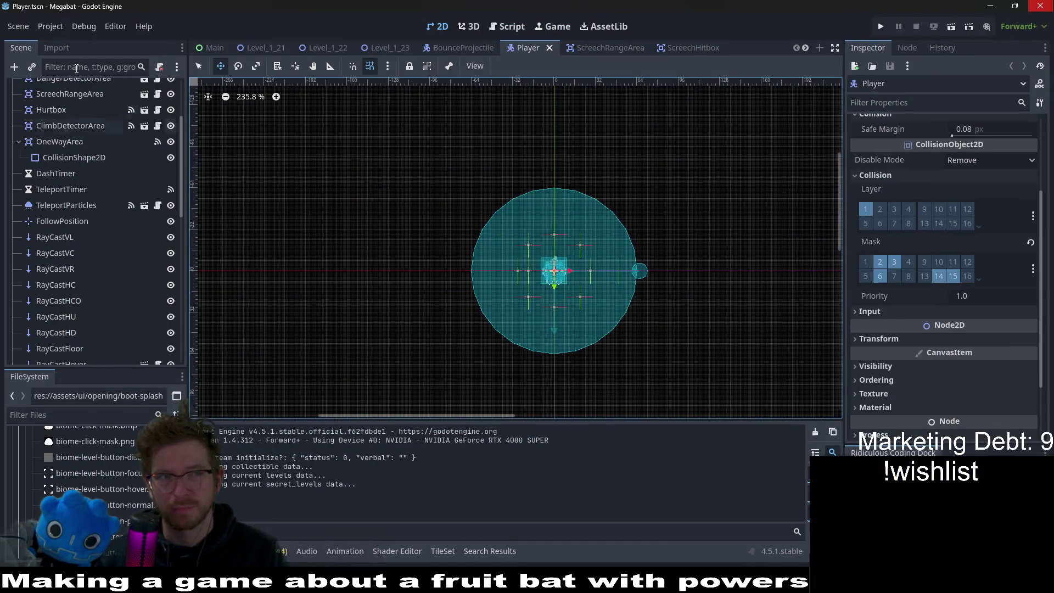
# Step: Revert Max FPS to its default 0 in Project Settings, confirm it, and close the dialog
pyautogui.click(58, 25)
pyautogui.click(77, 43)
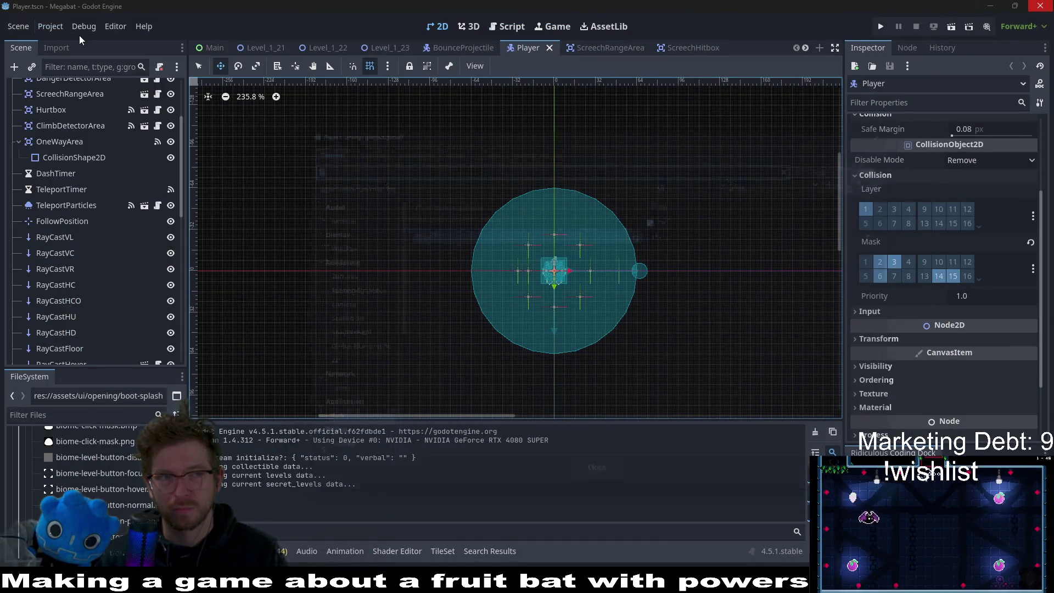
pyautogui.click(646, 231)
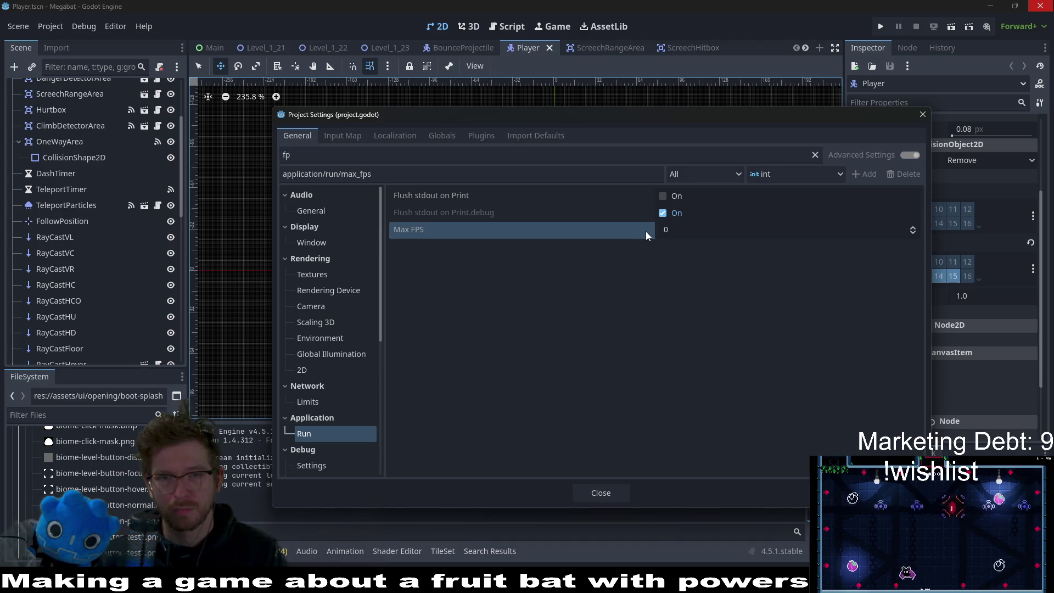
pyautogui.click(724, 329)
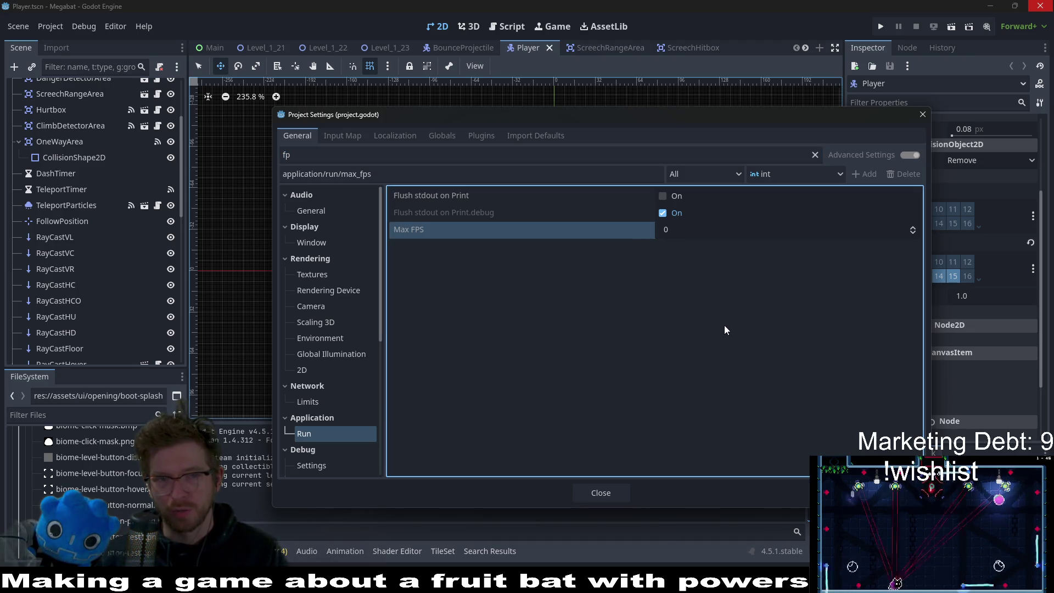
pyautogui.click(702, 232)
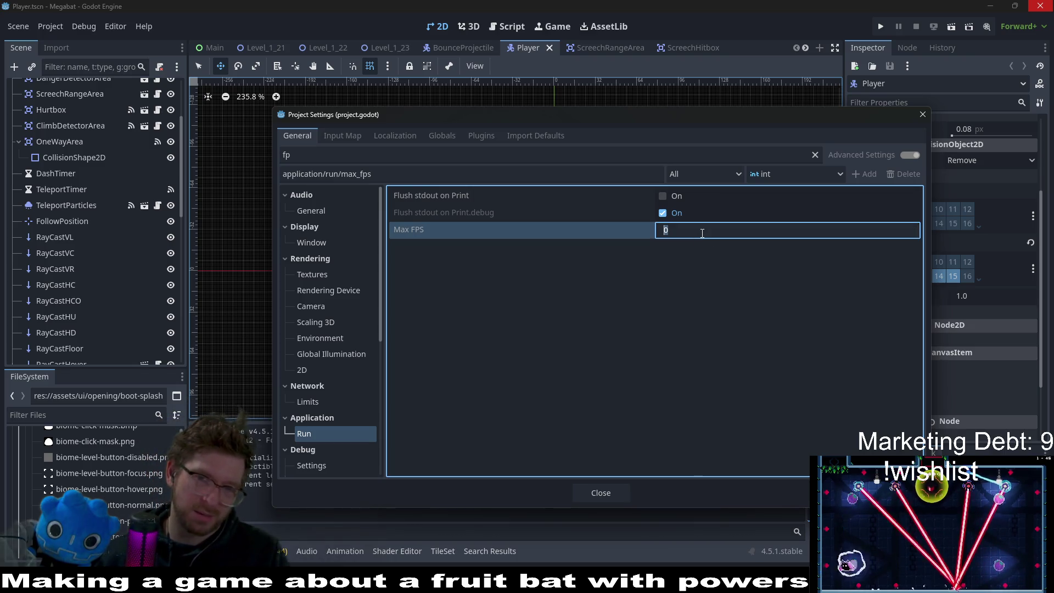
pyautogui.click(677, 316)
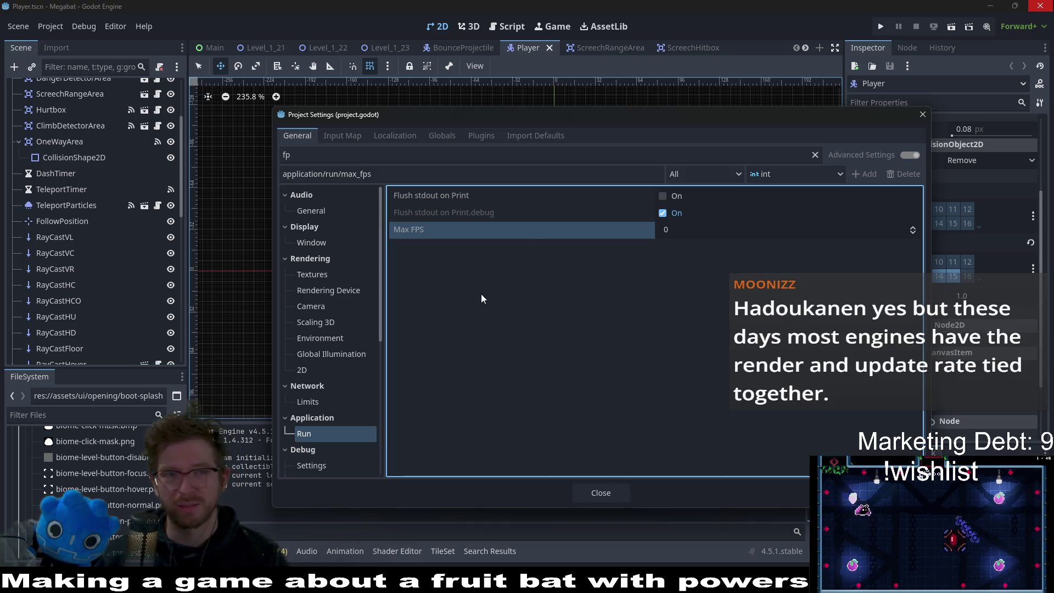
pyautogui.scroll(-5, 317, 368)
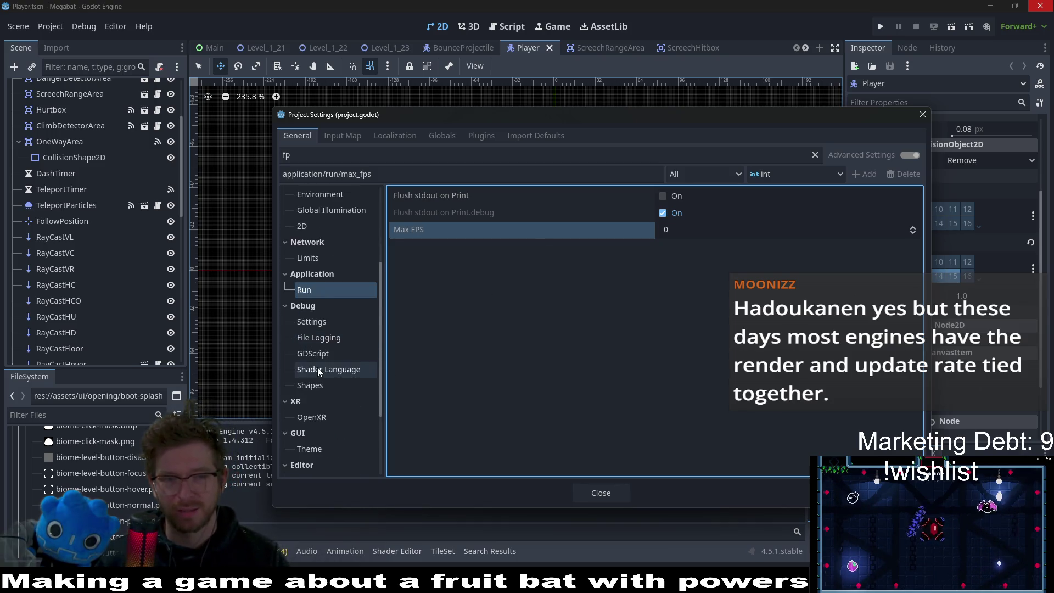
pyautogui.click(708, 229)
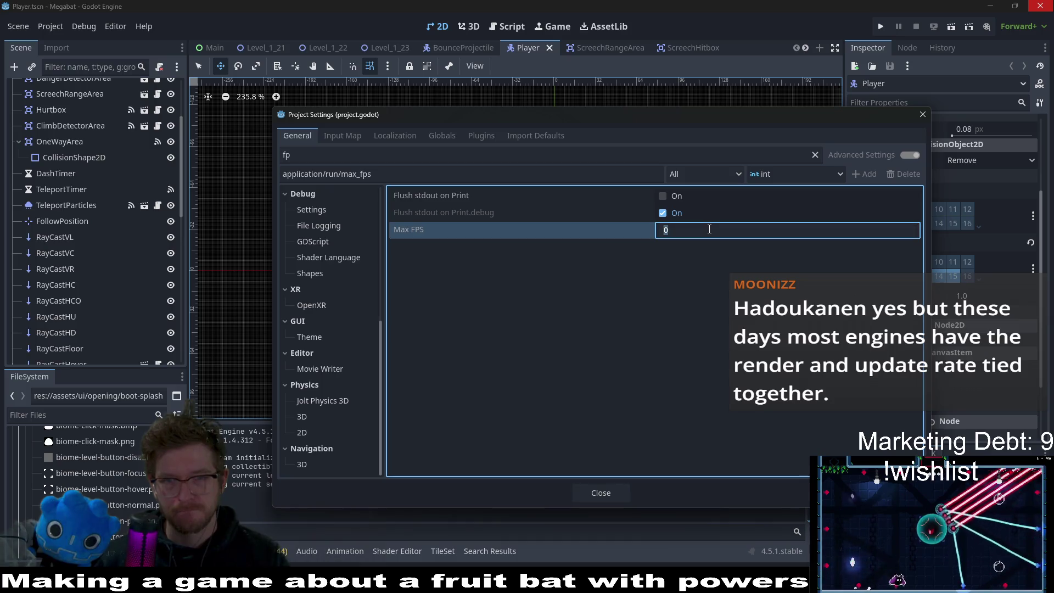
pyautogui.press('Return')
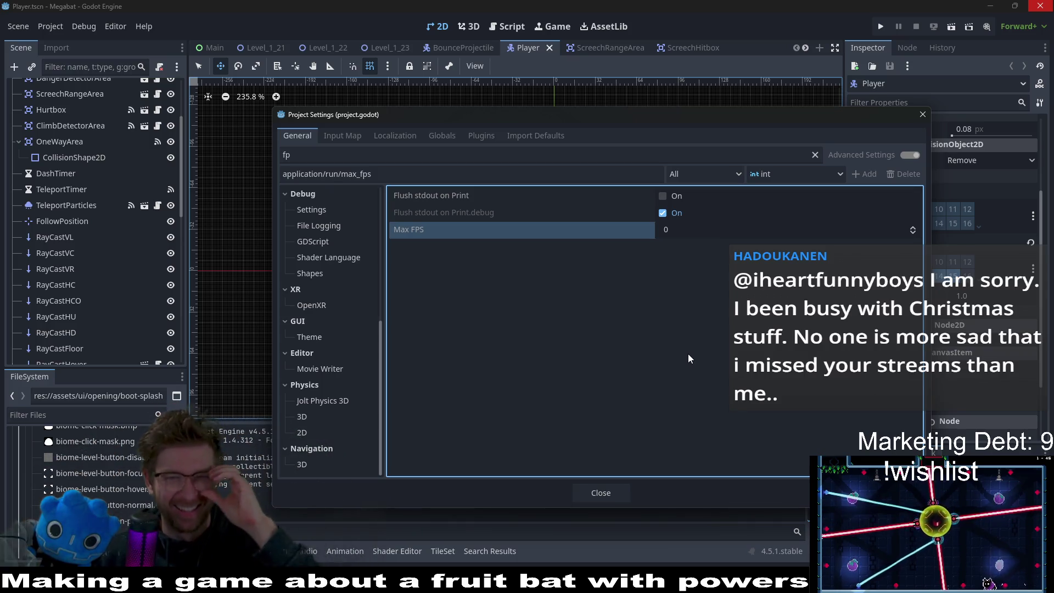
pyautogui.click(923, 114)
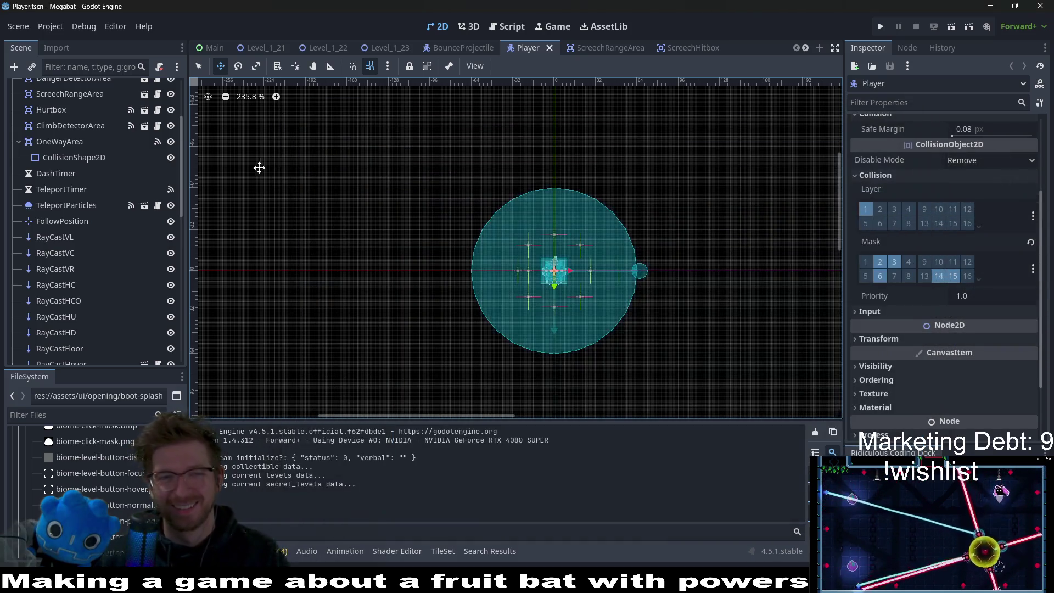
# Step: In Level_1_23, move WallDoorExit left and nudge it into place at 384, 352
pyautogui.click(398, 48)
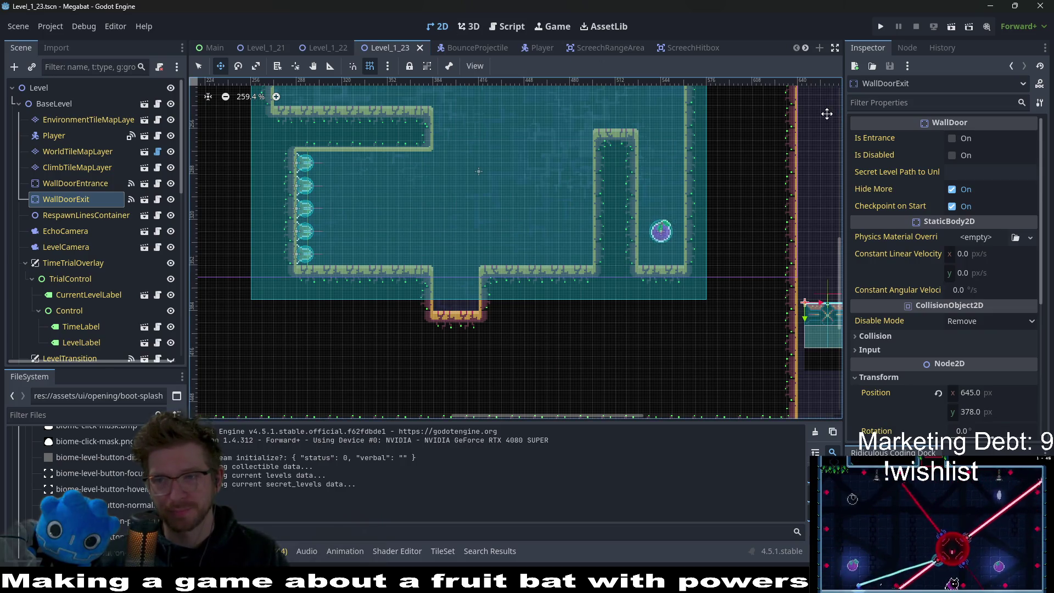
pyautogui.moveTo(633, 179)
pyautogui.mouseDown()
pyautogui.moveTo(719, 232)
pyautogui.moveTo(621, 232)
pyautogui.mouseUp()
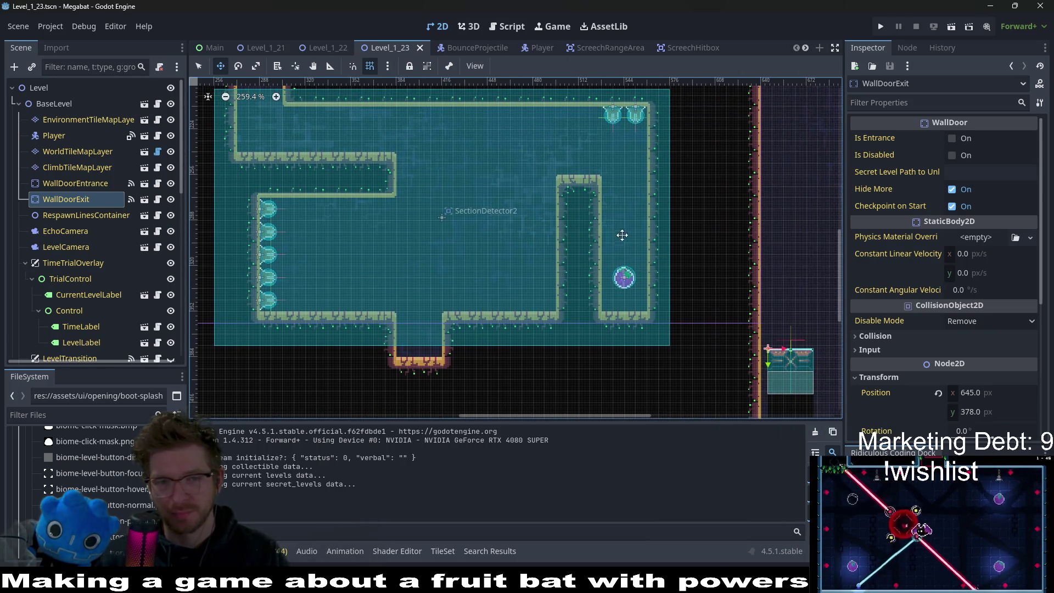
pyautogui.moveTo(719, 357); pyautogui.dragTo(352, 337)
pyautogui.scroll(3, 423, 335)
pyautogui.press('Right')
pyautogui.press('Right')
pyautogui.press('Right')
pyautogui.press('Up')
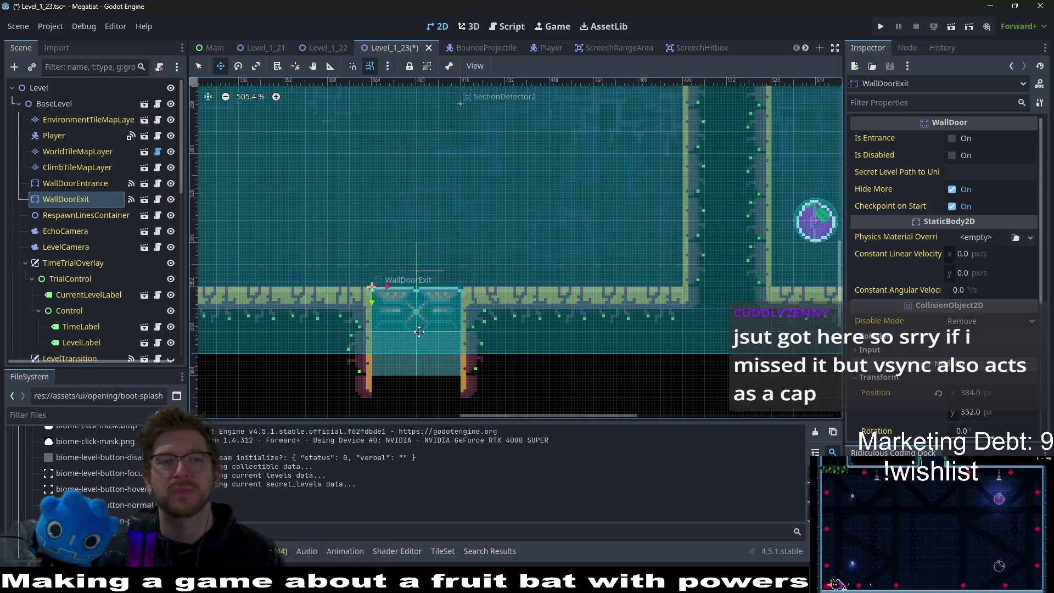
# Step: Save Level_1_23 and switch through Level_1_22 to the Level_1_21 scene
pyautogui.hotkey('ctrl', 's')
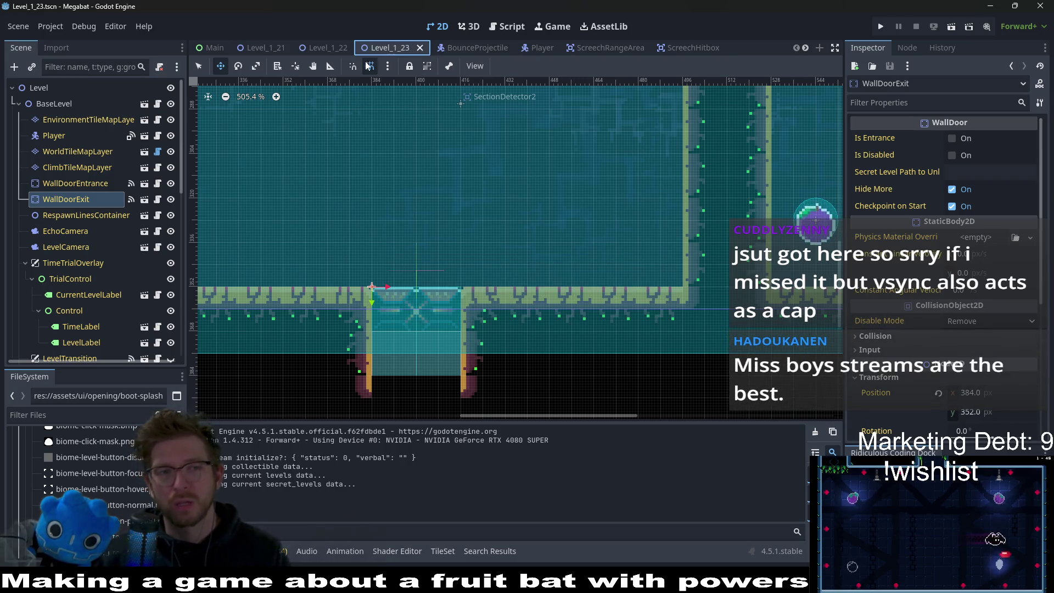
pyautogui.click(329, 49)
pyautogui.click(256, 46)
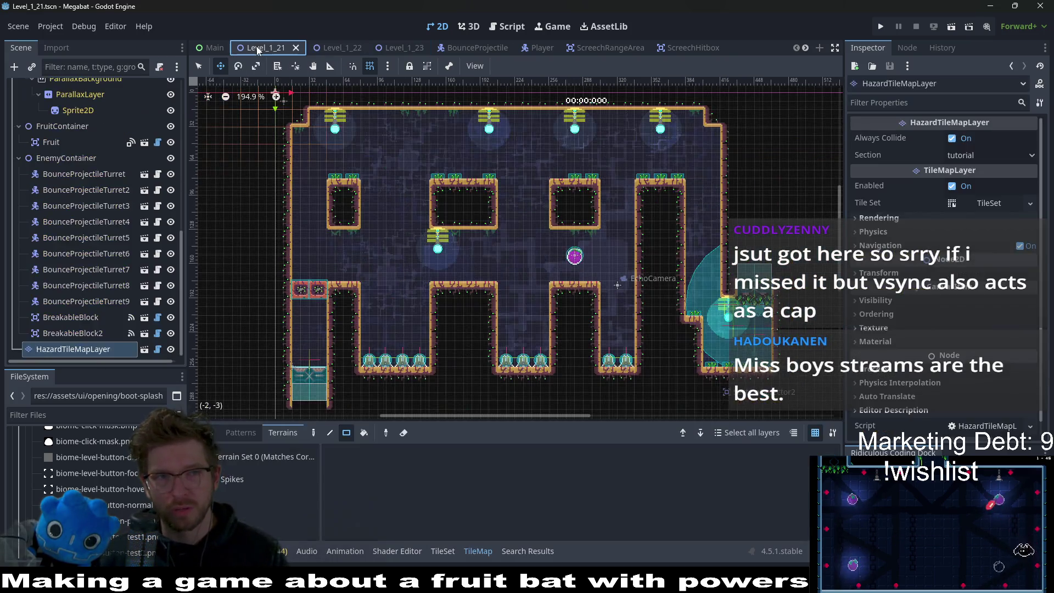
# Step: Quick-open the Tutorial_Fly_4 scene from a 'tutorial_fly' search
pyautogui.hotkey('shift', 'alt', 'o')
pyautogui.write('level')
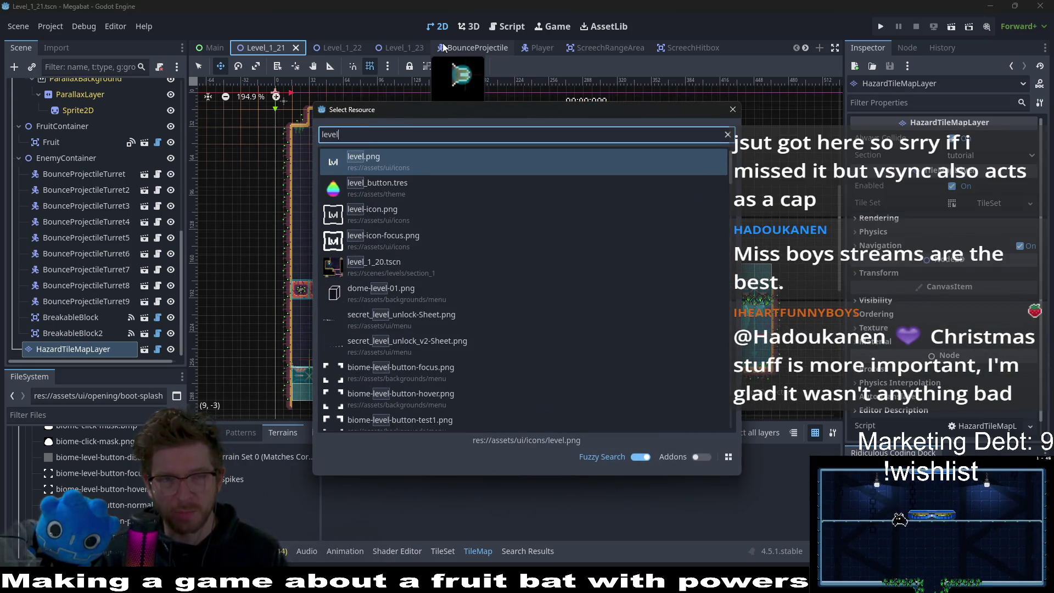
pyautogui.write('_')
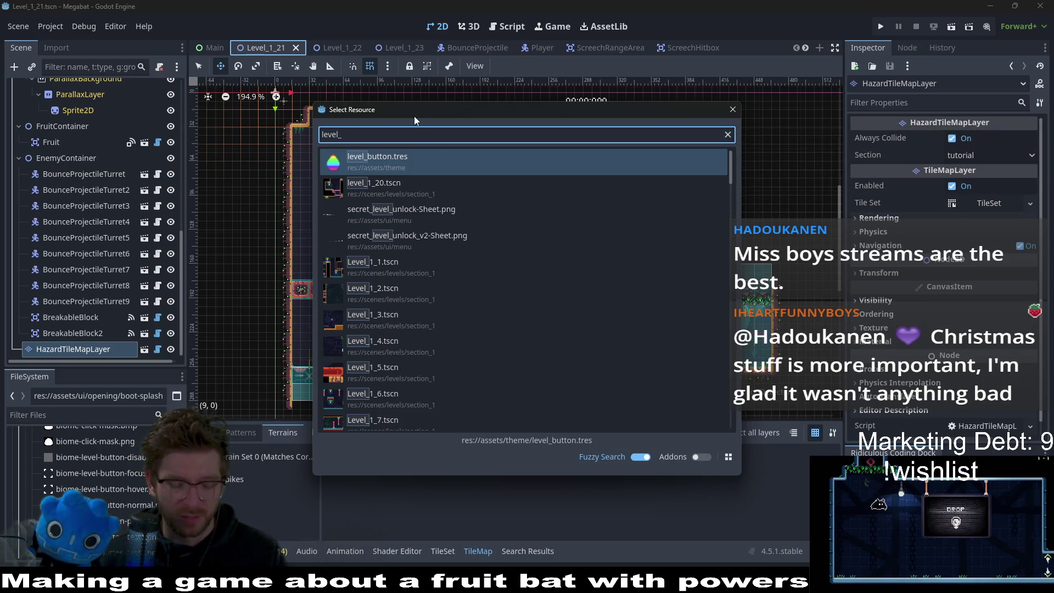
pyautogui.press('BackSpace')
pyautogui.press('BackSpace')
pyautogui.press('BackSpace')
pyautogui.write('t')
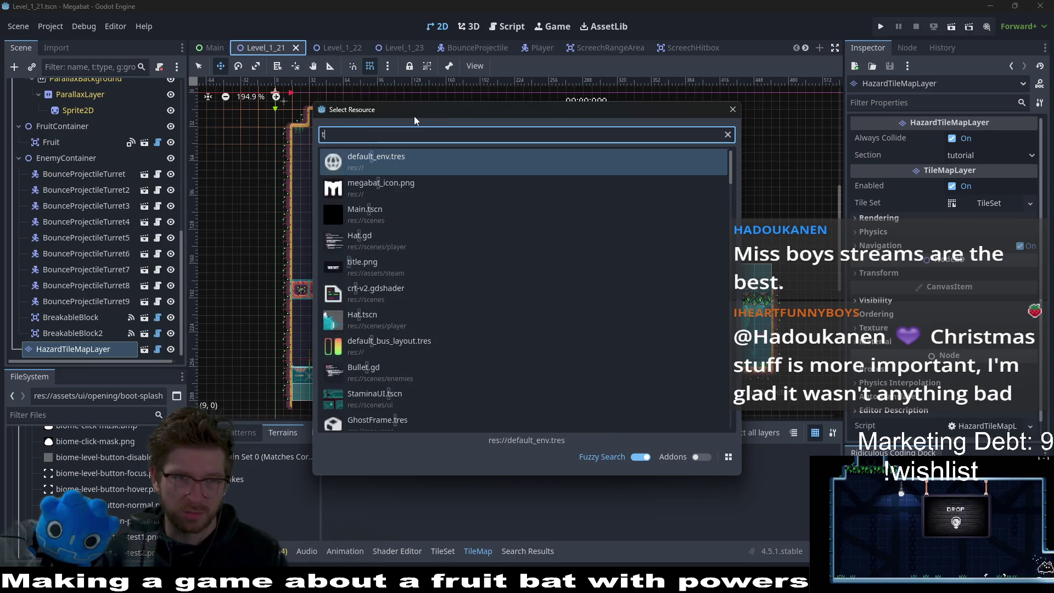
pyautogui.write('utorial_fly')
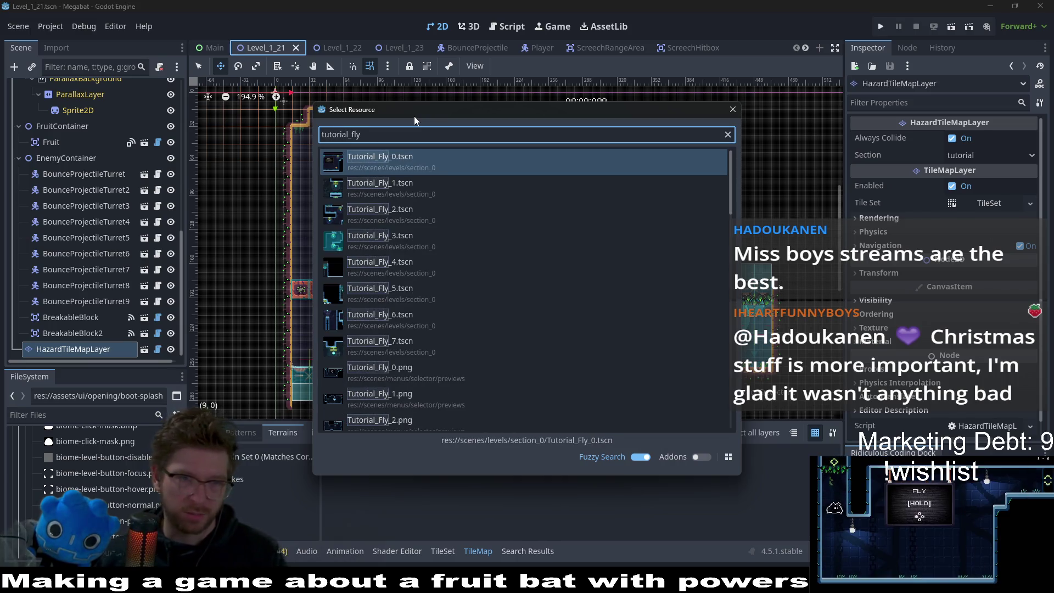
pyautogui.click(417, 269)
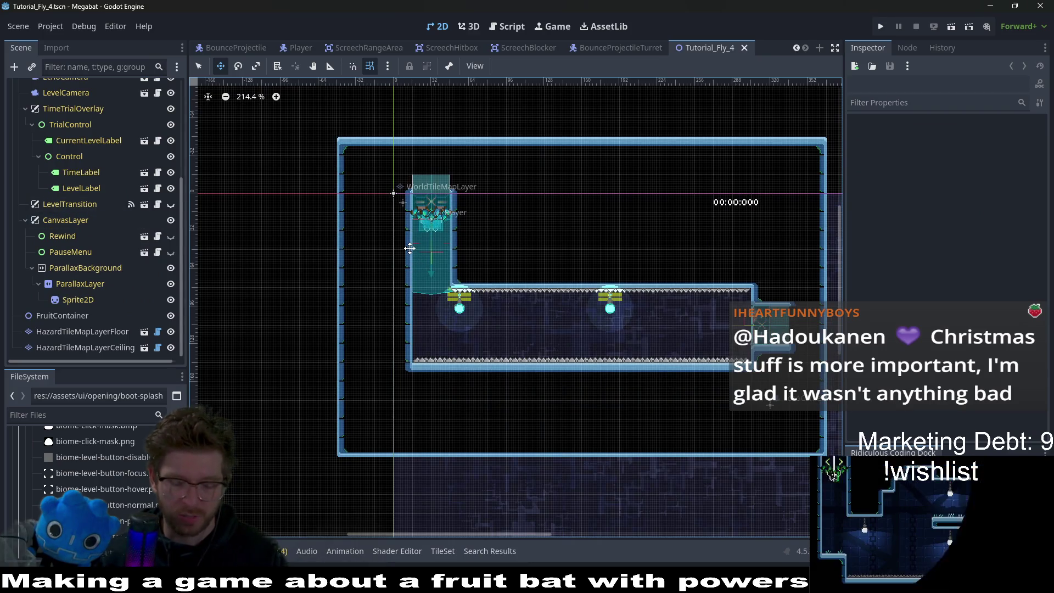
# Step: Quick-open Tutorial_Fly_3.tscn via a 'tutorial_fly_3' search and run the current scene
pyautogui.hotkey('alt', 'shift', 'o')
pyautogui.write('tutor')
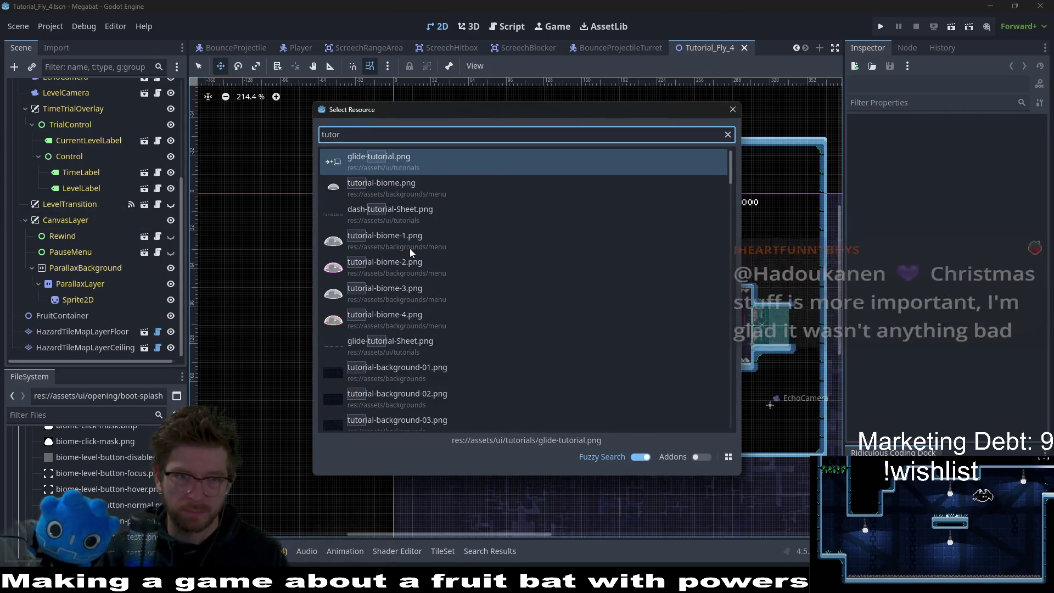
pyautogui.write('ial_')
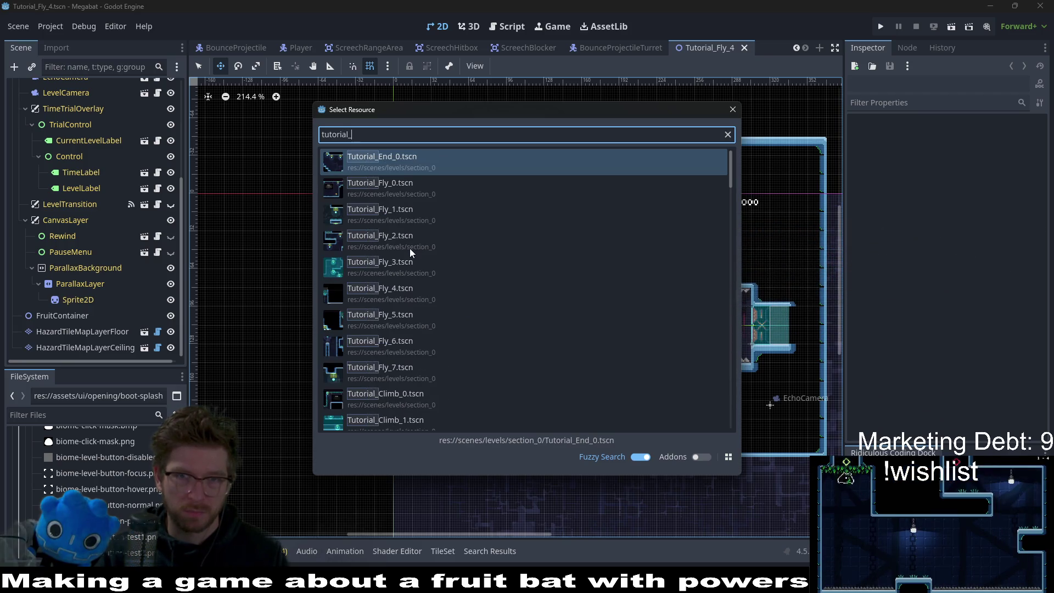
pyautogui.write('fly_3')
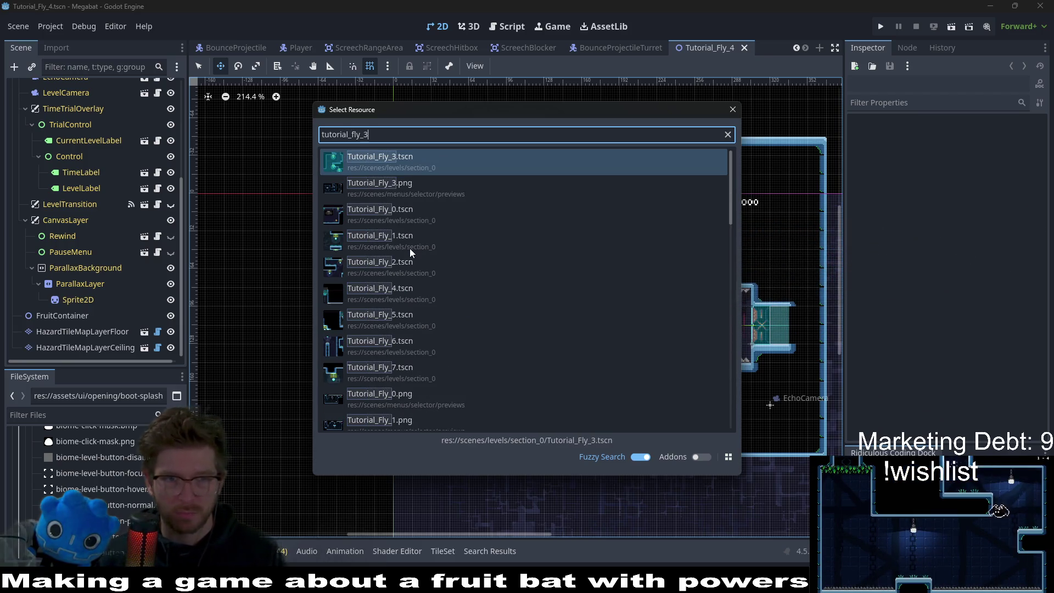
pyautogui.press('Return')
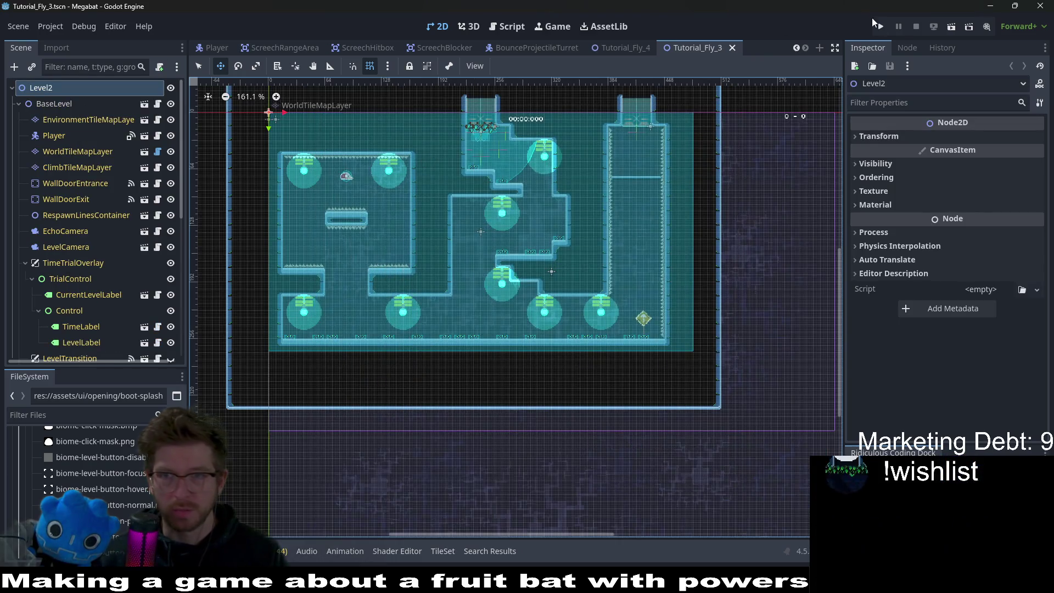
pyautogui.click(953, 28)
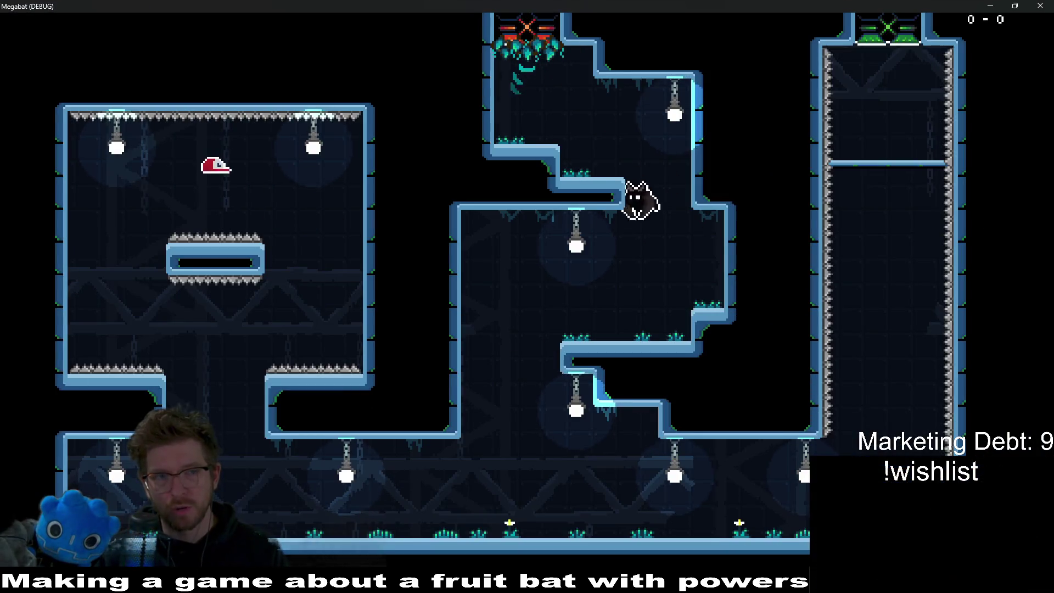
# Step: Fly the bat along the bottom corridor into the right shaft and bounce through the ledge twice
pyautogui.press('Left')
pyautogui.press('Right')
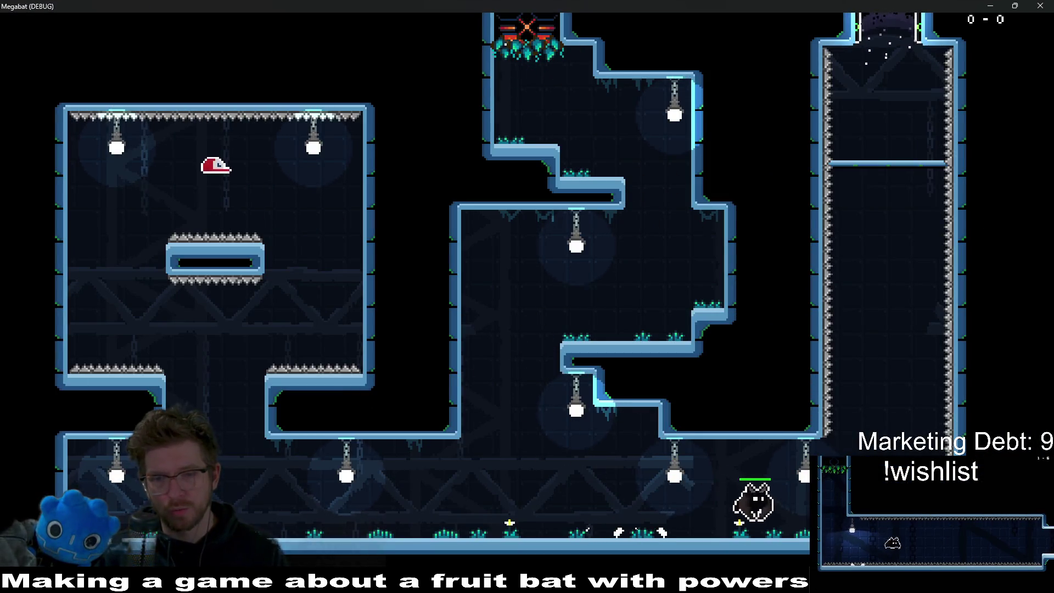
pyautogui.press('Left')
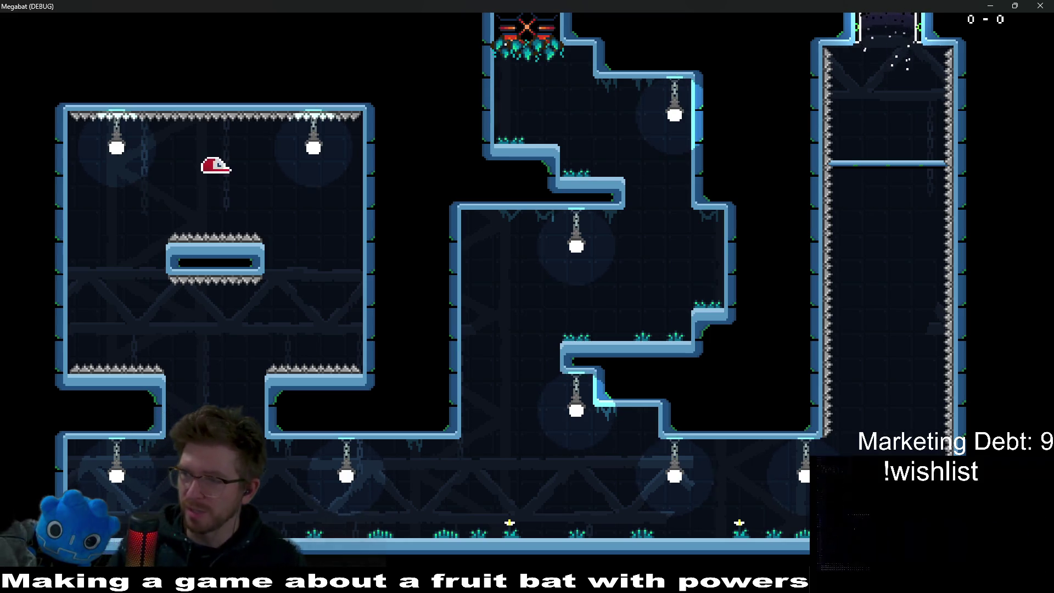
pyautogui.press('space')
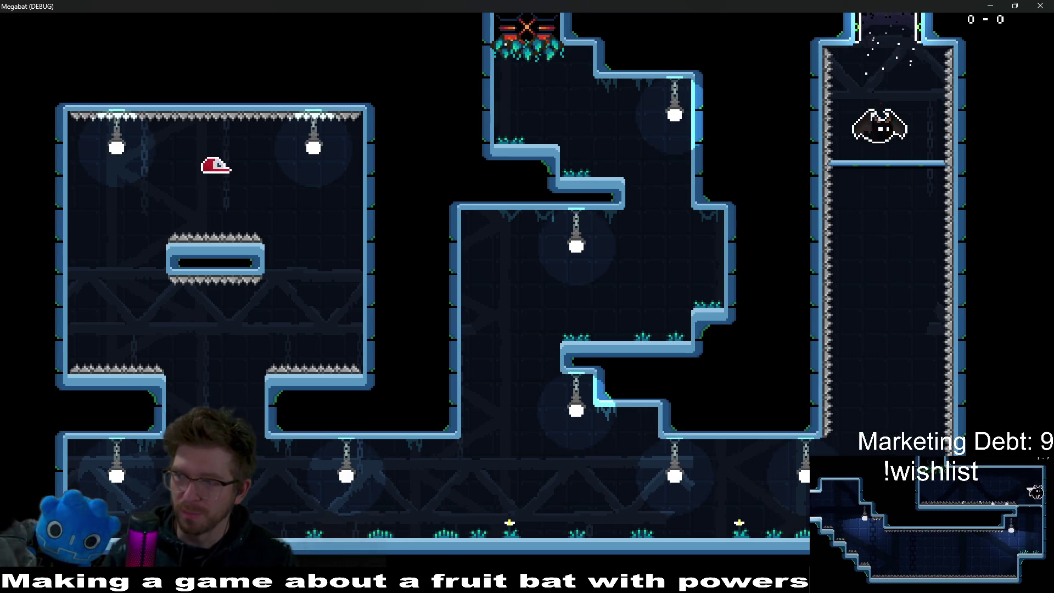
pyautogui.press('Down')
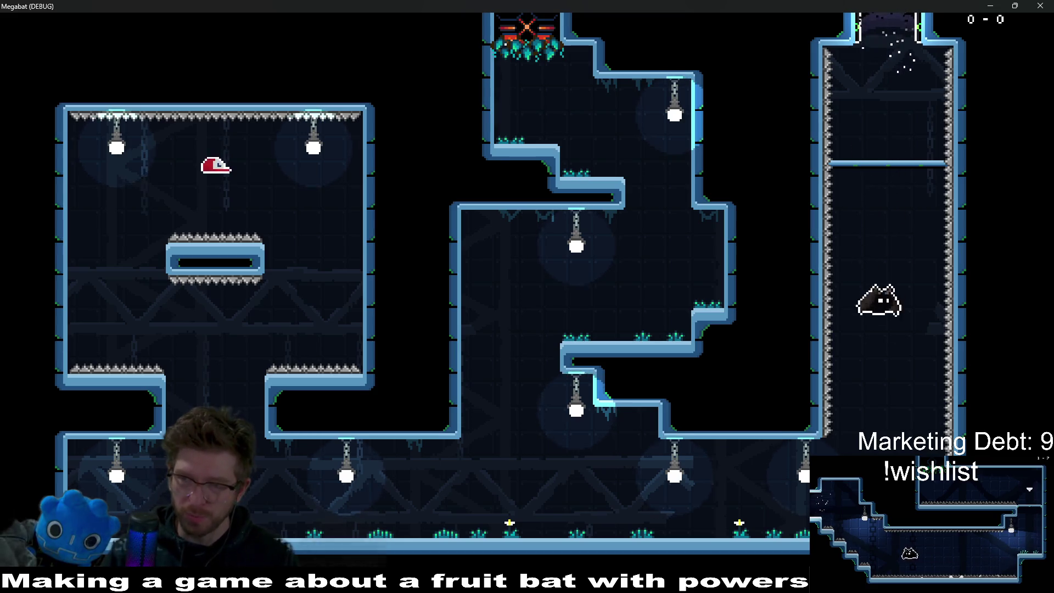
pyautogui.press('space')
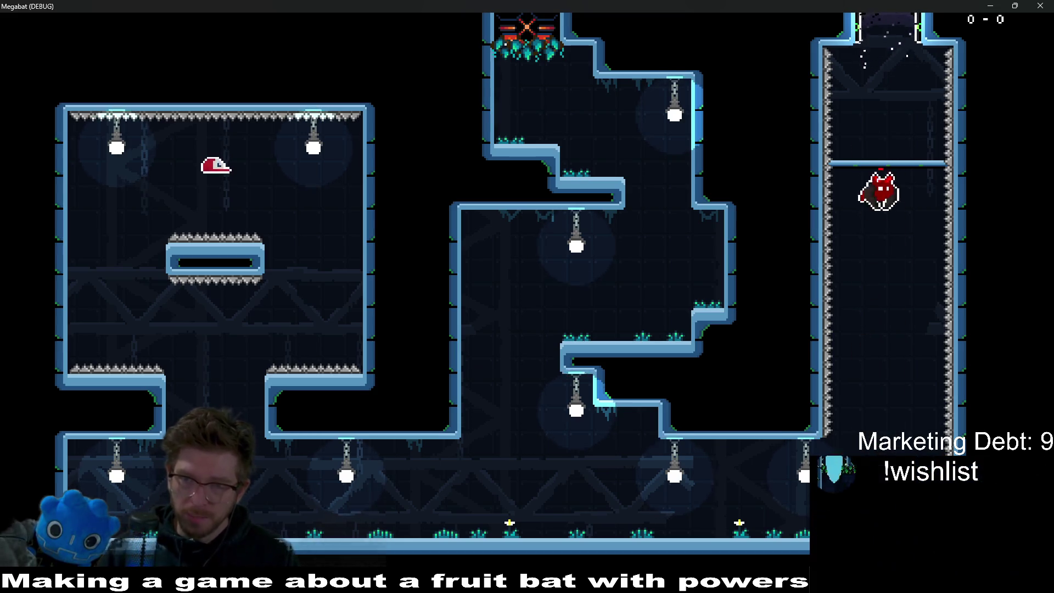
pyautogui.press('Down')
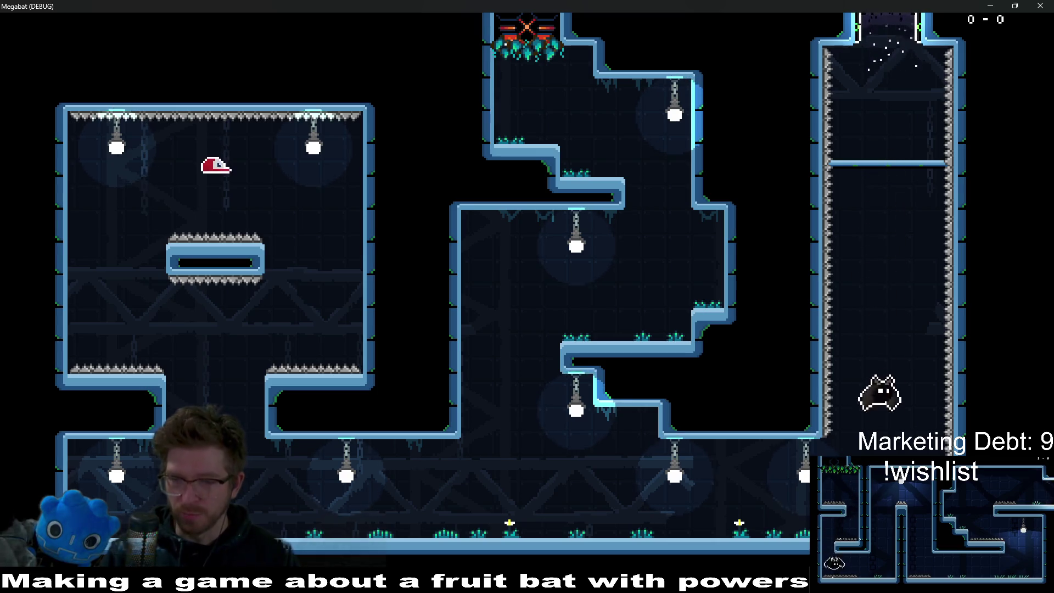
pyautogui.press('space')
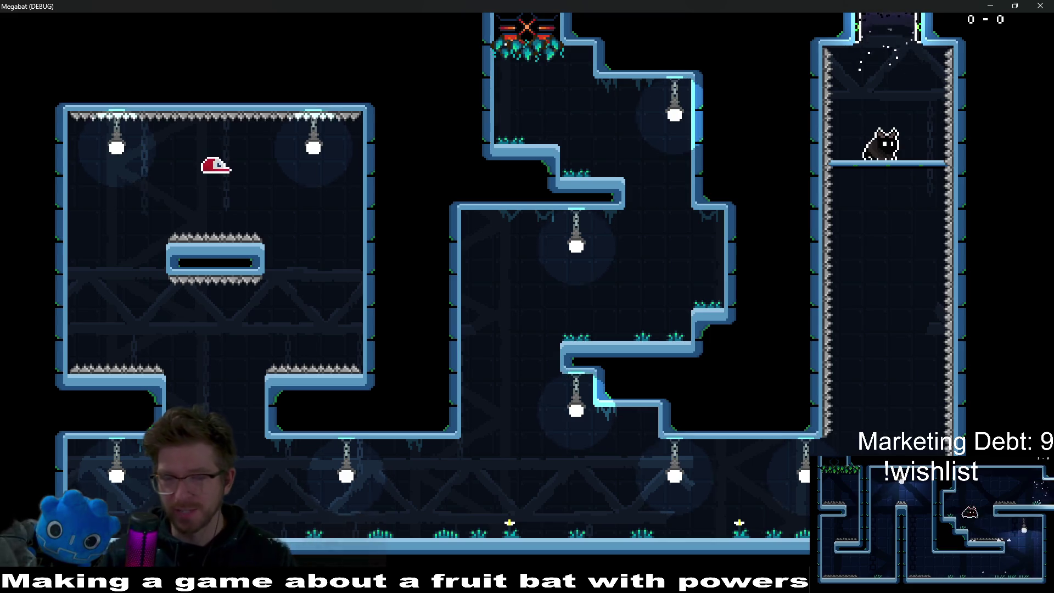
# Step: Keep dropping the bat to the shaft bottom and flying it back up onto the ledge
pyautogui.press('Down')
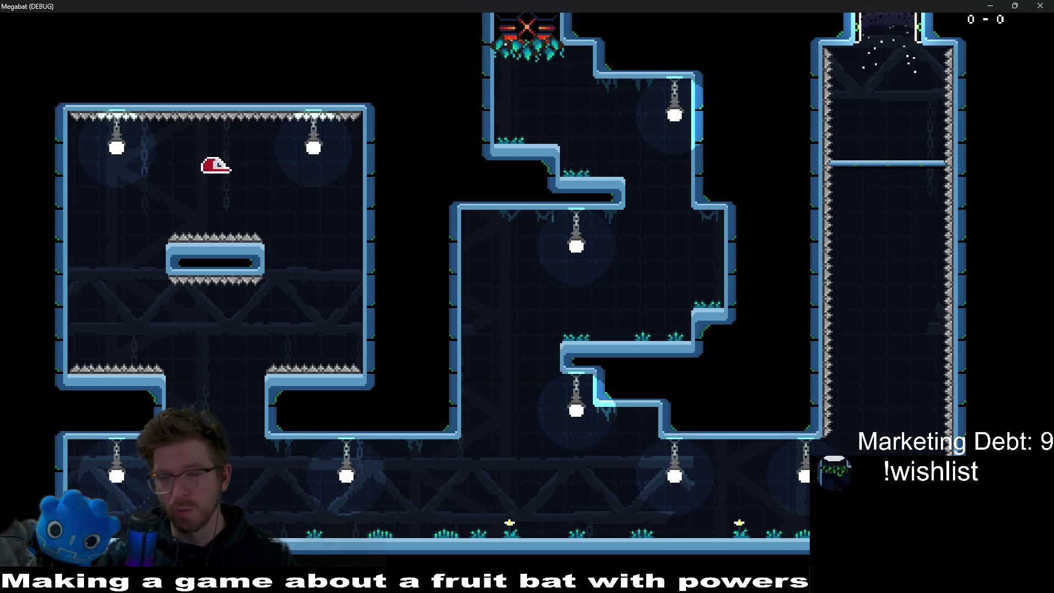
pyautogui.press('space')
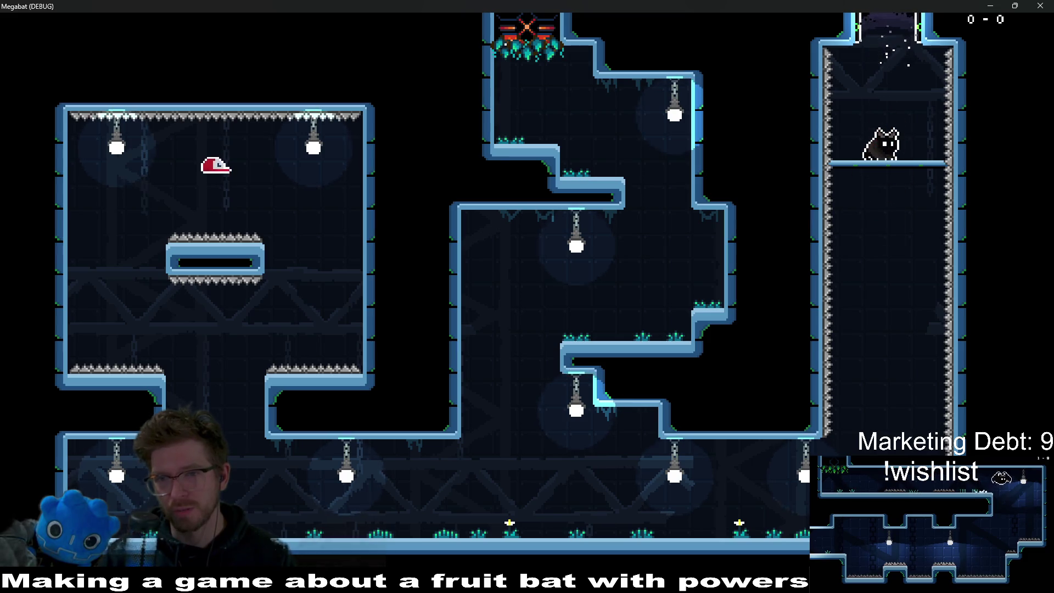
pyautogui.press('space')
pyautogui.press('Down')
pyautogui.press('space')
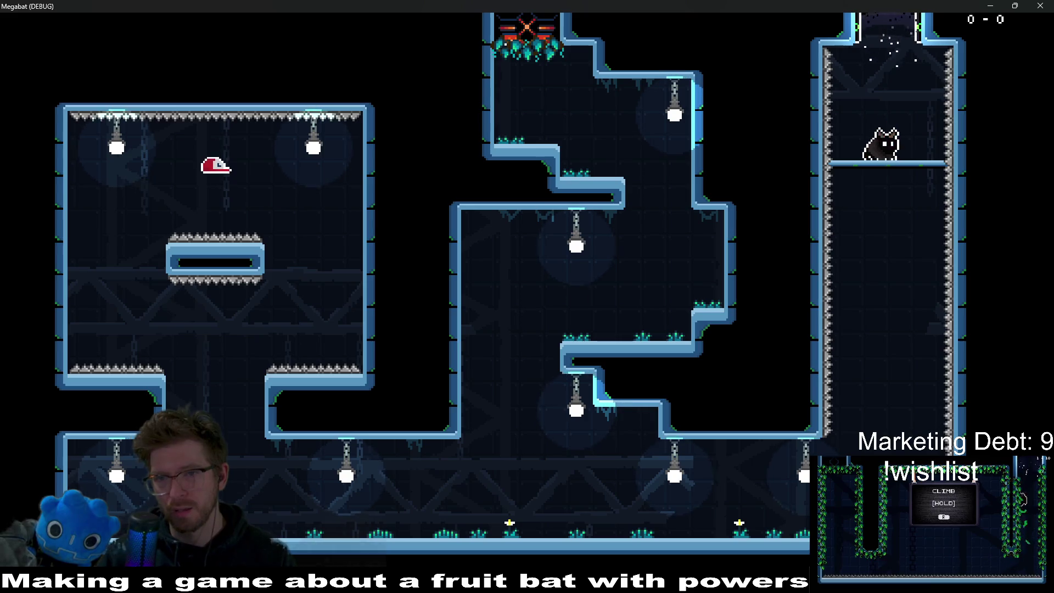
pyautogui.press('Down')
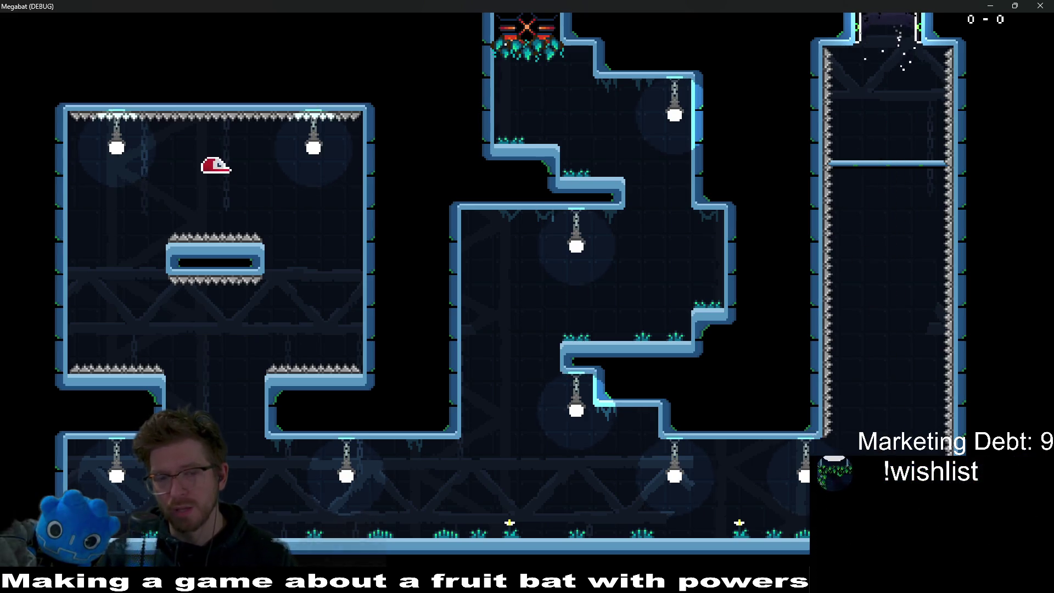
pyautogui.press('space')
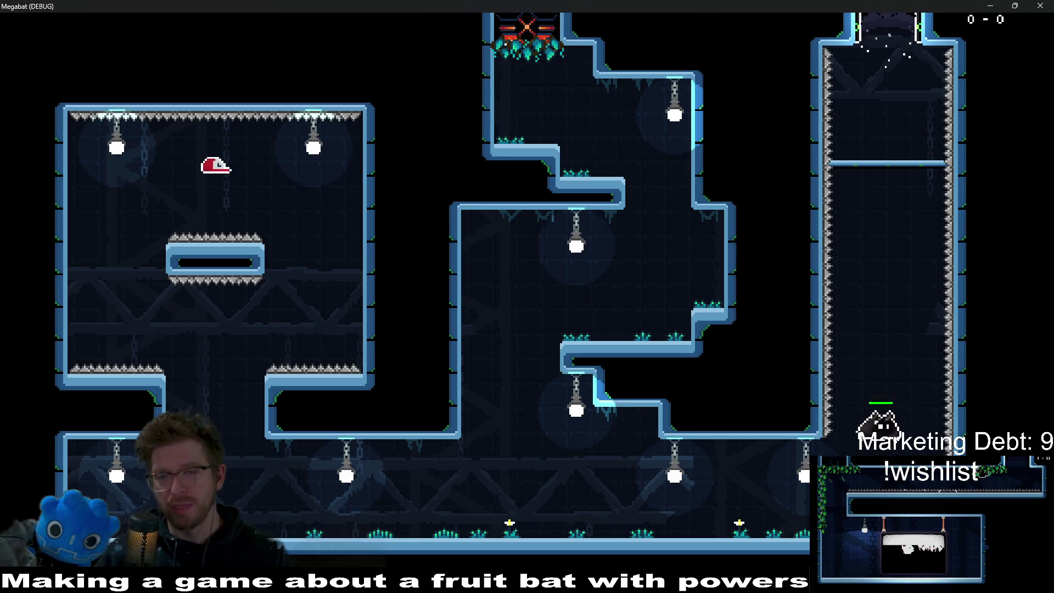
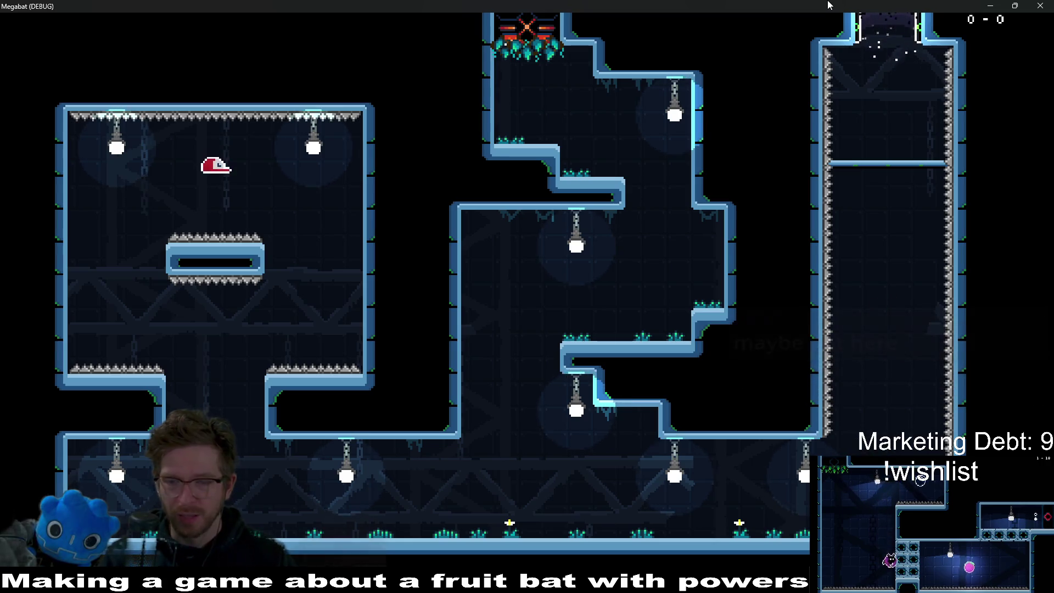
# Step: Fly the bat up the right shaft, drop to cat form and fly again, then close the game
pyautogui.press('space')
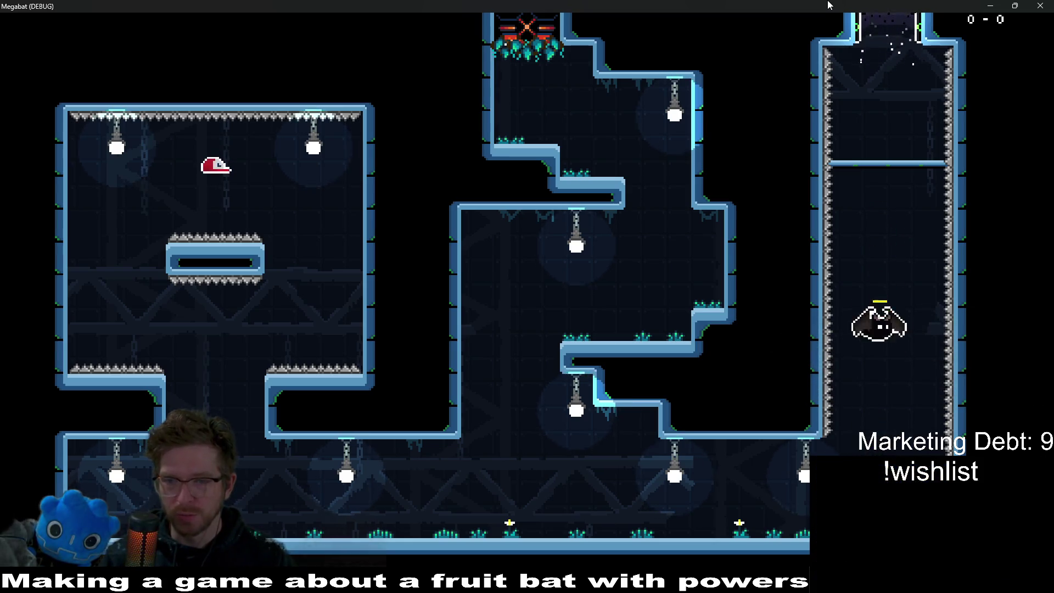
pyautogui.press('space')
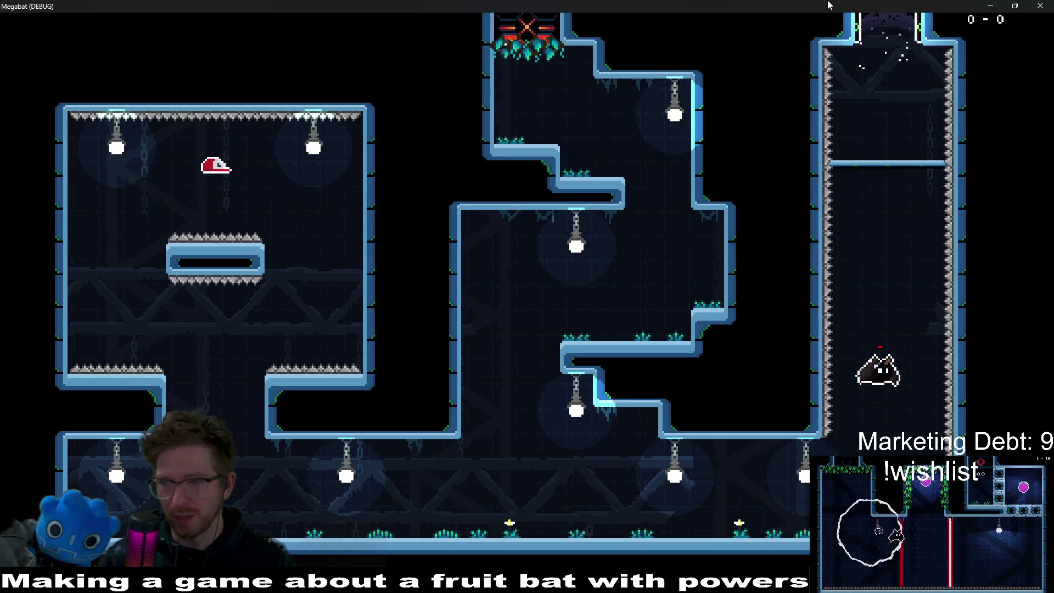
pyautogui.click(1040, 6)
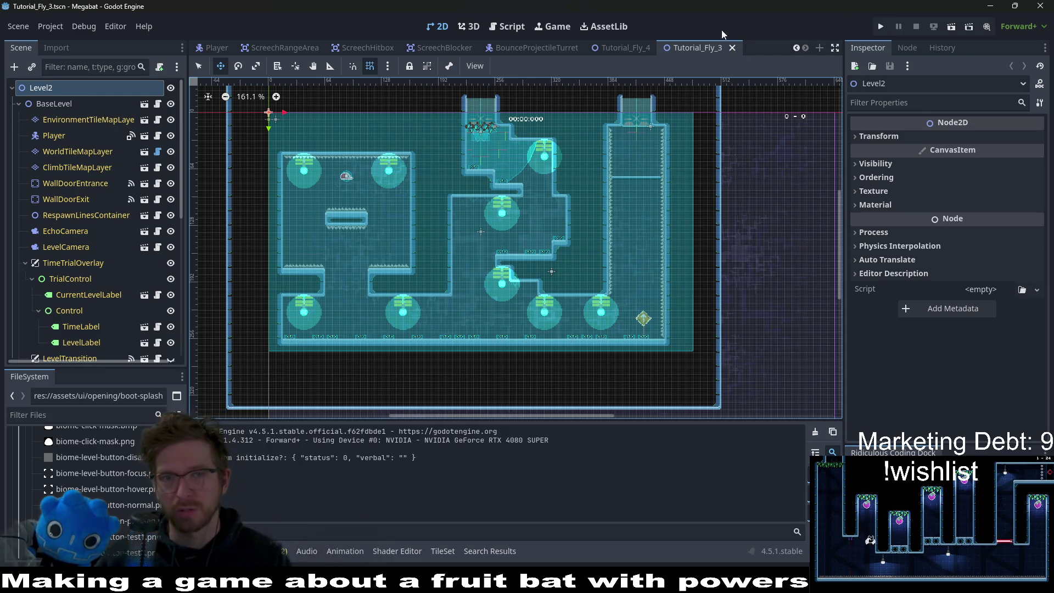
# Step: Close the Tutorial_Fly, BounceProjectileTurret, Screech, Player and BounceProjectile tabs, leaving Level_1_23 open
pyautogui.middleClick(697, 53)
pyautogui.middleClick(714, 48)
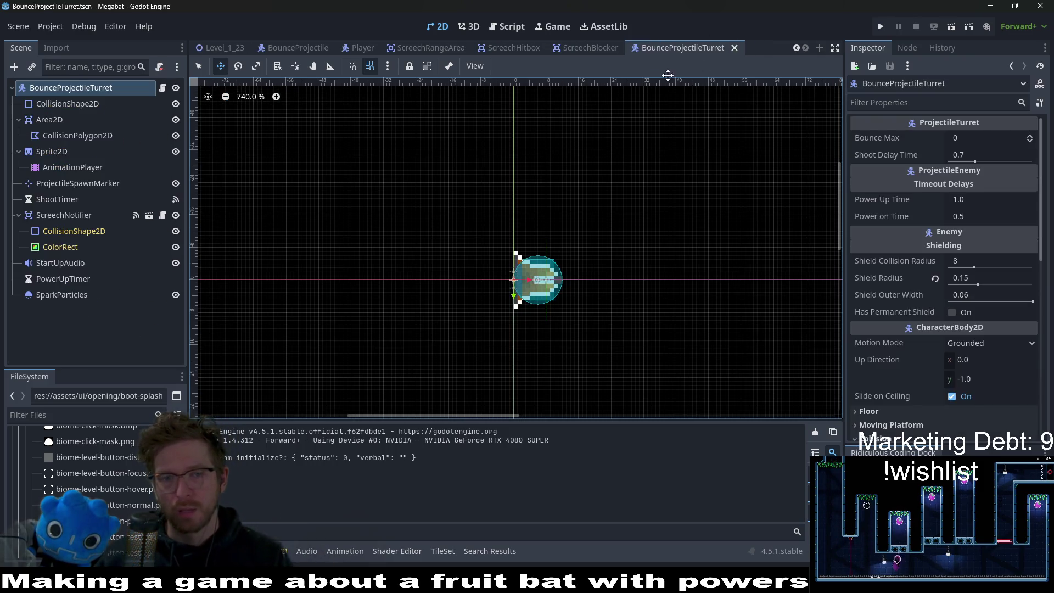
pyautogui.middleClick(679, 48)
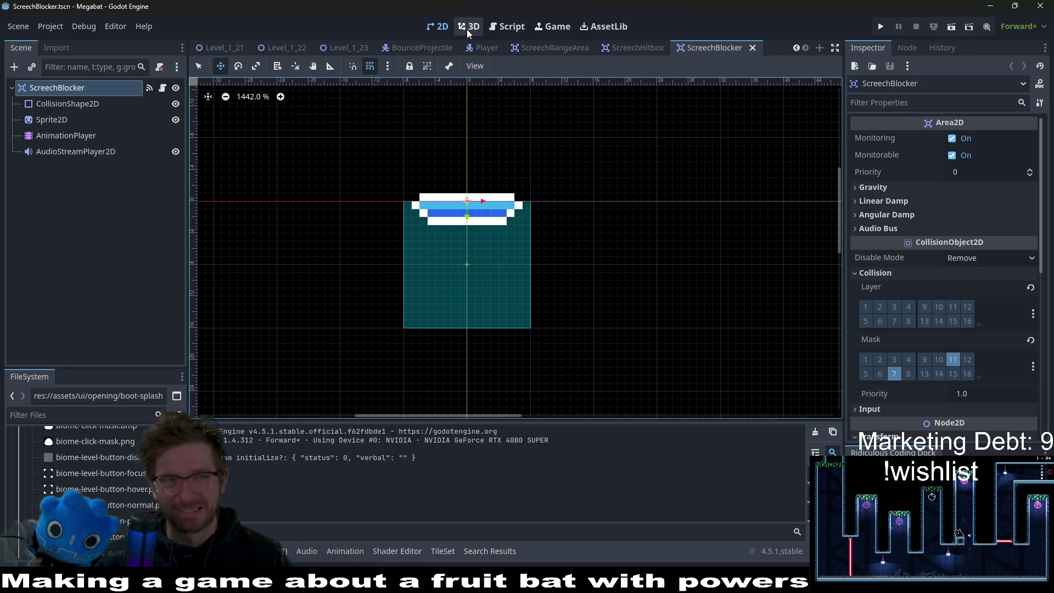
pyautogui.middleClick(716, 46)
pyautogui.click(716, 48)
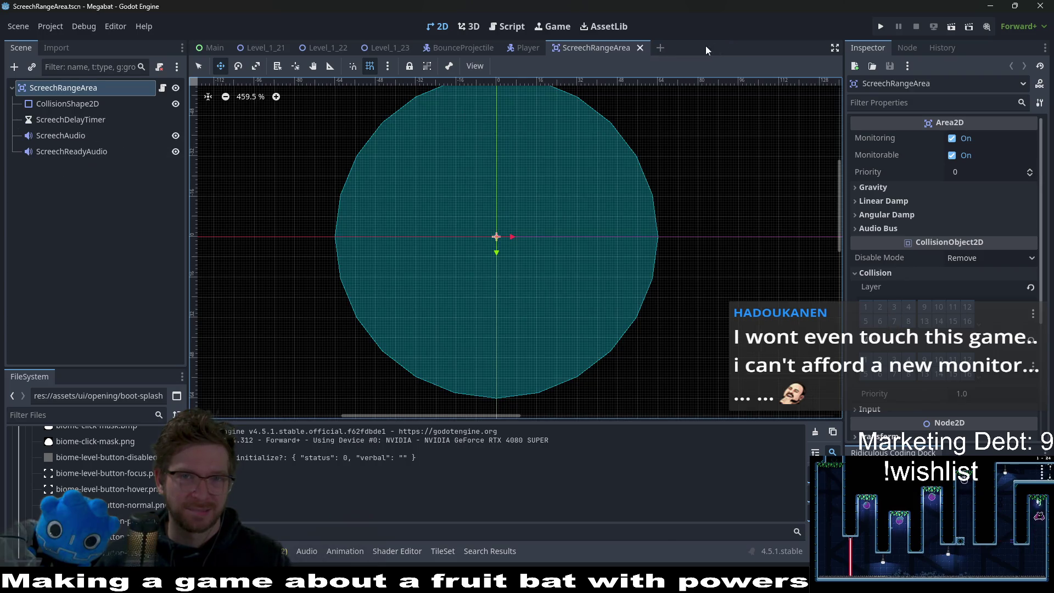
pyautogui.middleClick(603, 44)
pyautogui.middleClick(524, 48)
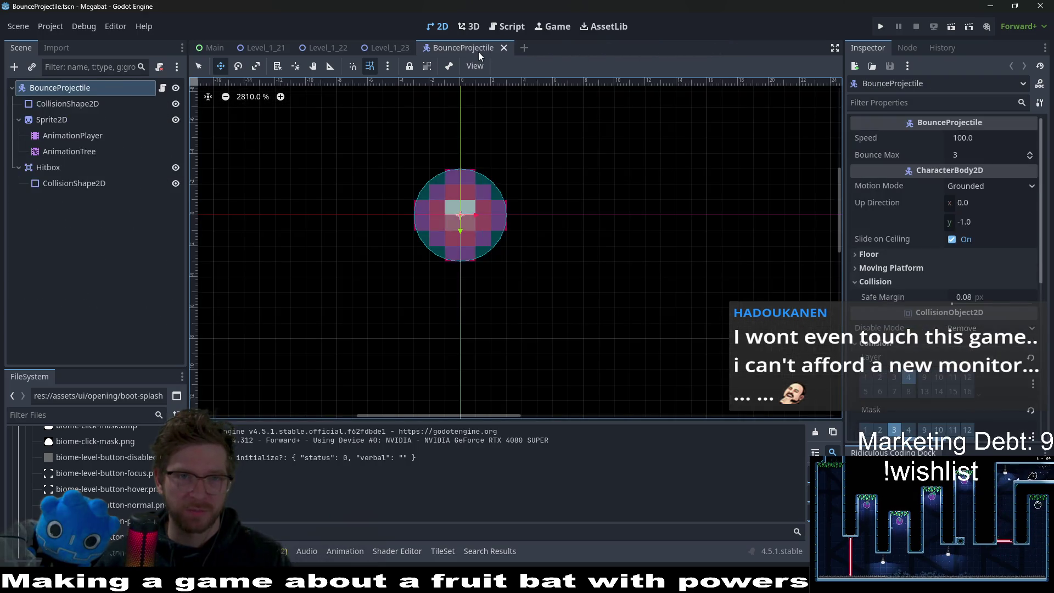
pyautogui.middleClick(476, 48)
# Step: Pan to the upper level rooms and select the WorldTileMapLayer node for painting
pyautogui.scroll(-10, 527, 172)
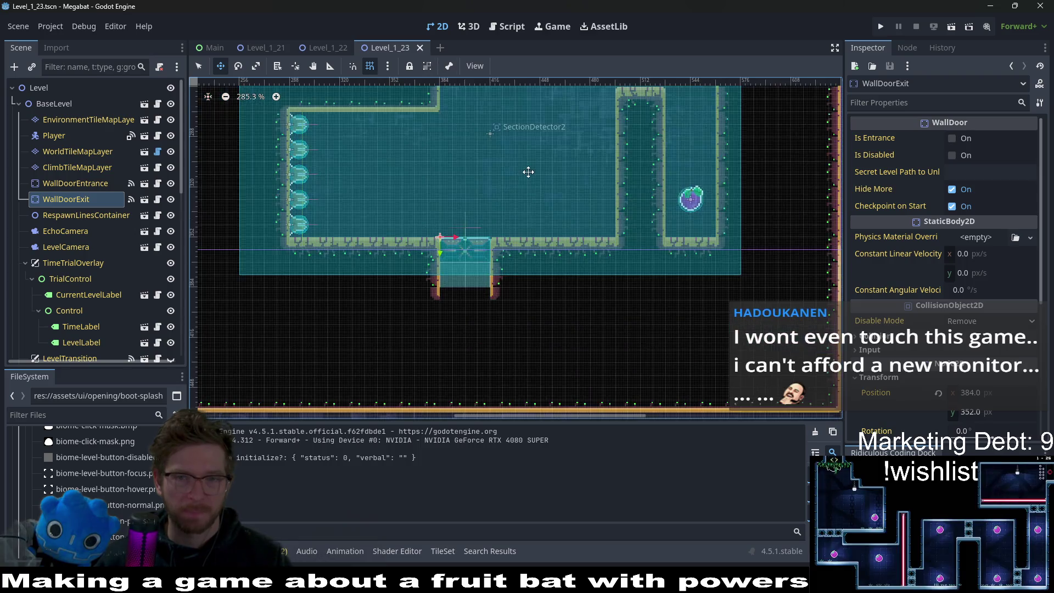
pyautogui.hscroll(-8, 584, 230)
pyautogui.scroll(5, 583, 231)
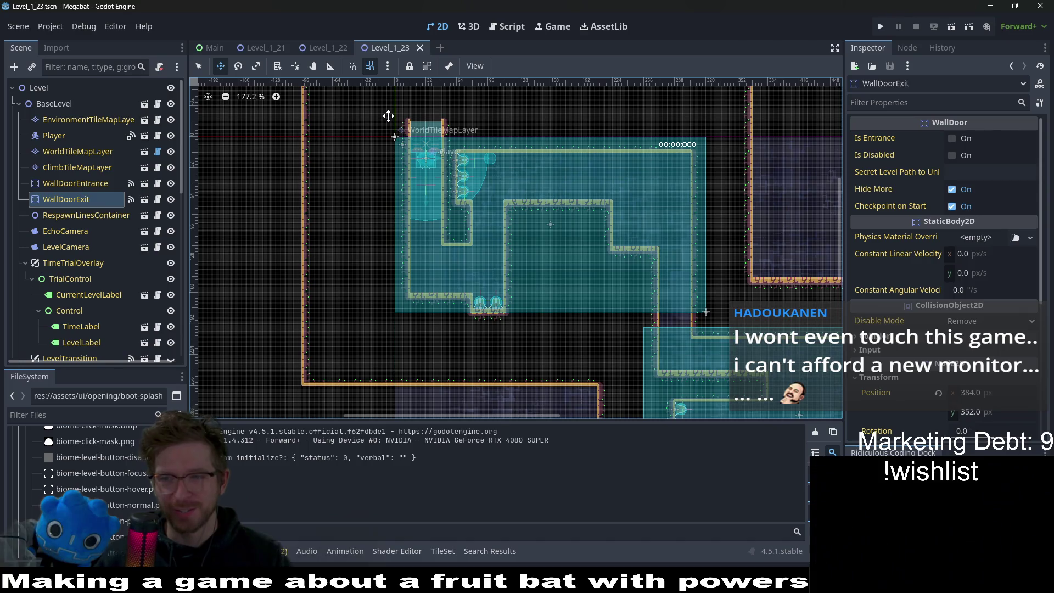
pyautogui.scroll(-3, 604, 244)
pyautogui.hscroll(4, 603, 244)
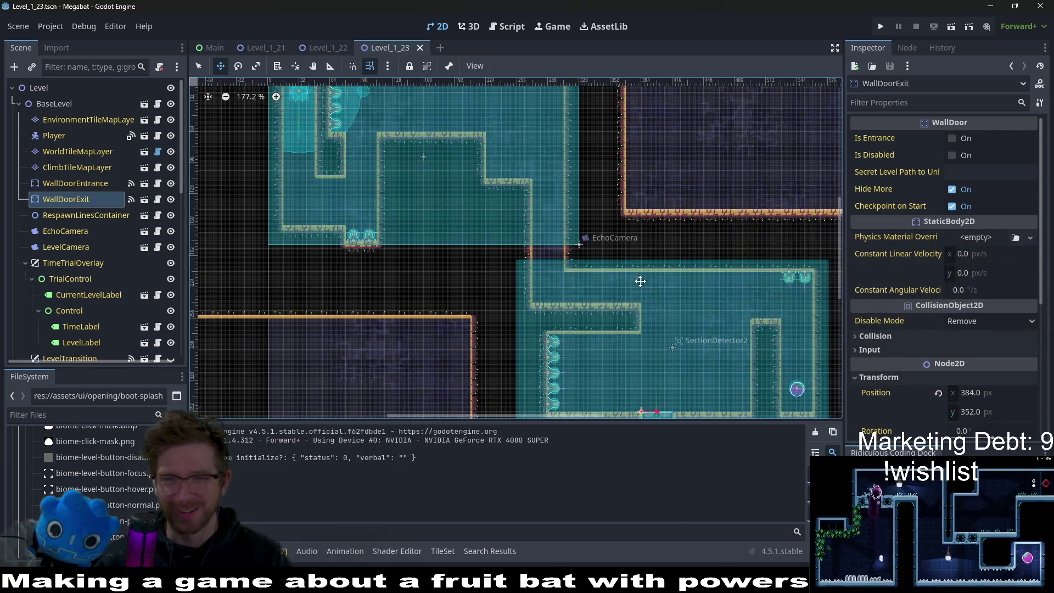
pyautogui.moveTo(457, 185); pyautogui.dragTo(538, 239)
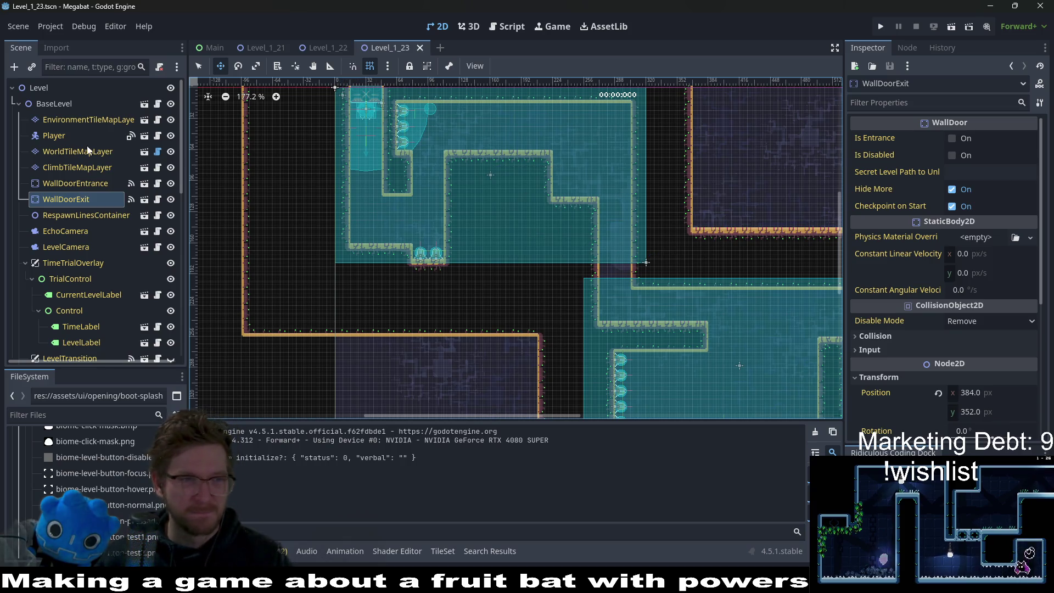
pyautogui.click(102, 152)
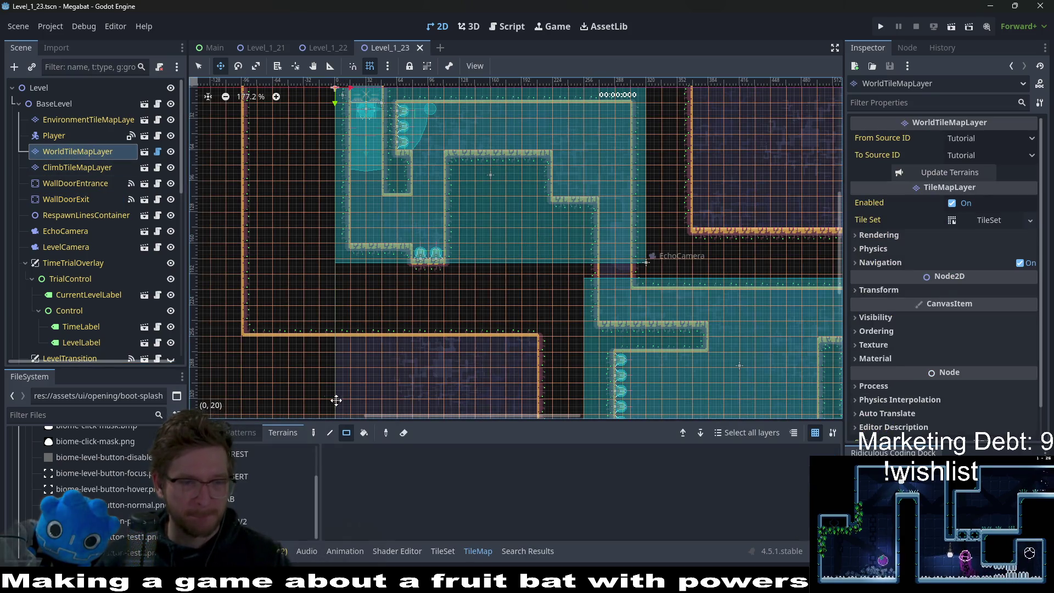
# Step: Paint LAB terrain to extend the top ledge three tiles to the right
pyautogui.click(244, 499)
pyautogui.scroll(2, 584, 212)
pyautogui.moveTo(560, 208); pyautogui.dragTo(586, 208)
pyautogui.moveTo(577, 142); pyautogui.dragTo(606, 137)
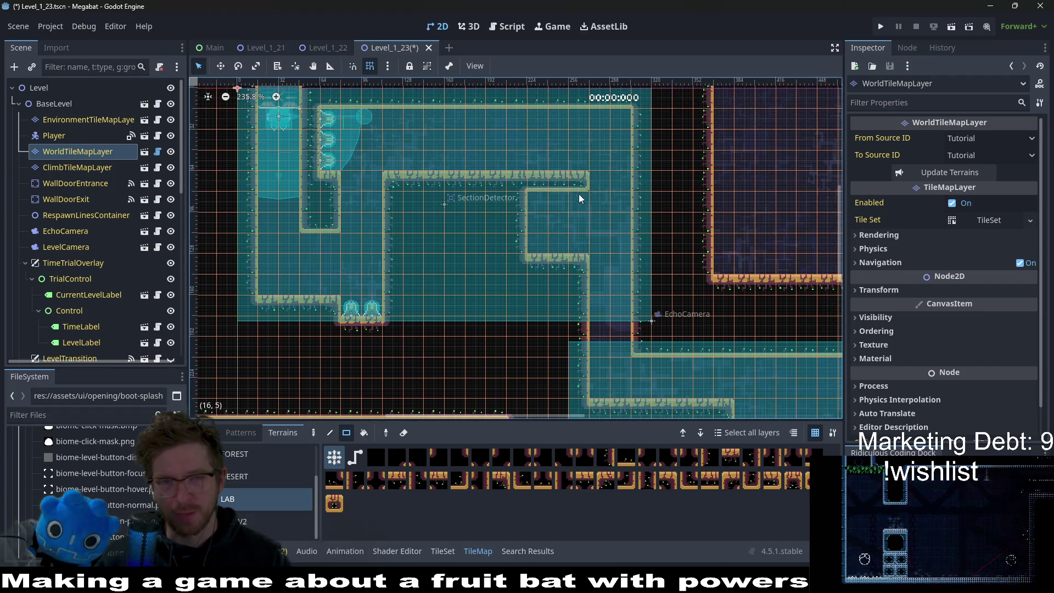
# Step: Survey the room's right side, lower and upper parts, then select the Player node
pyautogui.scroll(-1, 606, 222)
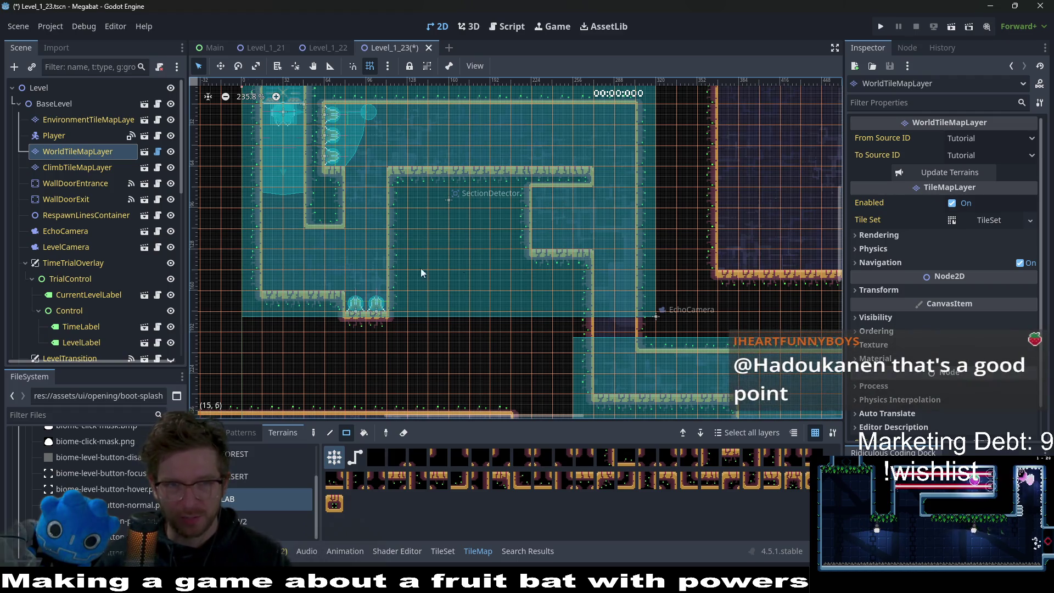
pyautogui.scroll(3, 388, 249)
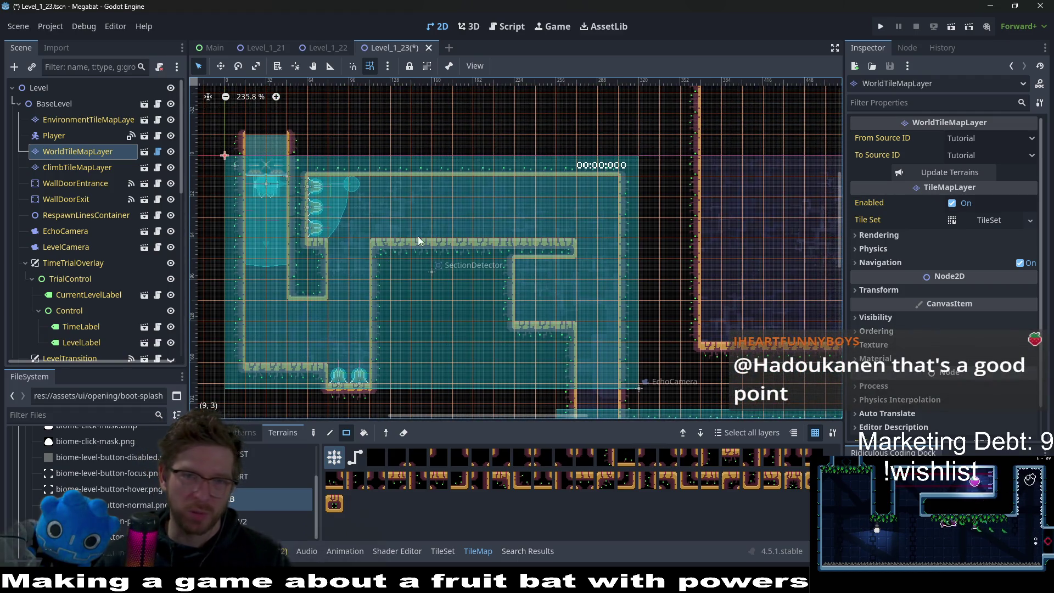
pyautogui.scroll(-2, 624, 228)
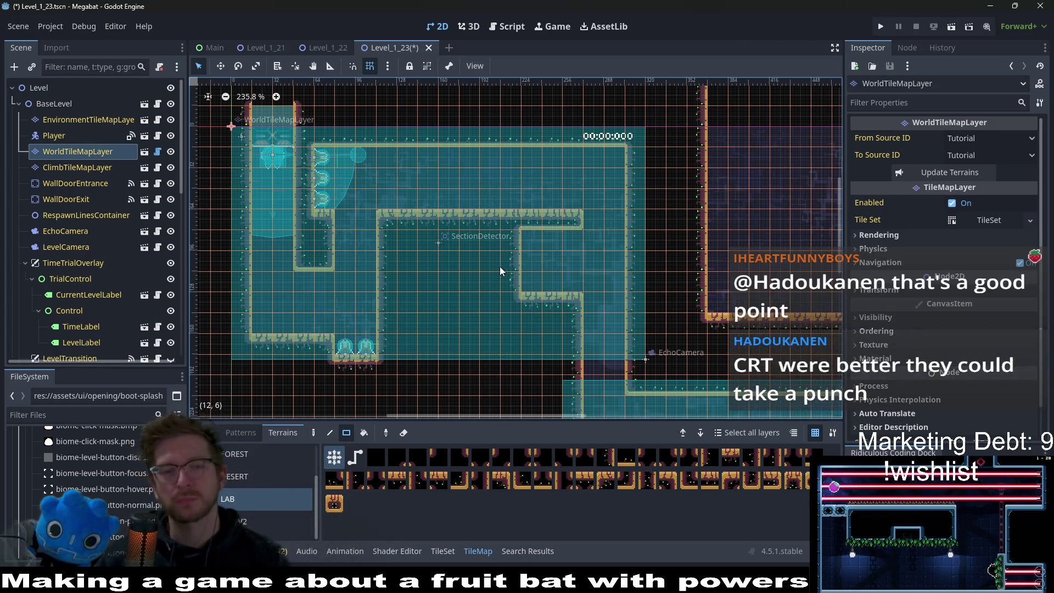
pyautogui.scroll(2, 557, 248)
pyautogui.moveTo(614, 262); pyautogui.dragTo(596, 224)
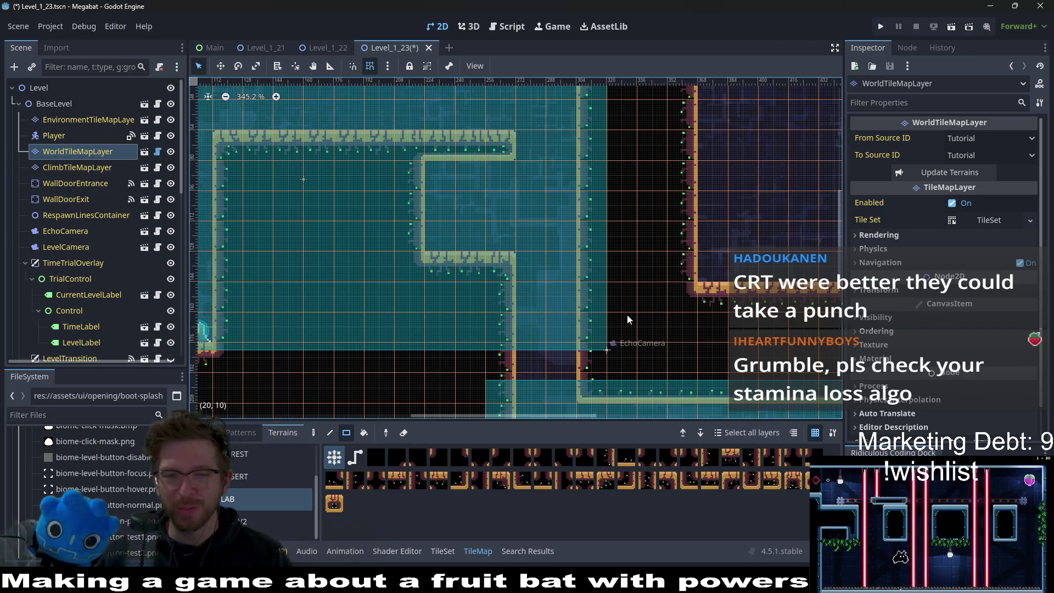
pyautogui.moveTo(610, 315); pyautogui.dragTo(621, 279)
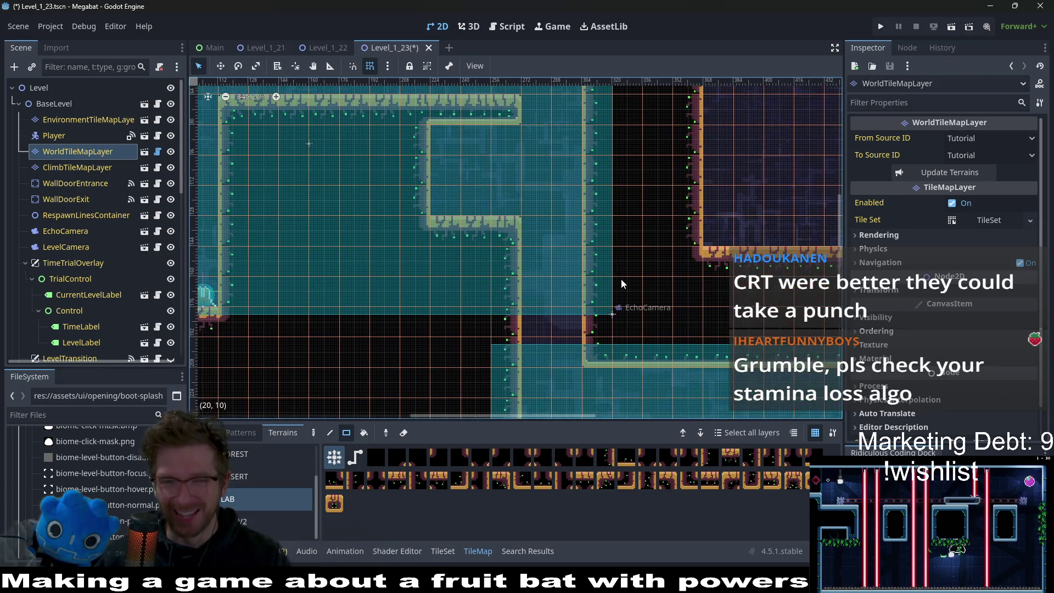
pyautogui.moveTo(651, 318); pyautogui.dragTo(652, 298)
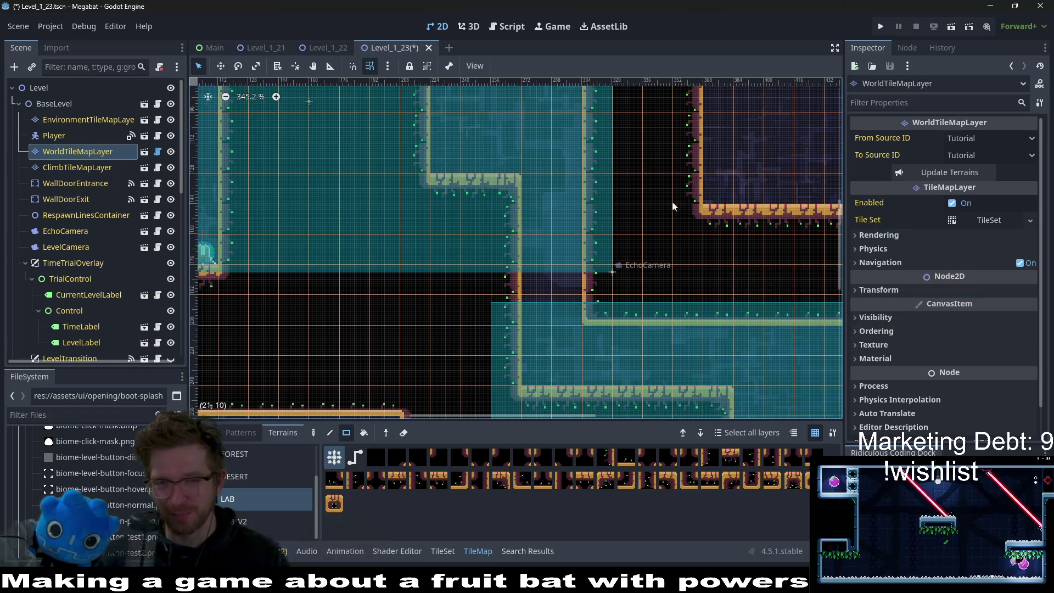
pyautogui.moveTo(651, 186); pyautogui.dragTo(644, 251)
pyautogui.scroll(3, 595, 238)
pyautogui.hscroll(-5, 595, 237)
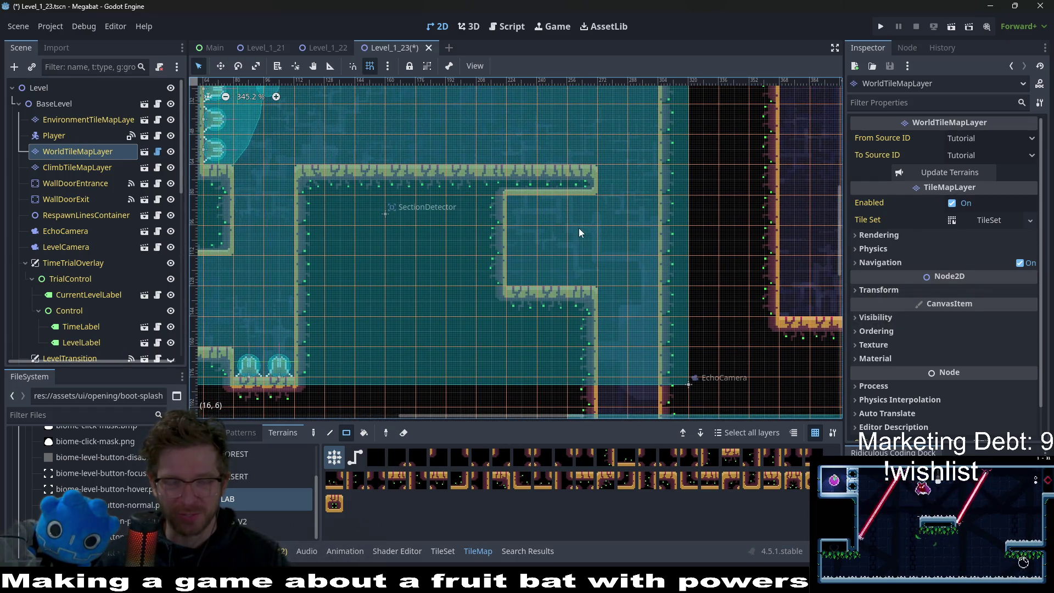
pyautogui.hscroll(-3, 539, 235)
pyautogui.moveTo(665, 258); pyautogui.dragTo(654, 265)
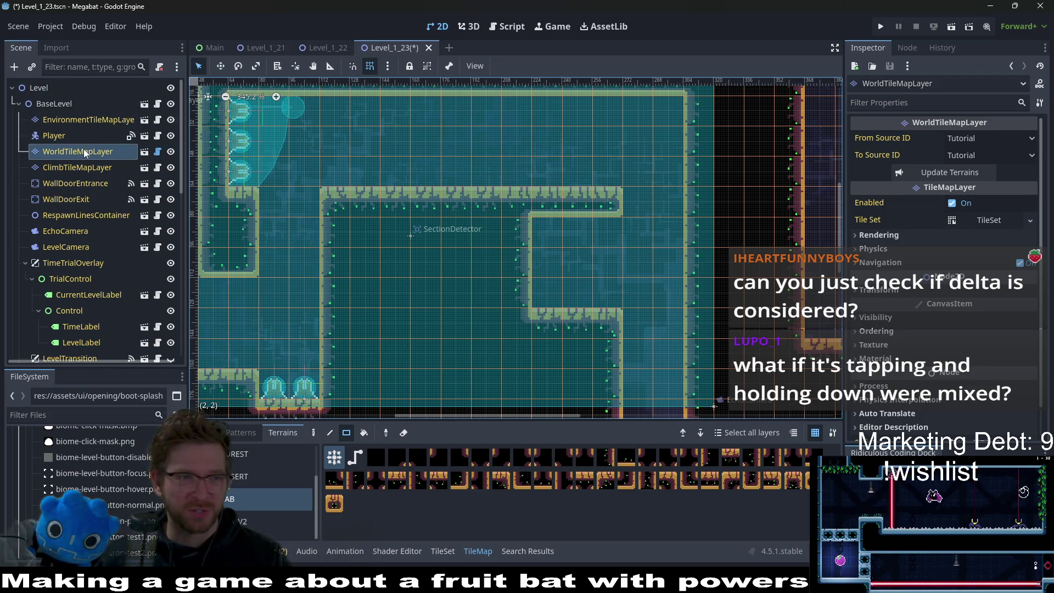
pyautogui.click(69, 141)
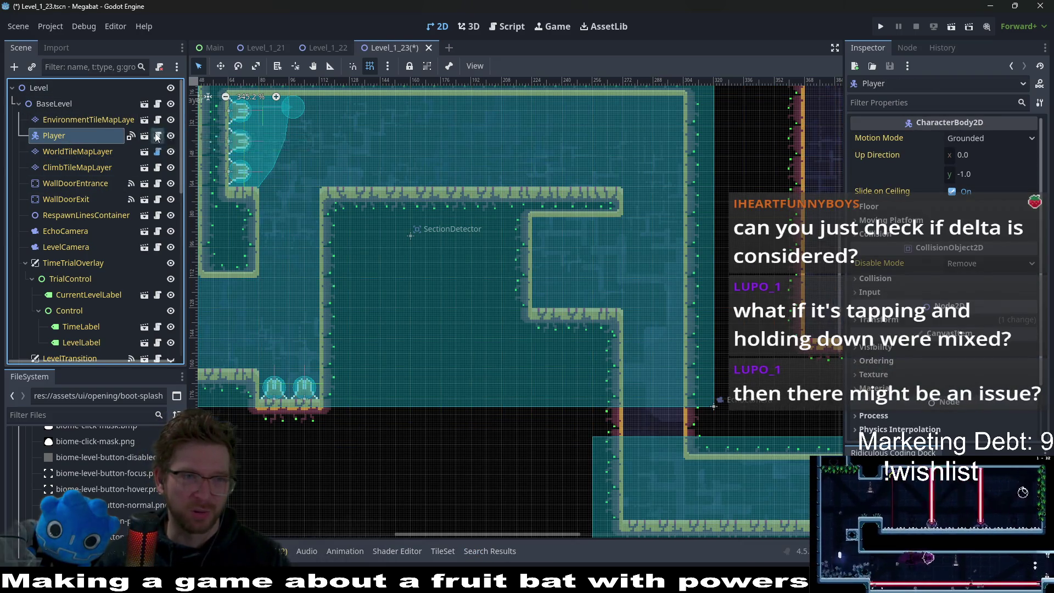
# Step: Open the Player scene, then the StaminaUI scene and its script
pyautogui.click(158, 135)
pyautogui.click(142, 137)
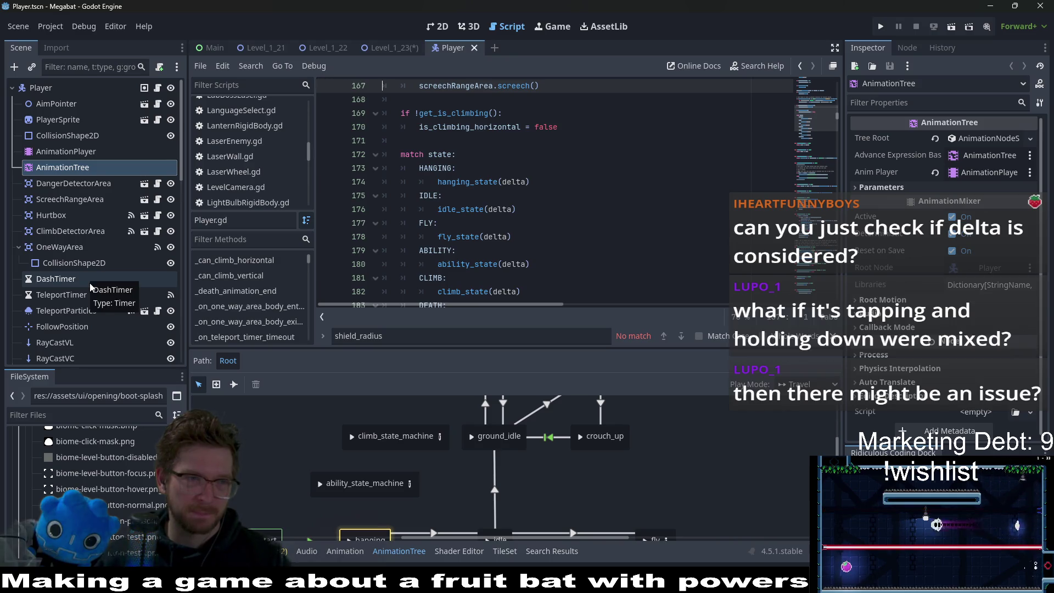
pyautogui.scroll(-3, 62, 167)
pyautogui.scroll(-9, 62, 167)
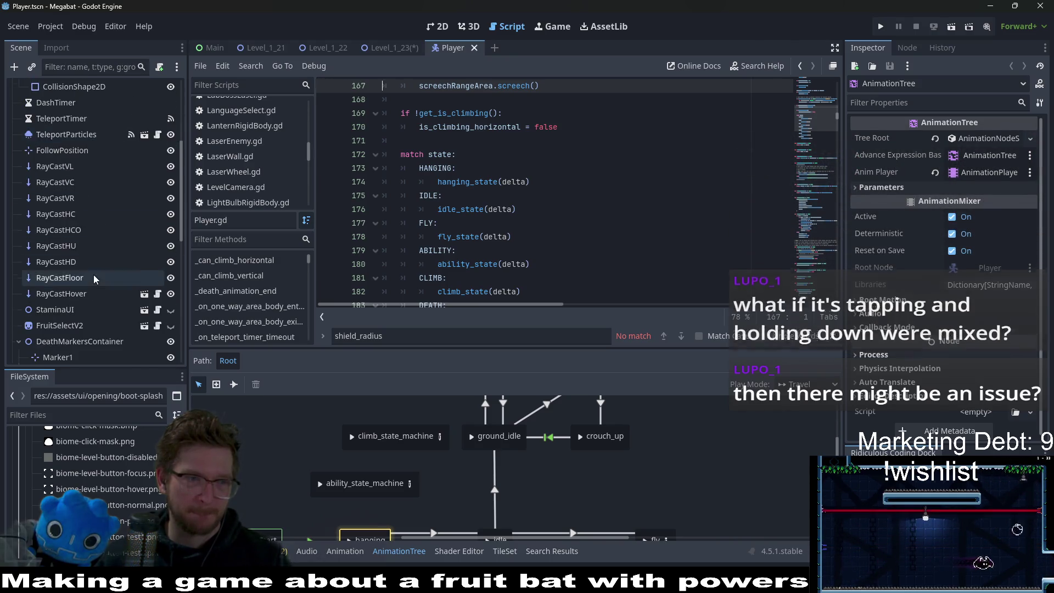
pyautogui.click(59, 202)
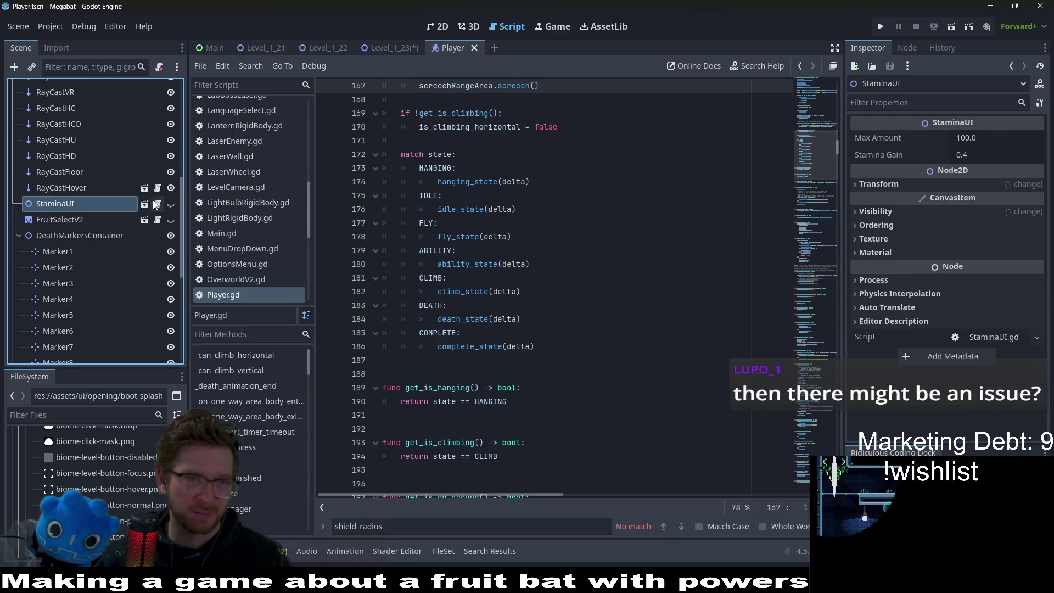
pyautogui.click(145, 204)
# Step: Search the StaminaUI script for 'delta' and select the _delta parameter in _physics_process
pyautogui.click(586, 242)
pyautogui.hotkey('ctrl', 'f')
pyautogui.write('delta')
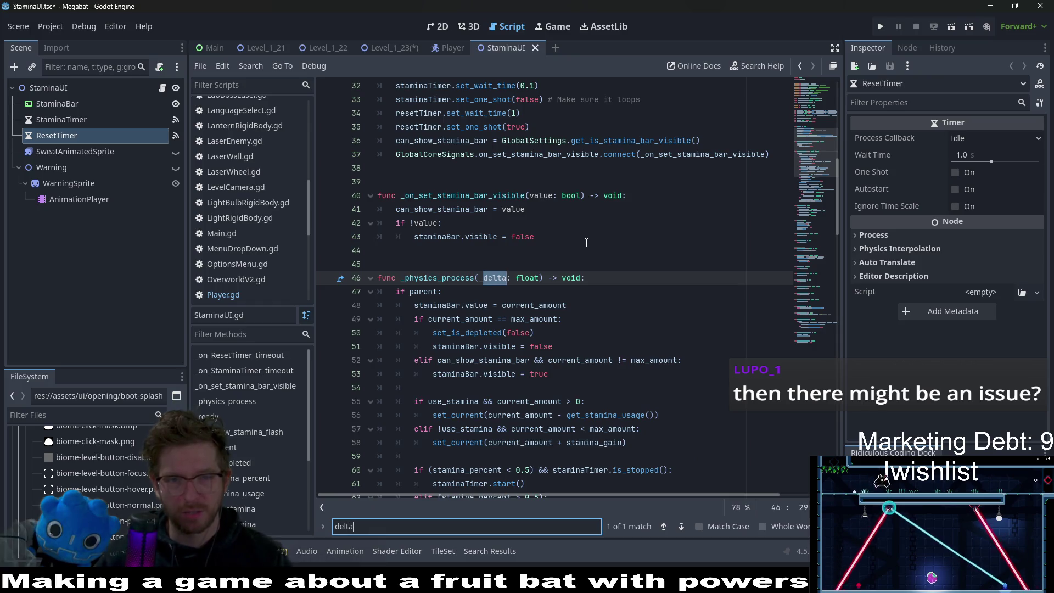
pyautogui.scroll(-5, 586, 242)
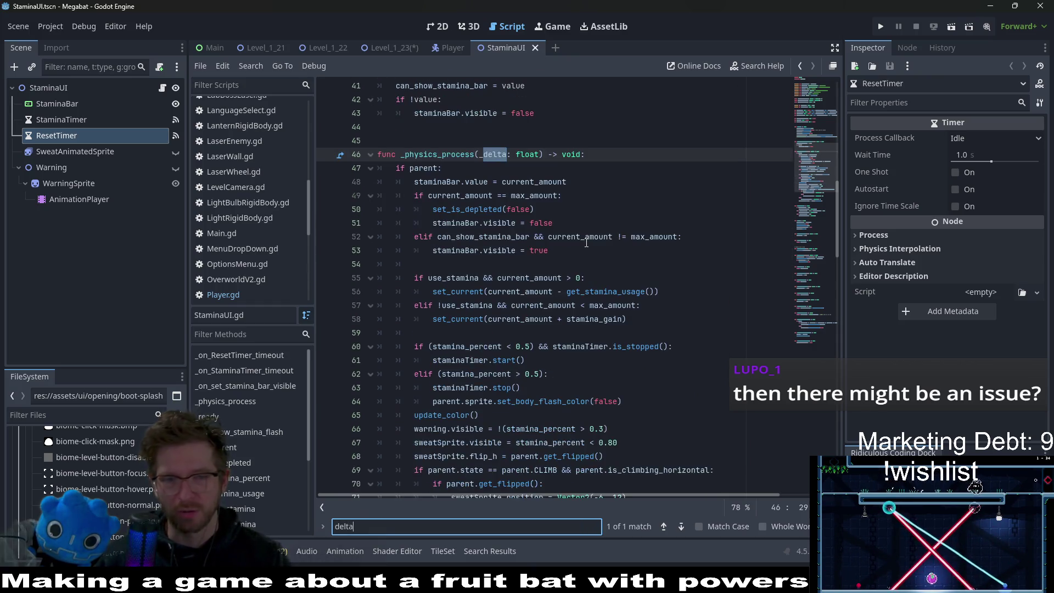
pyautogui.scroll(-2, 634, 255)
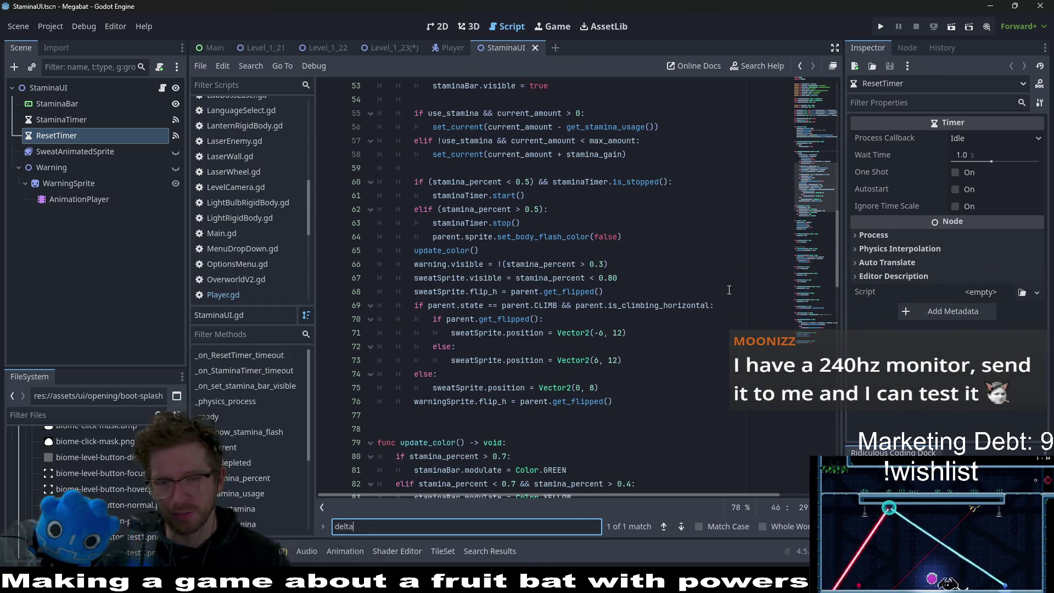
pyautogui.scroll(2, 728, 290)
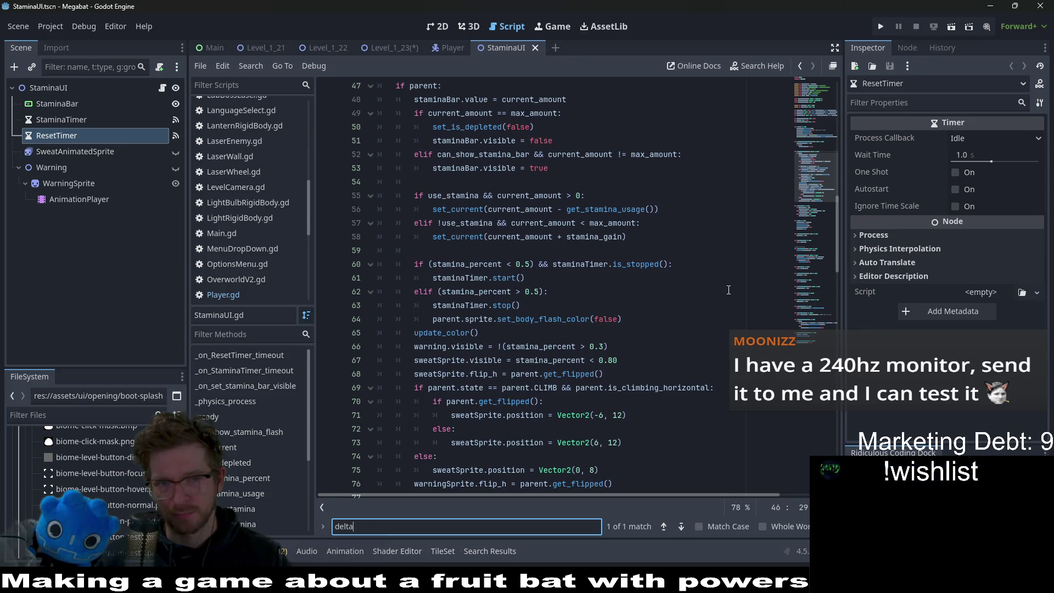
pyautogui.scroll(3, 729, 289)
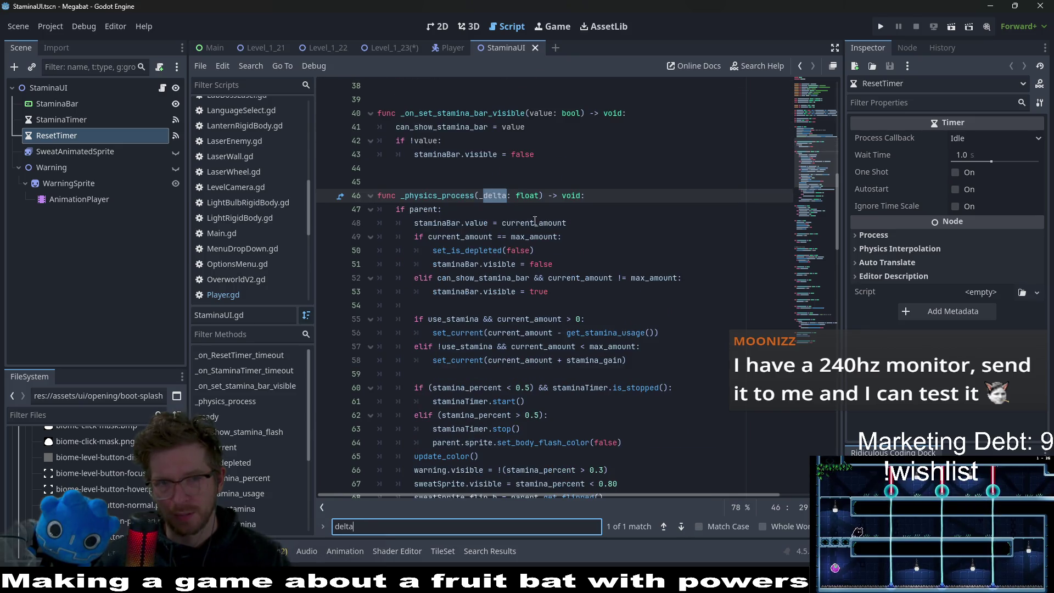
pyautogui.doubleClick(490, 199)
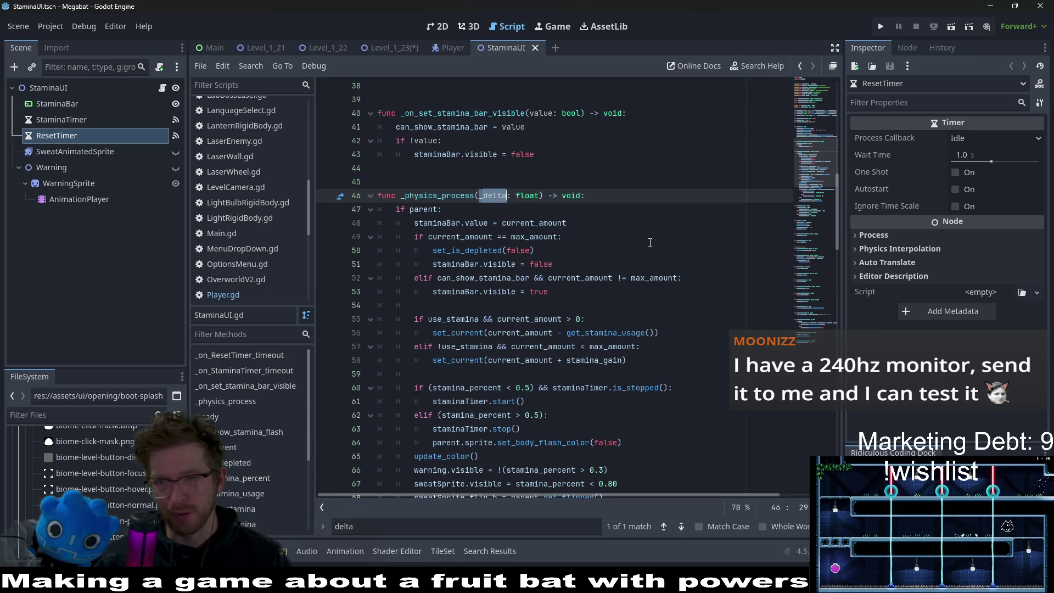
# Step: Scroll through the StaminaUI script to review its code
pyautogui.scroll(-15, 650, 243)
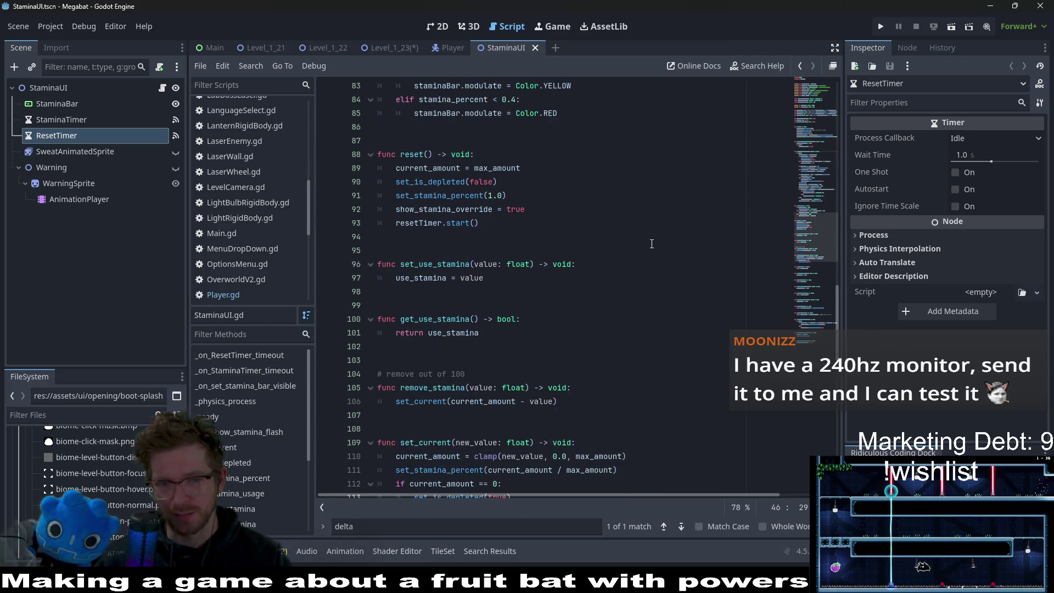
pyautogui.scroll(-4, 651, 243)
pyautogui.scroll(15, 650, 255)
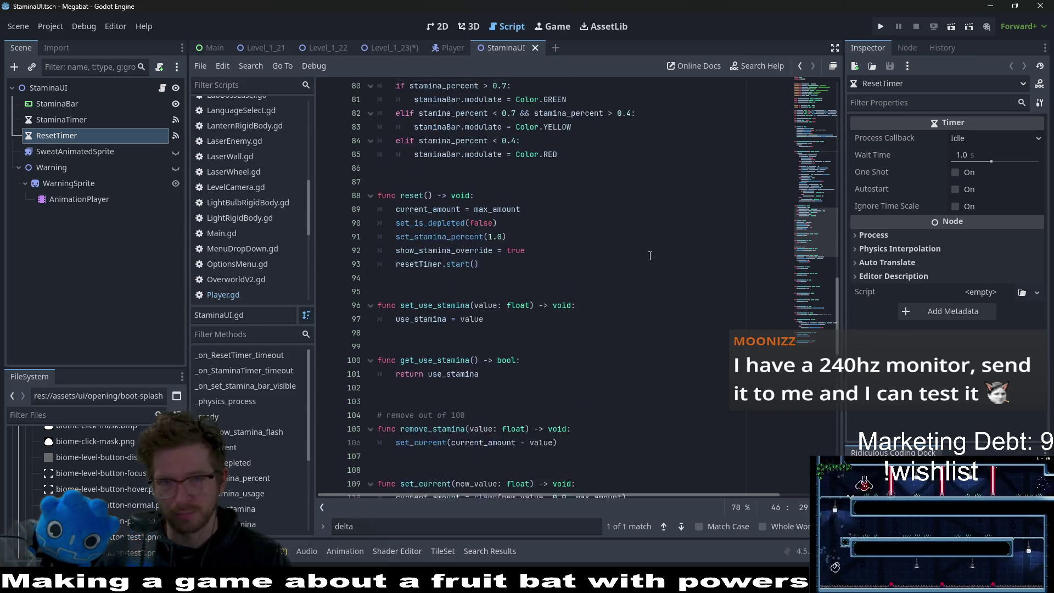
pyautogui.scroll(5, 650, 256)
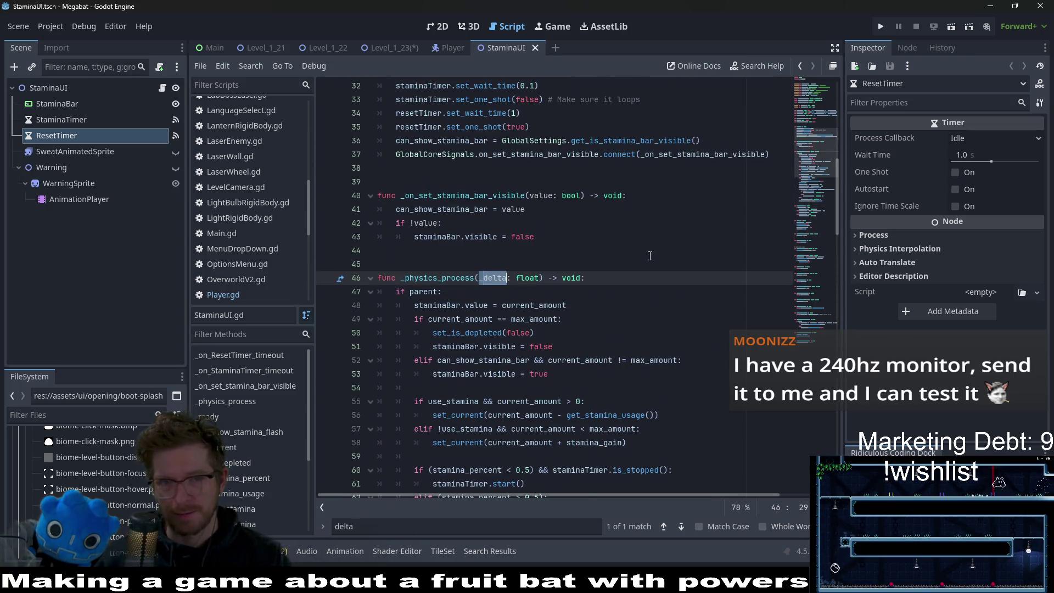
pyautogui.scroll(-5, 650, 256)
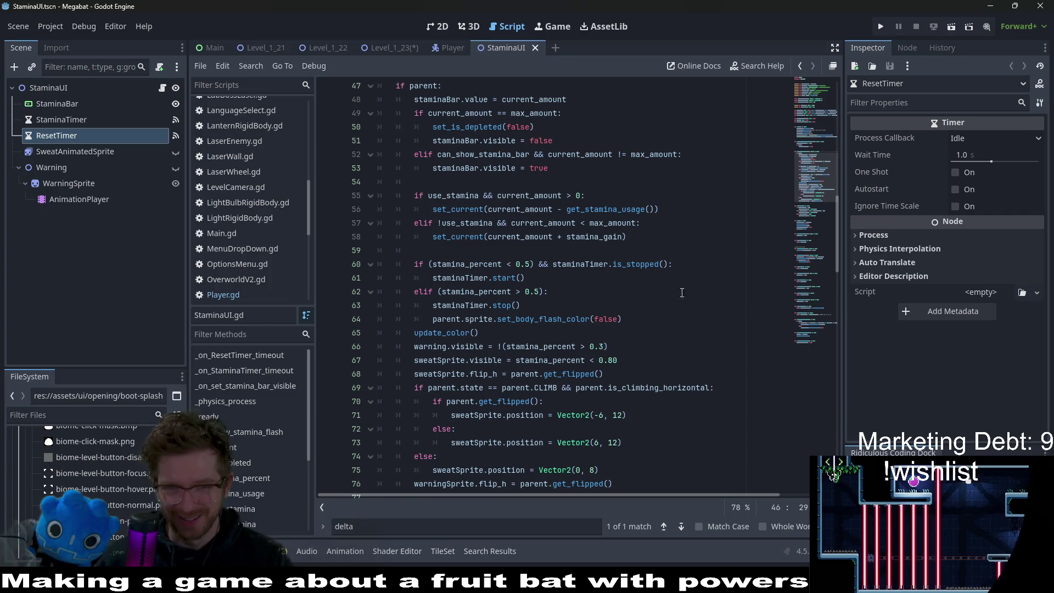
# Step: Place the caret on blank line 59 of the StaminaUI script and review the surrounding code
pyautogui.click(628, 264)
pyautogui.click(626, 251)
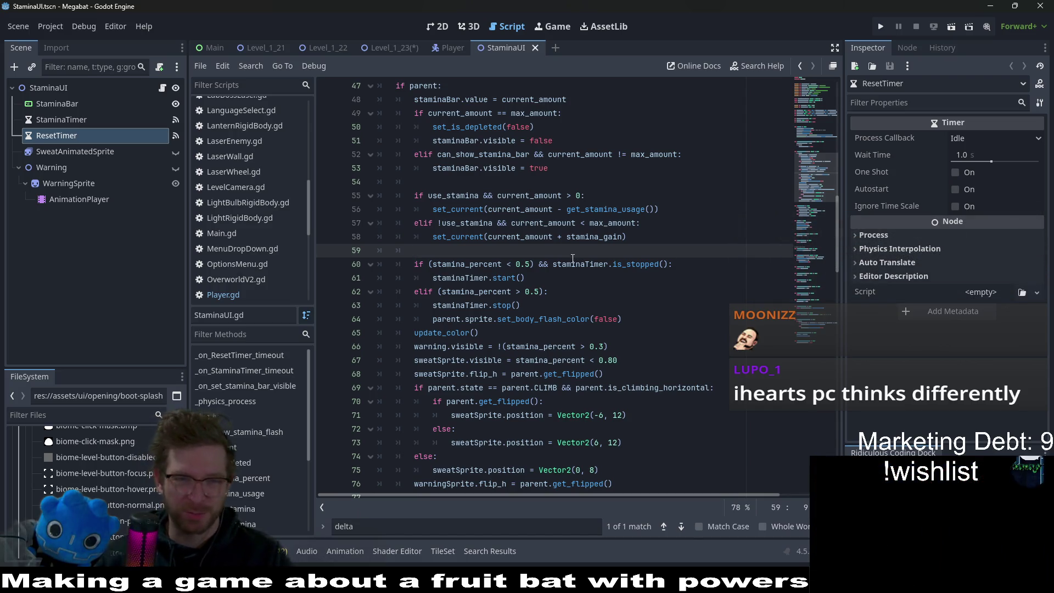
pyautogui.scroll(-1, 675, 298)
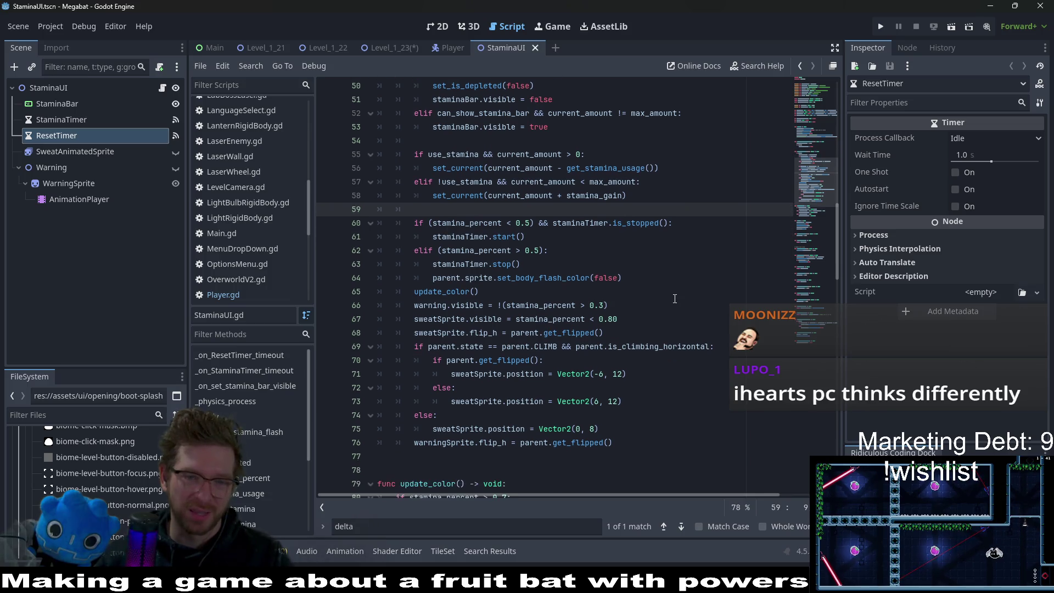
pyautogui.scroll(2, 674, 298)
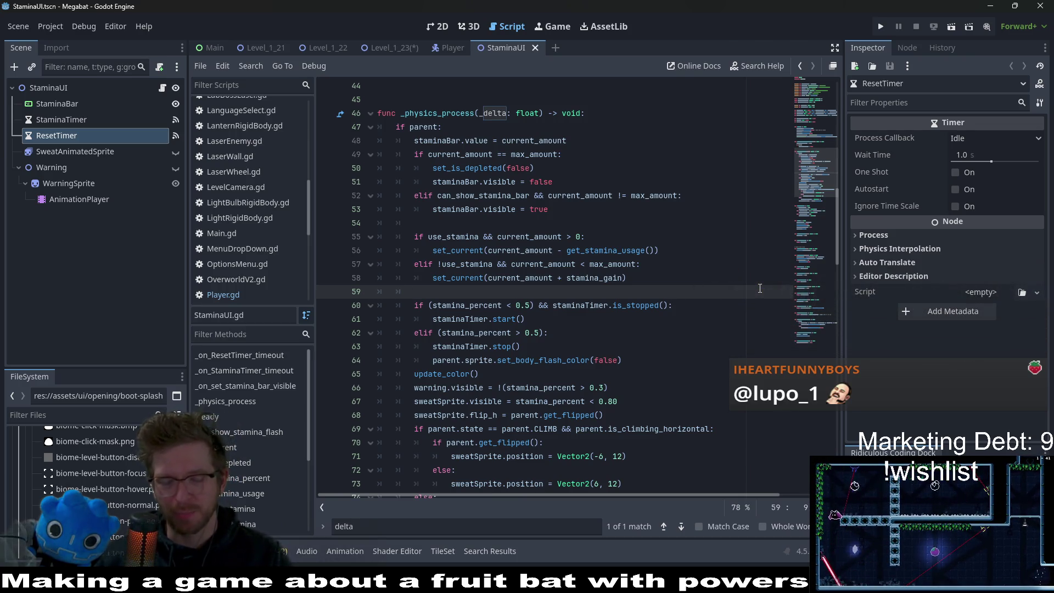
pyautogui.scroll(-7, 760, 288)
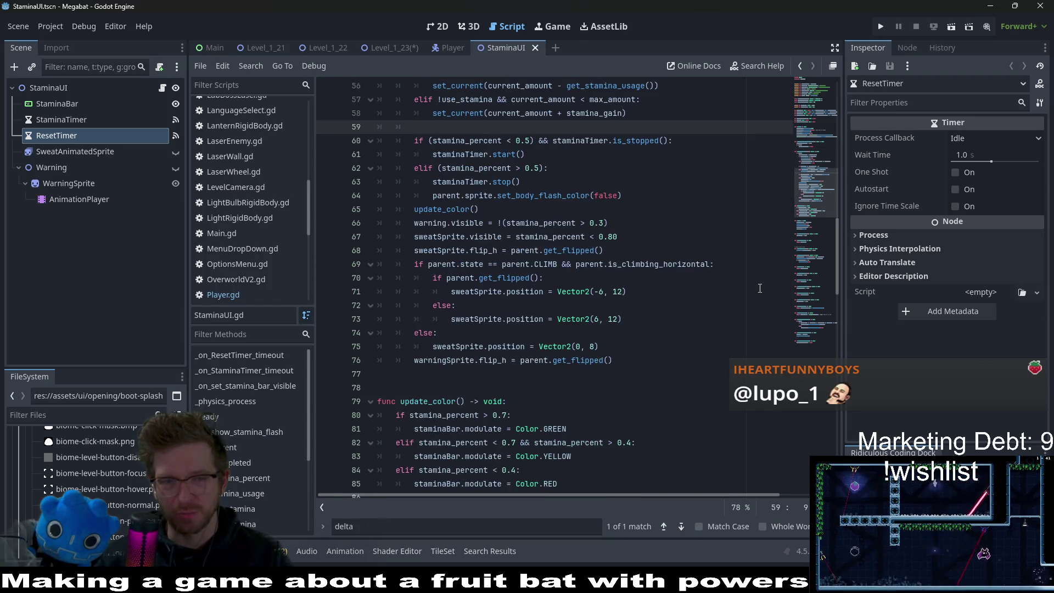
pyautogui.scroll(-1, 760, 289)
pyautogui.scroll(8, 725, 298)
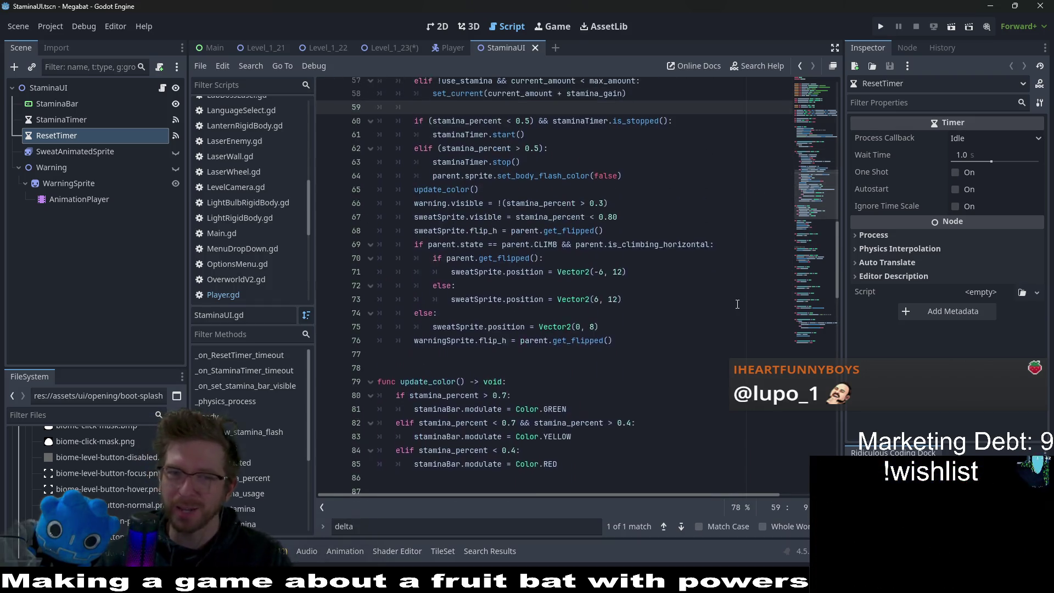
pyautogui.scroll(1, 726, 298)
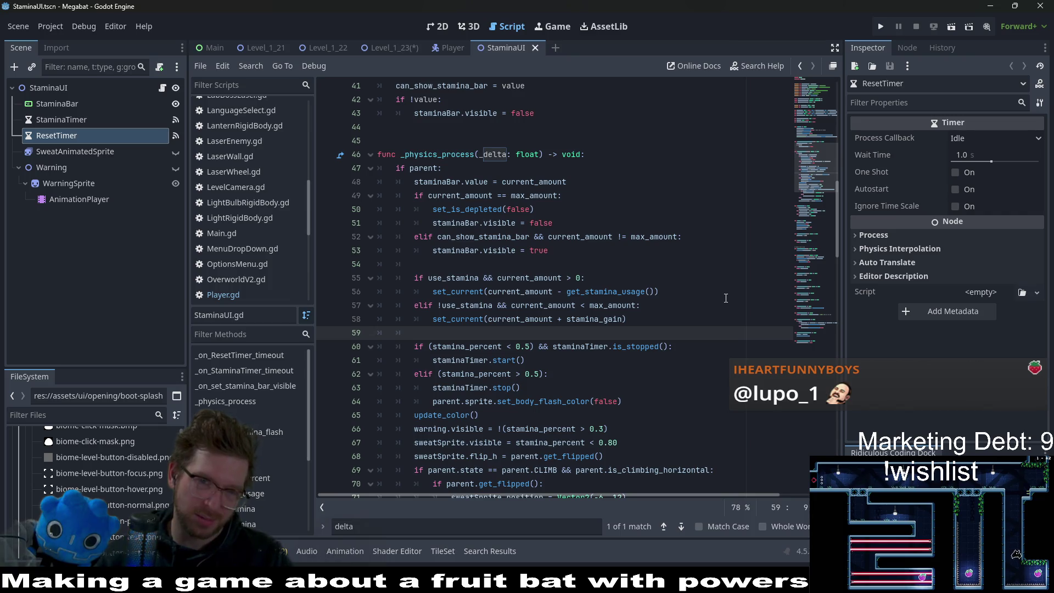
pyautogui.scroll(-2, 726, 298)
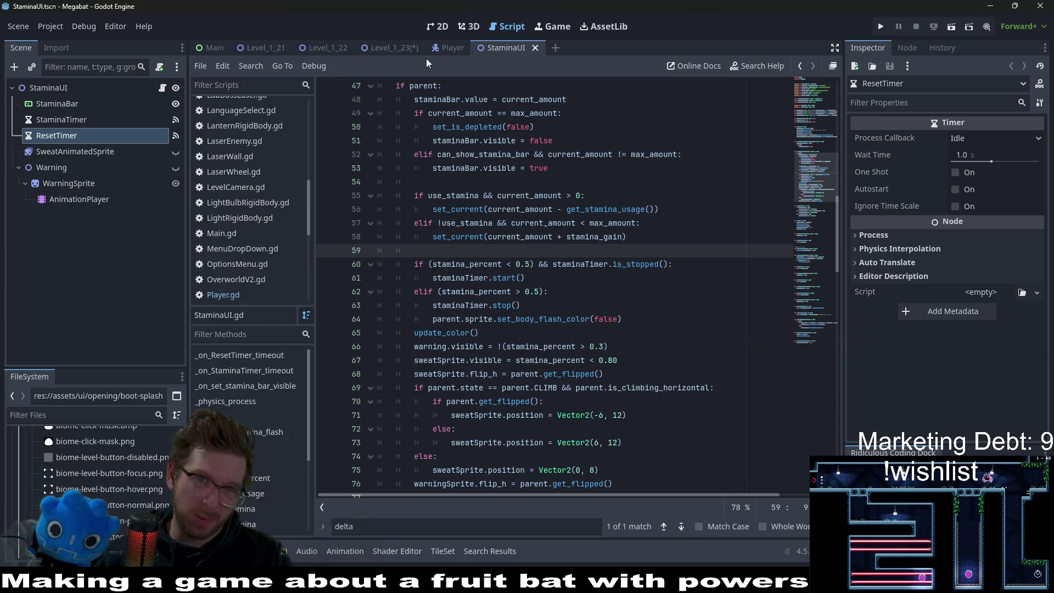
# Step: Return to Level_1_23, save it with Ctrl+S, and show it in the 2D editor
pyautogui.click(393, 47)
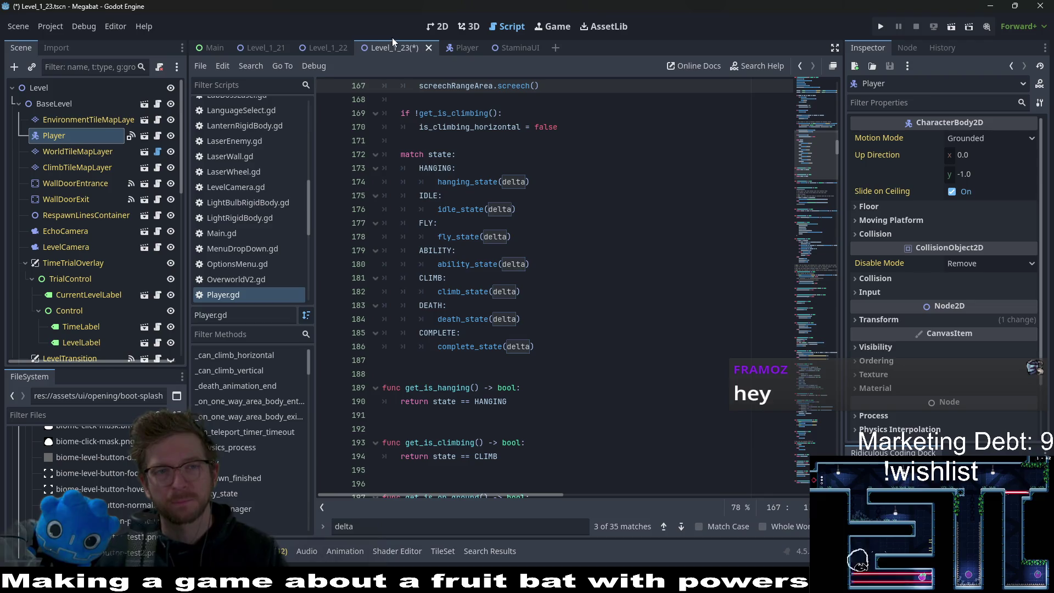
pyautogui.hotkey('ctrl', 's')
pyautogui.click(431, 28)
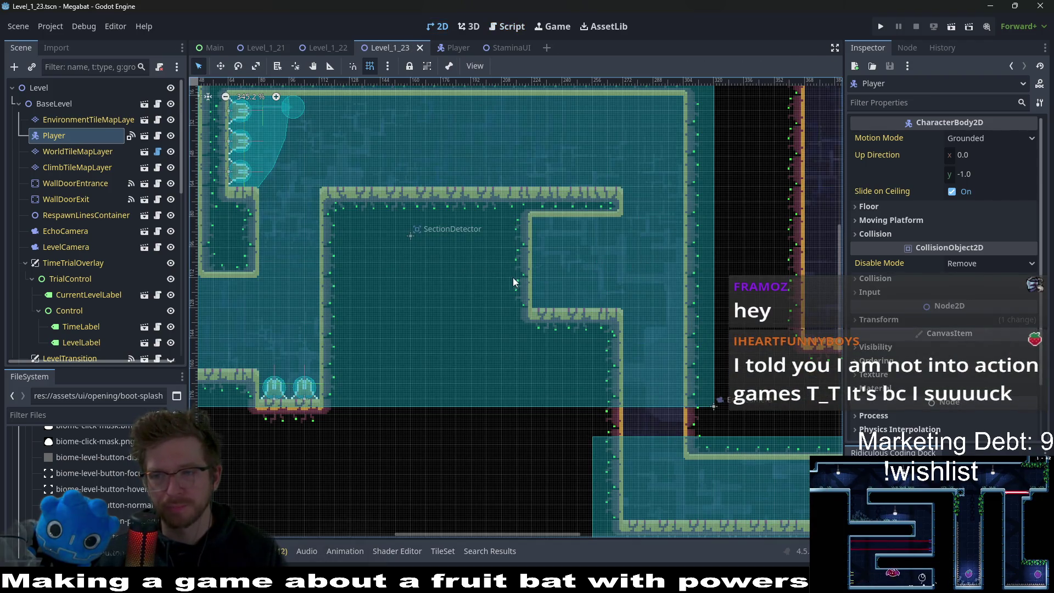
# Step: Select the EnvironmentTileMapLayer and pick the LightBulb tile from the scene tiles
pyautogui.hscroll(-5, 518, 261)
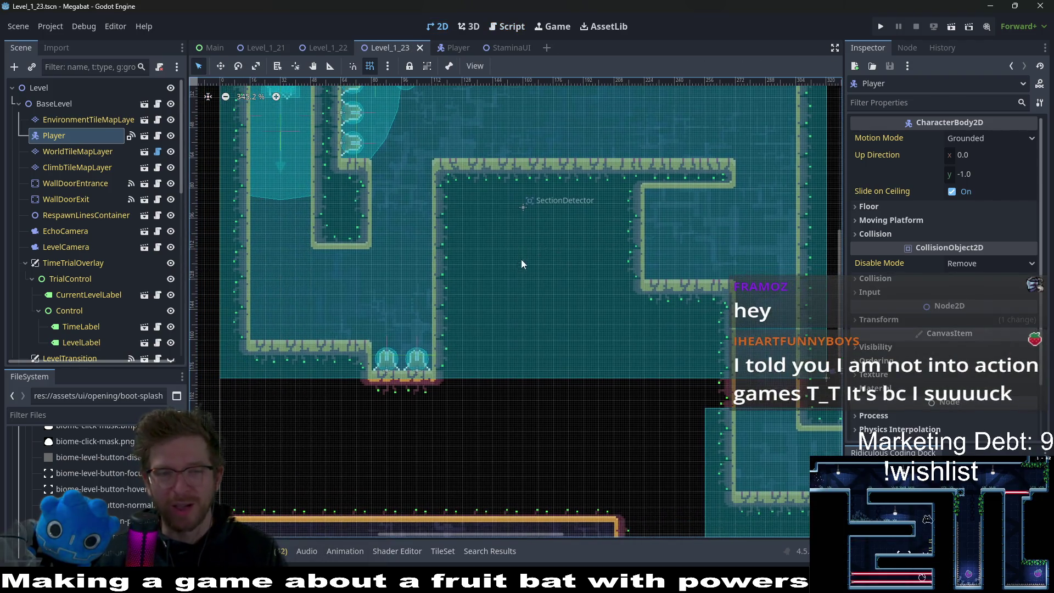
pyautogui.scroll(1, 514, 275)
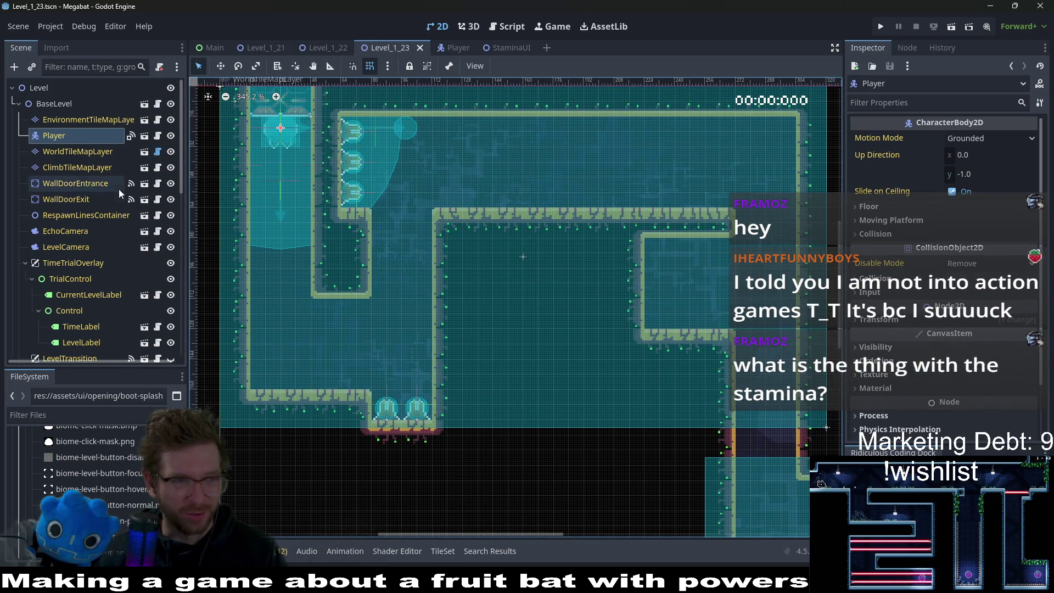
pyautogui.click(78, 119)
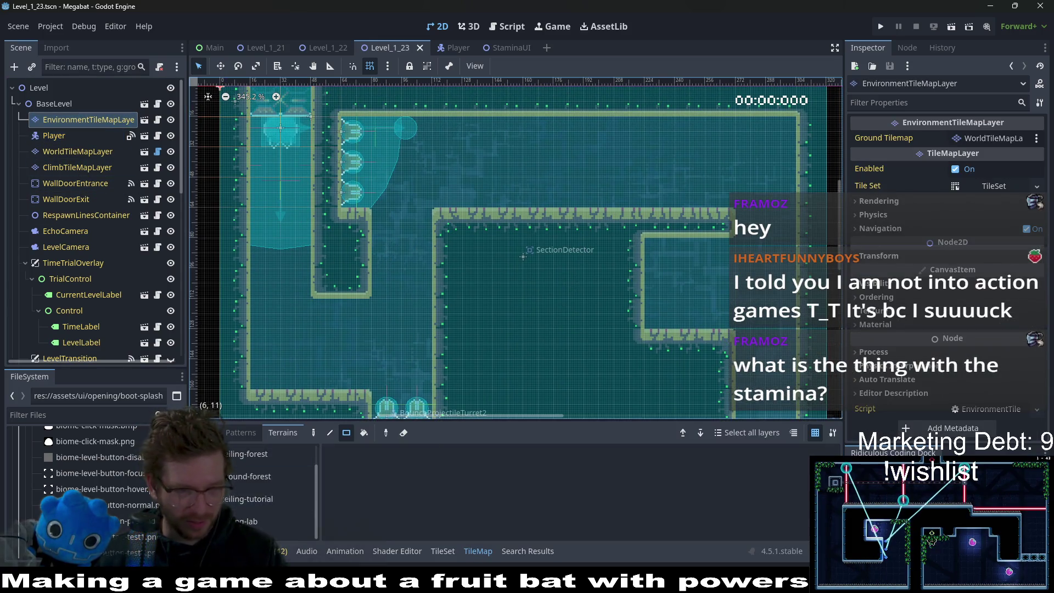
pyautogui.click(207, 433)
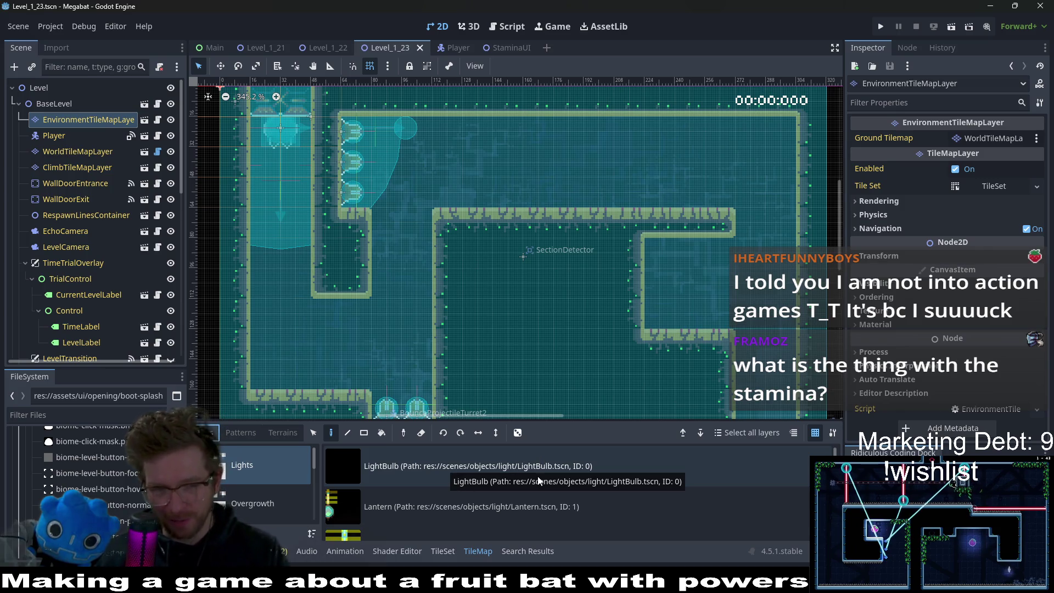
pyautogui.click(554, 479)
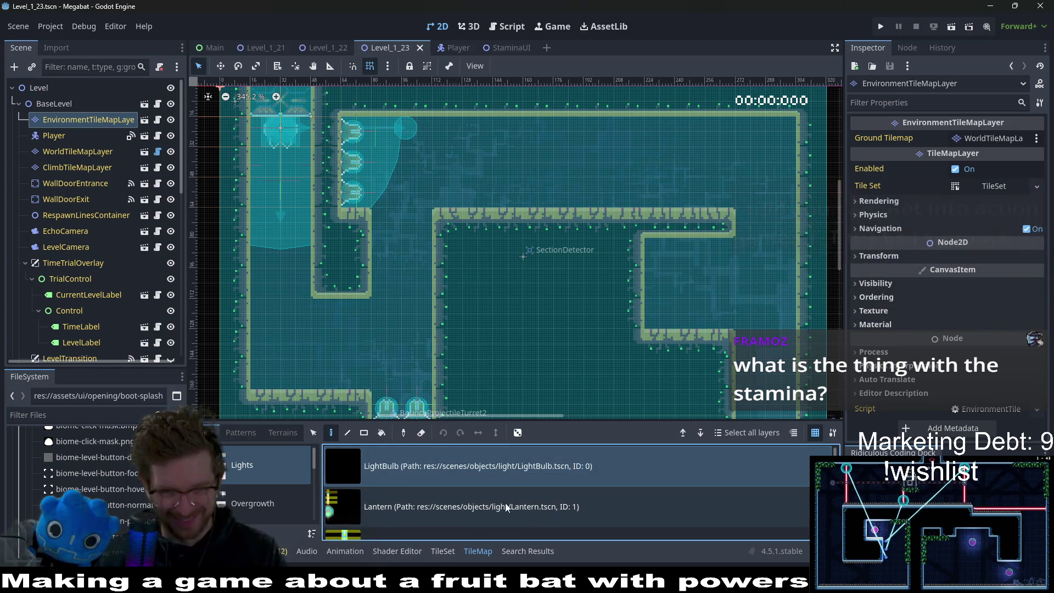
# Step: Place LightBulbs in the left, right and middle rooms, then erase the left-room bulb
pyautogui.click(331, 309)
pyautogui.hscroll(2, 548, 297)
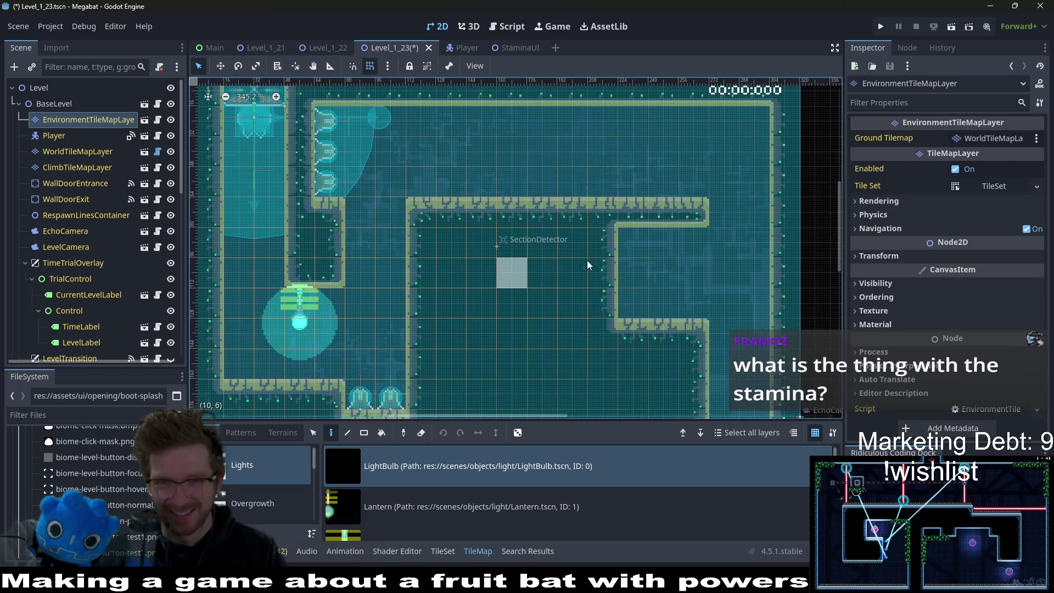
pyautogui.click(669, 239)
pyautogui.scroll(-5, 669, 343)
pyautogui.hscroll(5, 647, 296)
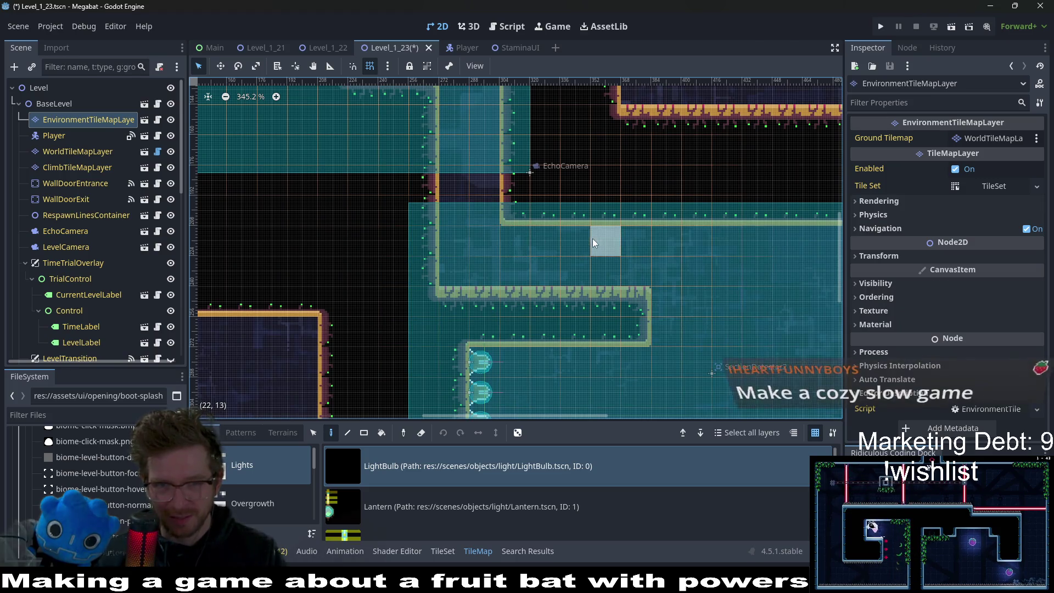
pyautogui.click(574, 244)
pyautogui.hscroll(3, 549, 274)
pyautogui.hscroll(1, 528, 263)
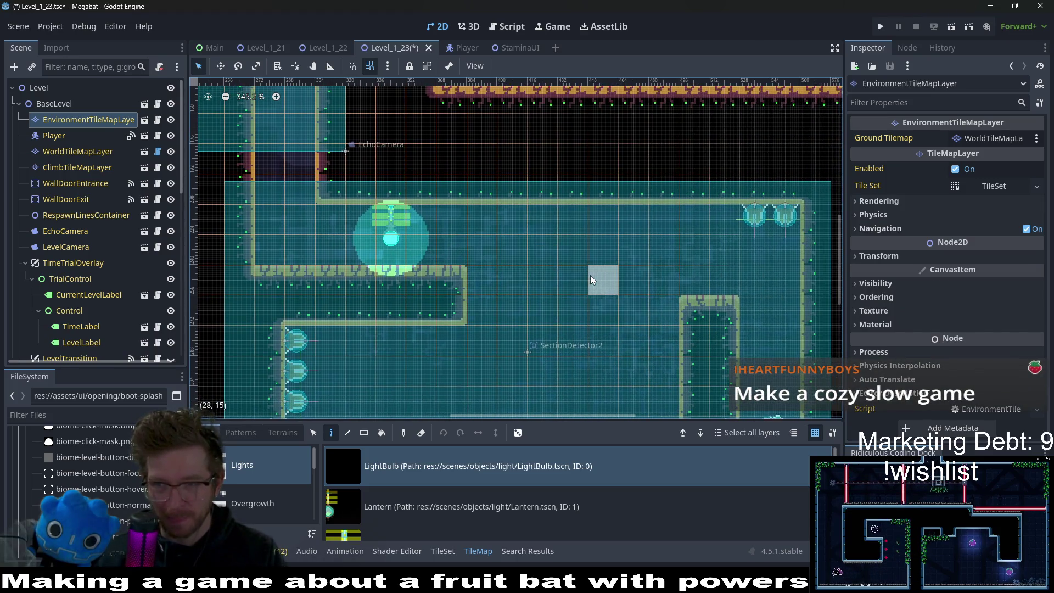
pyautogui.rightClick(406, 219)
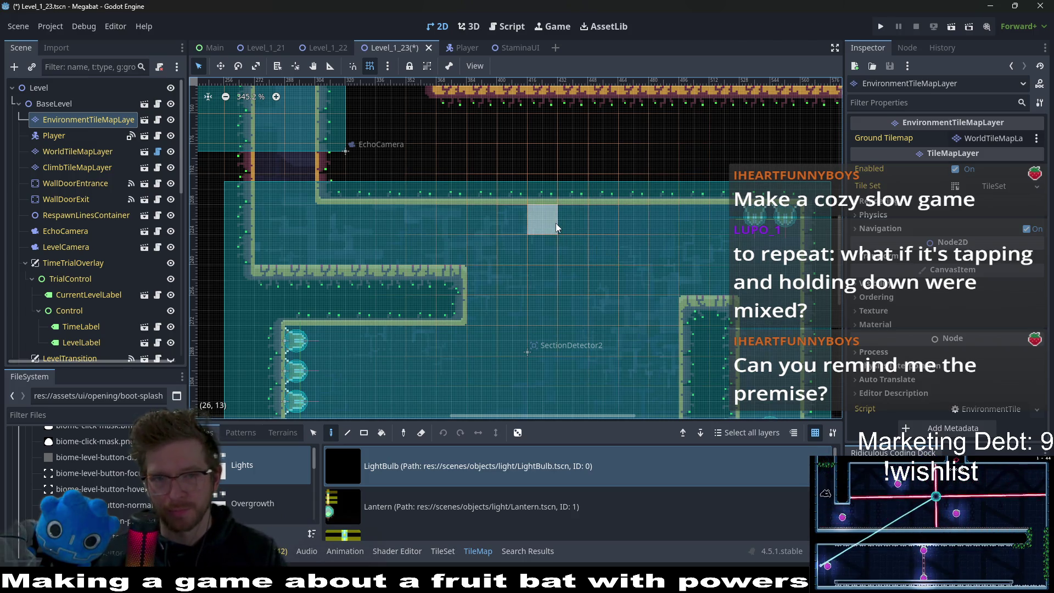
# Step: Place three LightBulbs along the room's top wall, then remove the leftmost one
pyautogui.click(555, 223)
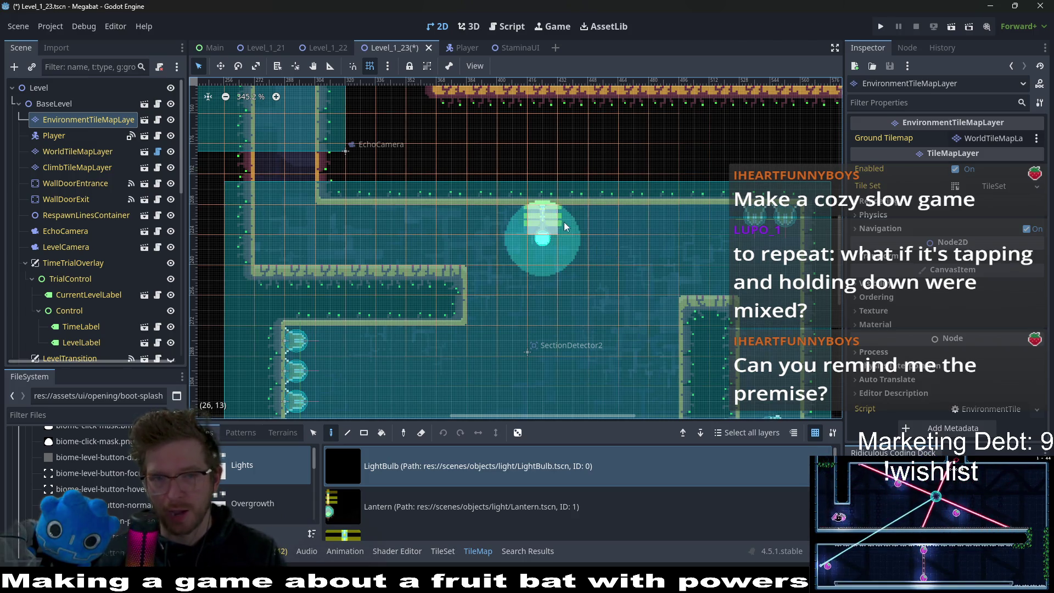
pyautogui.click(658, 215)
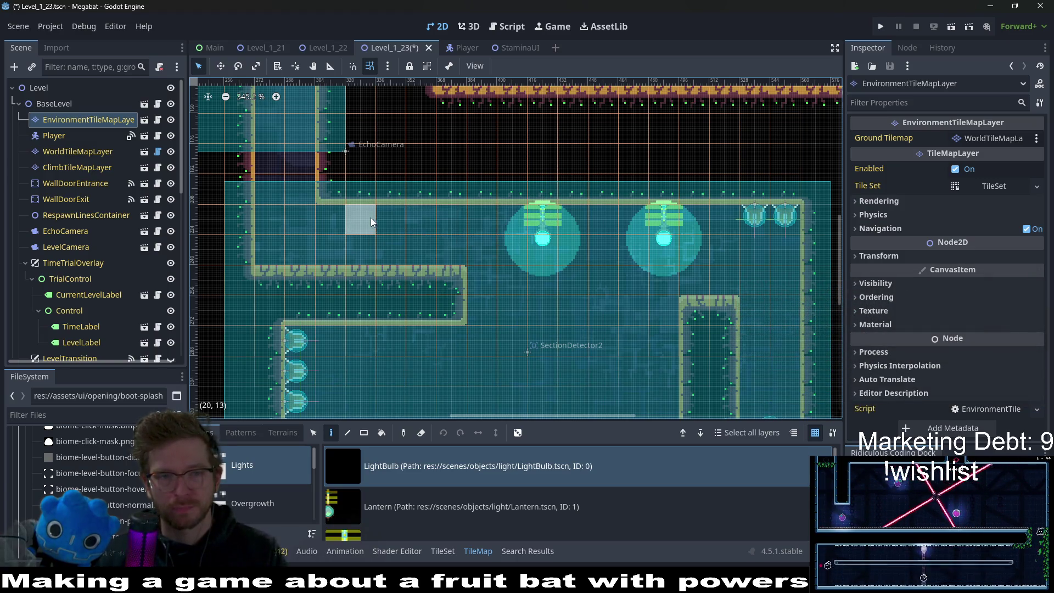
pyautogui.click(328, 216)
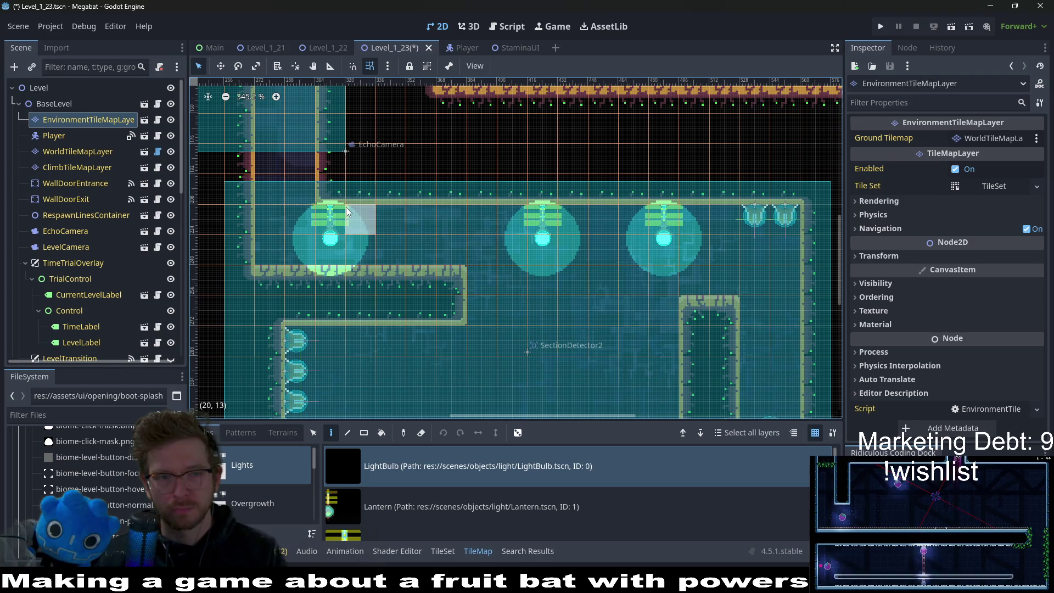
pyautogui.rightClick(321, 214)
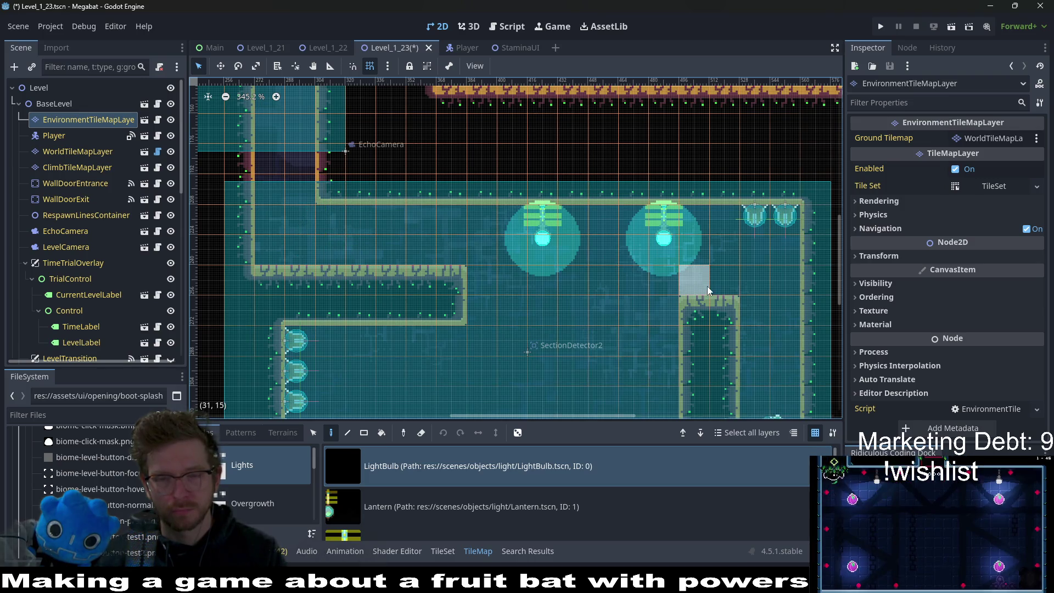
# Step: Look over the lit rooms and save the Level_1_23 scene
pyautogui.scroll(-3, 703, 196)
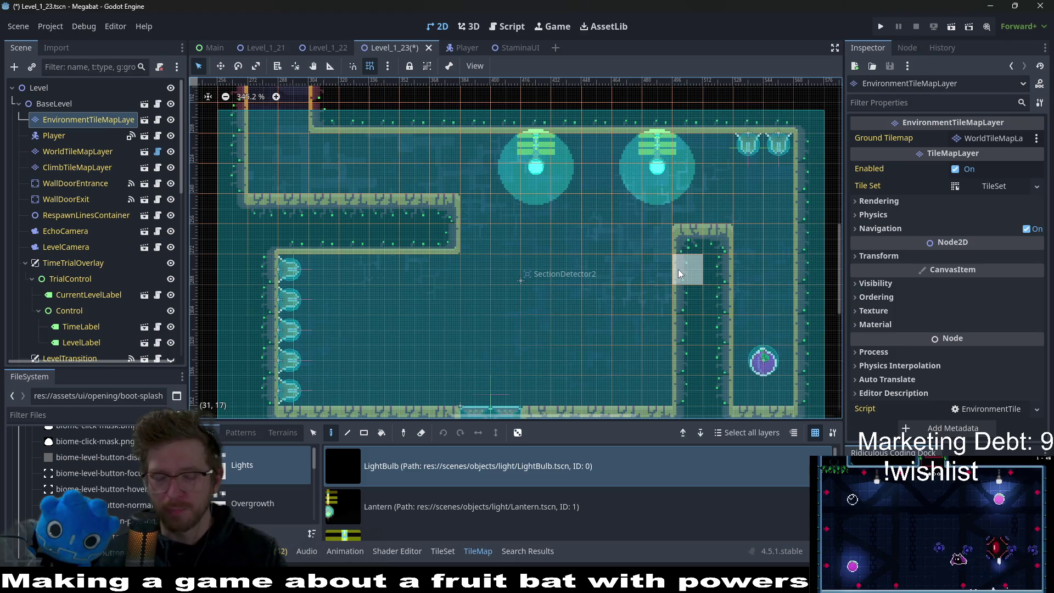
pyautogui.scroll(-4, 677, 269)
pyautogui.scroll(-3, 637, 266)
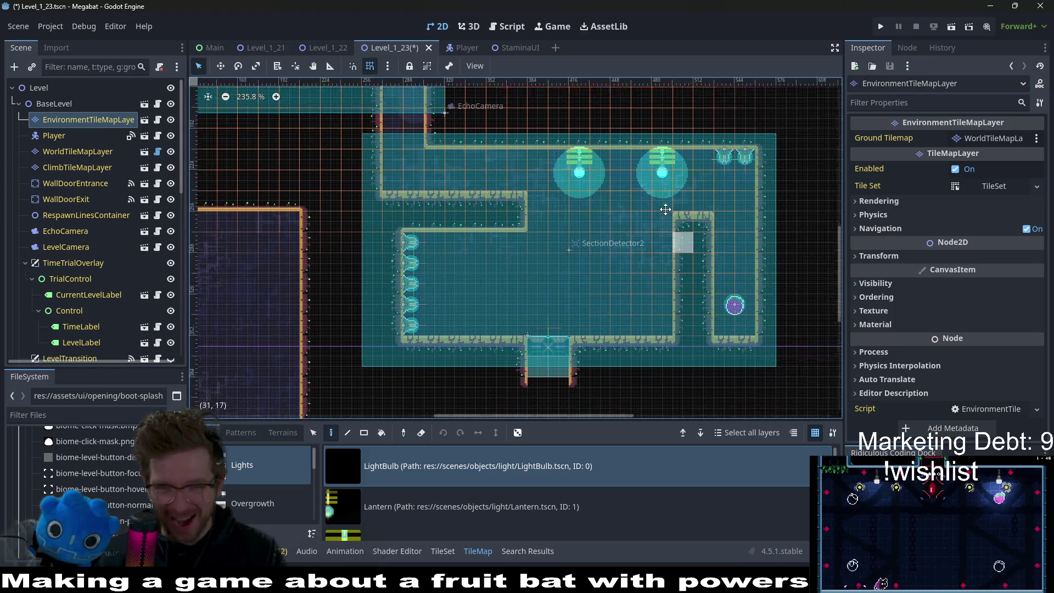
pyautogui.scroll(2, 715, 246)
pyautogui.scroll(-1, 625, 264)
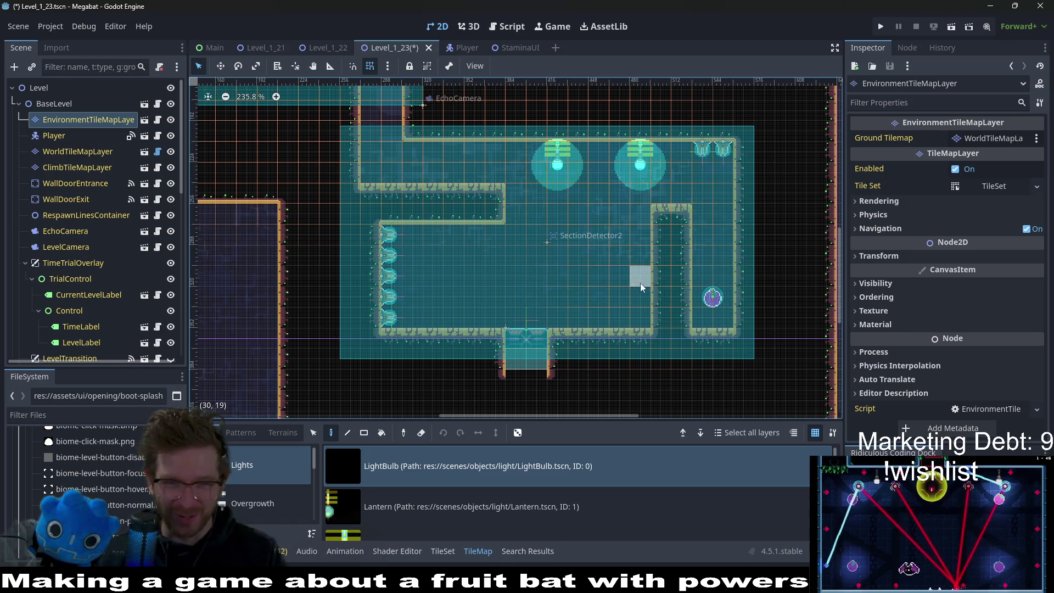
pyautogui.scroll(-2, 643, 264)
pyautogui.scroll(3, 660, 253)
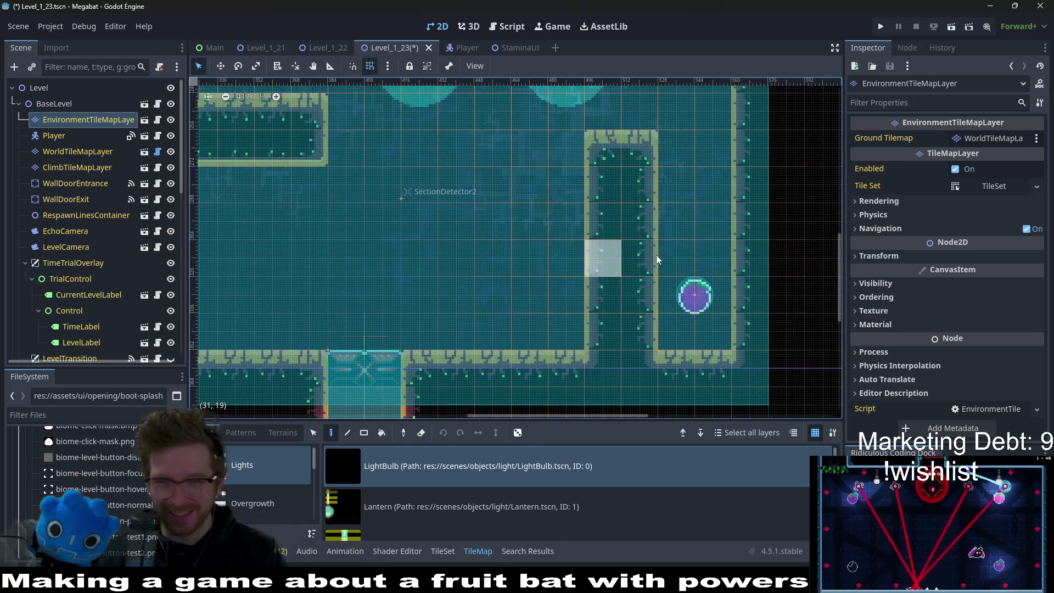
pyautogui.hscroll(-6, 604, 222)
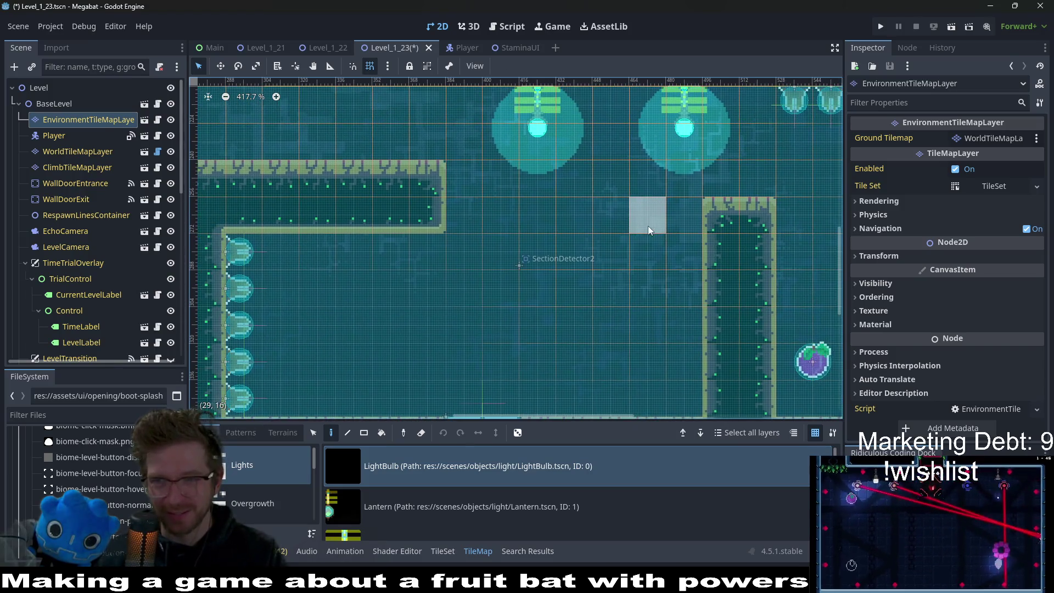
pyautogui.hotkey('ctrl', 's')
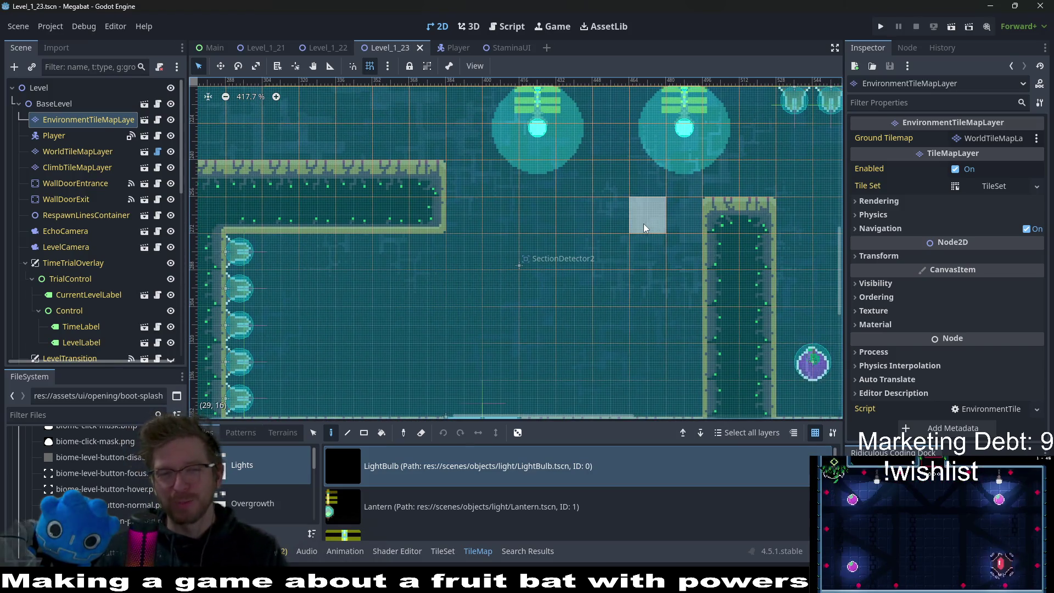
pyautogui.scroll(-2, 643, 223)
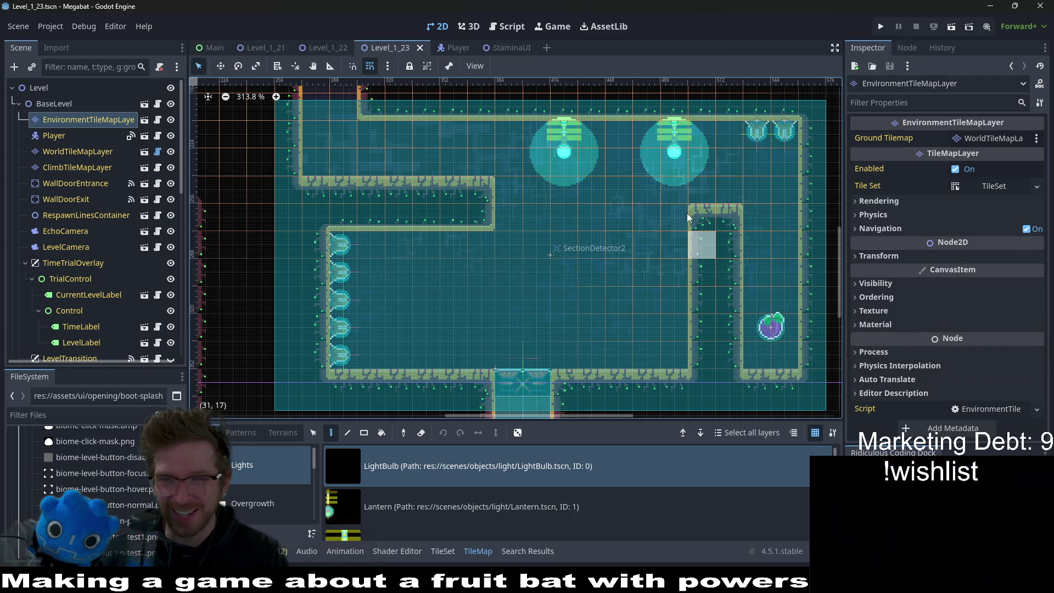
pyautogui.scroll(-1, 773, 298)
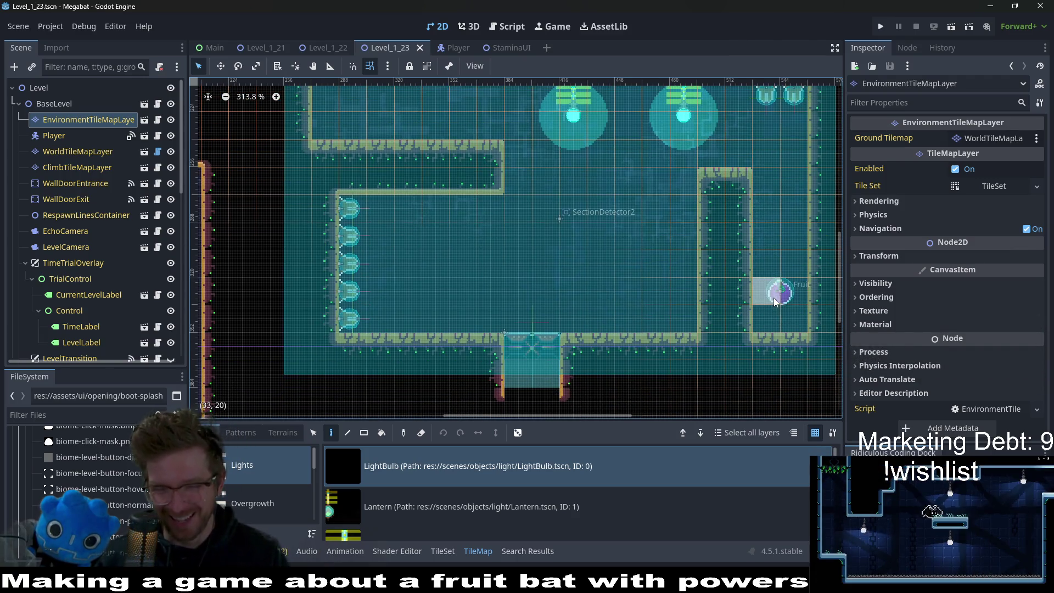
# Step: Pan to the neighbouring rooms and choose LabOvergrowth from the Overgrowth collection
pyautogui.scroll(3, 406, 251)
pyautogui.hscroll(-3, 406, 252)
pyautogui.scroll(-3, 637, 270)
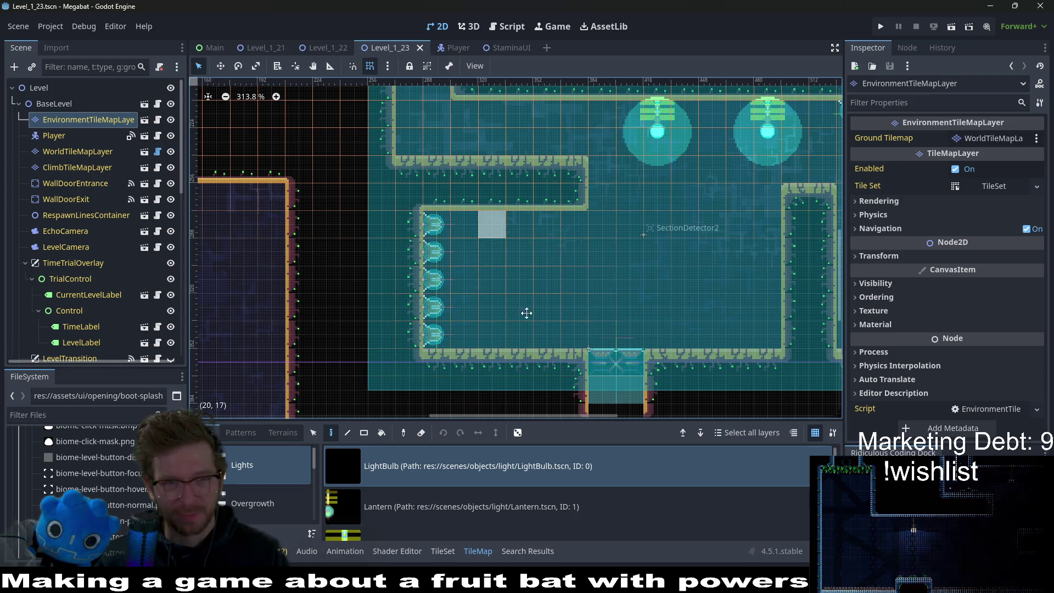
pyautogui.scroll(-4, 528, 265)
pyautogui.moveTo(412, 98)
pyautogui.mouseDown()
pyautogui.moveTo(529, 265)
pyautogui.moveTo(655, 275)
pyautogui.mouseUp()
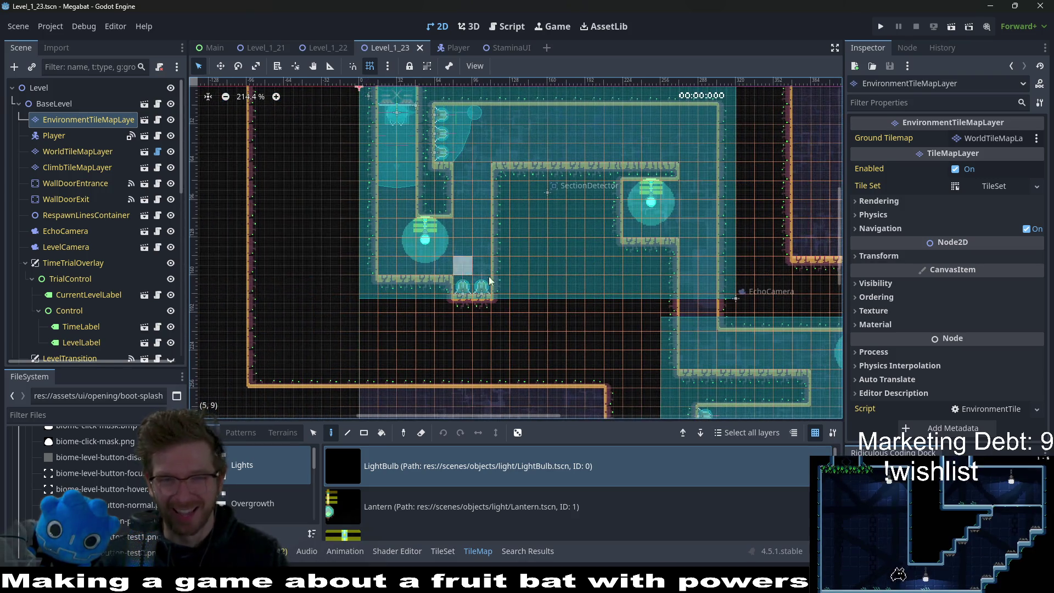
pyautogui.click(246, 507)
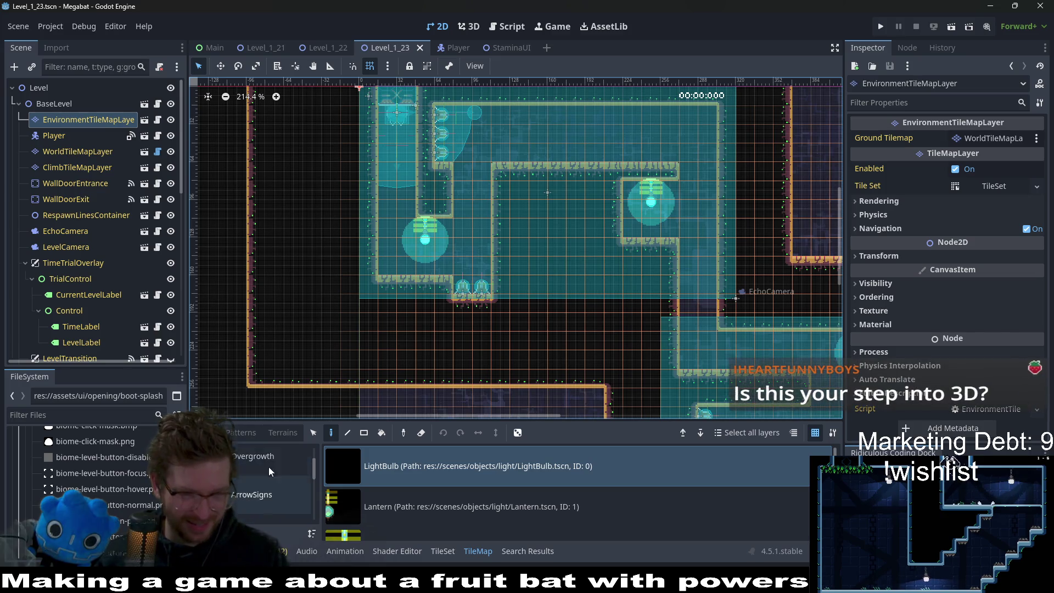
pyautogui.scroll(-3, 471, 472)
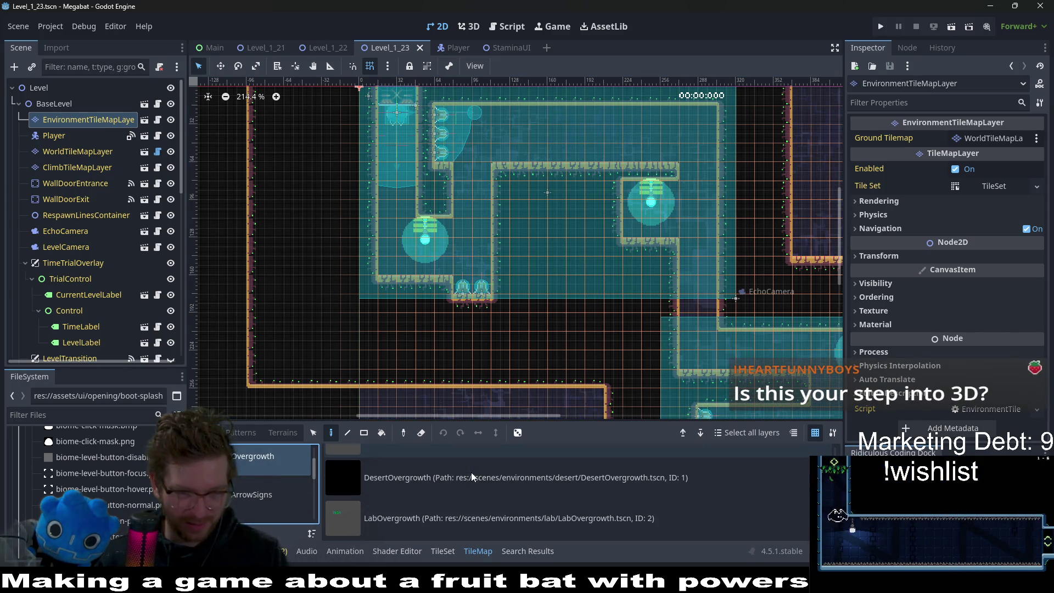
pyautogui.click(440, 531)
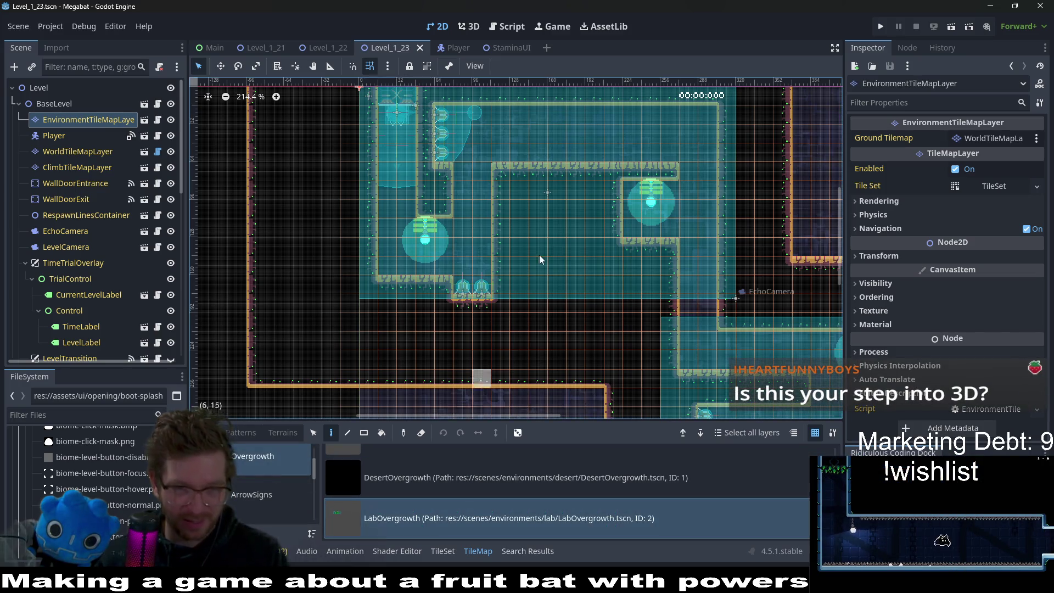
# Step: Paint LabOvergrowth tufts on the upper, lower-left and top ledges and beside the pillar
pyautogui.click(629, 236)
pyautogui.click(659, 235)
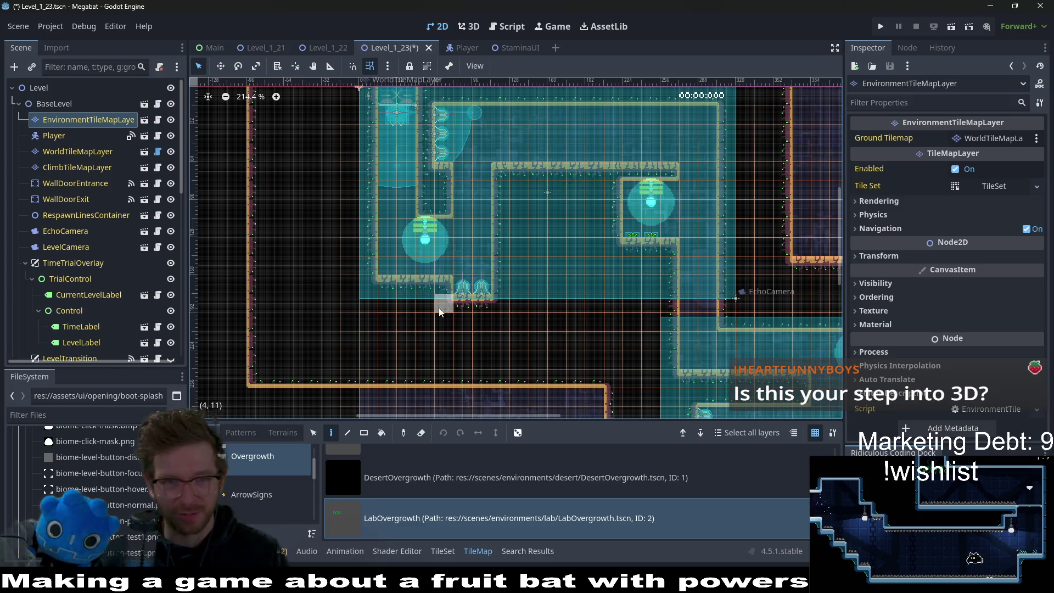
pyautogui.click(417, 268)
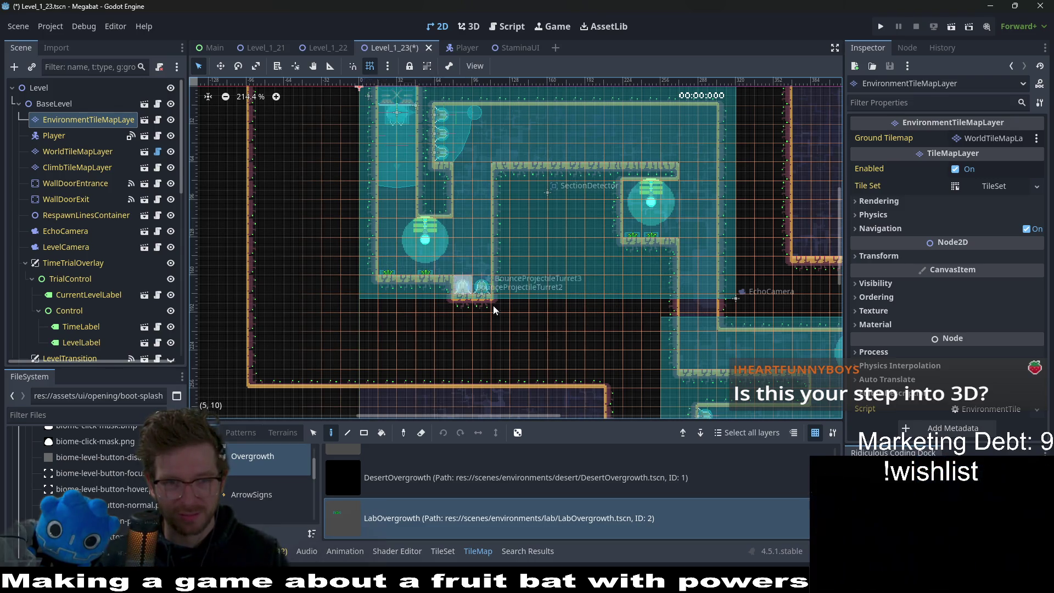
pyautogui.click(516, 156)
pyautogui.click(598, 158)
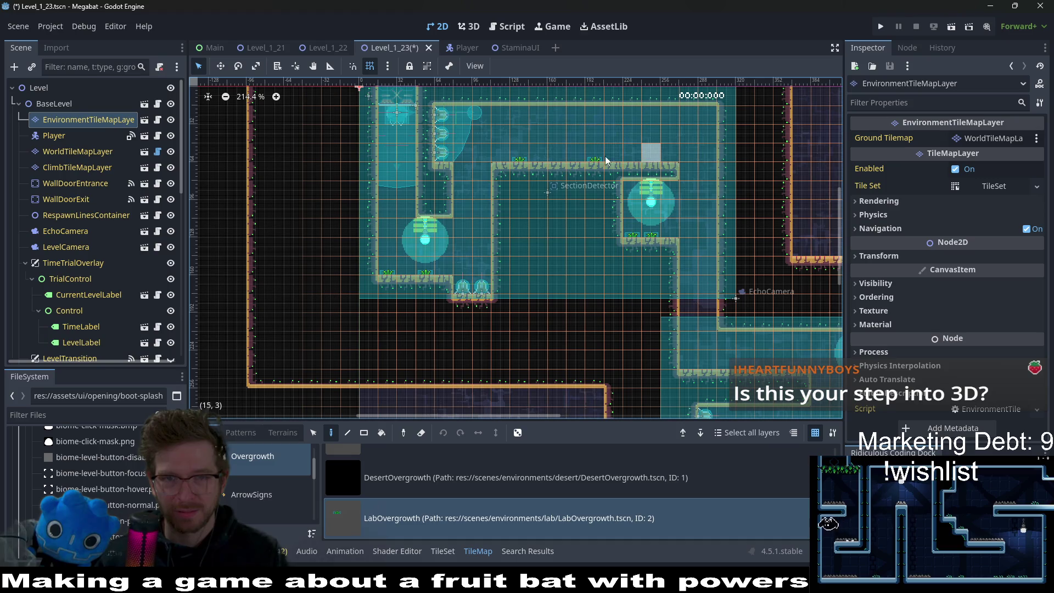
pyautogui.scroll(-2, 659, 306)
pyautogui.hscroll(3, 659, 306)
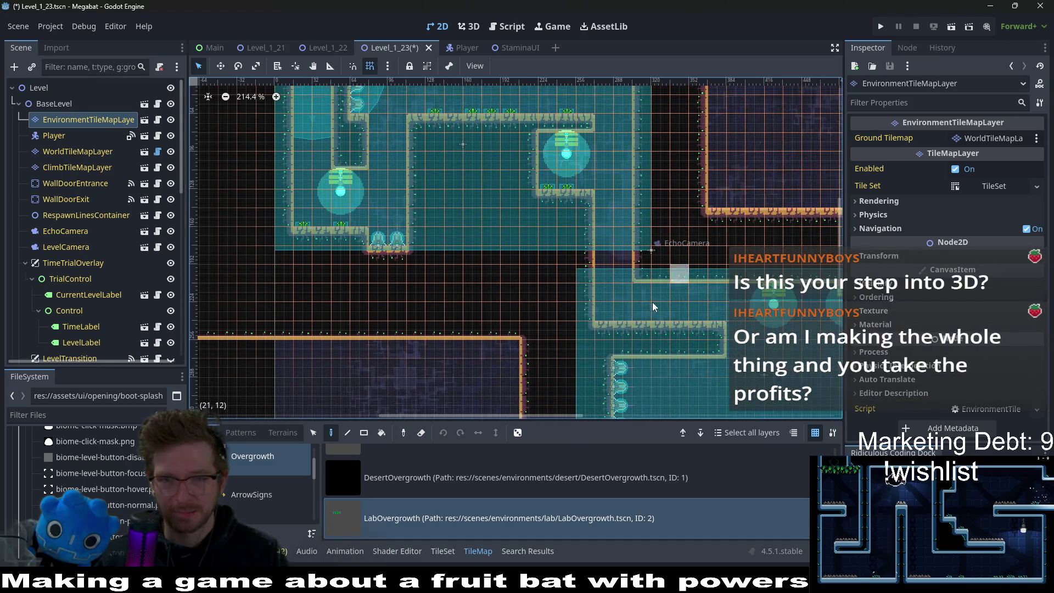
pyautogui.moveTo(600, 316); pyautogui.dragTo(623, 318)
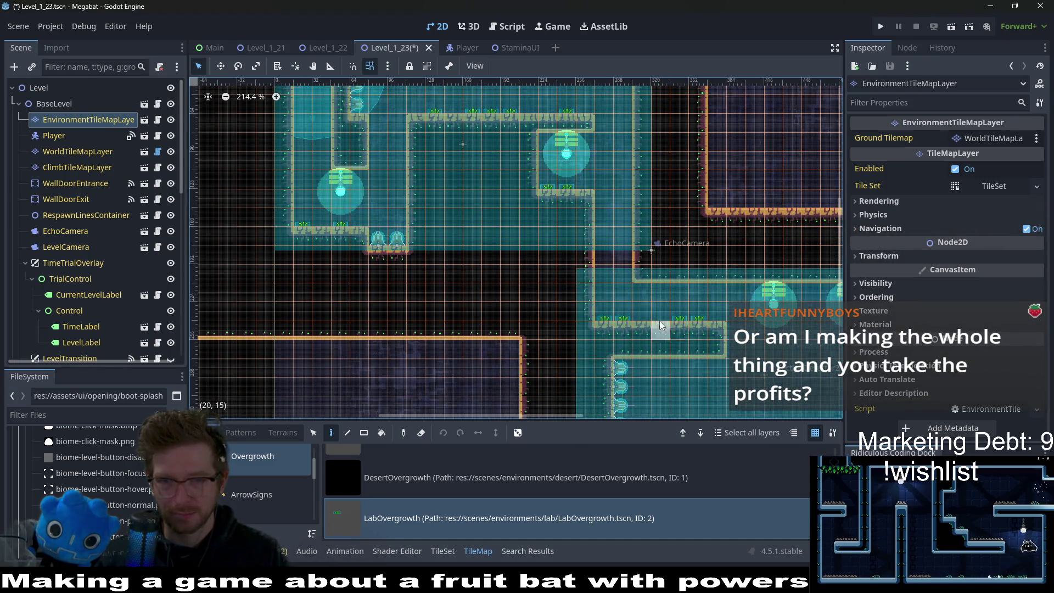
# Step: Add LabOvergrowth along the bottom-right floor and three tufts on the room floor
pyautogui.scroll(-3, 764, 346)
pyautogui.hscroll(6, 714, 307)
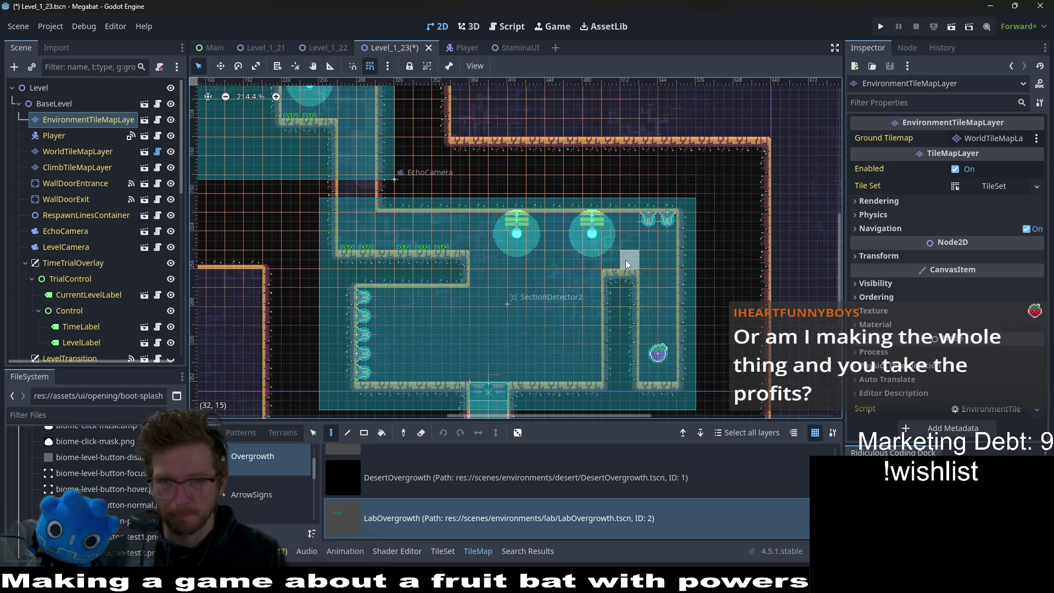
pyautogui.moveTo(656, 376); pyautogui.dragTo(676, 377)
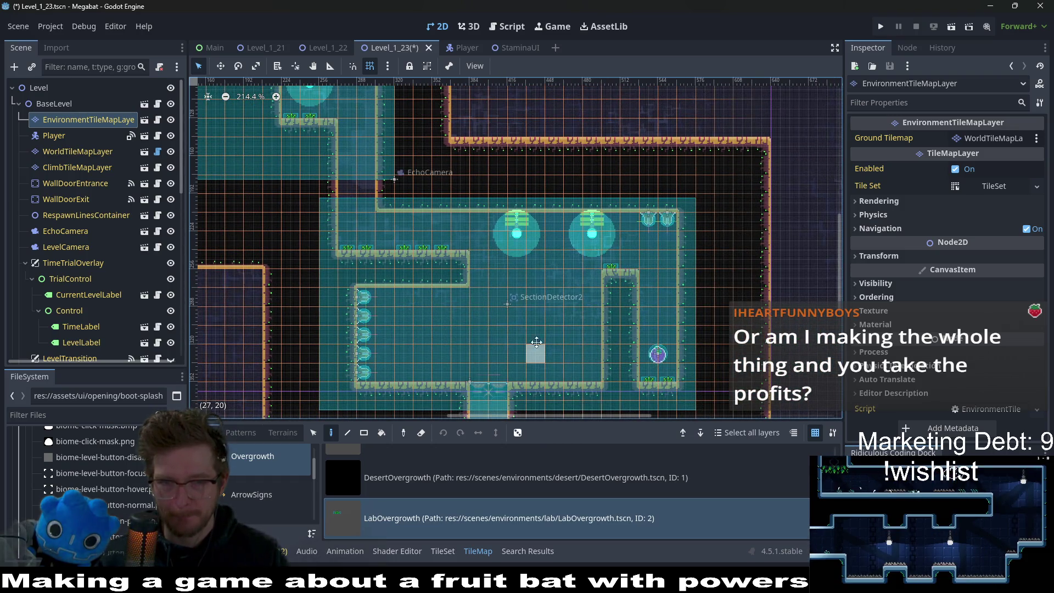
pyautogui.scroll(-2, 541, 337)
pyautogui.hscroll(-1, 541, 338)
pyautogui.click(628, 334)
pyautogui.click(482, 328)
pyautogui.click(449, 332)
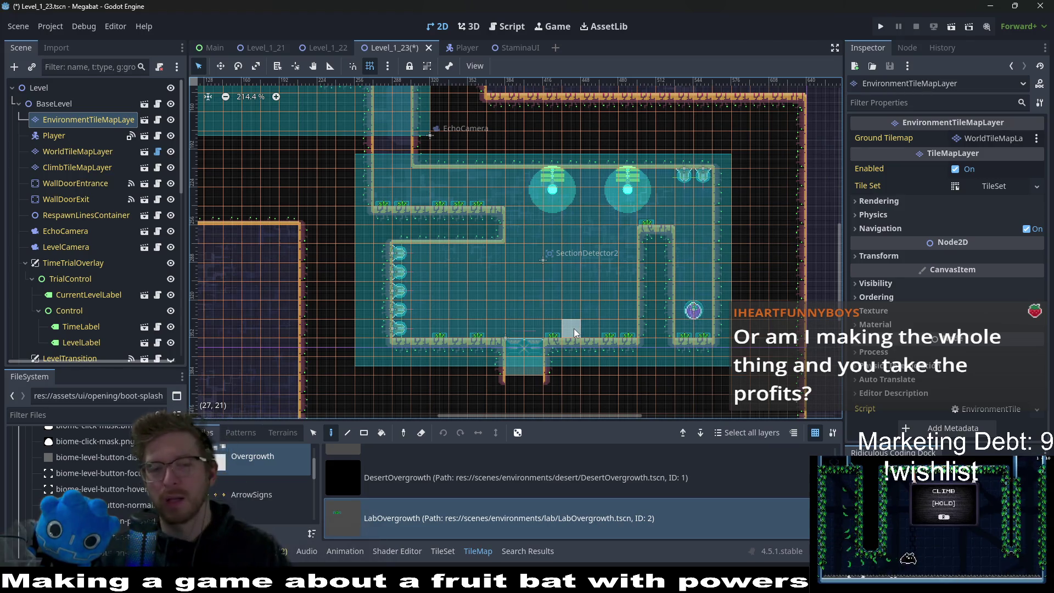
# Step: Look back over the decorated room and save the scene
pyautogui.scroll(2, 532, 289)
pyautogui.scroll(1, 531, 289)
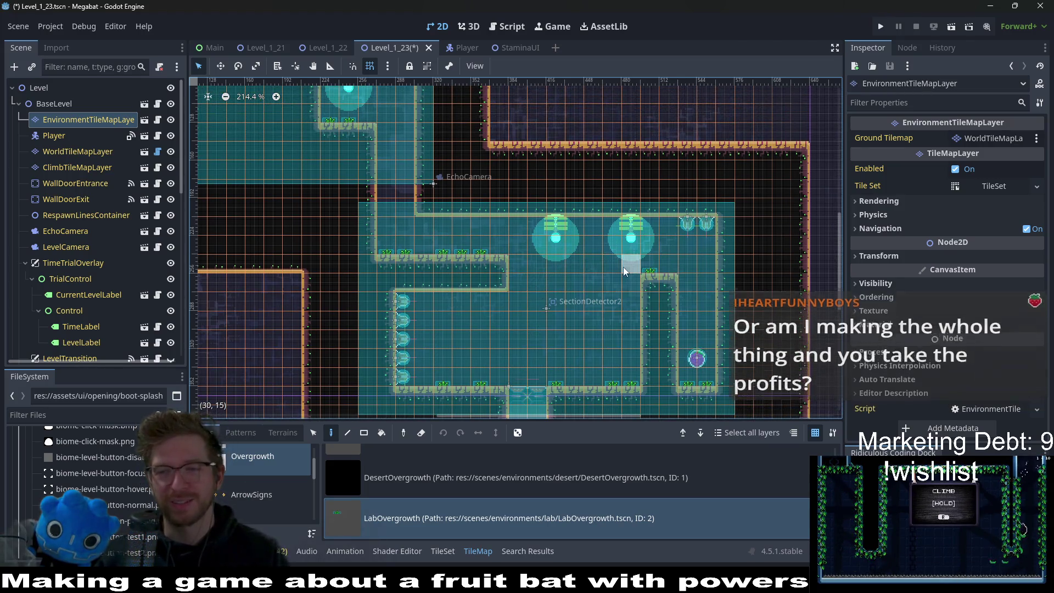
pyautogui.hscroll(-10, 598, 240)
pyautogui.scroll(4, 598, 241)
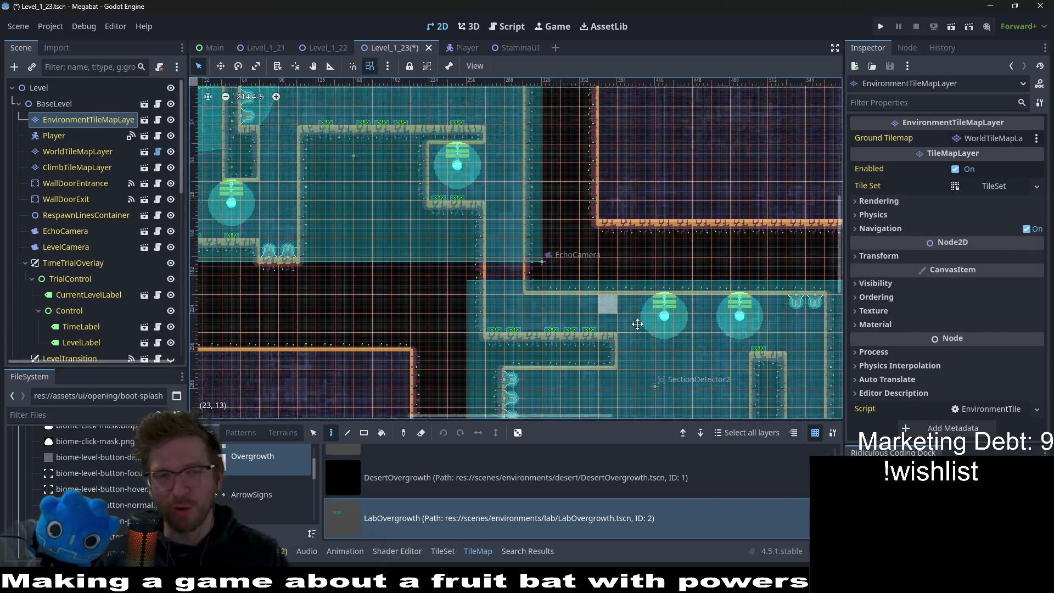
pyautogui.hotkey('ctrl', 's')
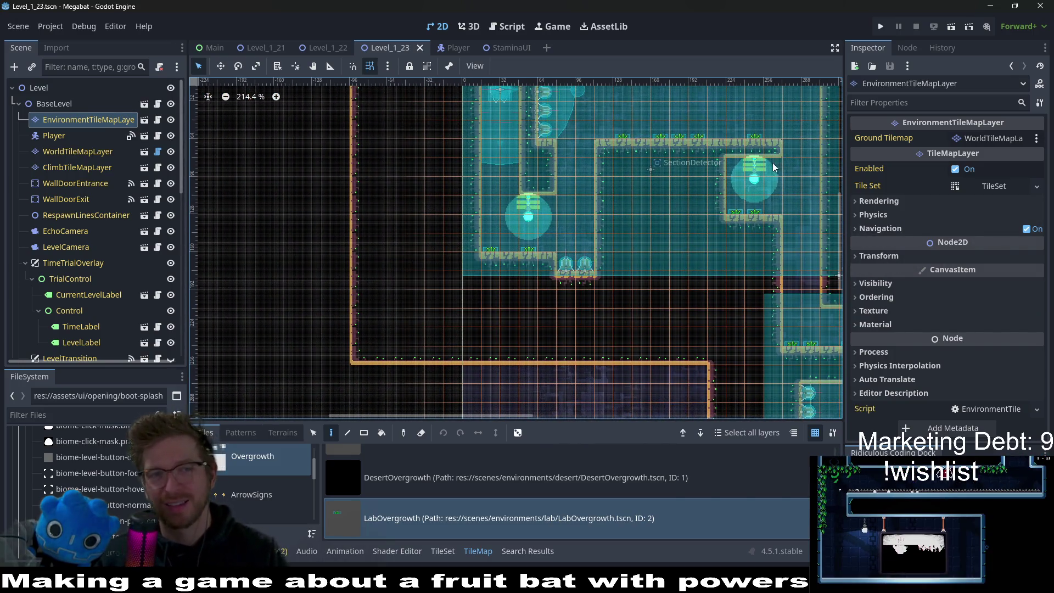
# Step: Run Level_1_23 and fly the bat from the lower floor up to the pillar ledge
pyautogui.click(947, 30)
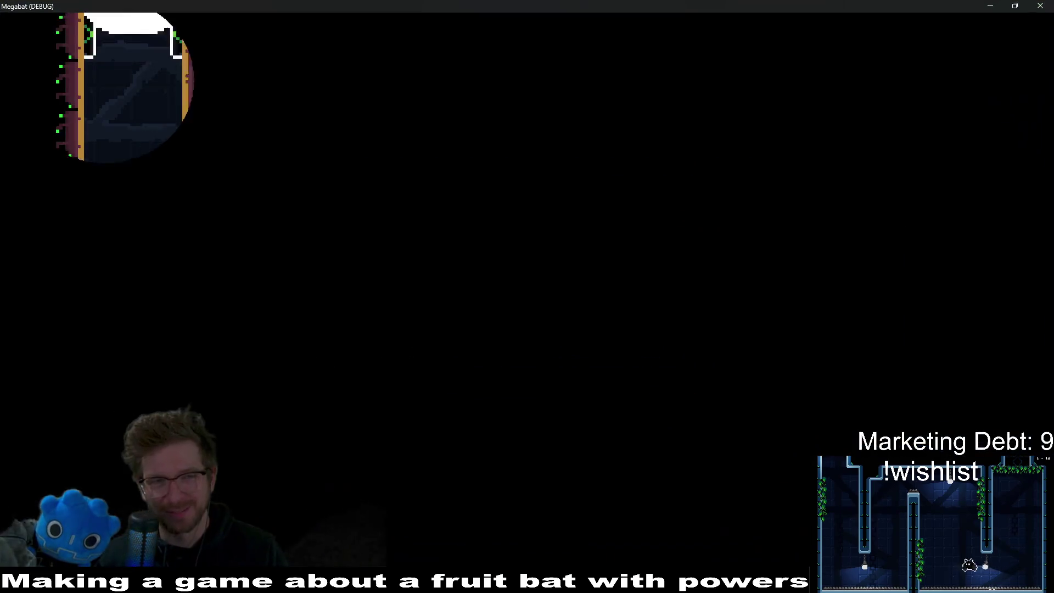
pyautogui.press('Right')
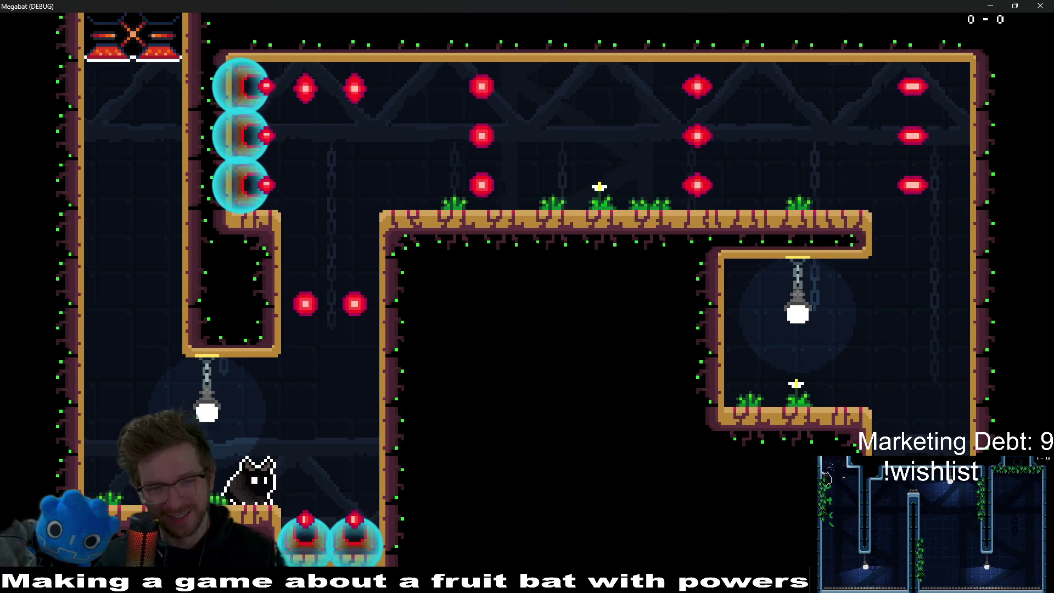
pyautogui.press('Up')
pyautogui.press('Right')
pyautogui.press('Right')
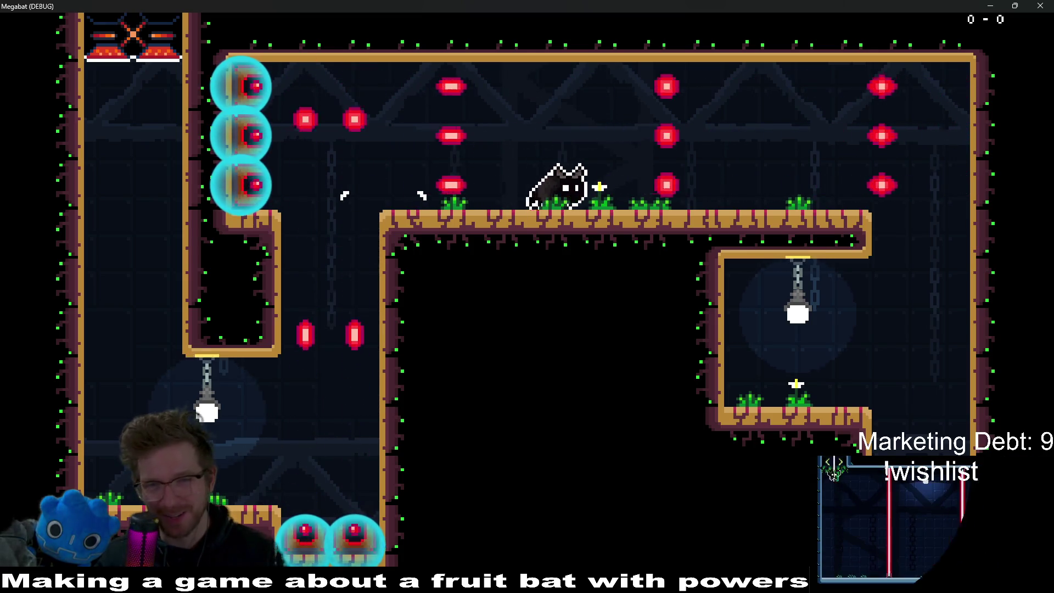
pyautogui.press('Left')
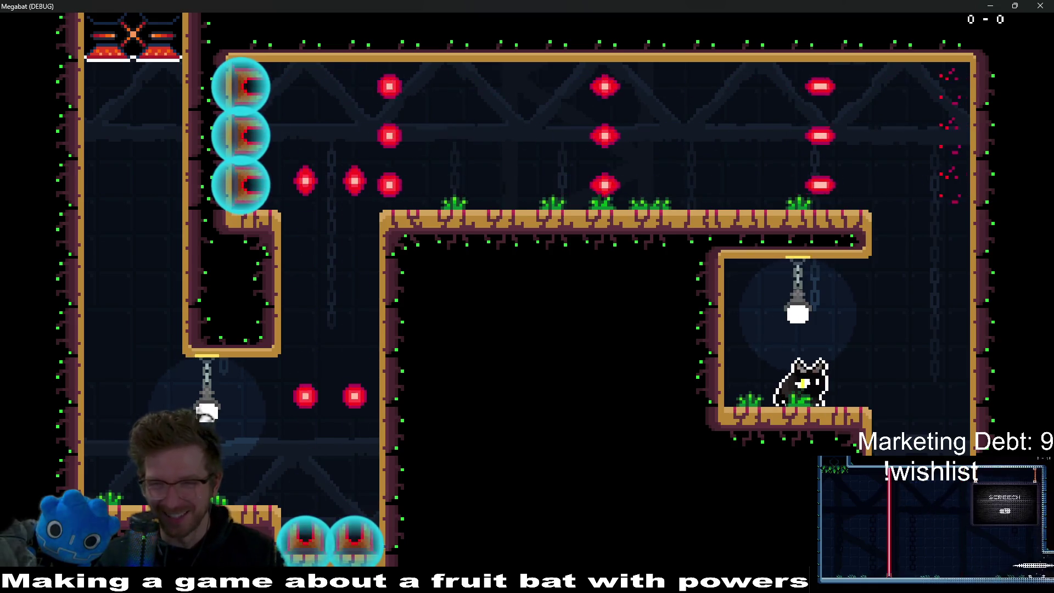
pyautogui.press('Right')
pyautogui.press('Right')
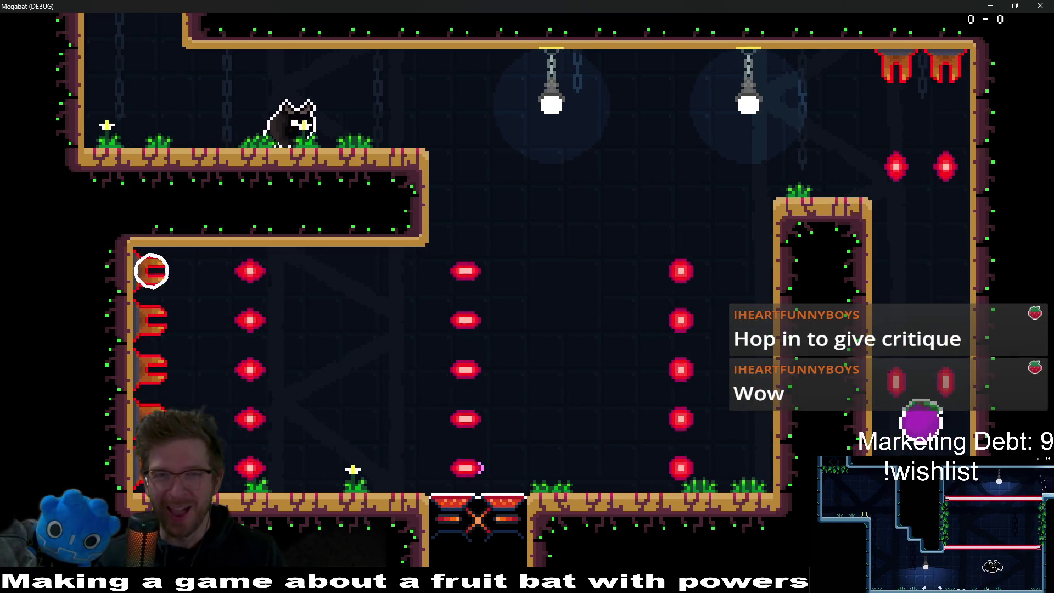
pyautogui.press('Right')
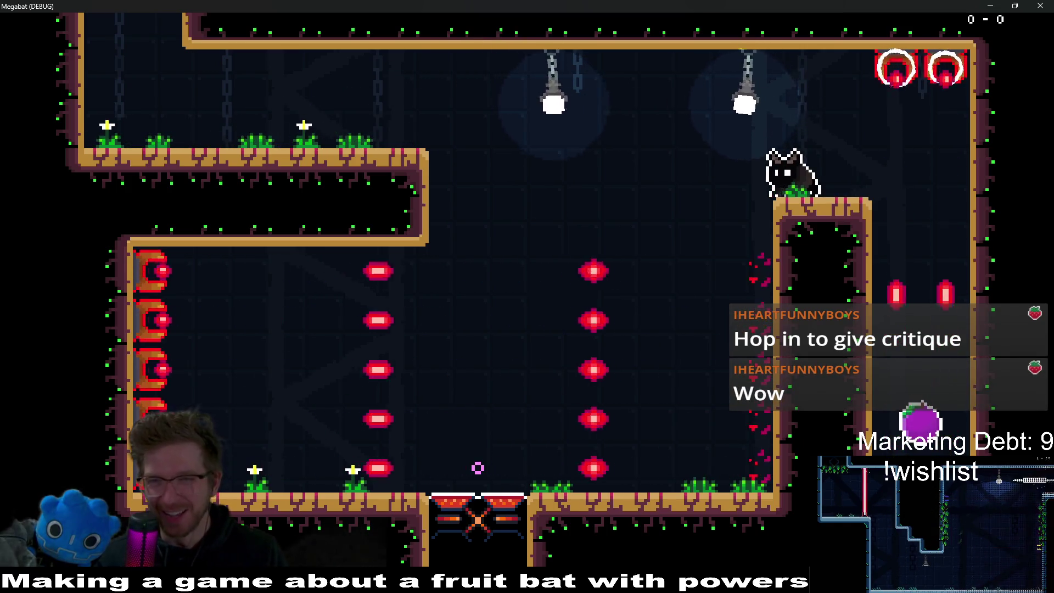
pyautogui.press('Right')
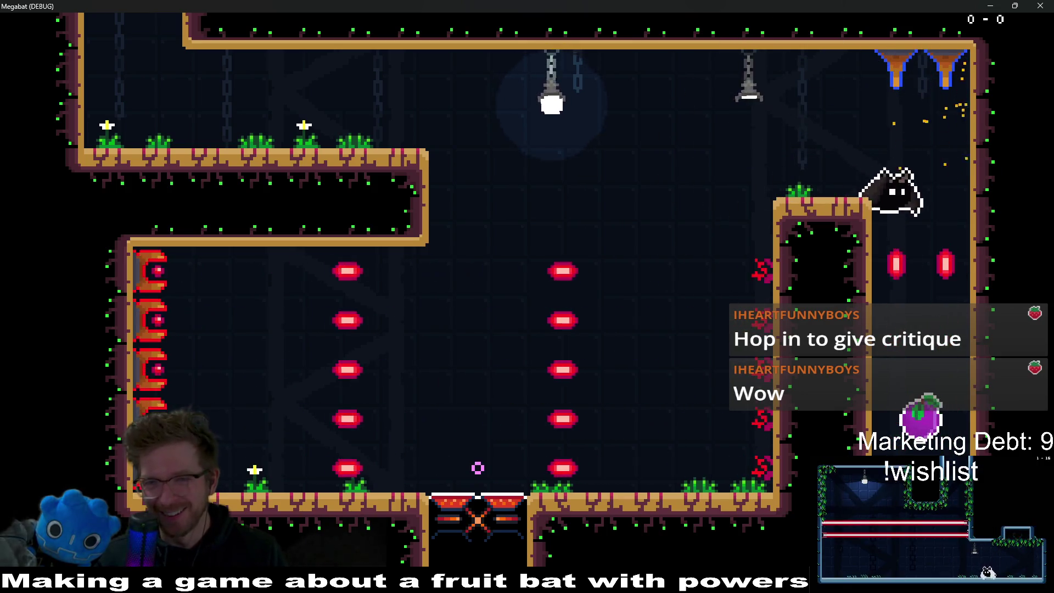
# Step: Fire the bat's beam, then hop between the pillar ledge and the upper-left ledge
pyautogui.click(477, 467)
pyautogui.press('Left')
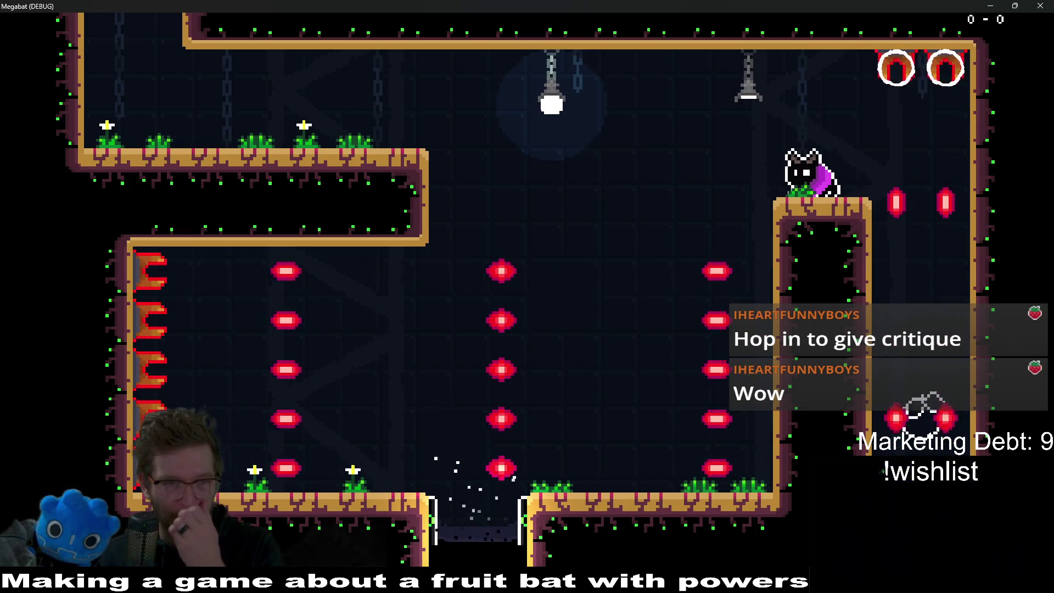
pyautogui.press('space')
pyautogui.press('Left')
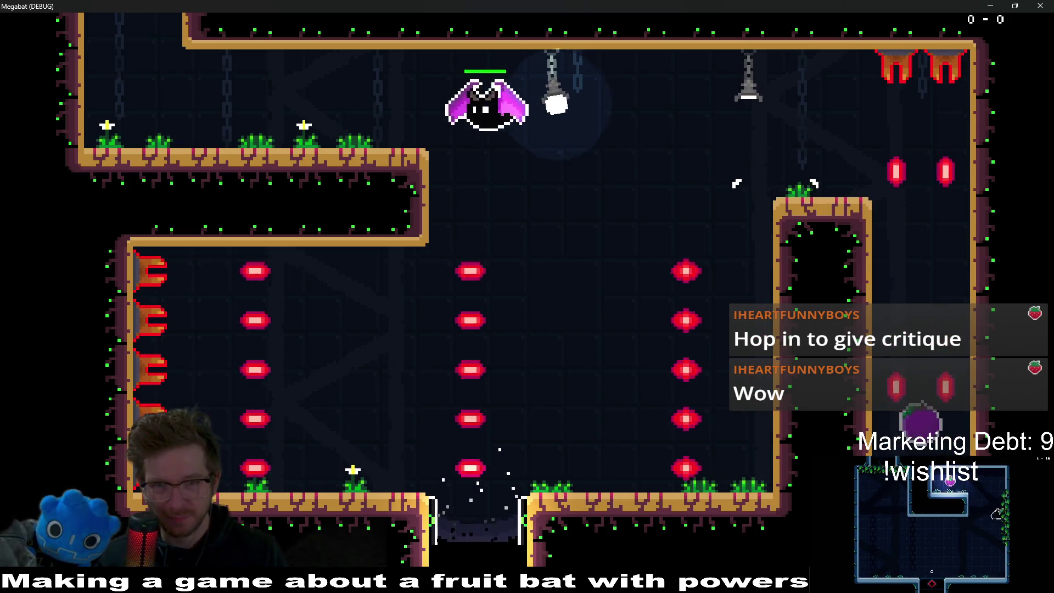
pyautogui.press('Right')
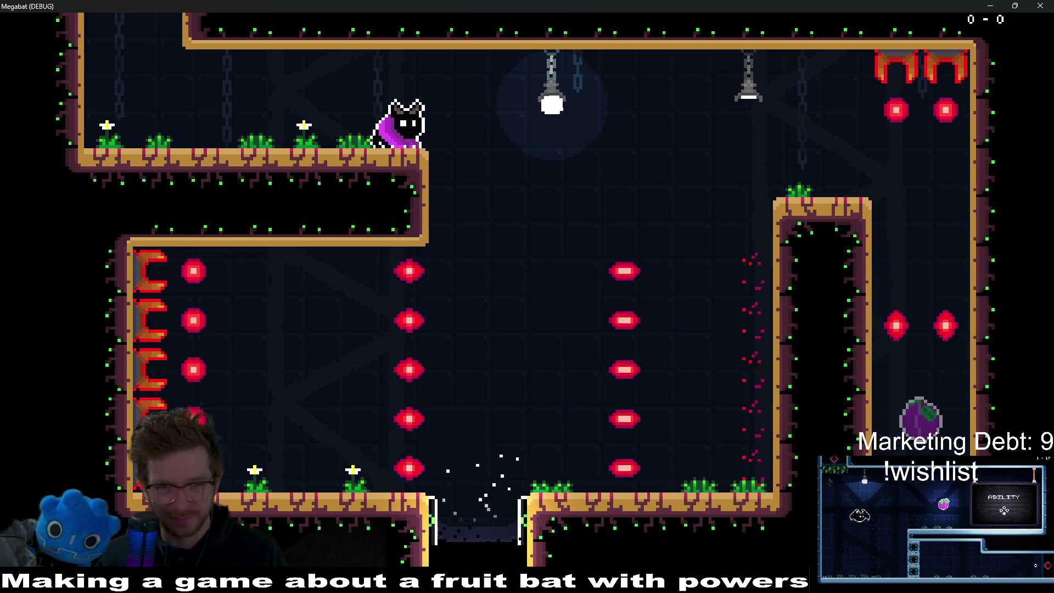
pyautogui.press('space')
pyautogui.press('Right')
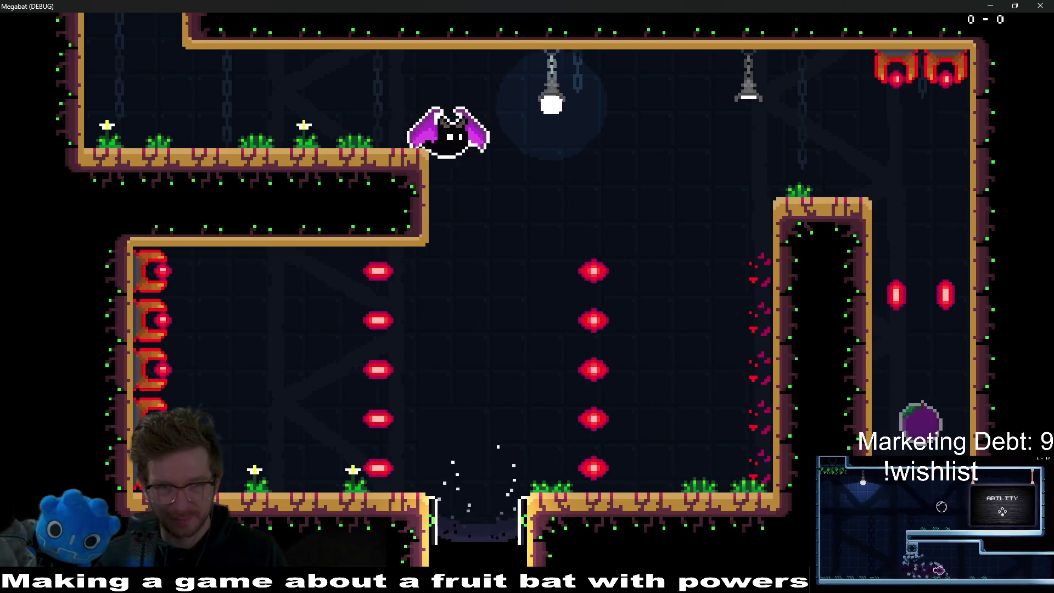
pyautogui.press('Left')
pyautogui.press('Right')
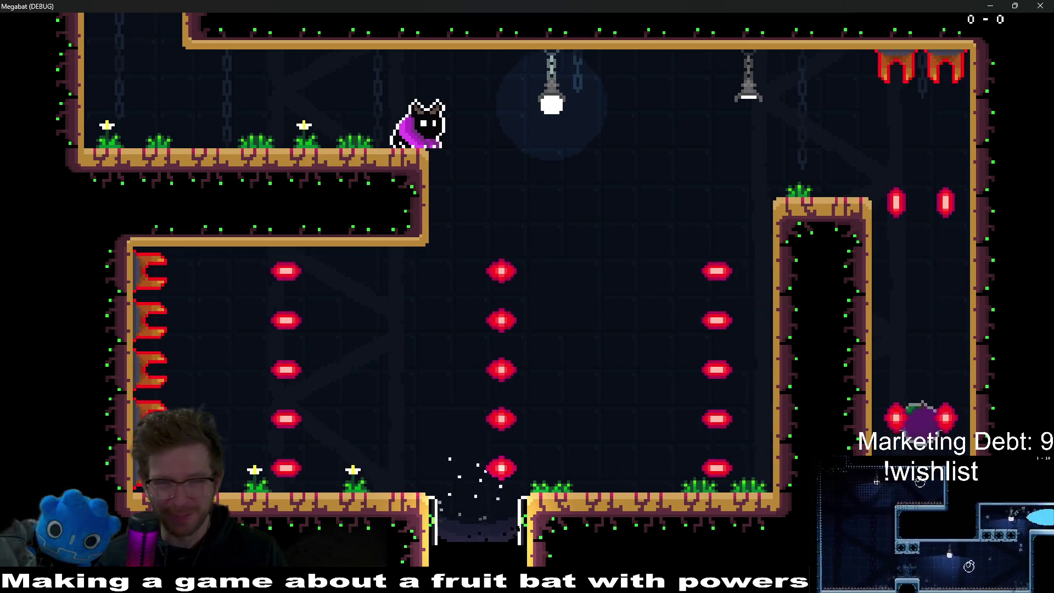
pyautogui.press('Left')
# Step: Fly the bat across the room, cling to the ceiling, and return to the upper-left ledge
pyautogui.press('Left')
pyautogui.press('space')
pyautogui.press('Right')
pyautogui.press('Up')
pyautogui.press('Left')
pyautogui.press('Right')
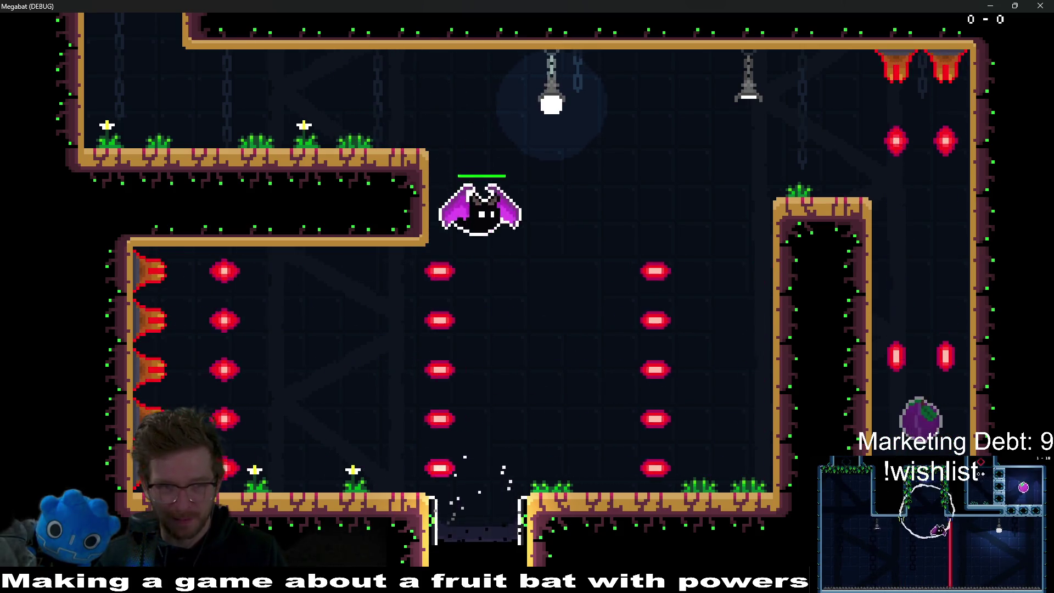
pyautogui.press('Left')
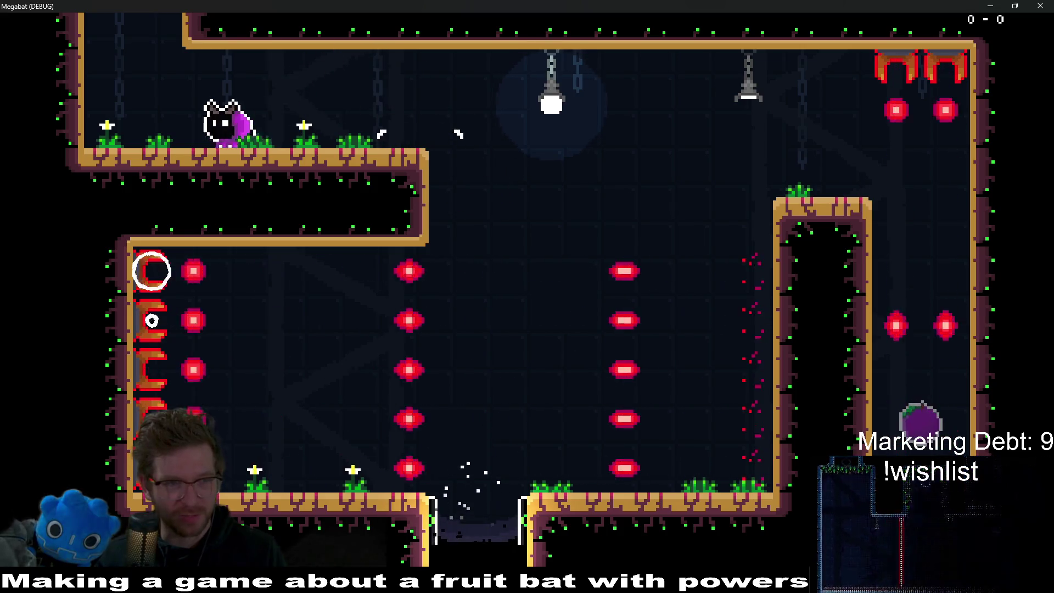
pyautogui.press('space')
pyautogui.press('Right')
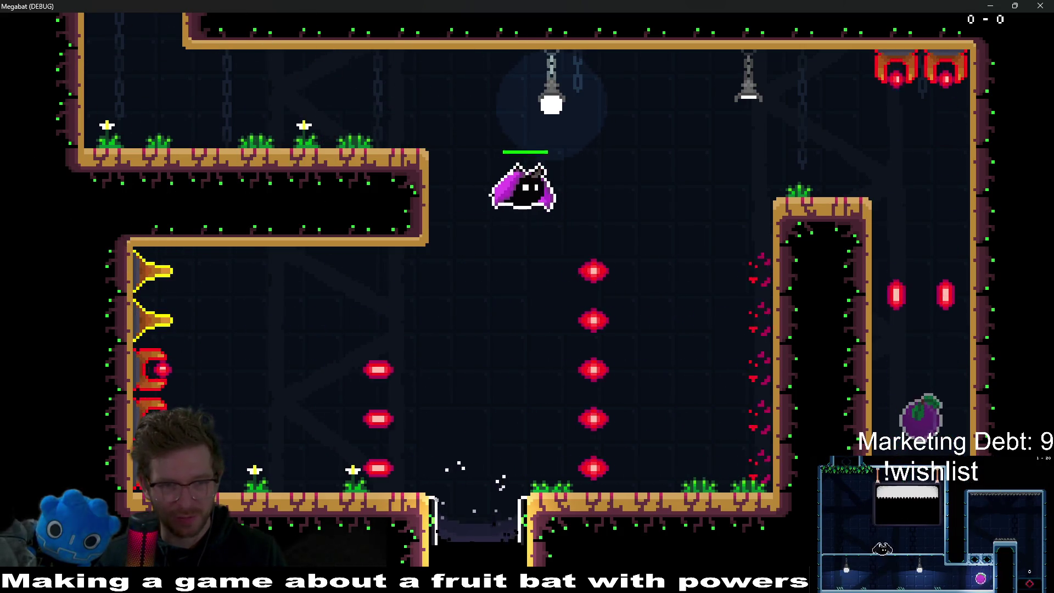
pyautogui.press('Up')
pyautogui.press('Left')
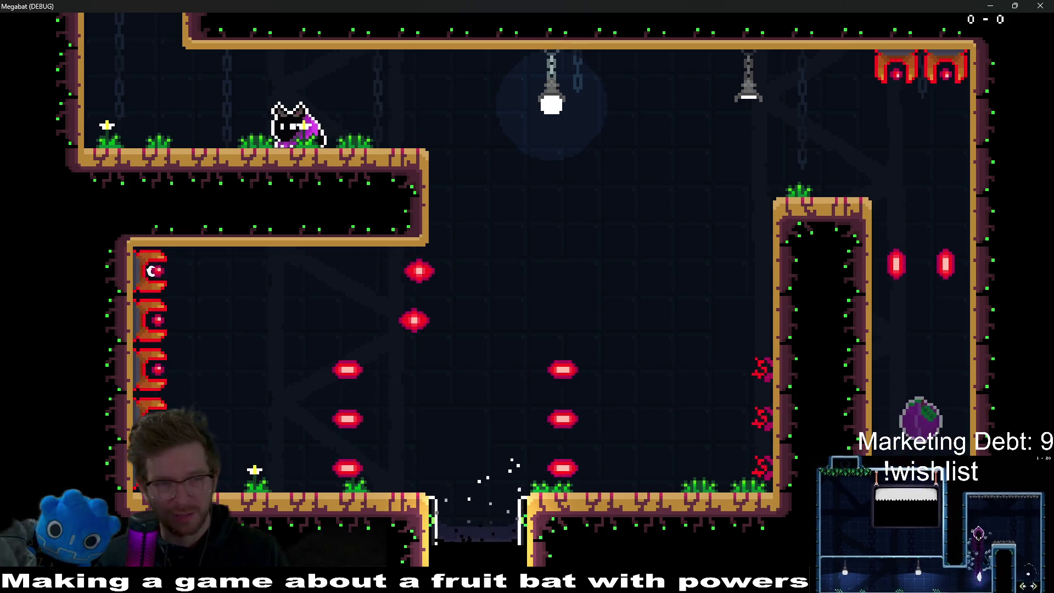
# Step: Walk the bat back and forth along the upper ledge, then close the game window
pyautogui.press('Left')
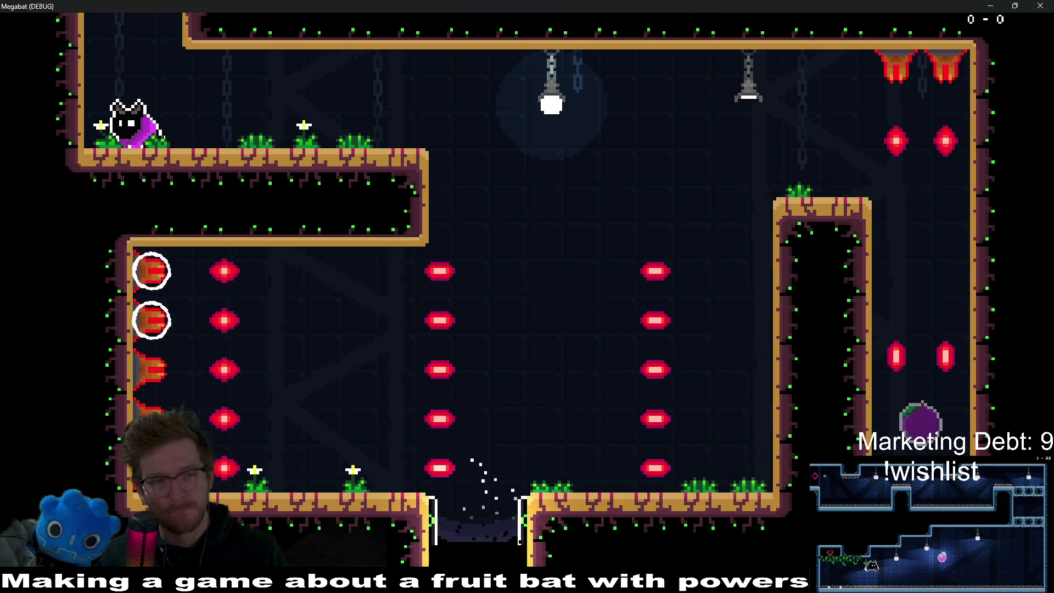
pyautogui.press('Right')
pyautogui.press('Left')
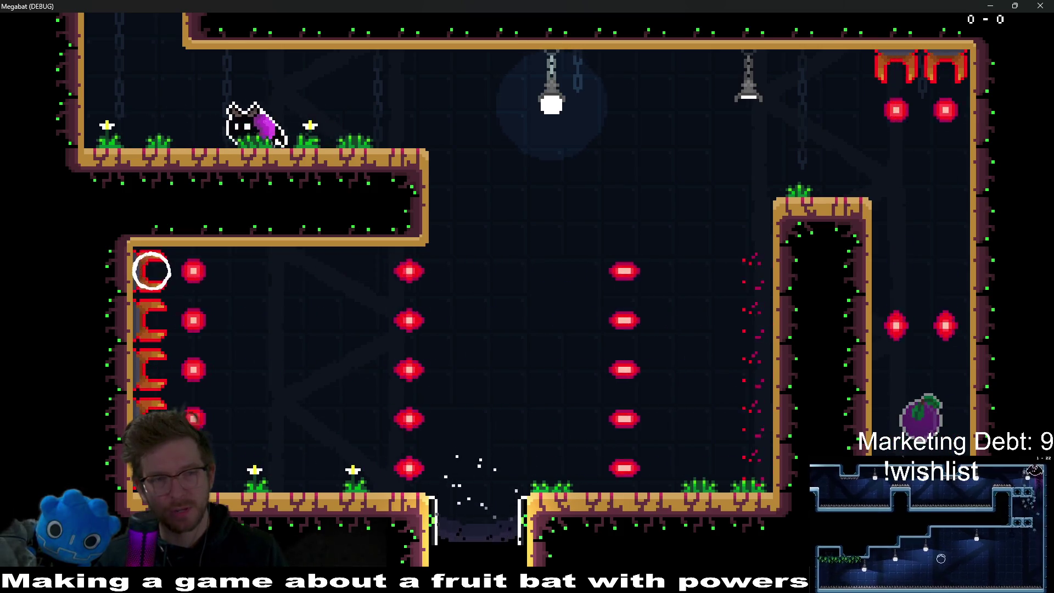
pyautogui.press('Right')
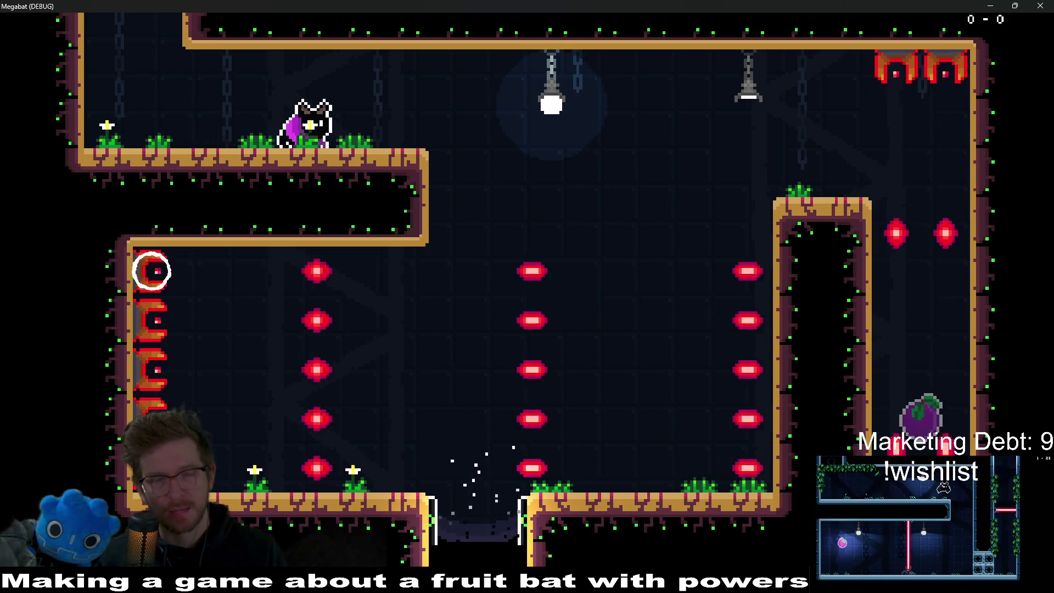
pyautogui.click(1041, 5)
# Step: Turn on Has Permanent Shield for BounceProjectileTurret7 through 11 and save Level_1_23
pyautogui.moveTo(710, 275)
pyautogui.mouseDown()
pyautogui.moveTo(608, 212)
pyautogui.moveTo(604, 148)
pyautogui.mouseUp()
pyautogui.scroll(-10, 95, 268)
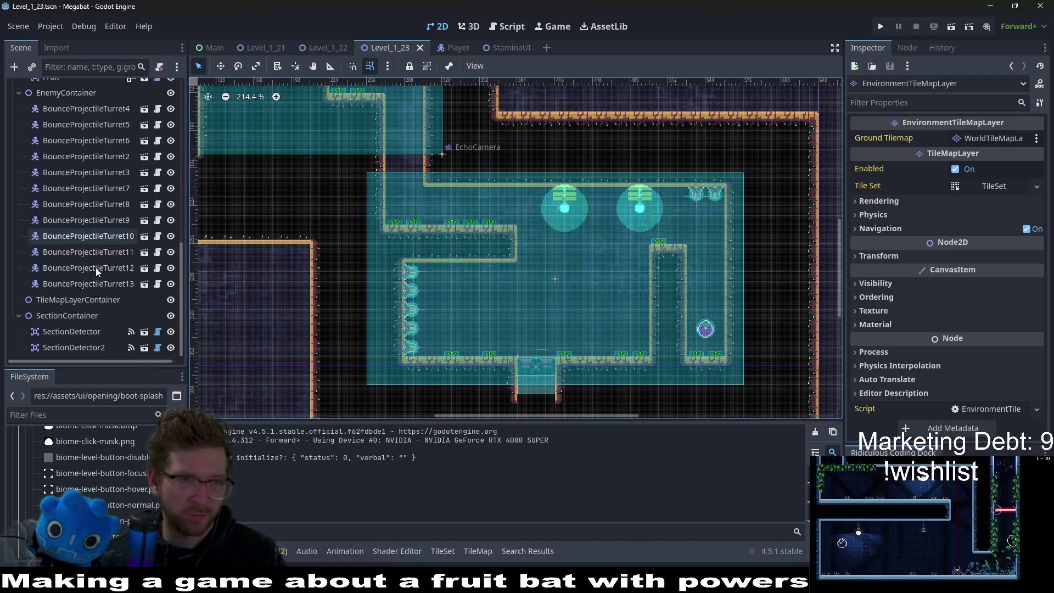
pyautogui.scroll(2, 105, 215)
pyautogui.click(105, 222)
pyautogui.keyDown('shift'); pyautogui.click(134, 285); pyautogui.keyUp('shift')
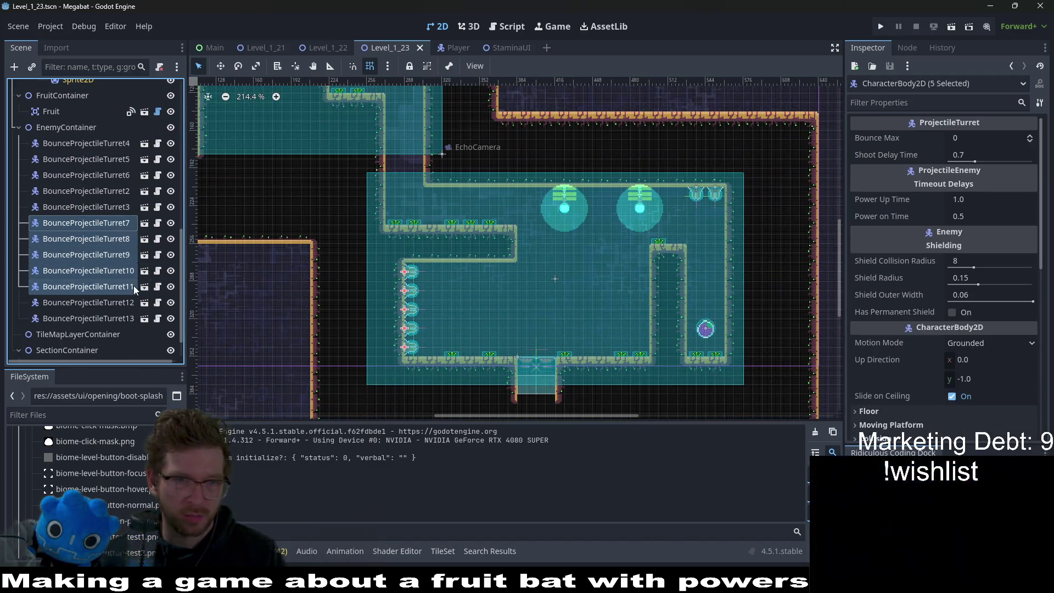
pyautogui.click(951, 311)
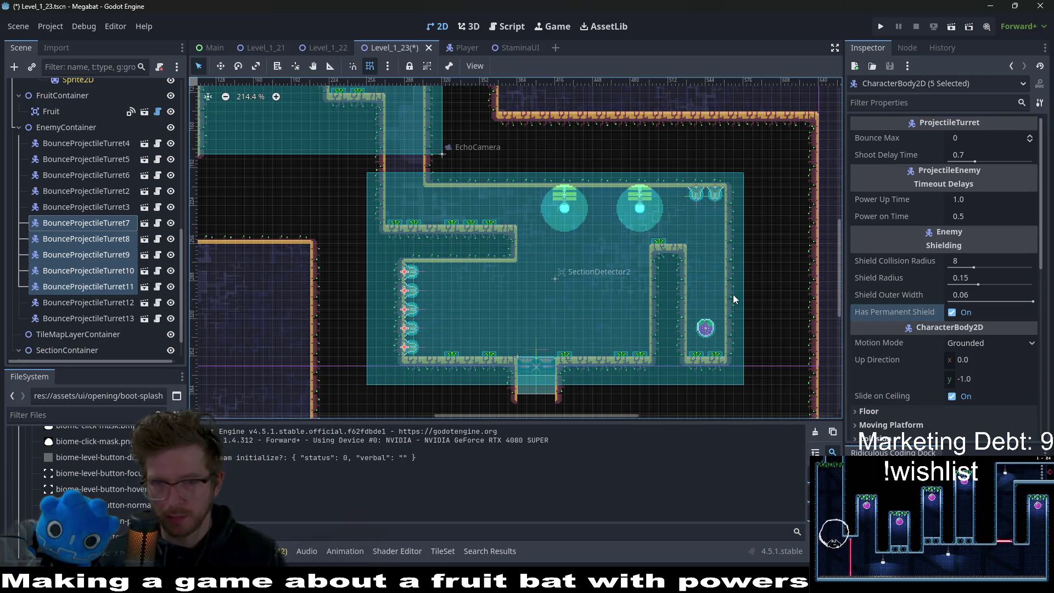
pyautogui.hotkey('ctrl', 's')
pyautogui.scroll(-3, 630, 243)
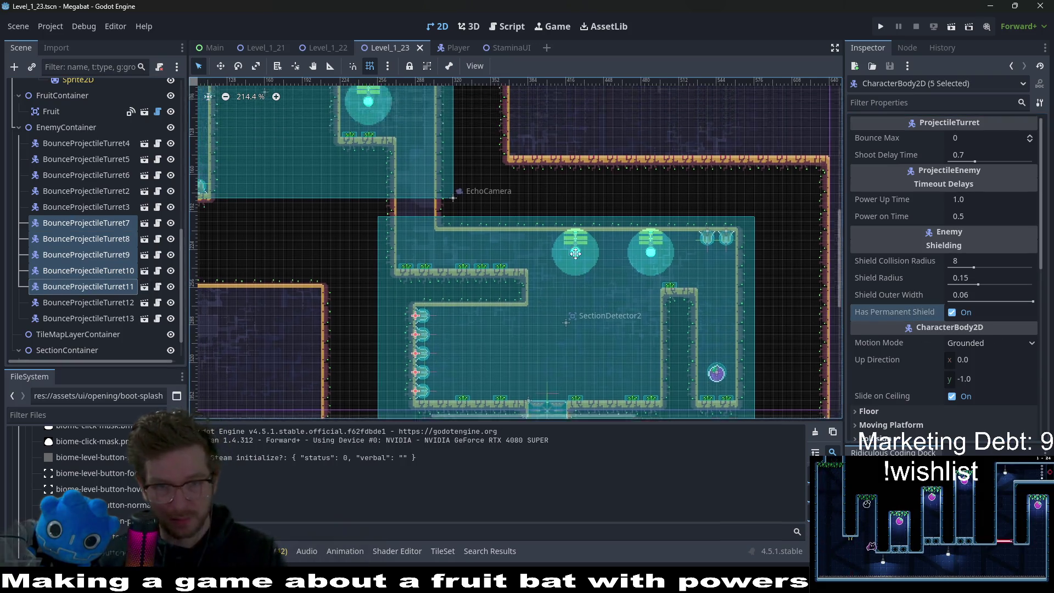
pyautogui.hotkey('shift', 'alt', 'o')
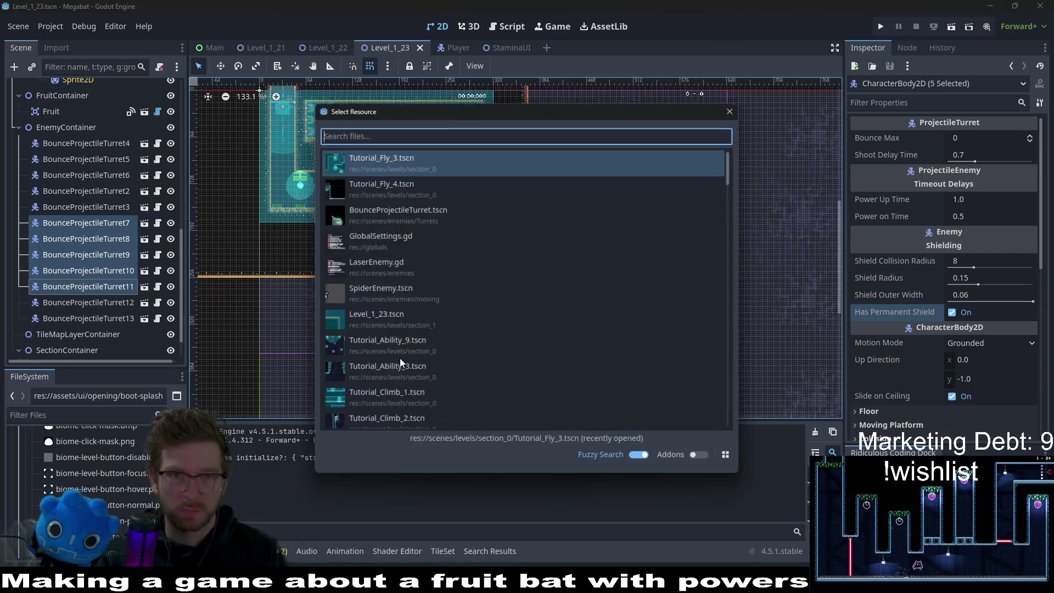
# Step: Open the Level_1_24 scene through the quick file search
pyautogui.write('level_1_24')
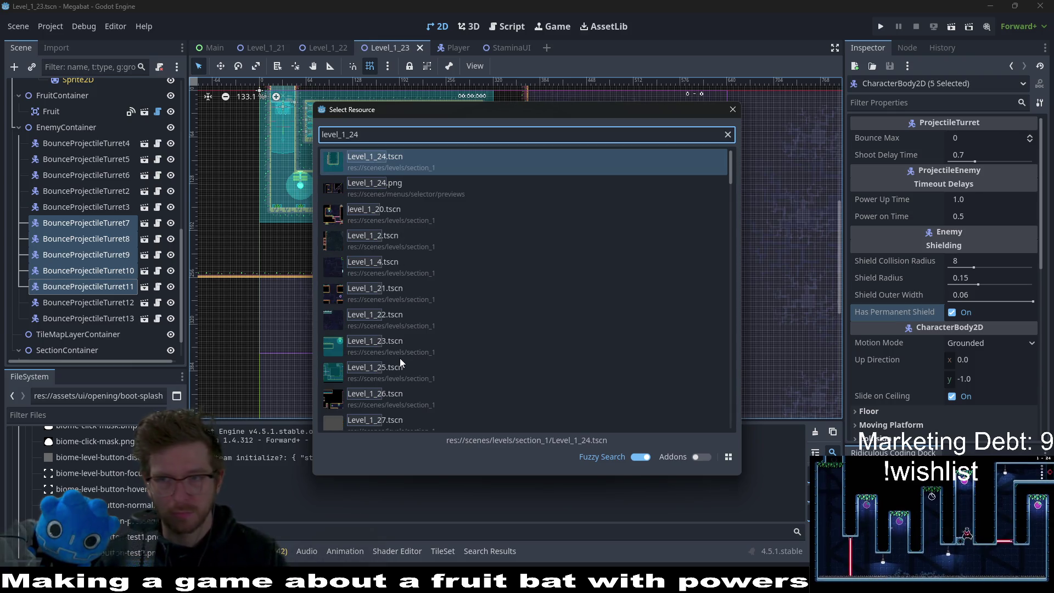
pyautogui.press('Return')
pyautogui.scroll(-4, 437, 273)
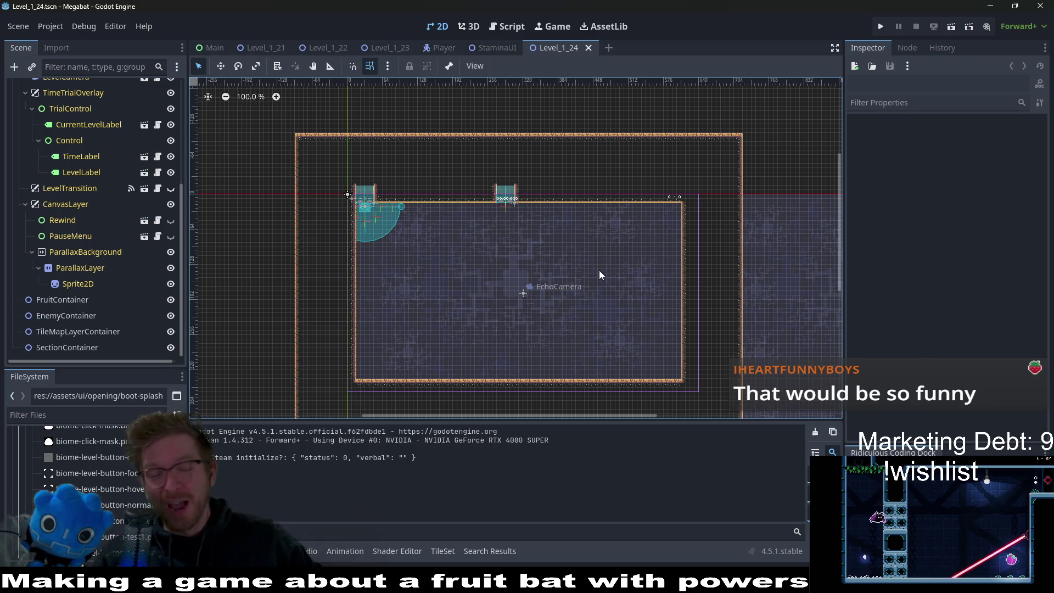
pyautogui.scroll(8, 406, 223)
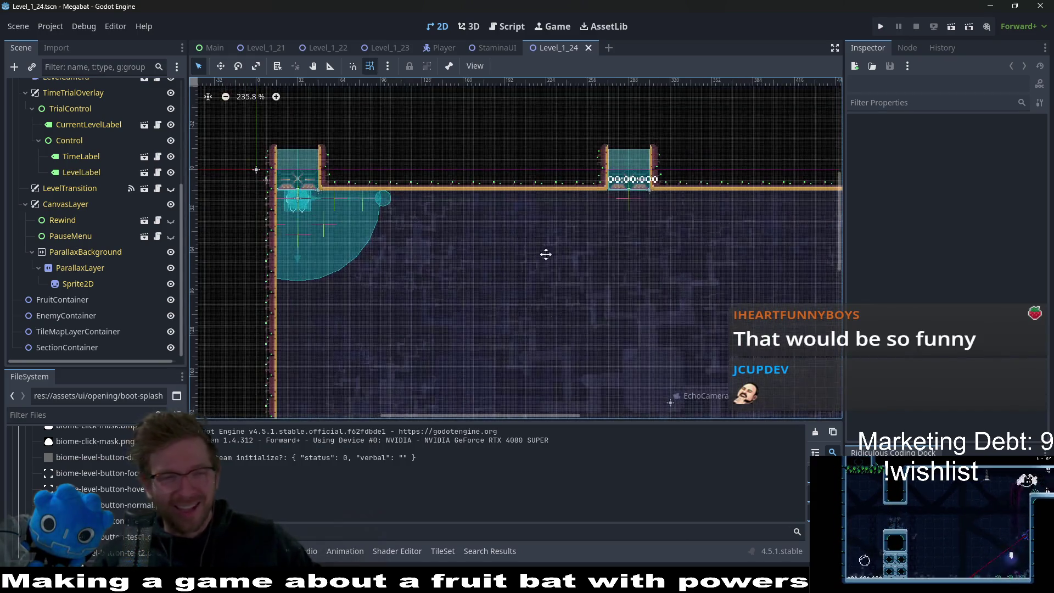
pyautogui.scroll(-8, 535, 232)
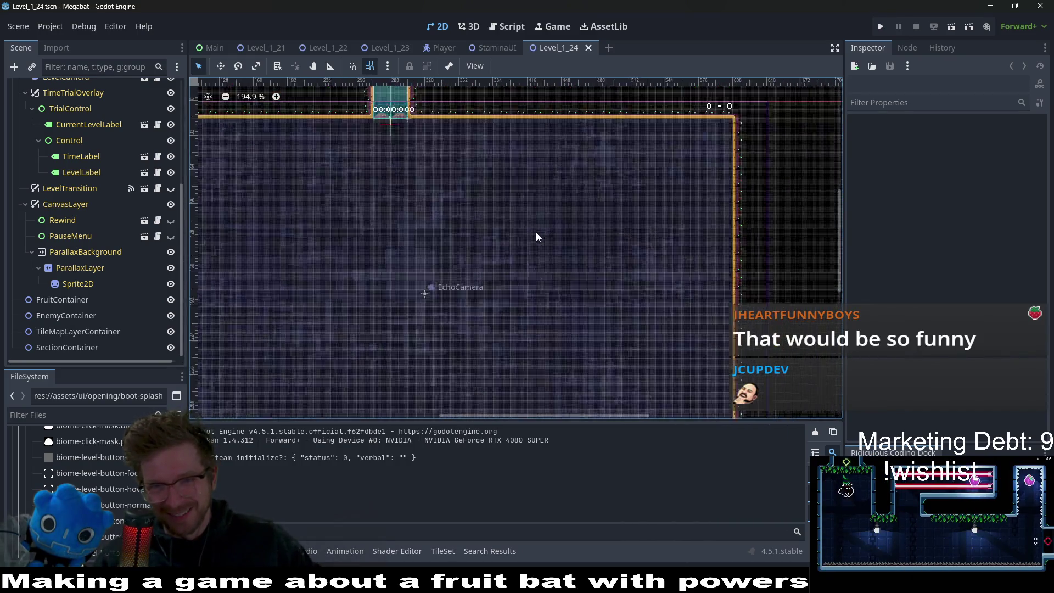
pyautogui.scroll(5, 71, 237)
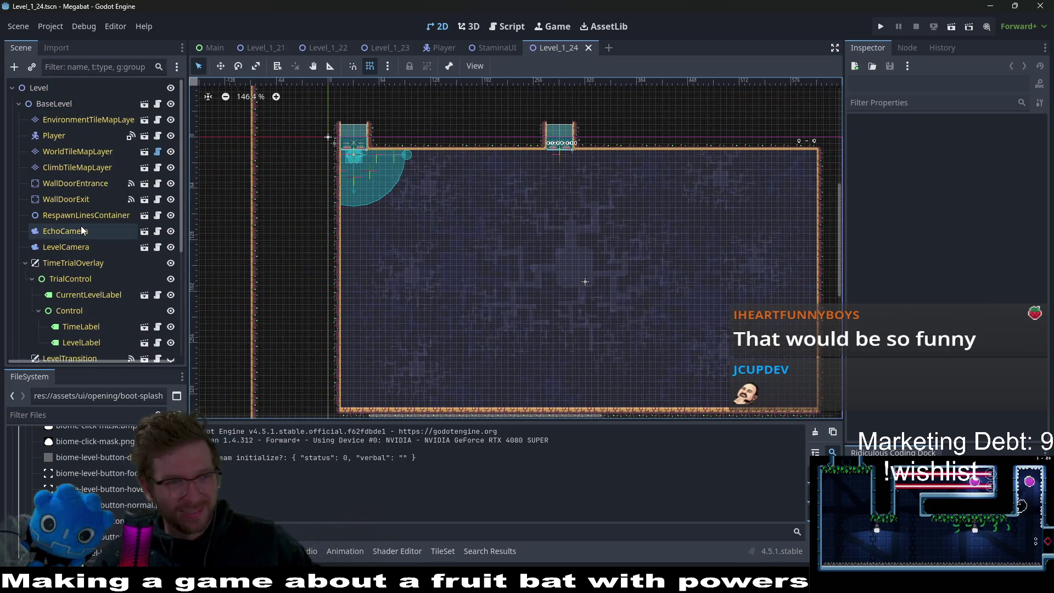
# Step: Select WorldTileMapLayer and pick the orange terrain in the TileMap Terrains tab
pyautogui.click(91, 152)
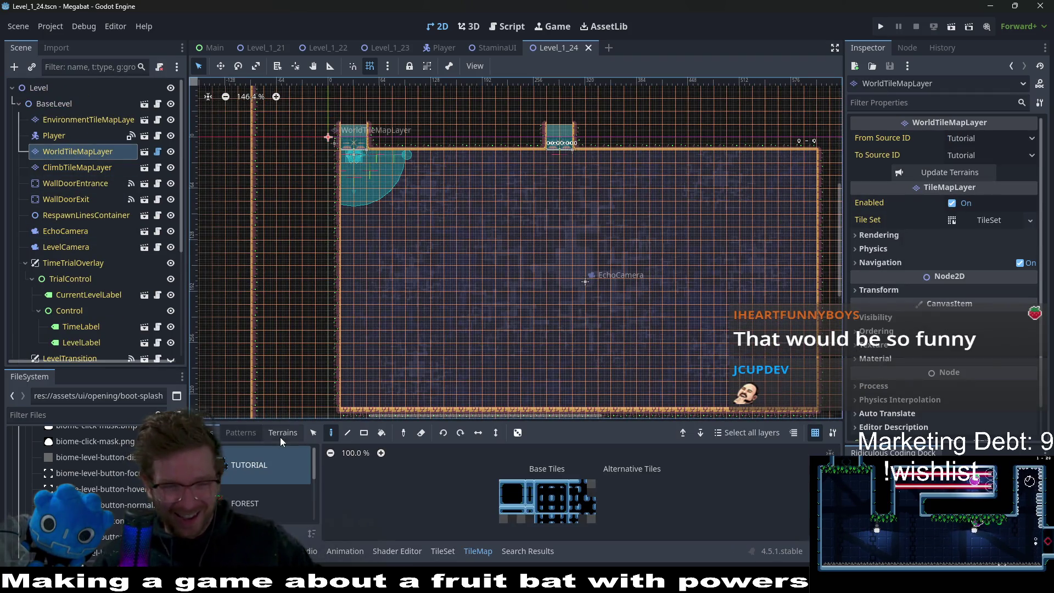
pyautogui.click(280, 437)
pyautogui.scroll(-2, 248, 486)
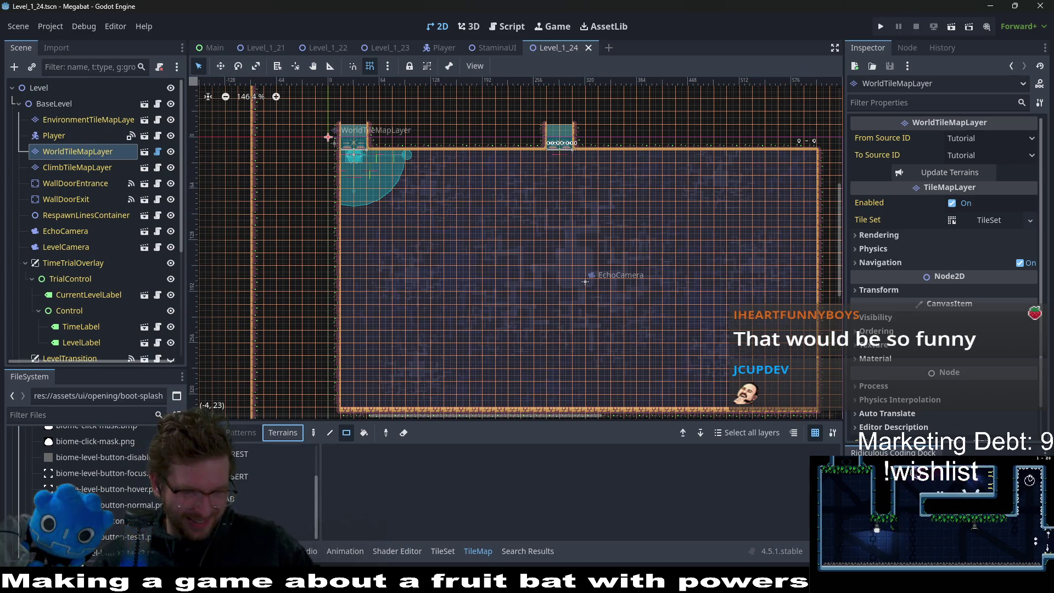
pyautogui.click(269, 522)
pyautogui.click(246, 506)
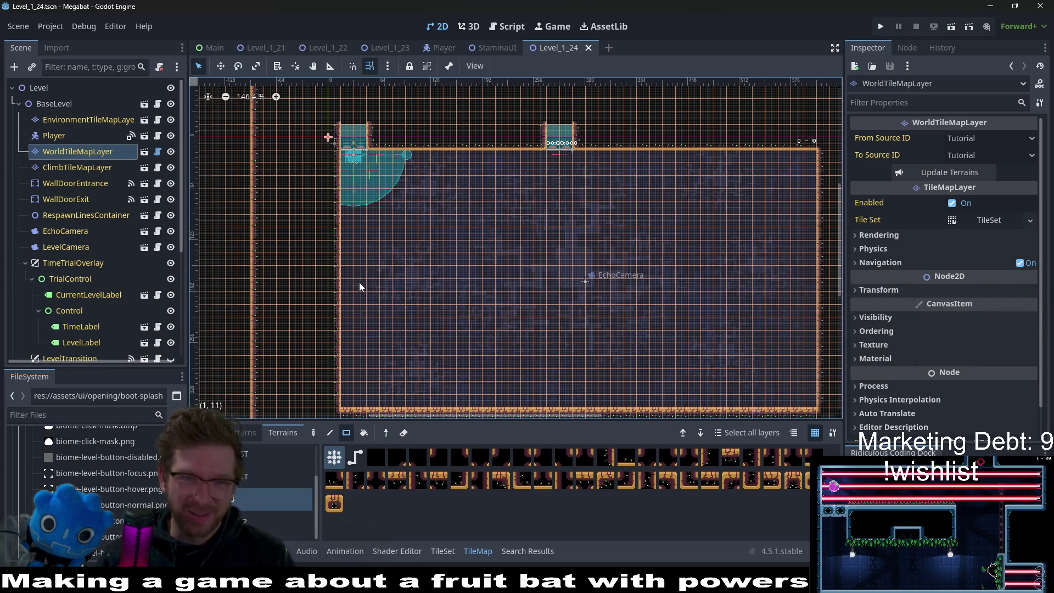
pyautogui.scroll(-5, 113, 228)
# Step: Instantiate SectionDetector.tscn as a child scene under SectionContainer
pyautogui.rightClick(81, 351)
pyautogui.click(154, 247)
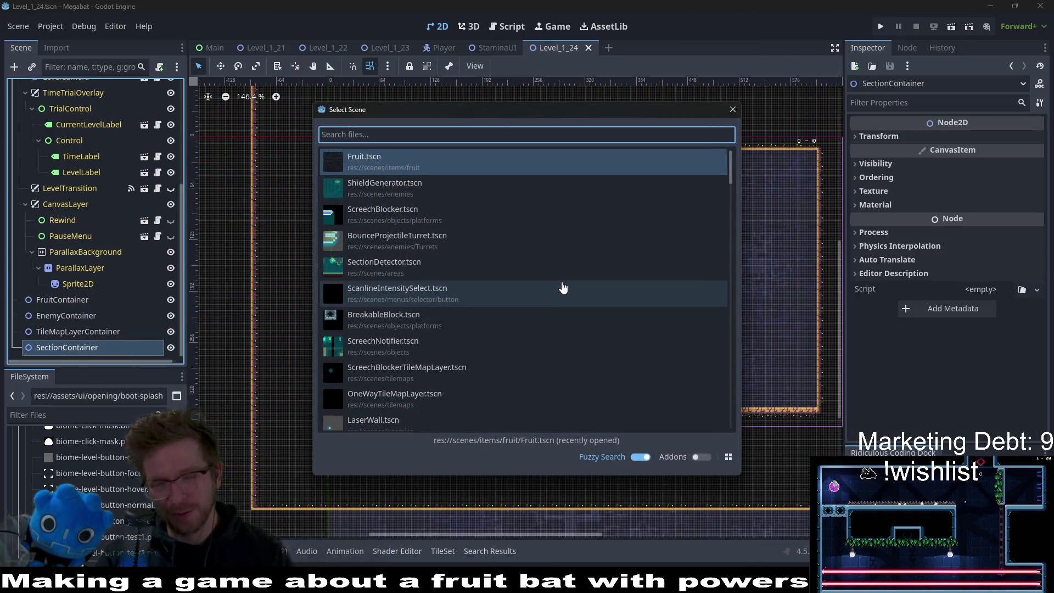
pyautogui.write('section')
pyautogui.press('Return')
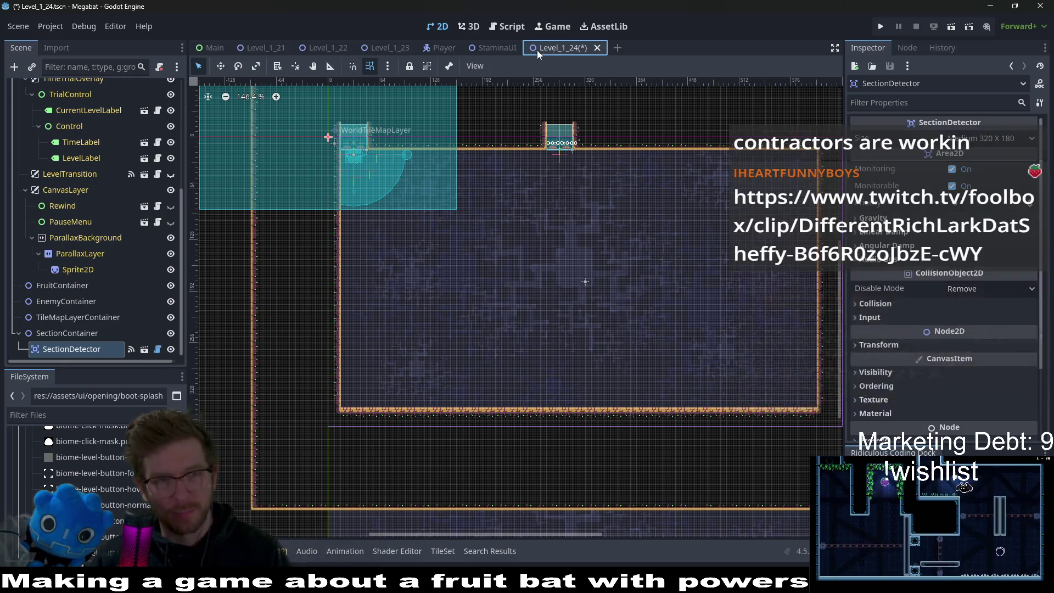
# Step: Switch to the Level_1_22 scene and look over its layout
pyautogui.click(323, 47)
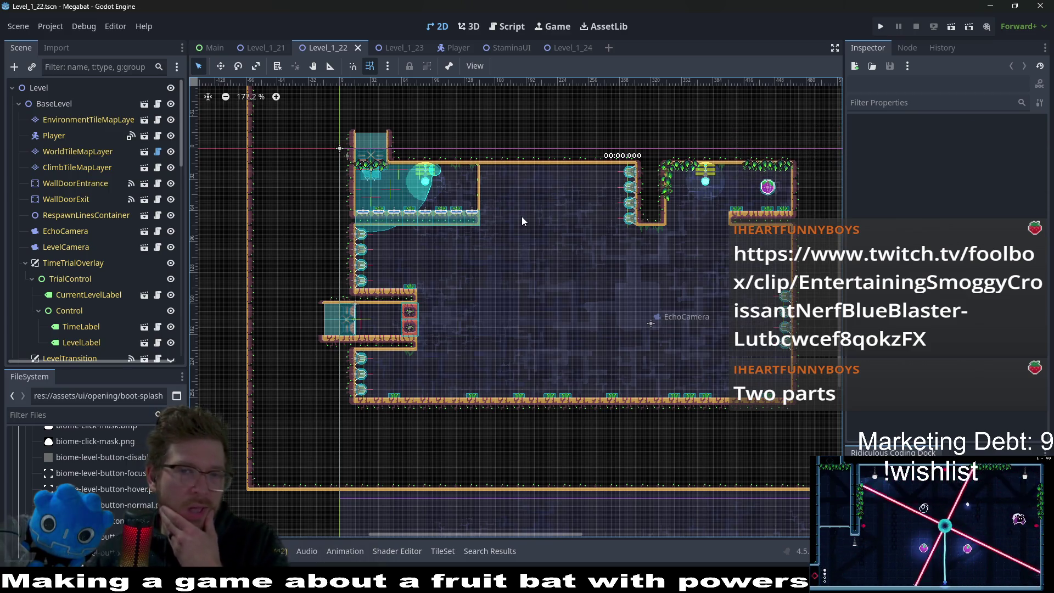
pyautogui.scroll(4, 470, 200)
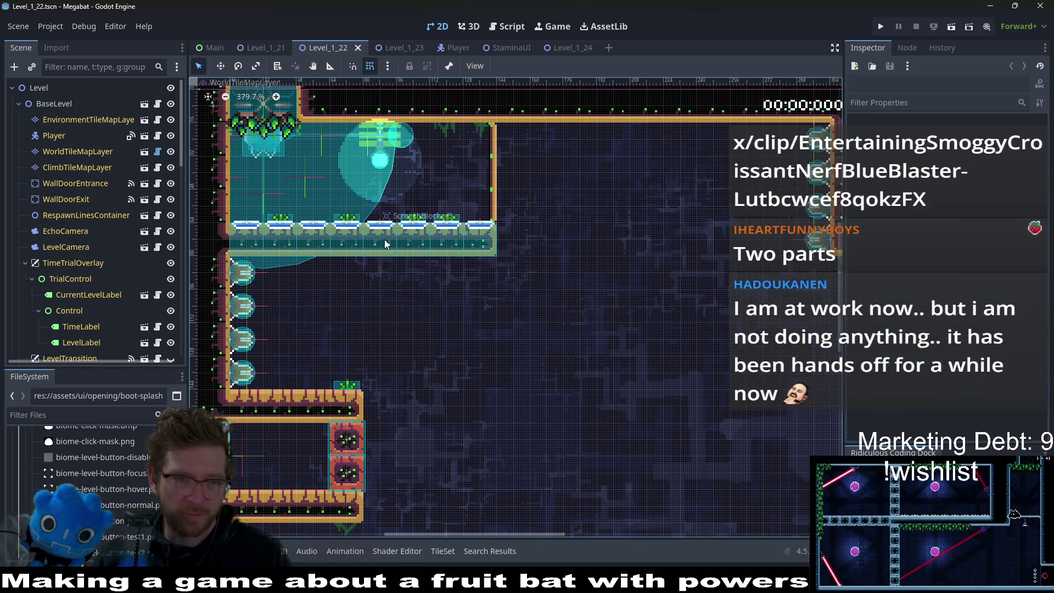
pyautogui.scroll(-3, 384, 239)
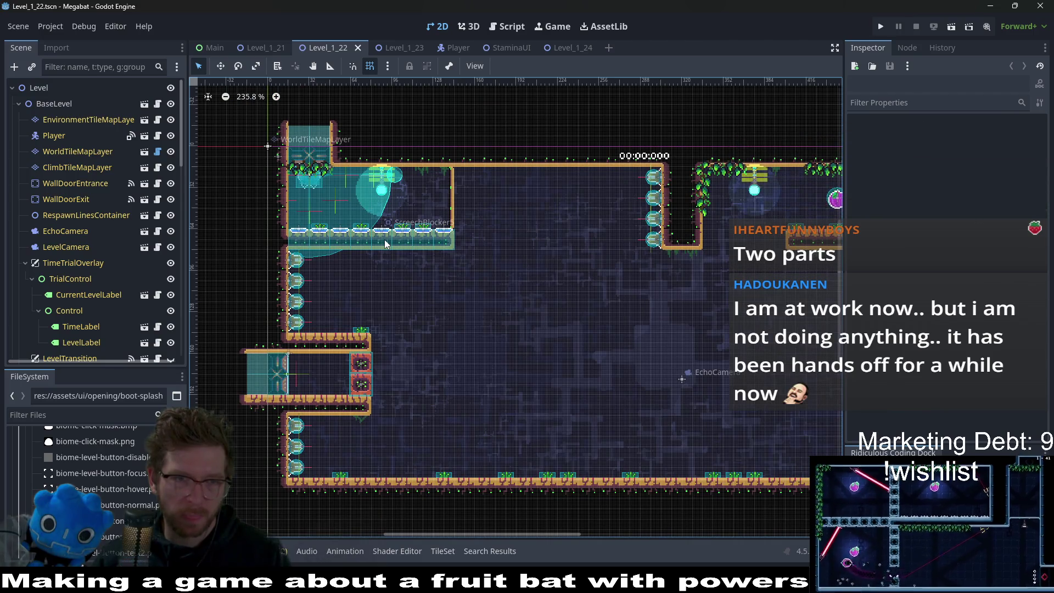
pyautogui.scroll(-10, 107, 285)
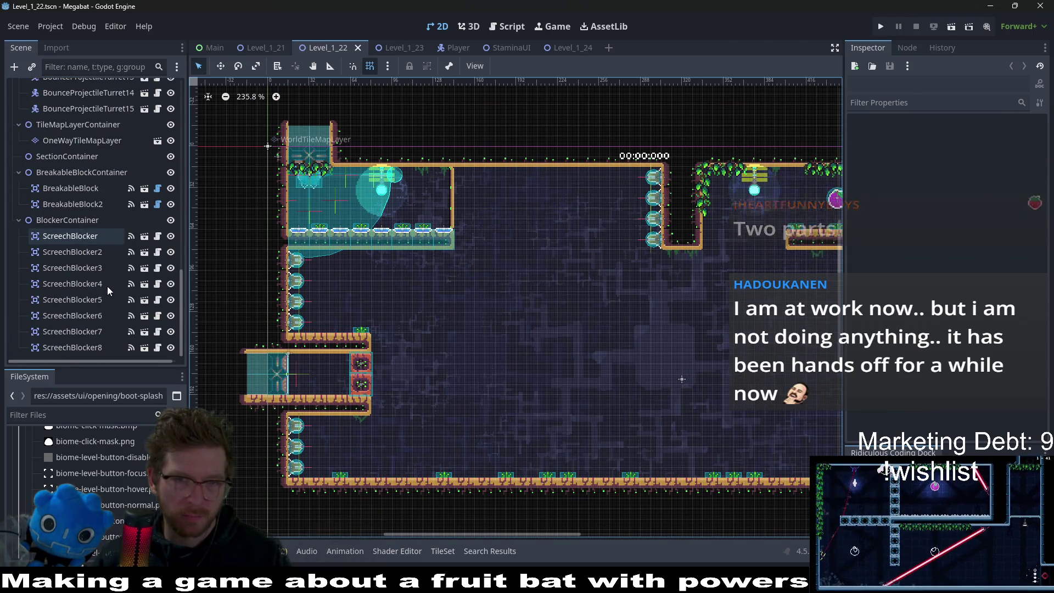
pyautogui.moveTo(447, 349)
pyautogui.mouseDown()
pyautogui.moveTo(331, 314)
pyautogui.moveTo(450, 322)
pyautogui.moveTo(438, 333)
pyautogui.mouseUp()
pyautogui.scroll(3, 78, 230)
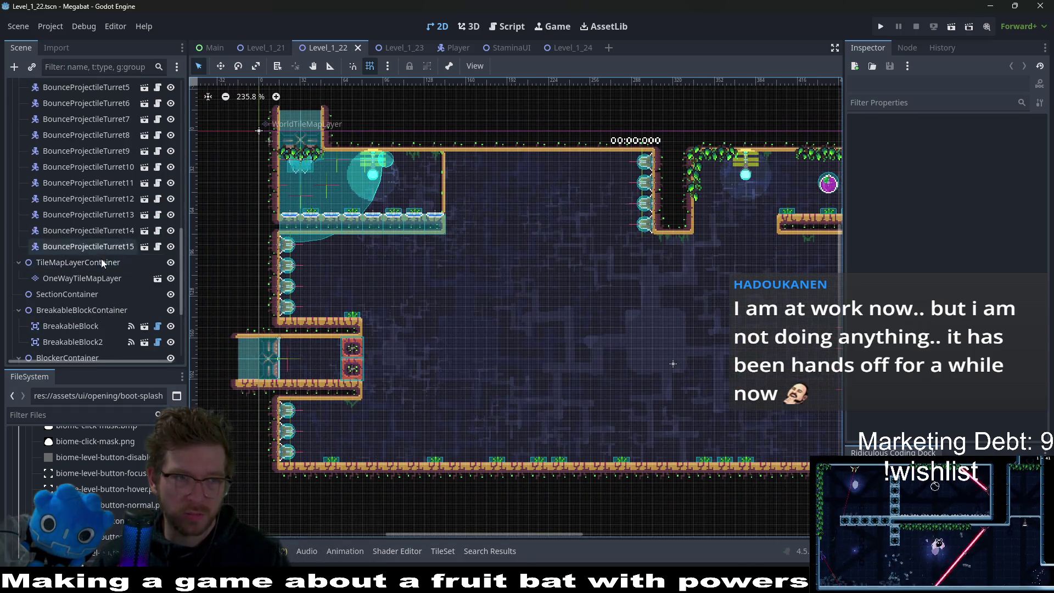
# Step: Select all fifteen bounce turrets and the first ScreechBlocker, then run the level
pyautogui.click(117, 247)
pyautogui.scroll(3, 116, 247)
pyautogui.keyDown('shift'); pyautogui.click(83, 161); pyautogui.keyUp('shift')
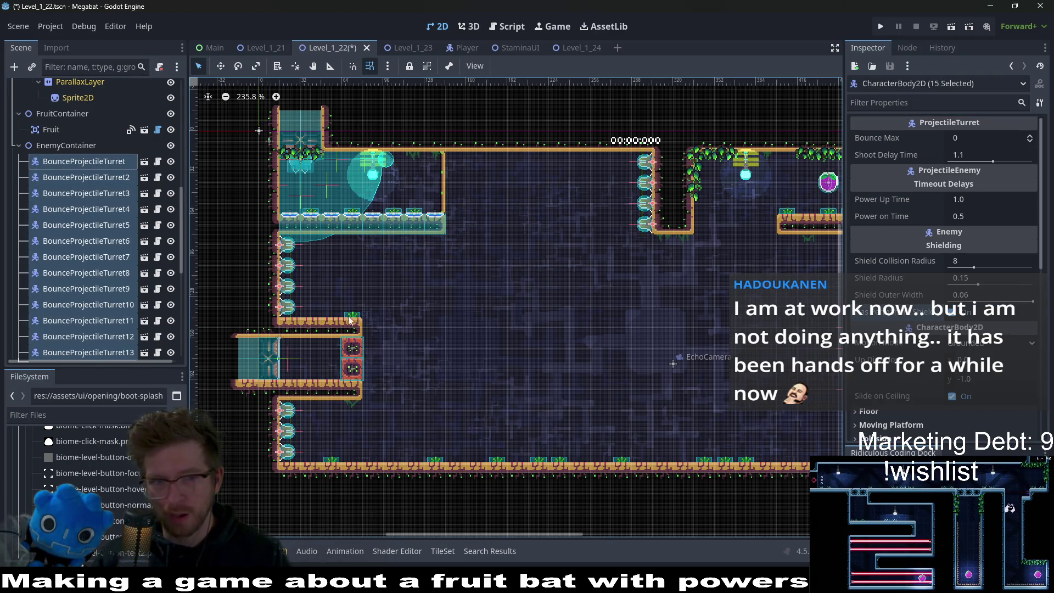
pyautogui.scroll(-4, 124, 289)
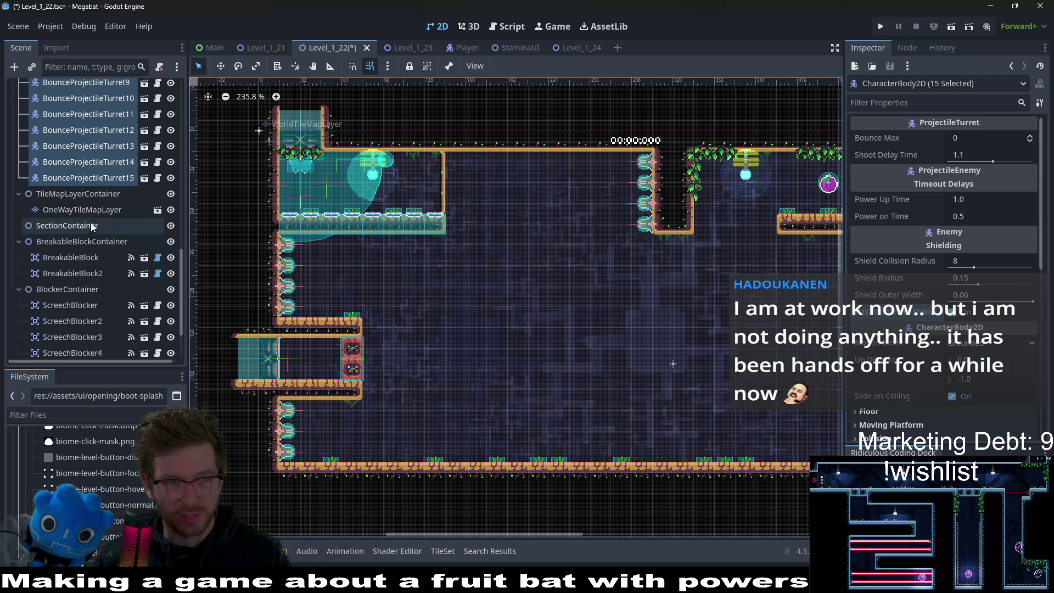
pyautogui.scroll(-2, 88, 286)
pyautogui.click(85, 239)
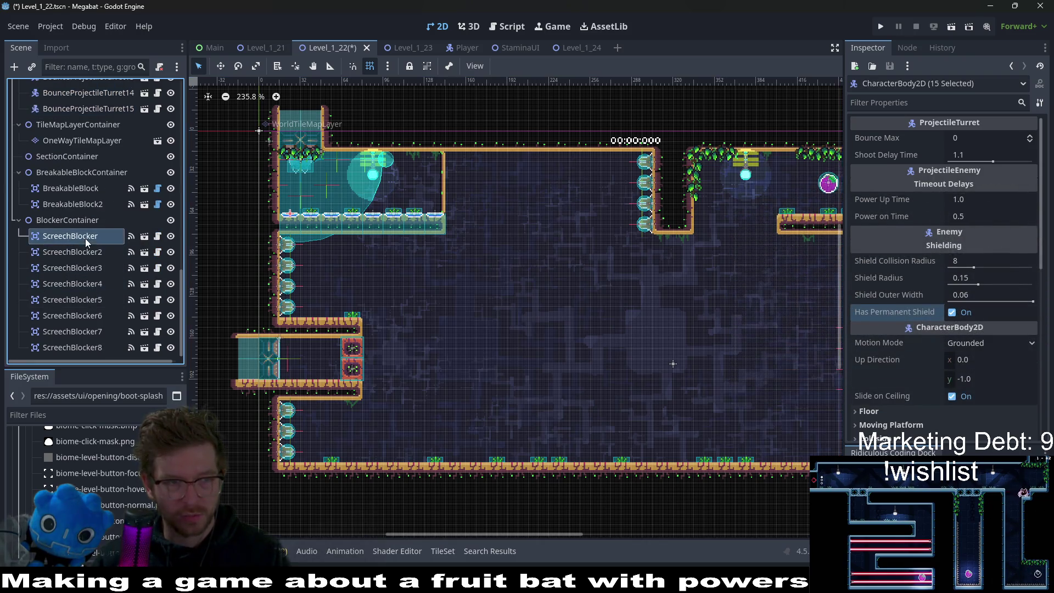
pyautogui.click(954, 30)
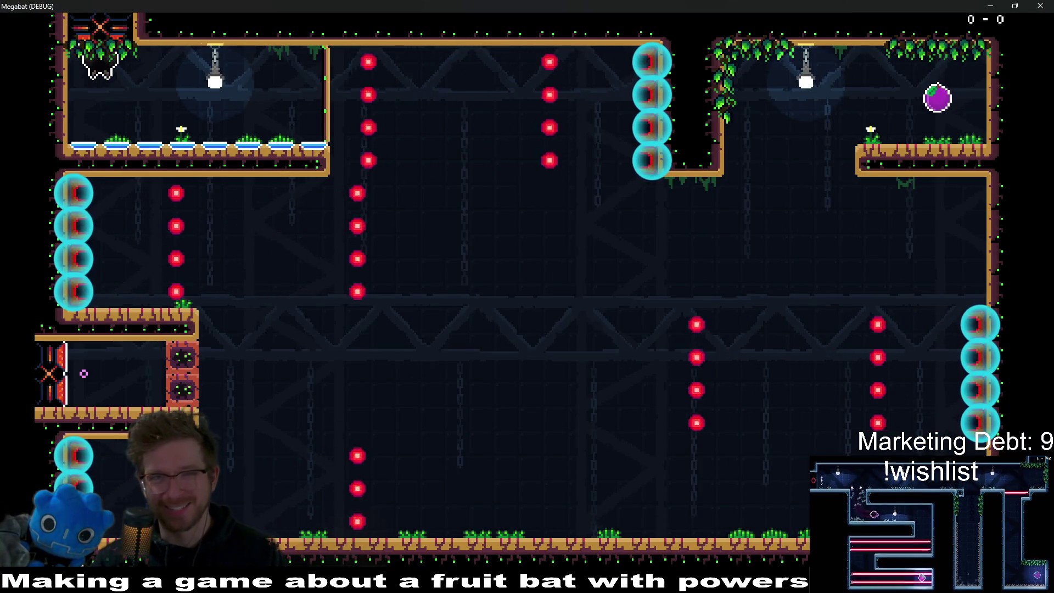
# Step: Fly the bat into the spike room, grab the purple fruit with a beam, then close the game
pyautogui.press('Right')
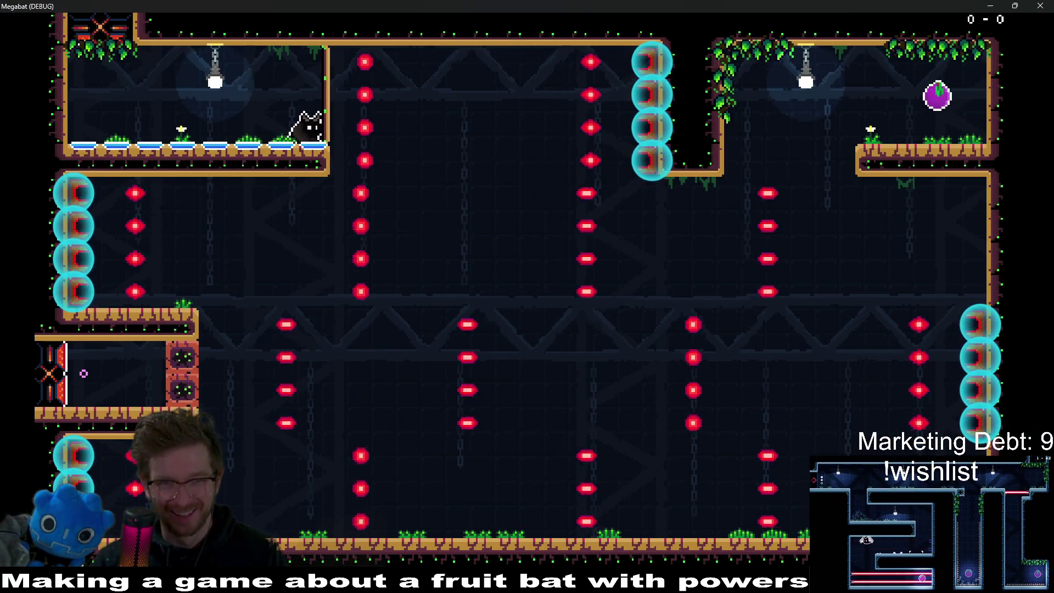
pyautogui.press('space')
pyautogui.press('space')
pyautogui.press('space')
pyautogui.press('space')
pyautogui.click(83, 373)
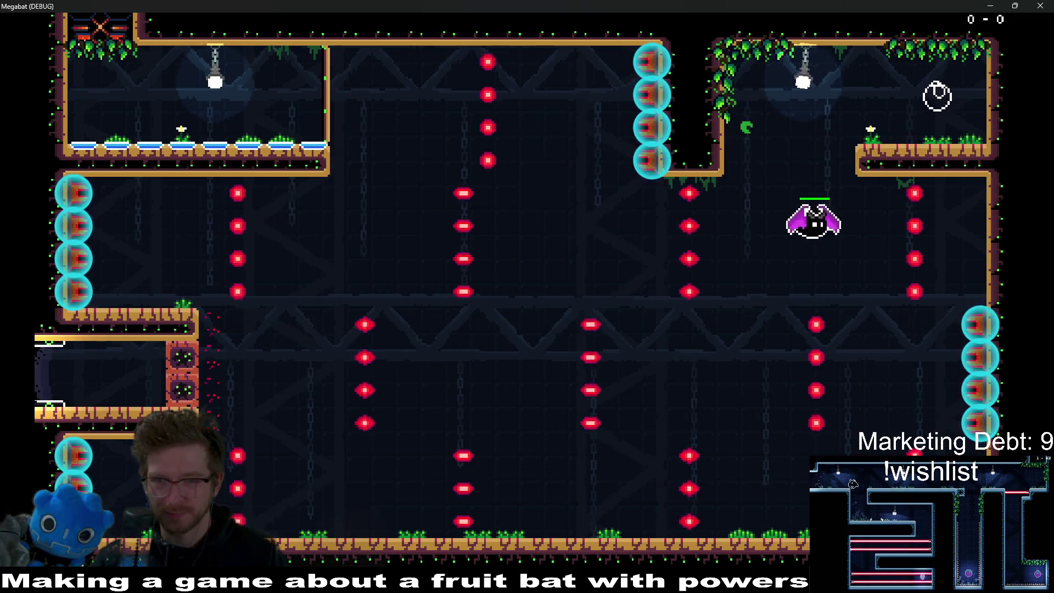
pyautogui.press('a')
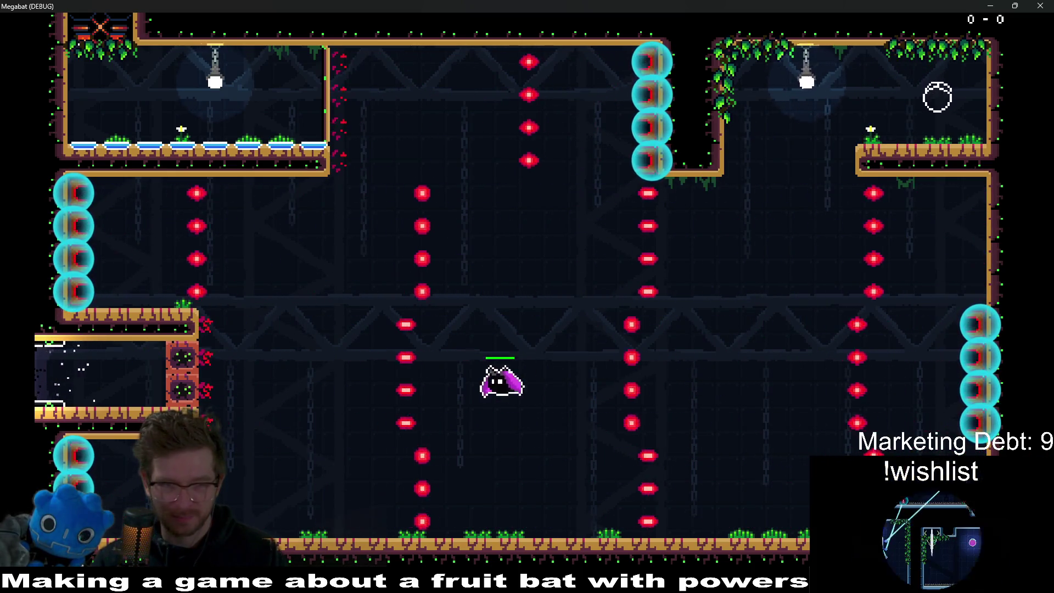
pyautogui.press('a')
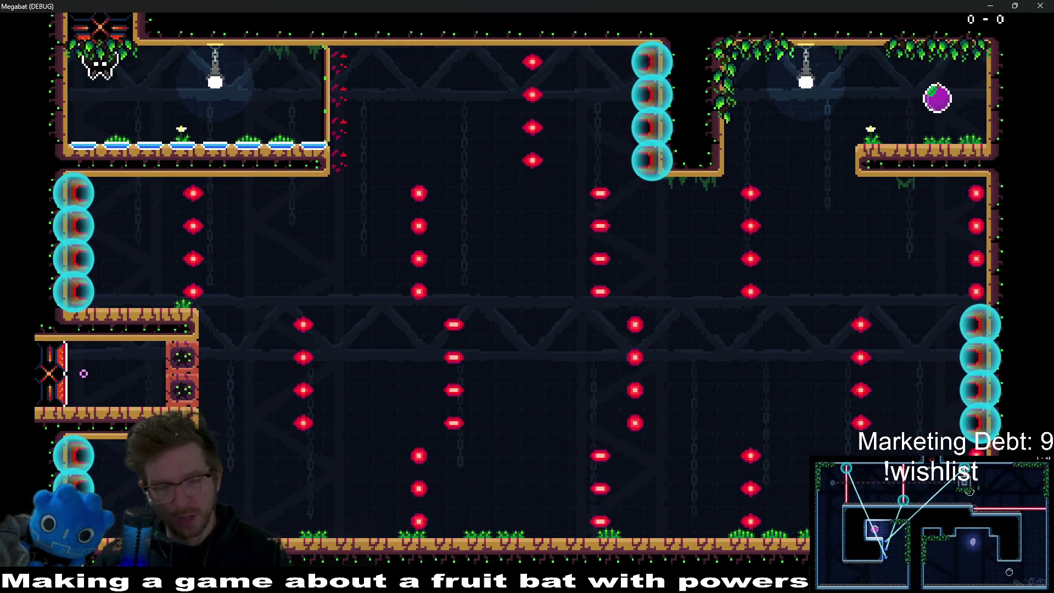
pyautogui.click(1044, 6)
pyautogui.scroll(4, 563, 357)
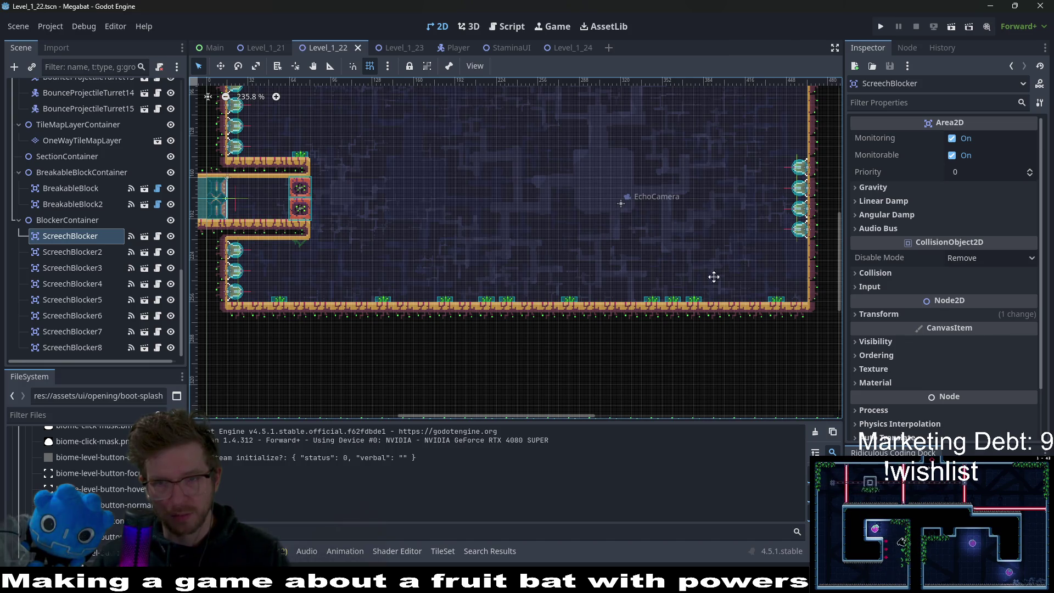
# Step: Pan around the Level_1_22 layout in the editor
pyautogui.scroll(2, 708, 280)
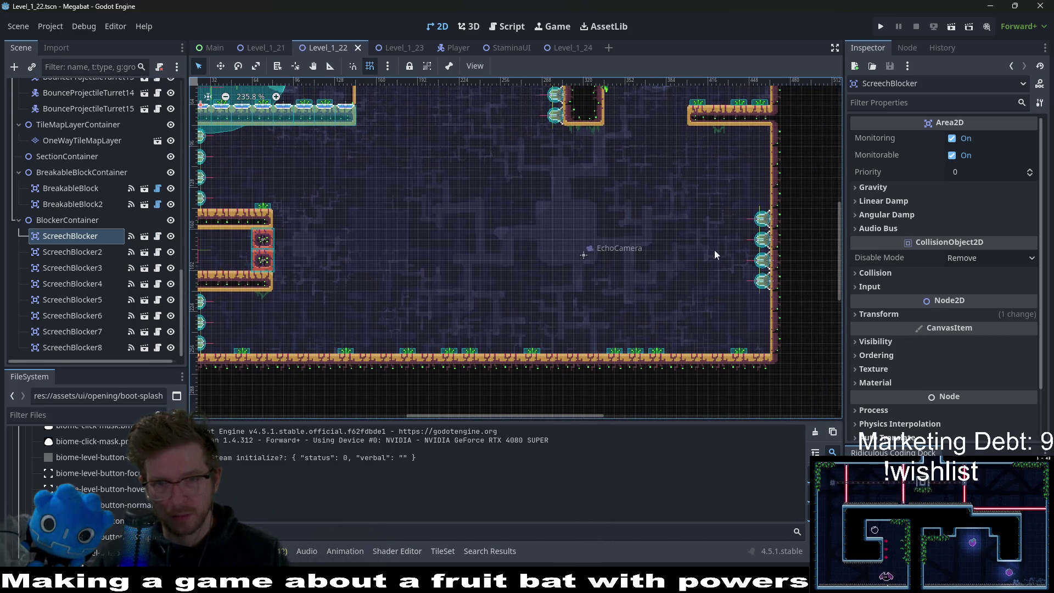
pyautogui.hscroll(-4, 622, 299)
pyautogui.scroll(1, 621, 299)
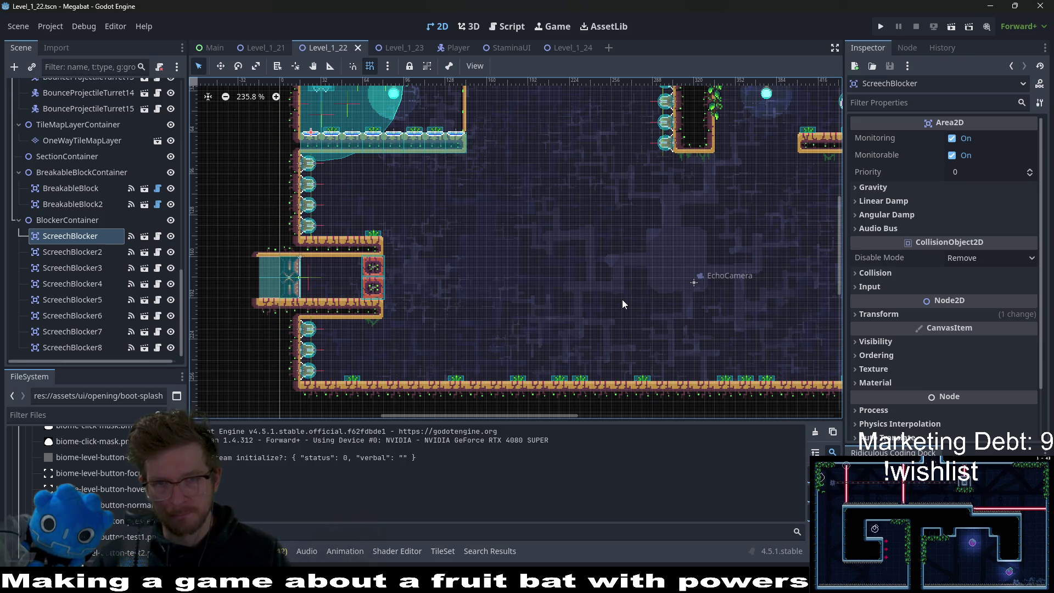
pyautogui.scroll(-1, 588, 289)
pyautogui.hscroll(1, 588, 288)
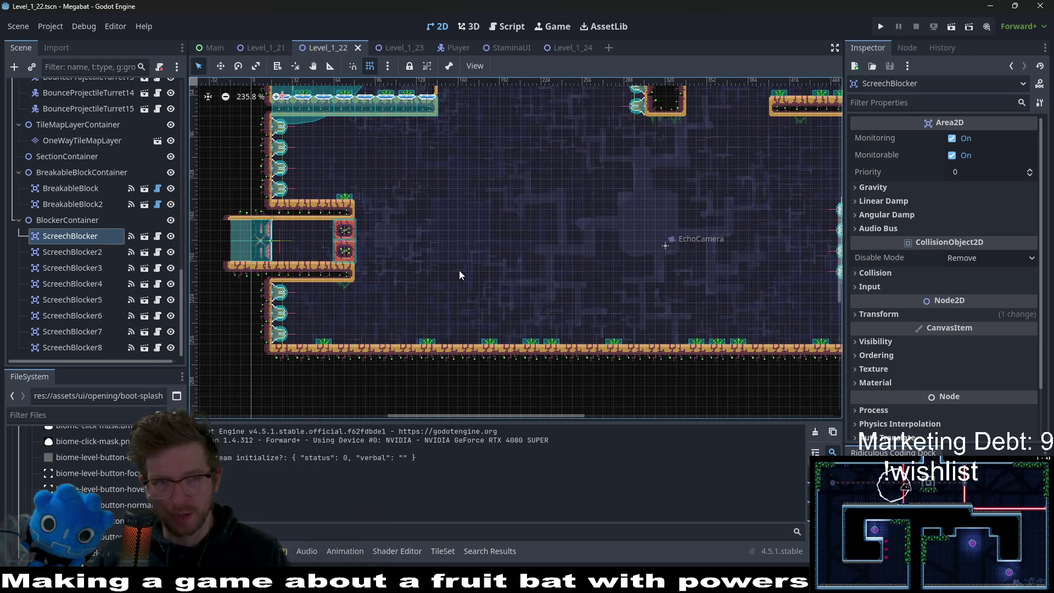
pyautogui.hscroll(3, 533, 229)
pyautogui.scroll(2, 533, 229)
pyautogui.hscroll(-4, 521, 224)
pyautogui.scroll(1, 522, 224)
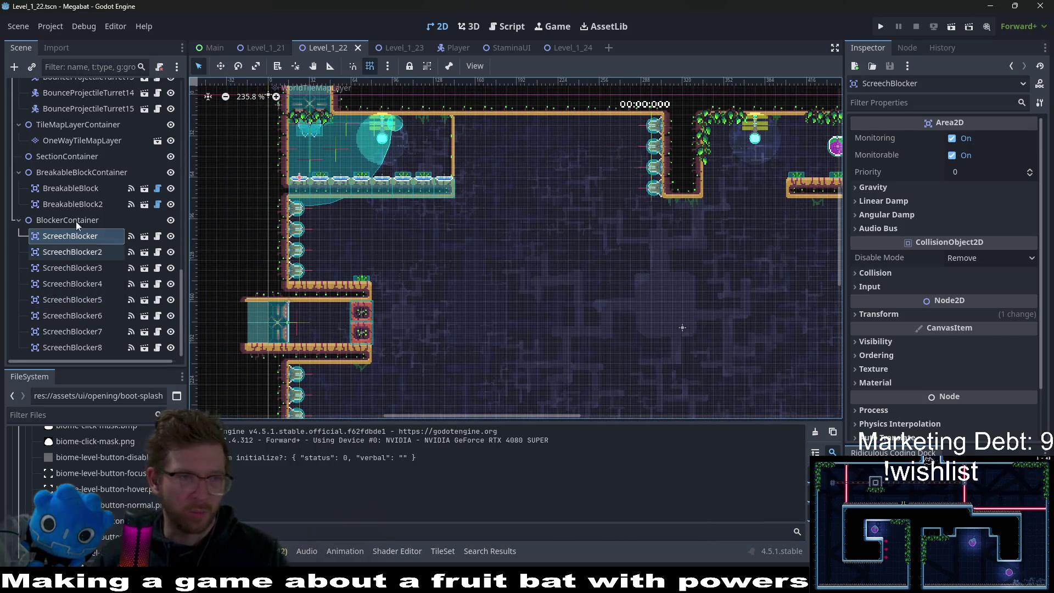
# Step: Delete BlockerContainer, save Level_1_22, and drag the Twitch clip window over the editor
pyautogui.click(72, 221)
pyautogui.press('Delete')
pyautogui.press('Return')
pyautogui.hotkey('ctrl', 's')
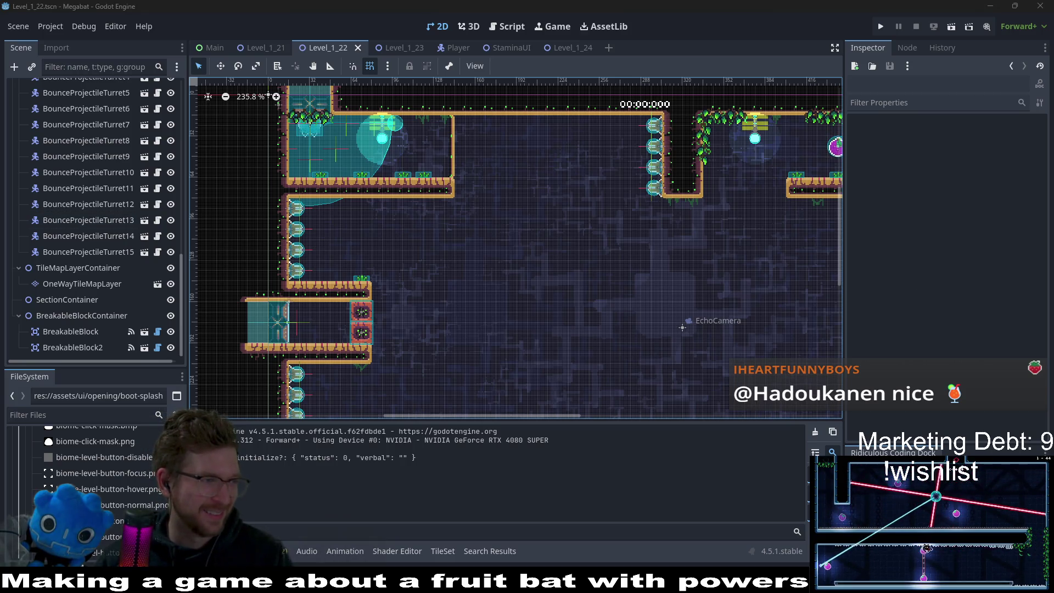
pyautogui.moveTo(0, 66); pyautogui.dragTo(612, 60)
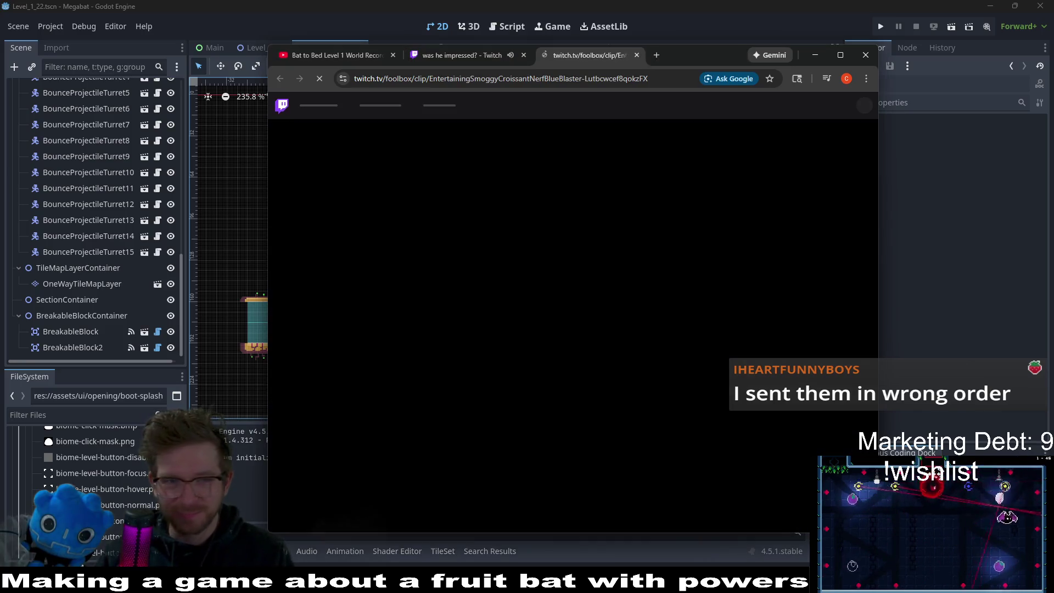
# Step: Watch the Foolbox Twitch clips with sound, then close the remaining tabs and the browser
pyautogui.click(461, 55)
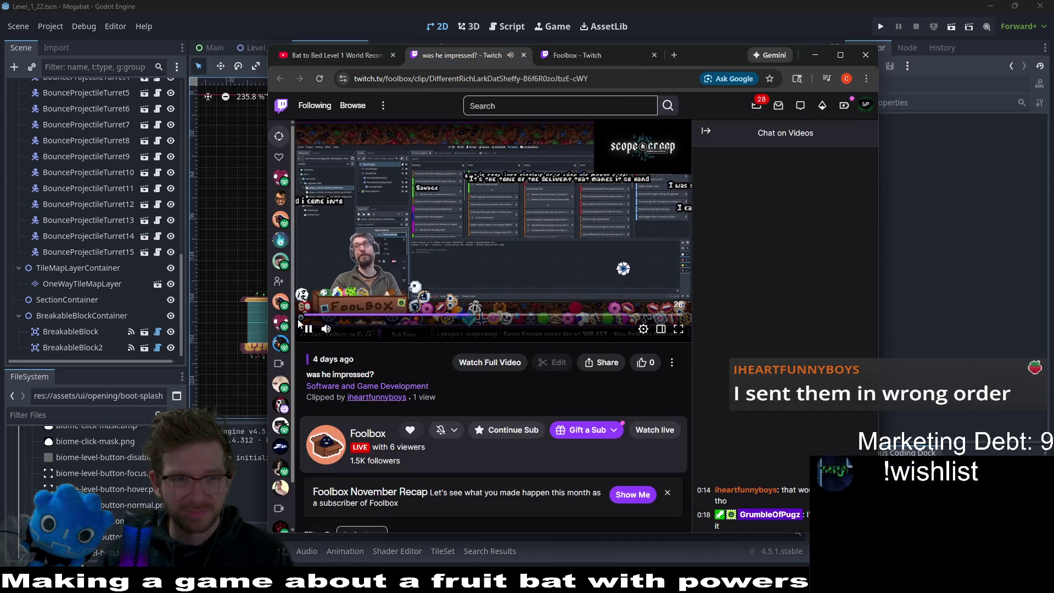
pyautogui.click(307, 330)
pyautogui.click(620, 56)
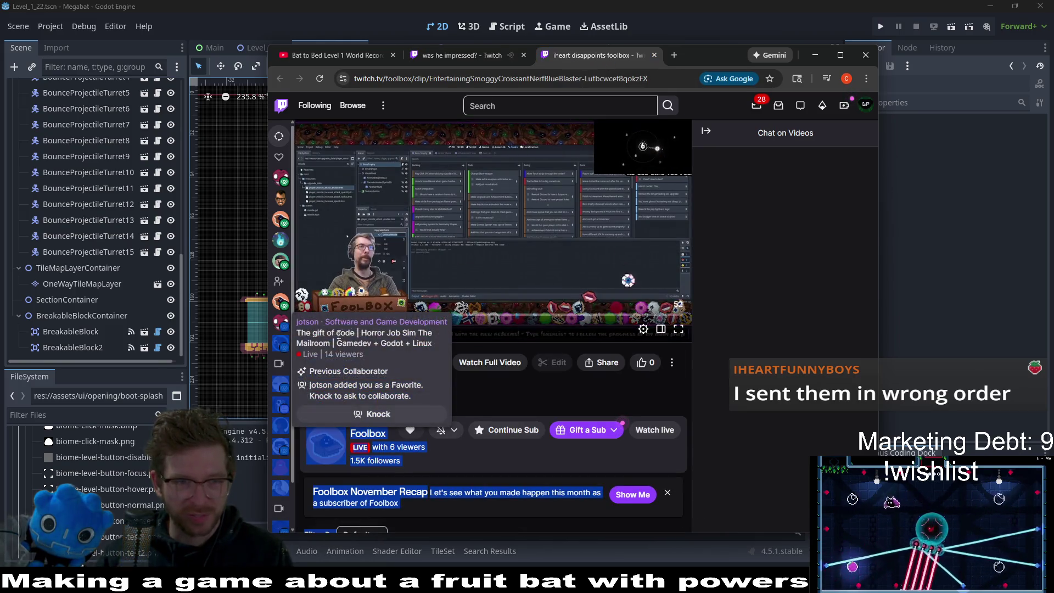
pyautogui.press('m')
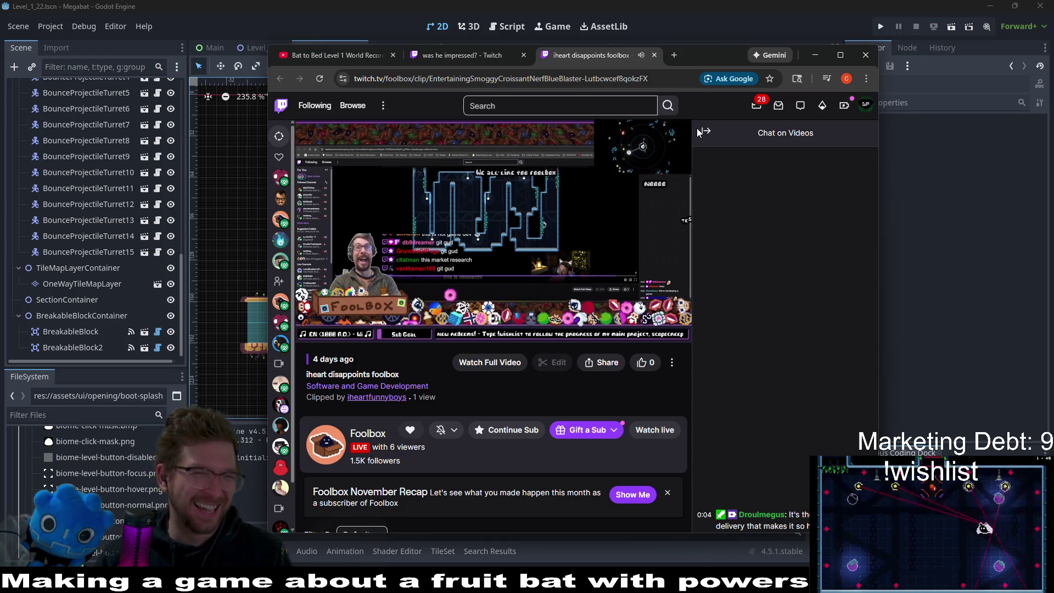
pyautogui.click(494, 58)
pyautogui.middleClick(483, 62)
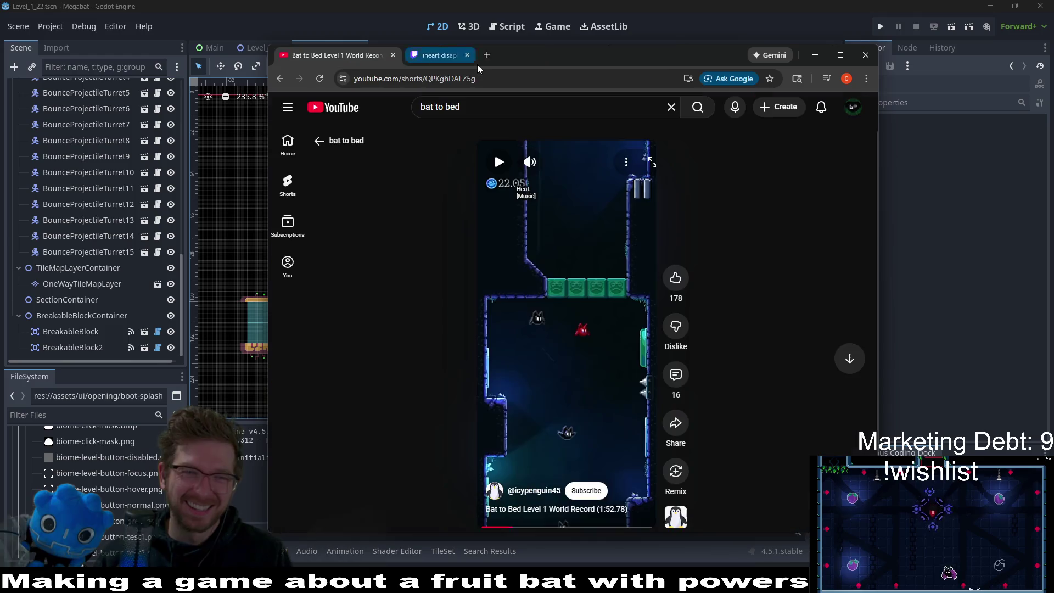
pyautogui.middleClick(347, 57)
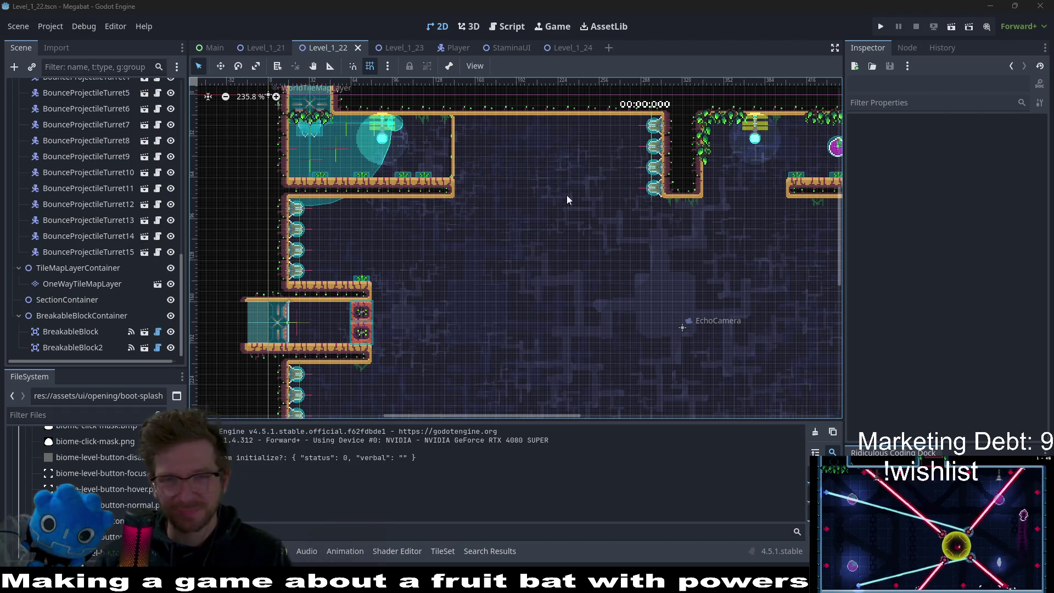
# Step: Switch to Level_1_23 and pan across its upper and lower rooms
pyautogui.click(402, 46)
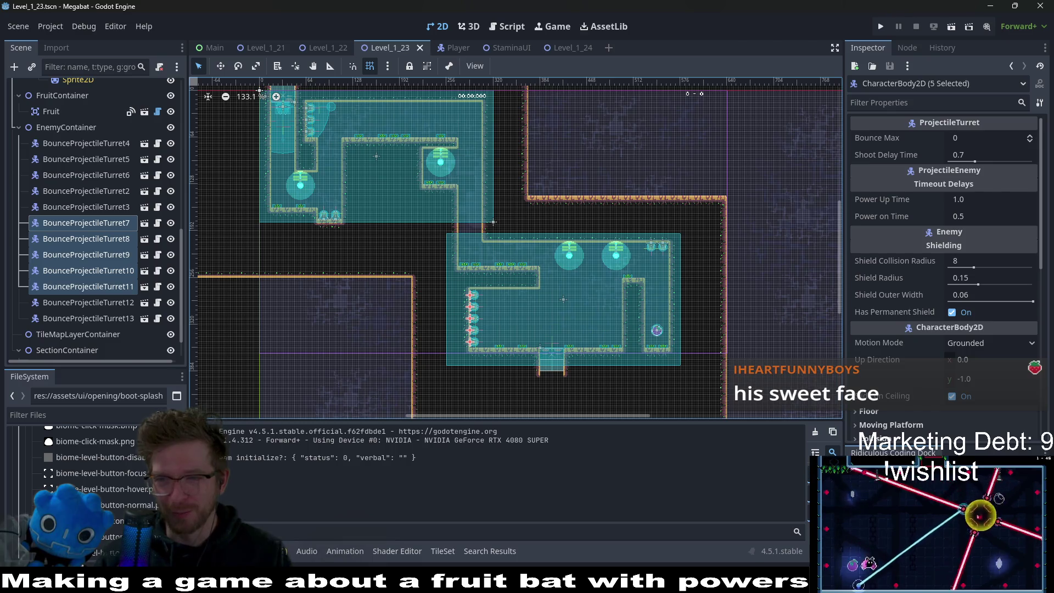
pyautogui.scroll(-2, 428, 187)
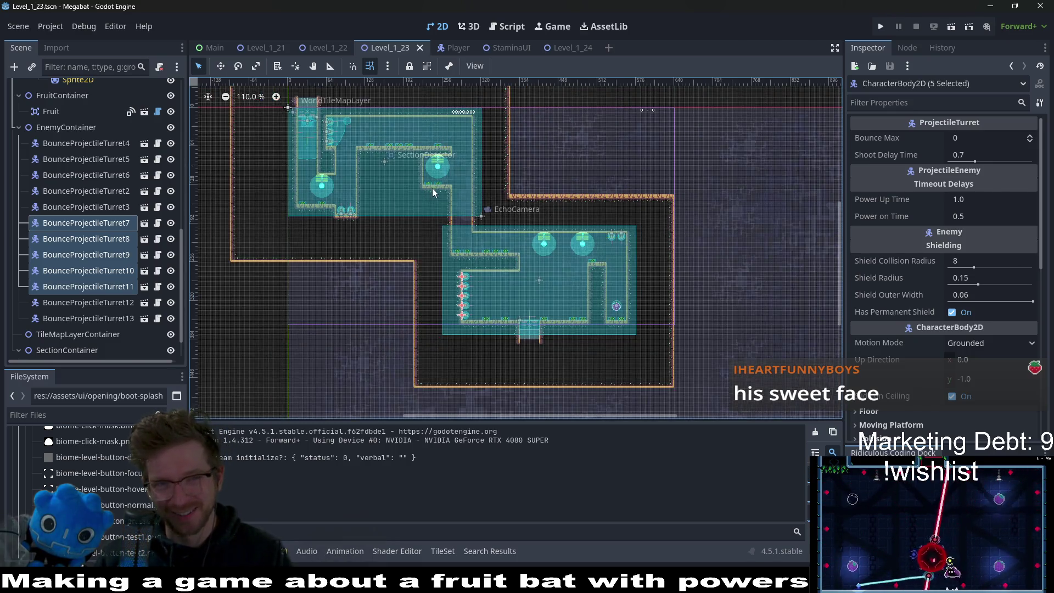
pyautogui.scroll(3, 455, 176)
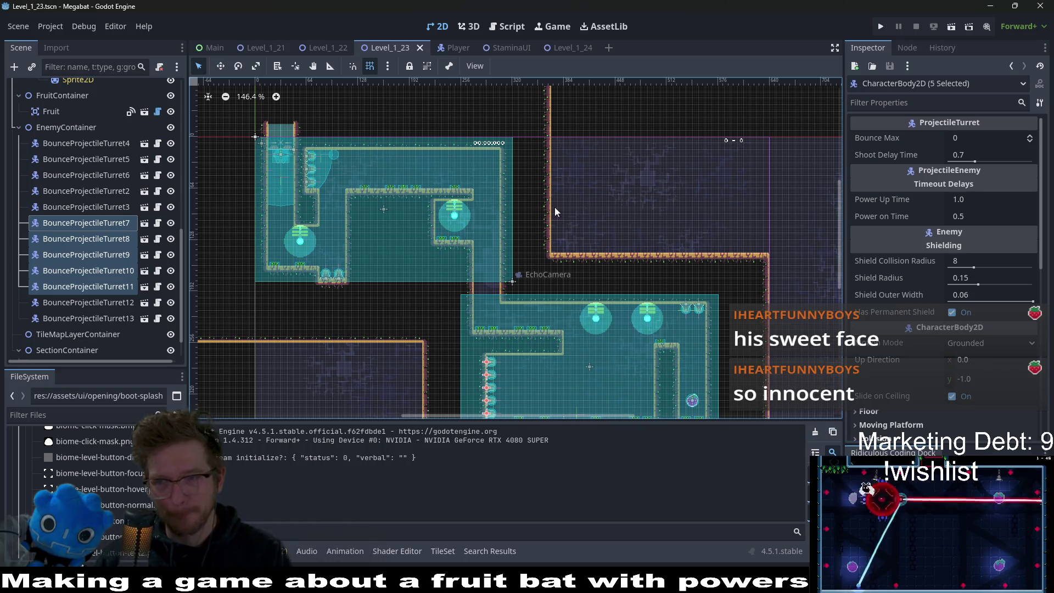
pyautogui.moveTo(784, 311); pyautogui.dragTo(753, 235)
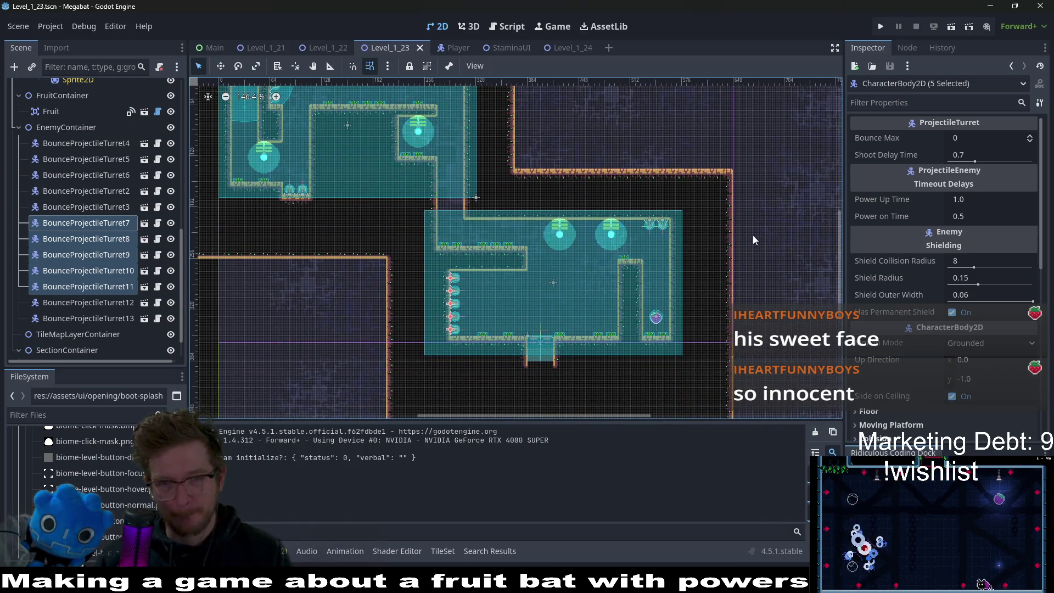
pyautogui.moveTo(525, 208); pyautogui.dragTo(676, 259)
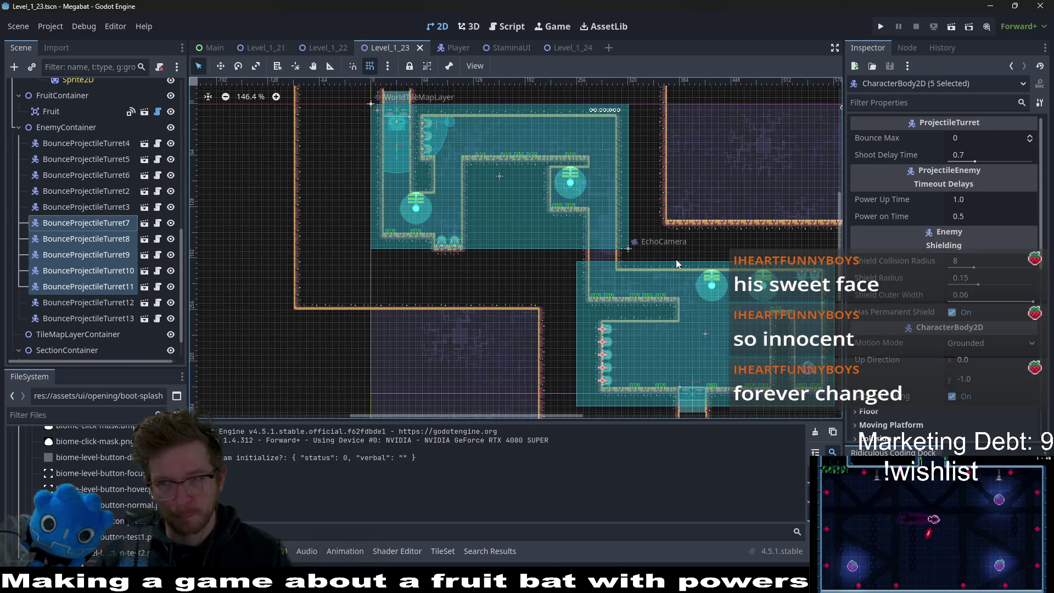
pyautogui.press('f')
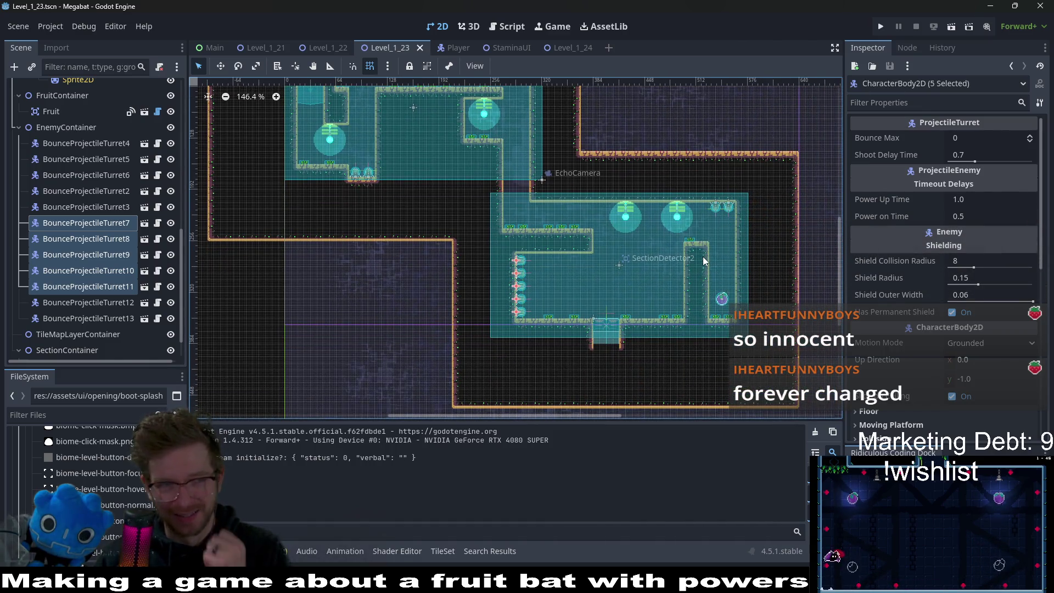
# Step: Look over the lower room, then move the Level_1_24 tab right after Level_1_23
pyautogui.scroll(-3, 692, 265)
pyautogui.hscroll(3, 693, 266)
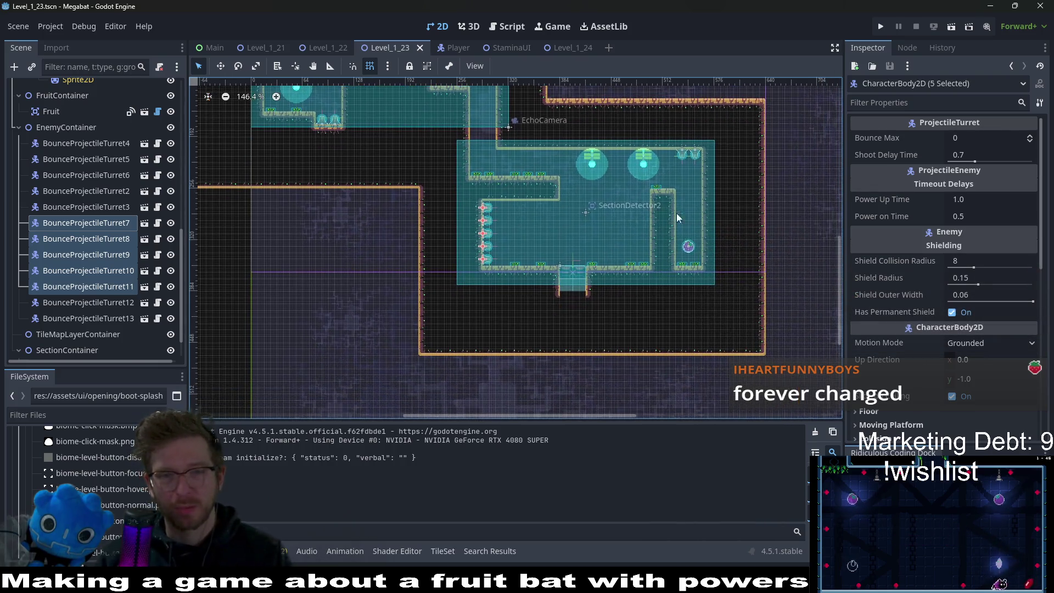
pyautogui.moveTo(668, 202); pyautogui.dragTo(629, 233)
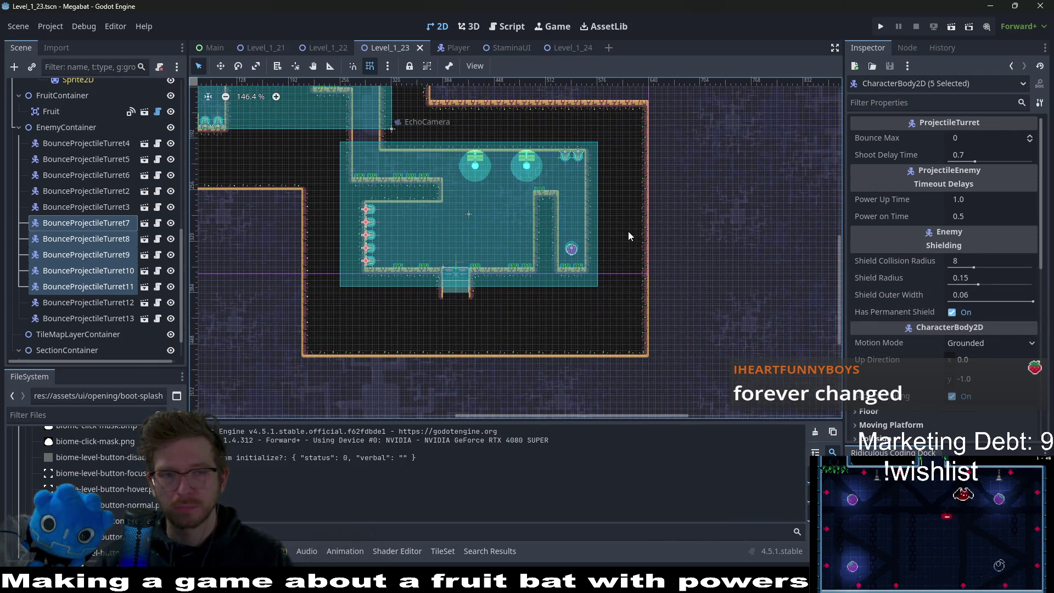
pyautogui.moveTo(475, 185); pyautogui.dragTo(611, 252)
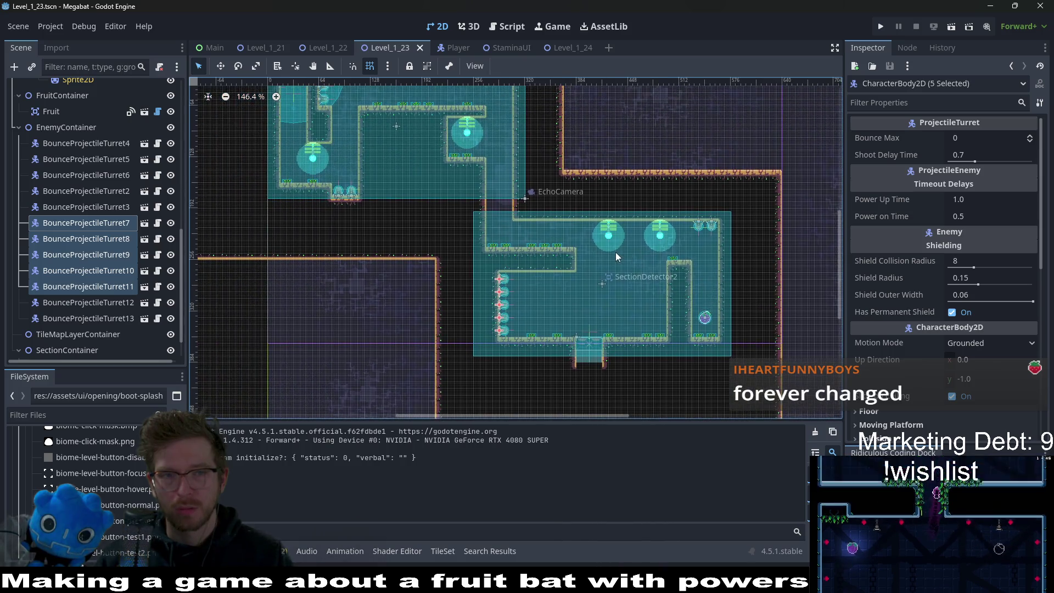
pyautogui.moveTo(568, 48); pyautogui.dragTo(419, 51)
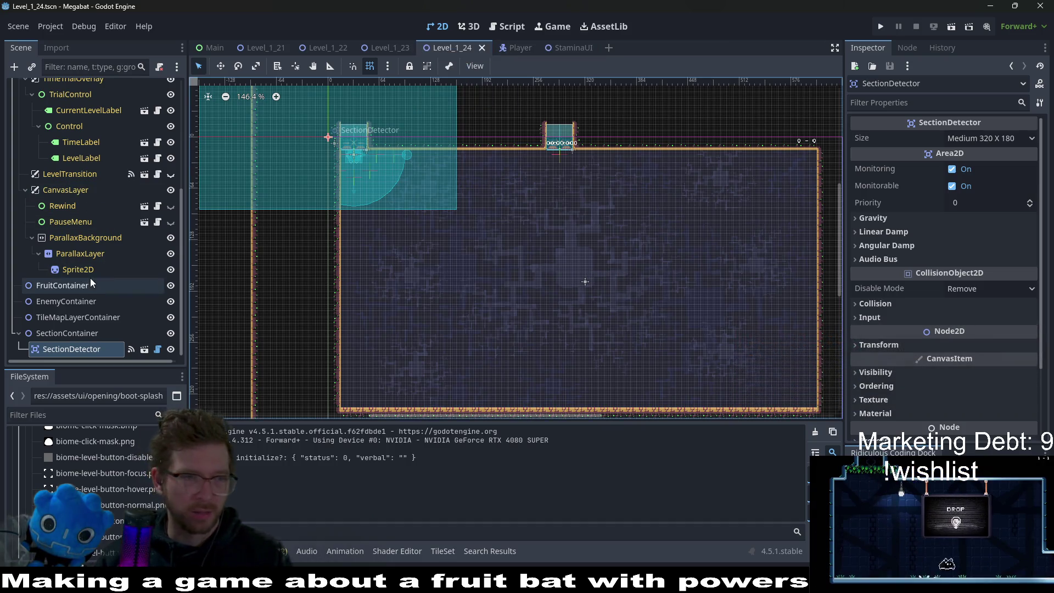
# Step: Move the SectionDetector to the lab room's top-left corner
pyautogui.click(74, 333)
pyautogui.click(75, 348)
pyautogui.press('w')
pyautogui.moveTo(354, 170)
pyautogui.mouseDown()
pyautogui.moveTo(454, 204)
pyautogui.moveTo(429, 210)
pyautogui.mouseUp()
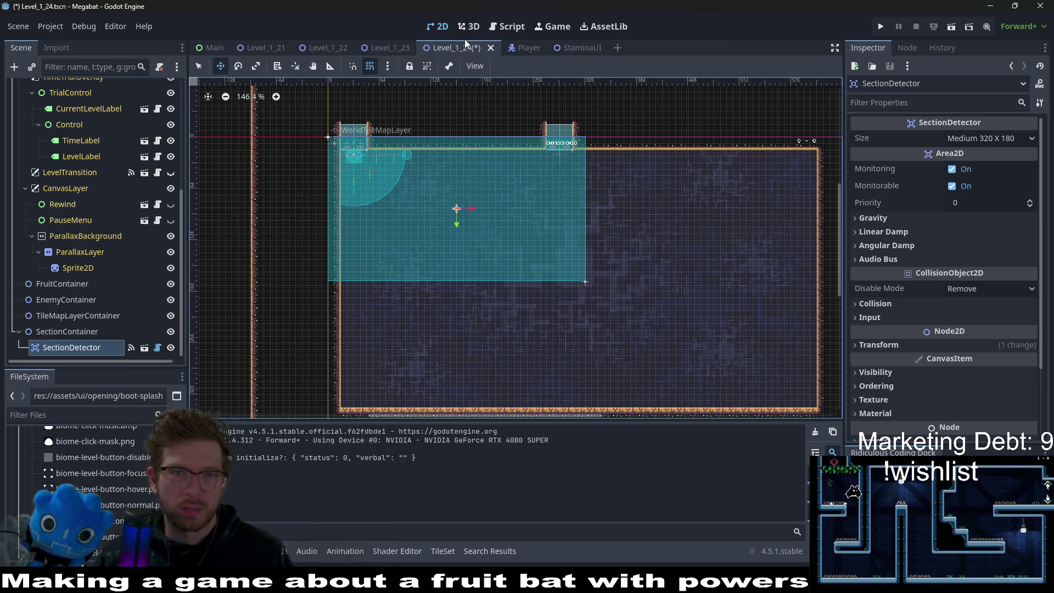
# Step: Save Level_1_24 and scroll through the CrabLaser.gd parse errors in the output log
pyautogui.hotkey('ctrl', 's')
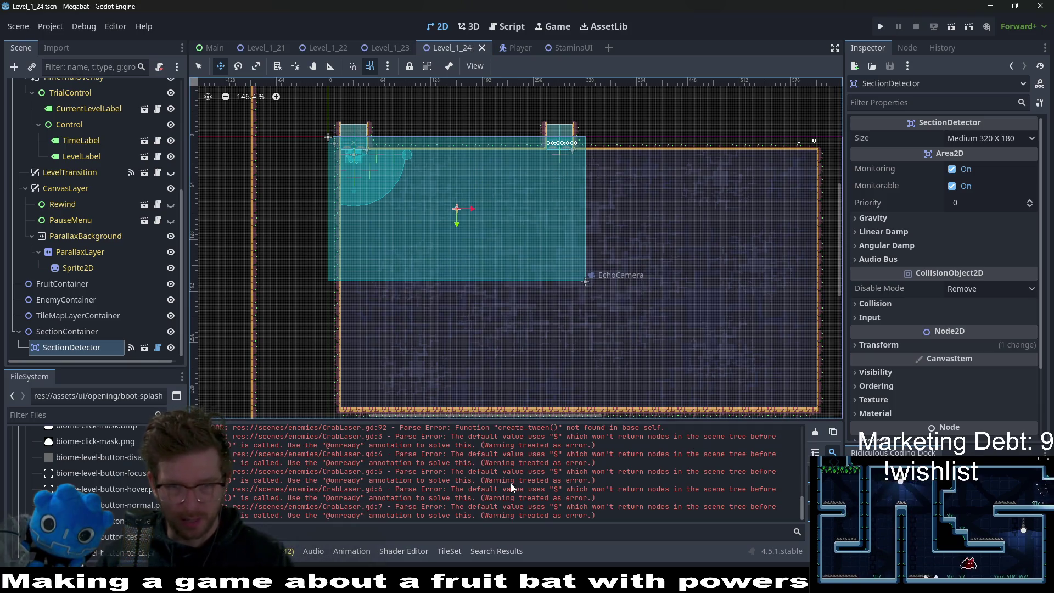
pyautogui.scroll(3, 510, 483)
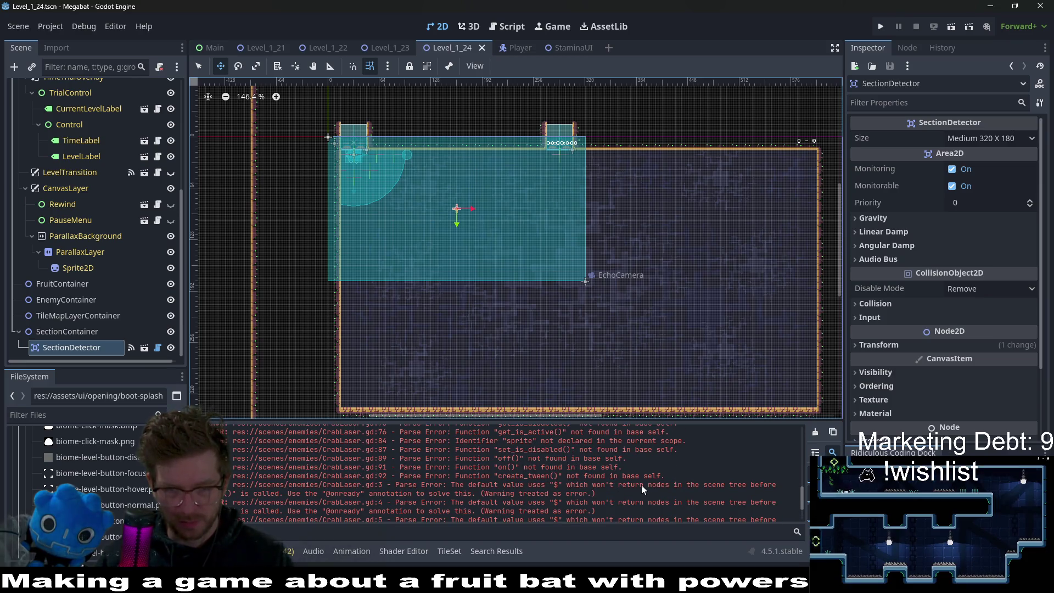
pyautogui.scroll(3, 645, 486)
pyautogui.scroll(3, 644, 486)
pyautogui.scroll(10, 644, 486)
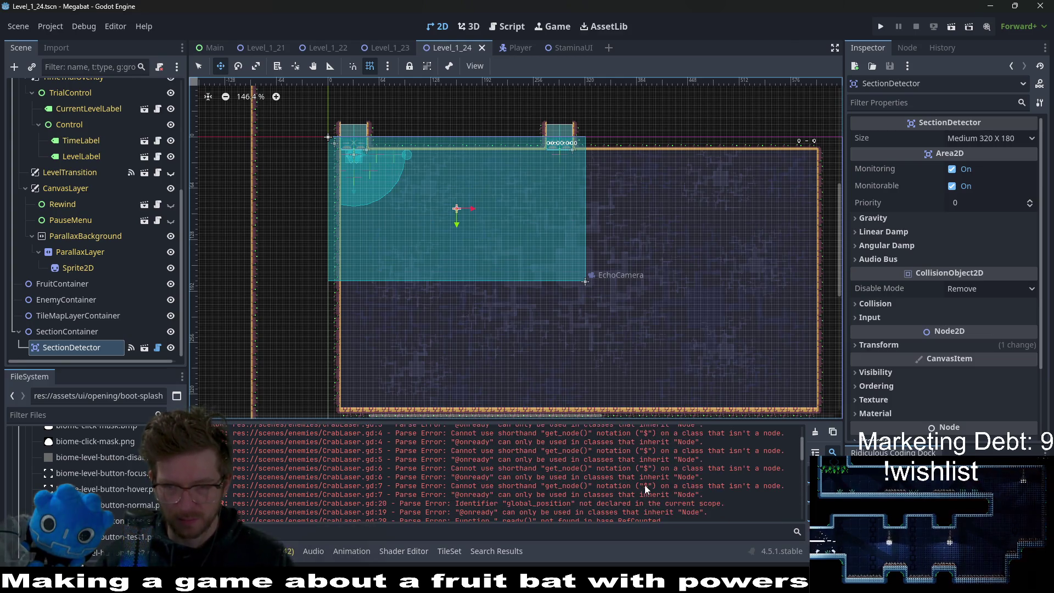
pyautogui.scroll(10, 644, 485)
pyautogui.scroll(-15, 643, 485)
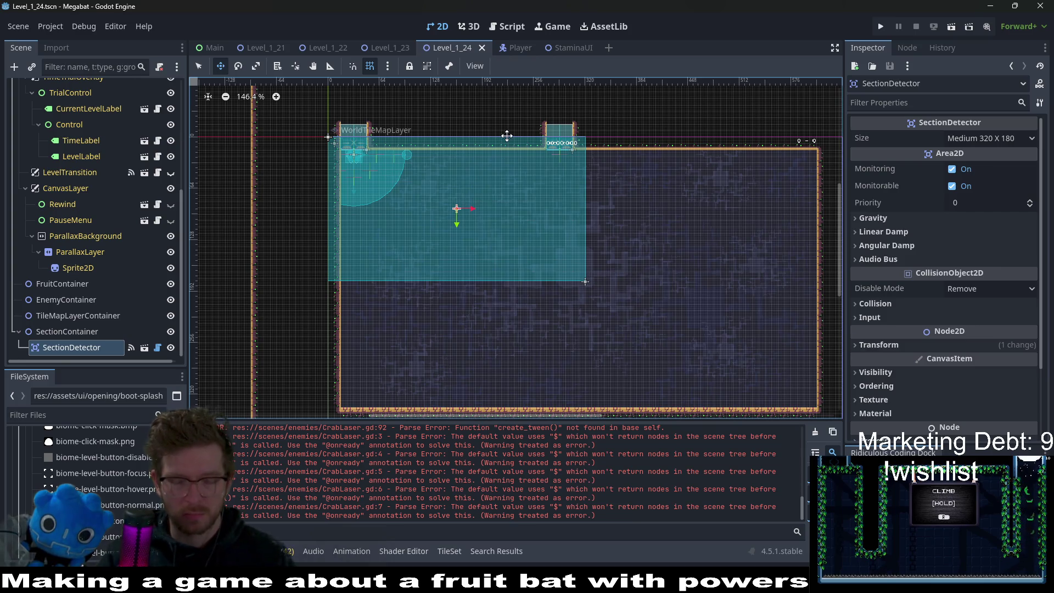
# Step: Open the CrabLaser scene through quick search and switch to editing its script
pyautogui.hotkey('alt', 'shift', 'o')
pyautogui.write('crab')
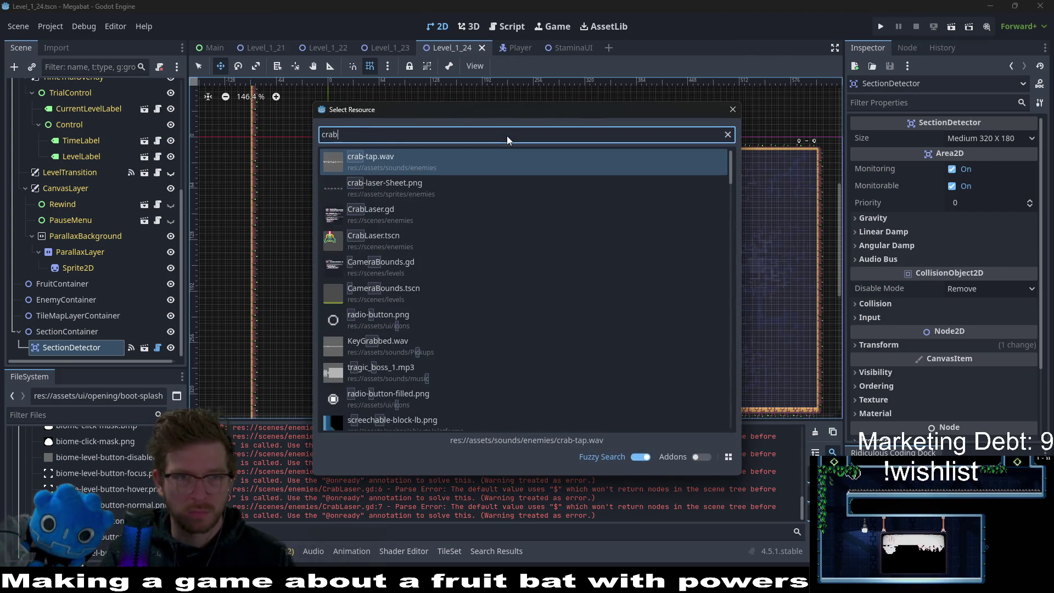
pyautogui.write('laser')
pyautogui.press('Down')
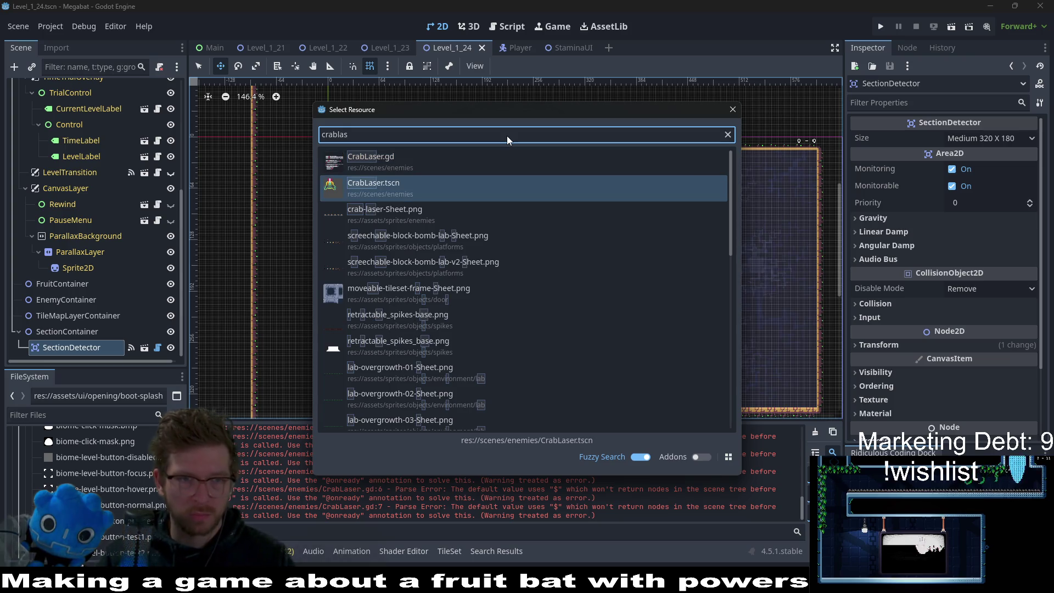
pyautogui.press('Return')
pyautogui.hotkey('ctrl', 'F3')
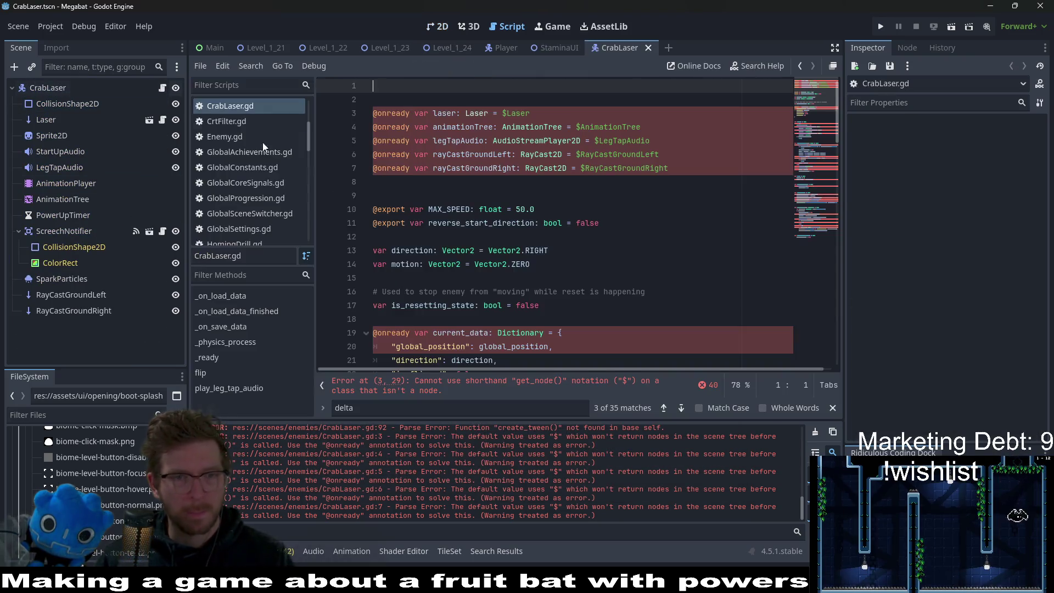
pyautogui.click(625, 248)
# Step: Restore the 'extends LaserEnemy' first line, save CrabLaser.gd, and bring up the StaminaUI script
pyautogui.click(463, 130)
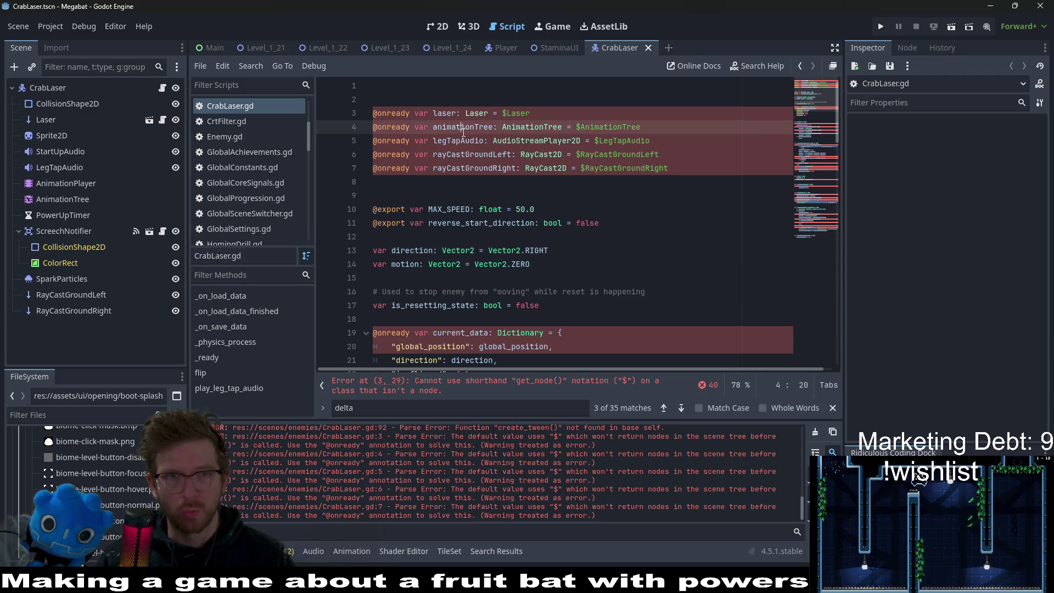
pyautogui.hotkey('ctrl', 'z')
pyautogui.click(678, 196)
pyautogui.hotkey('ctrl', 's')
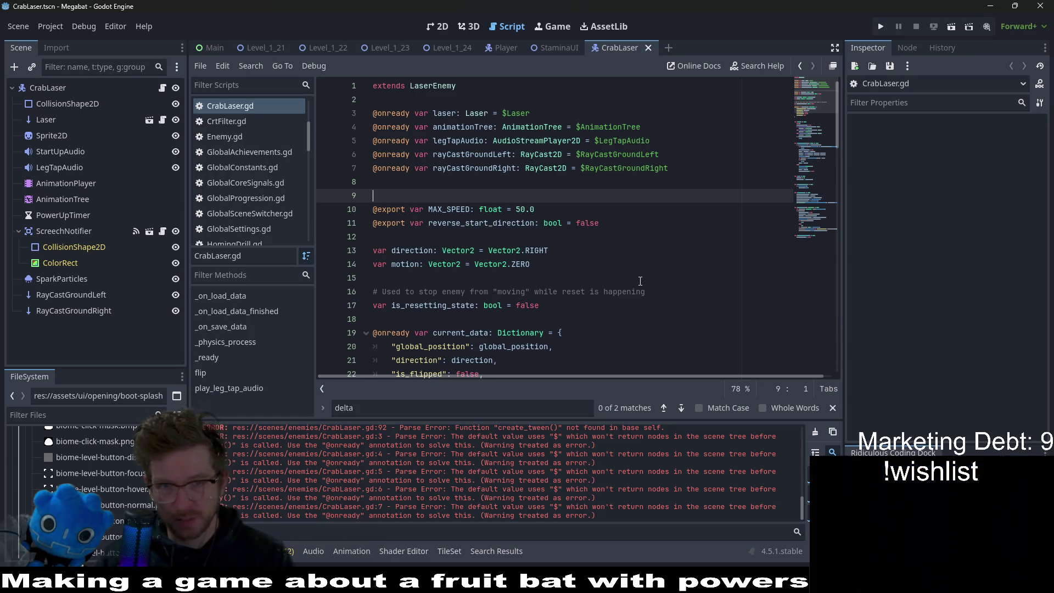
pyautogui.scroll(-8, 640, 281)
pyautogui.scroll(-18, 640, 281)
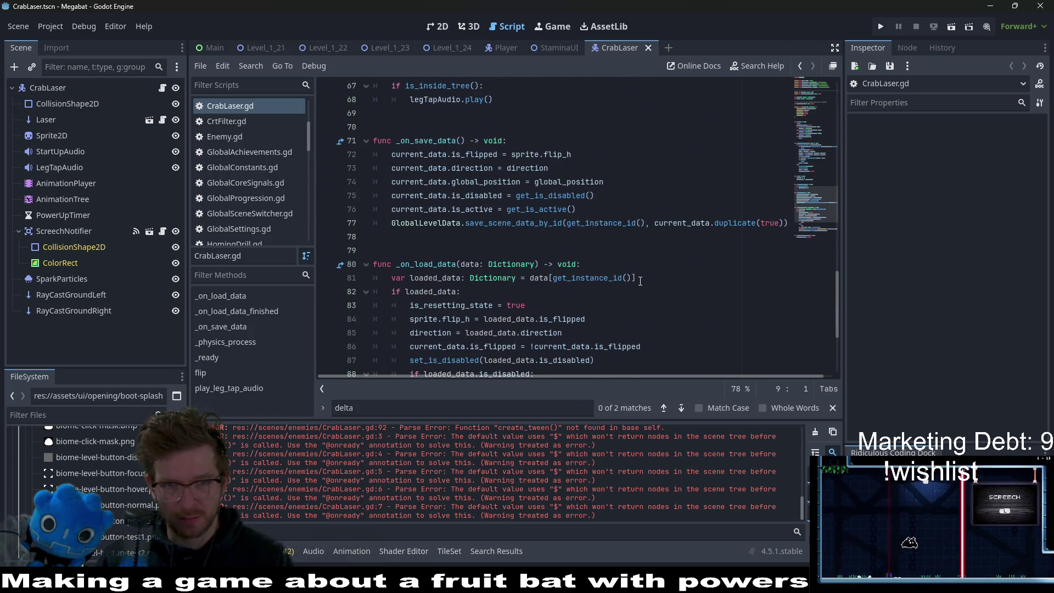
pyautogui.scroll(15, 641, 279)
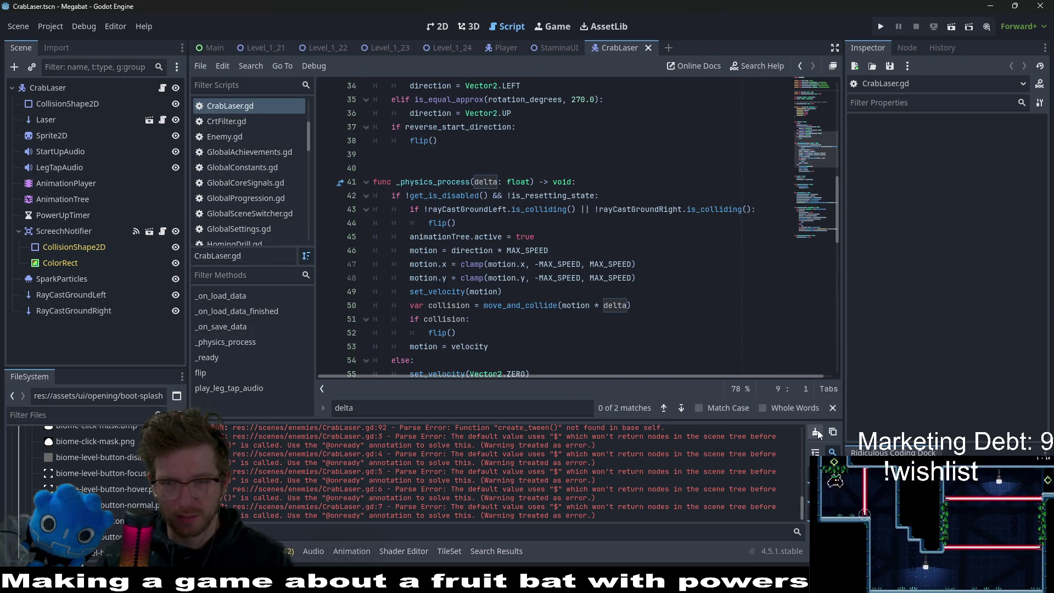
pyautogui.scroll(11, 577, 223)
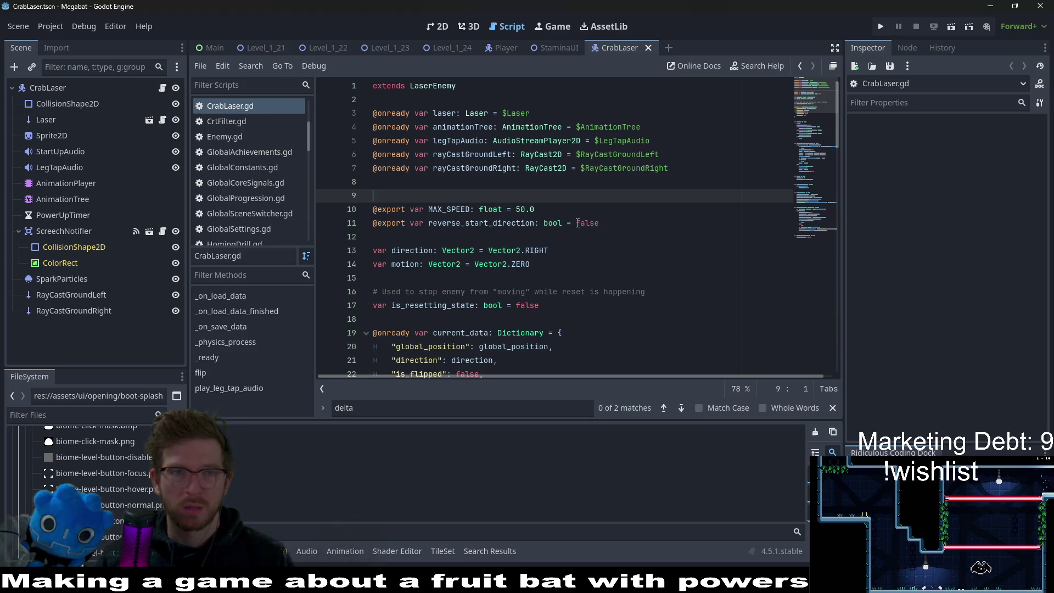
pyautogui.click(602, 86)
pyautogui.hotkey('ctrl', 's')
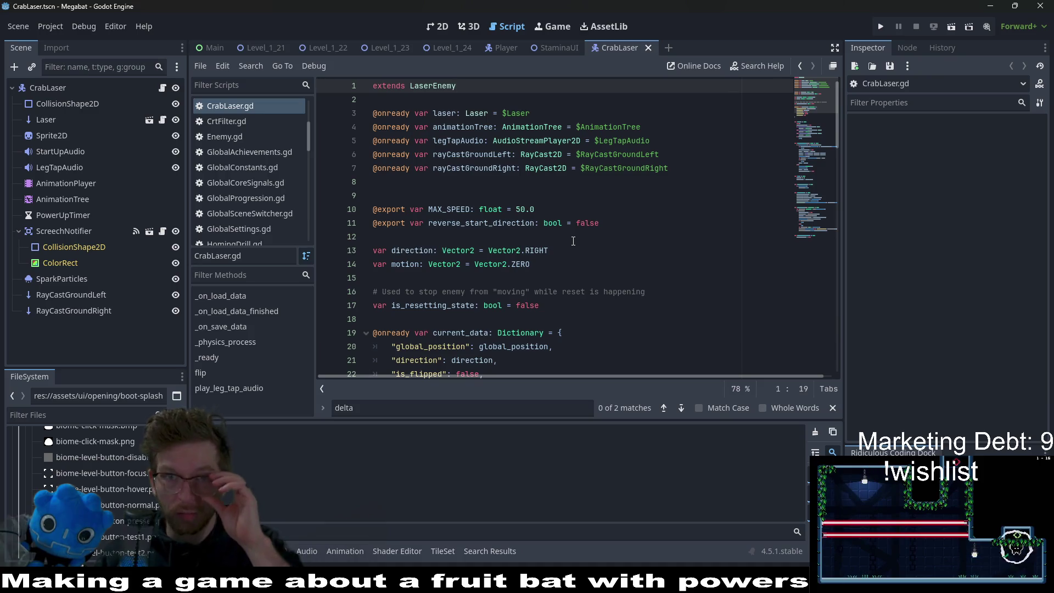
pyautogui.click(561, 51)
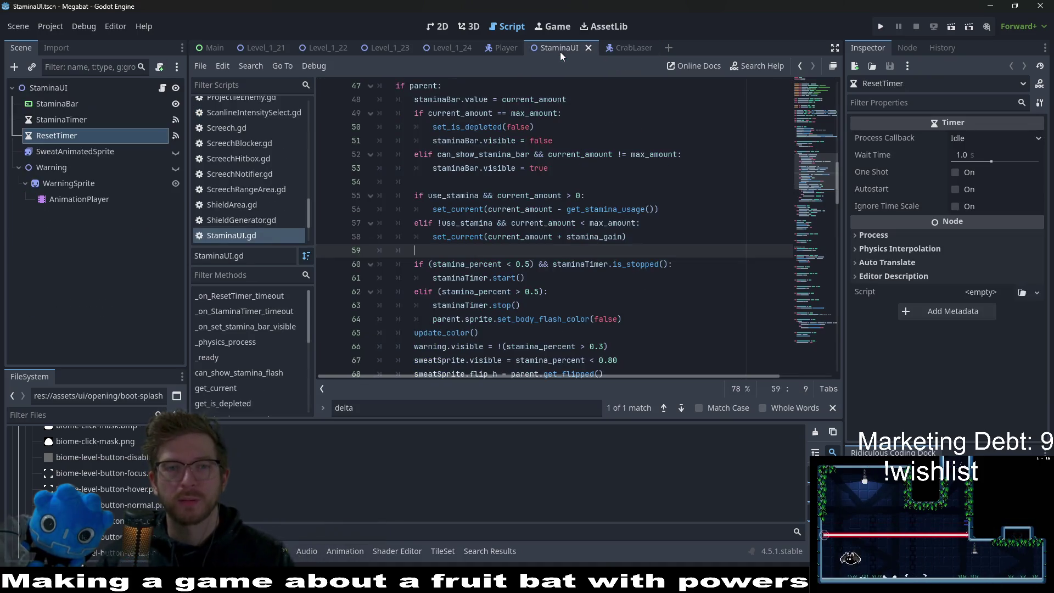
# Step: Return to the 2D view and close the StaminaUI and Player scene tabs
pyautogui.click(442, 27)
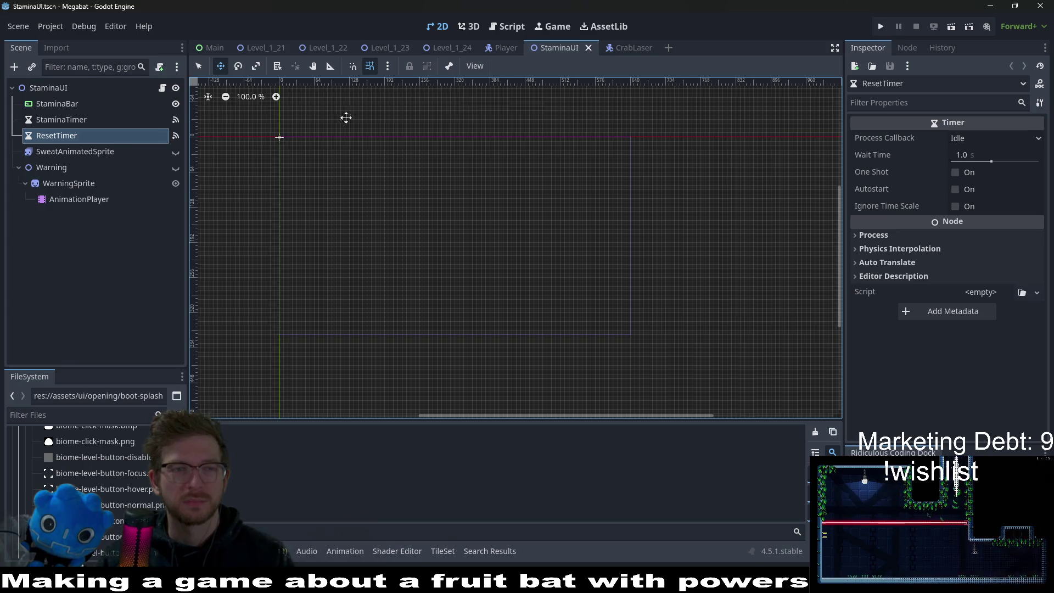
pyautogui.middleClick(561, 49)
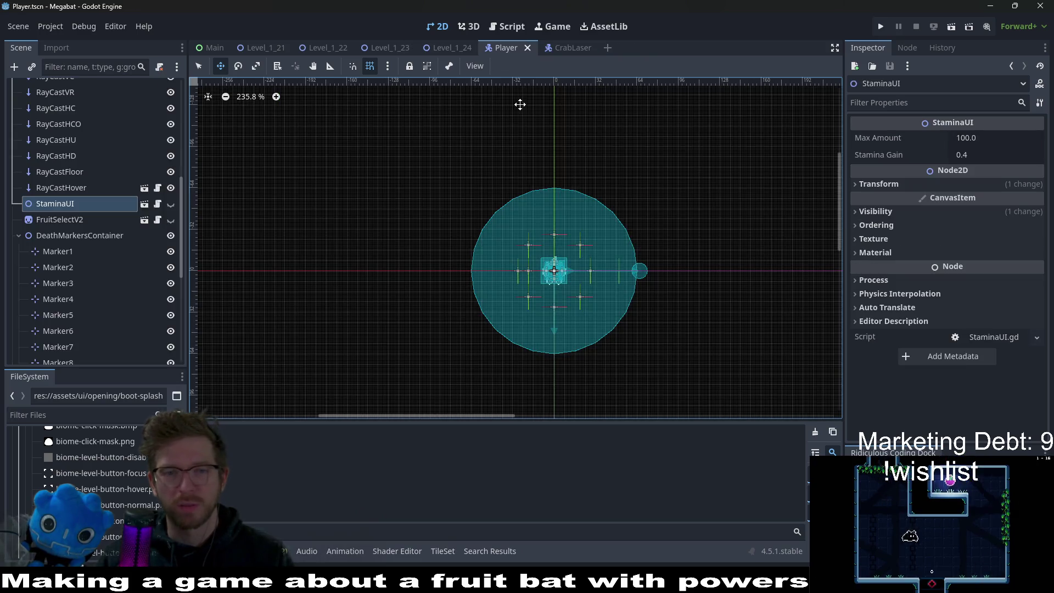
pyautogui.middleClick(516, 49)
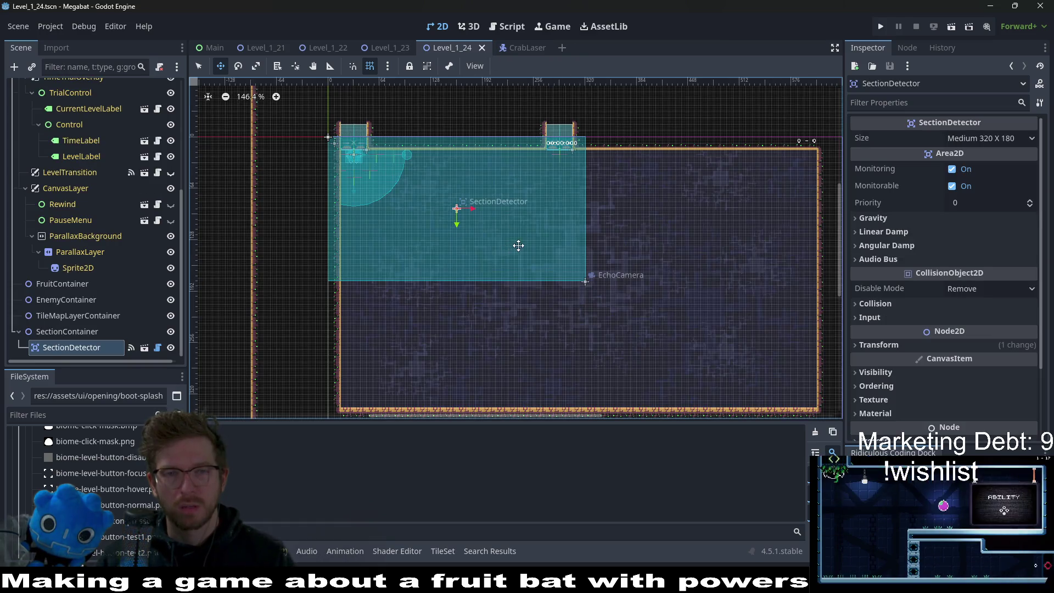
# Step: Resize the SectionDetector to Large 384 X 216 and drag it to align with the room
pyautogui.click(67, 332)
pyautogui.click(71, 347)
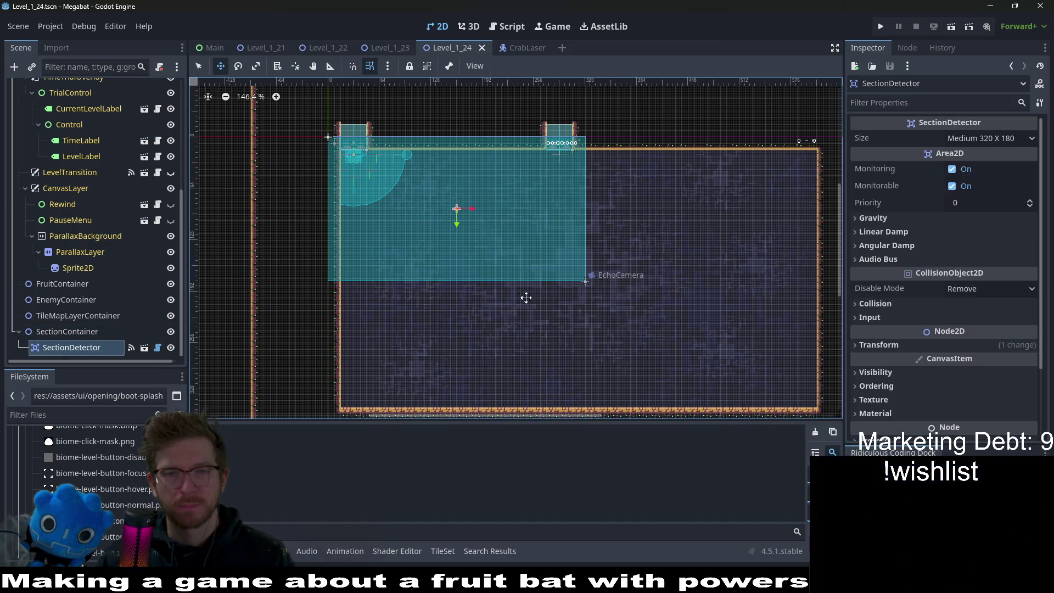
pyautogui.scroll(-3, 544, 240)
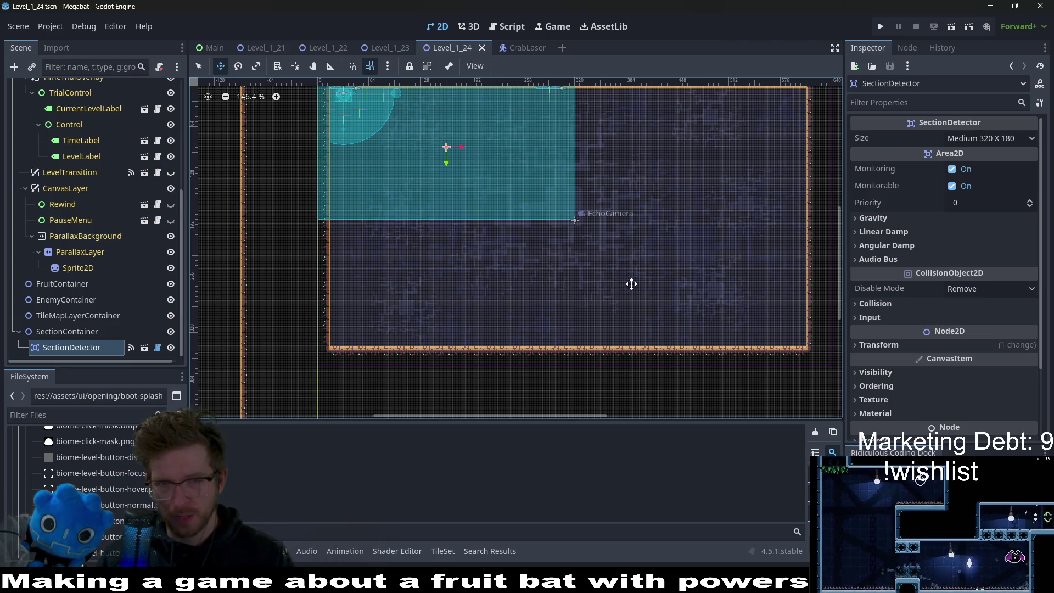
pyautogui.scroll(3, 518, 264)
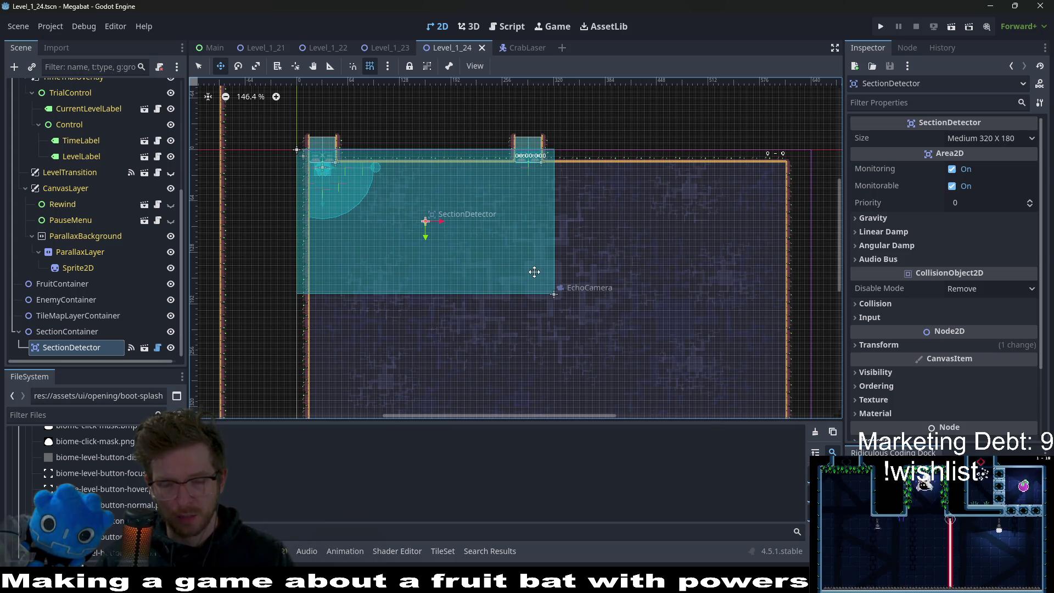
pyautogui.click(987, 139)
pyautogui.click(975, 218)
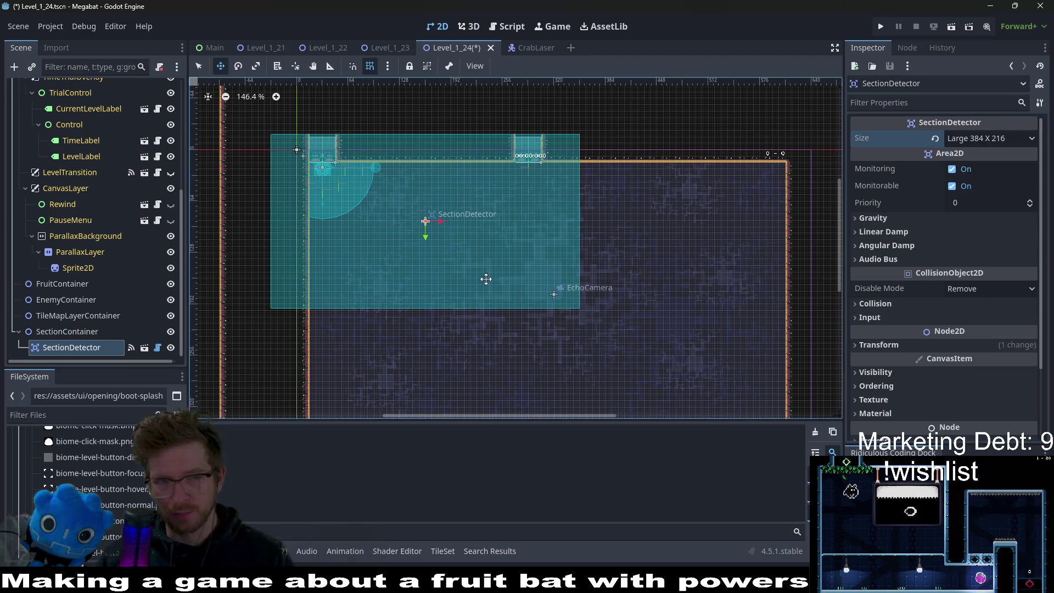
pyautogui.moveTo(336, 182); pyautogui.dragTo(362, 195)
pyautogui.scroll(5, 361, 194)
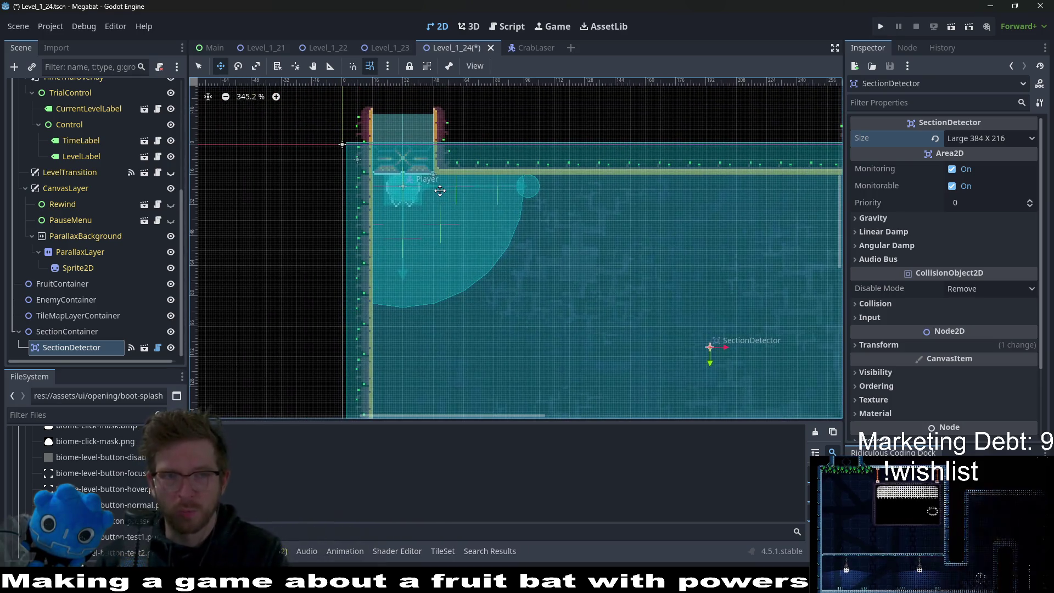
pyautogui.scroll(-3, 634, 247)
pyautogui.moveTo(729, 295)
pyautogui.mouseDown()
pyautogui.moveTo(616, 205)
pyautogui.moveTo(627, 254)
pyautogui.mouseUp()
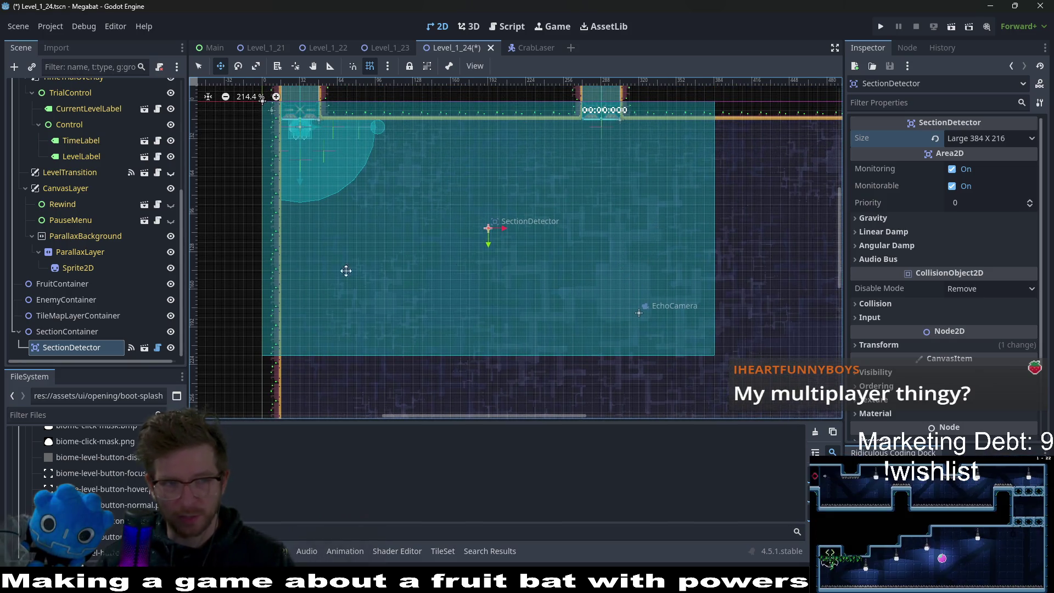
pyautogui.scroll(5, 61, 265)
pyautogui.click(72, 157)
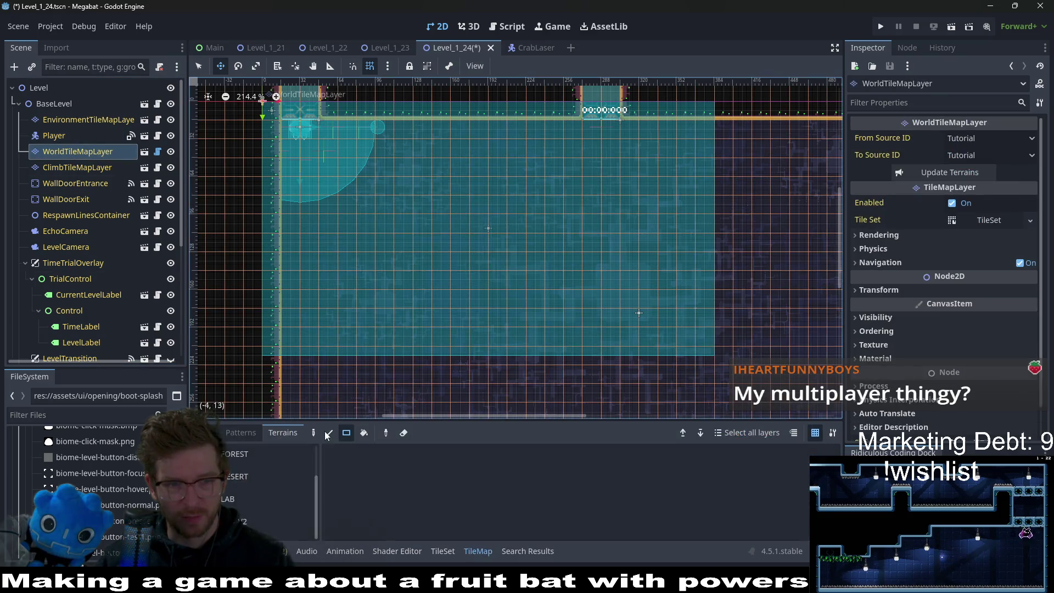
pyautogui.moveTo(570, 105); pyautogui.dragTo(545, 158)
pyautogui.press('q')
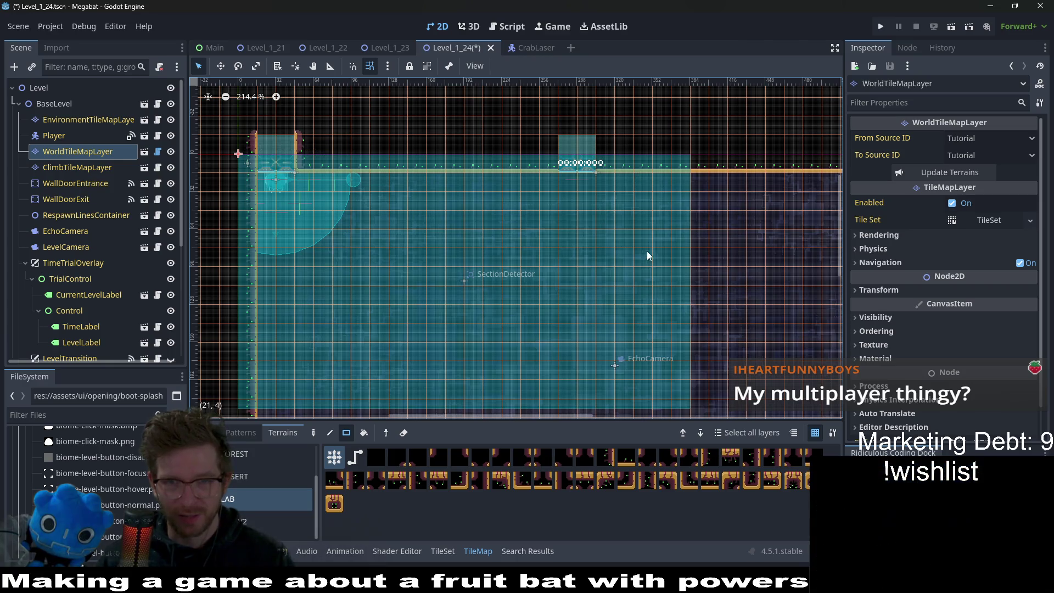
pyautogui.scroll(-3, 646, 251)
pyautogui.moveTo(233, 347)
pyautogui.mouseDown()
pyautogui.moveTo(630, 366)
pyautogui.moveTo(676, 383)
pyautogui.moveTo(680, 397)
pyautogui.mouseUp()
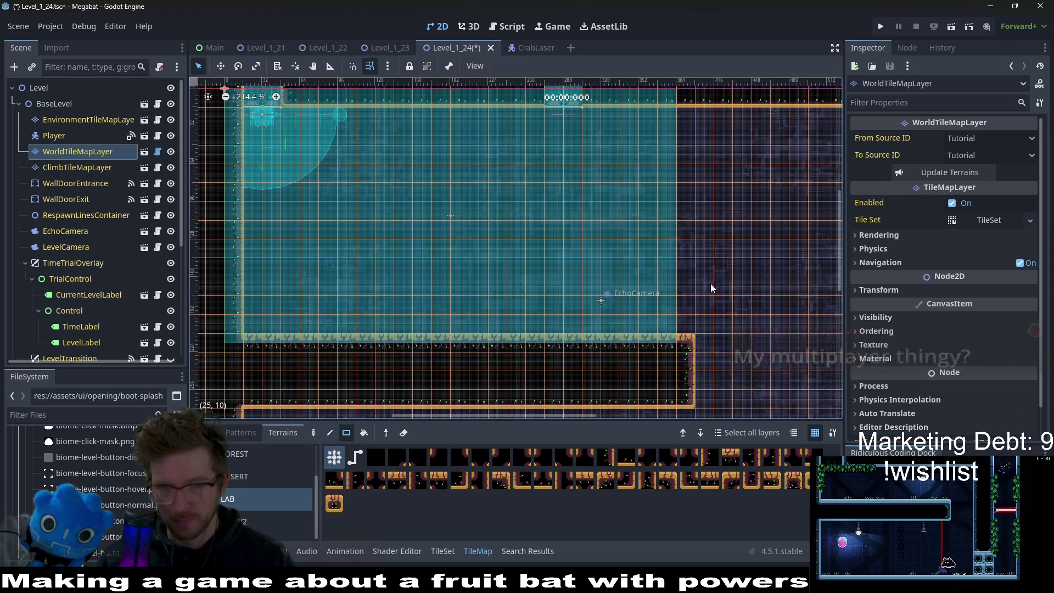
pyautogui.scroll(1, 673, 160)
pyautogui.moveTo(660, 127); pyautogui.dragTo(707, 419)
pyautogui.scroll(-2, 700, 229)
pyautogui.scroll(2, 680, 230)
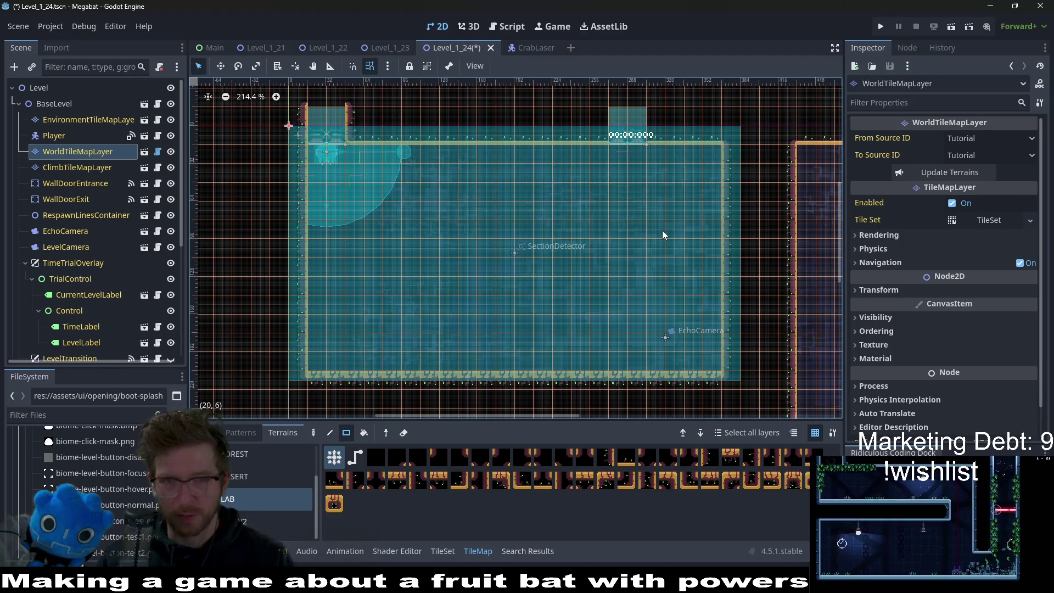
pyautogui.click(82, 197)
pyautogui.scroll(-4, 686, 258)
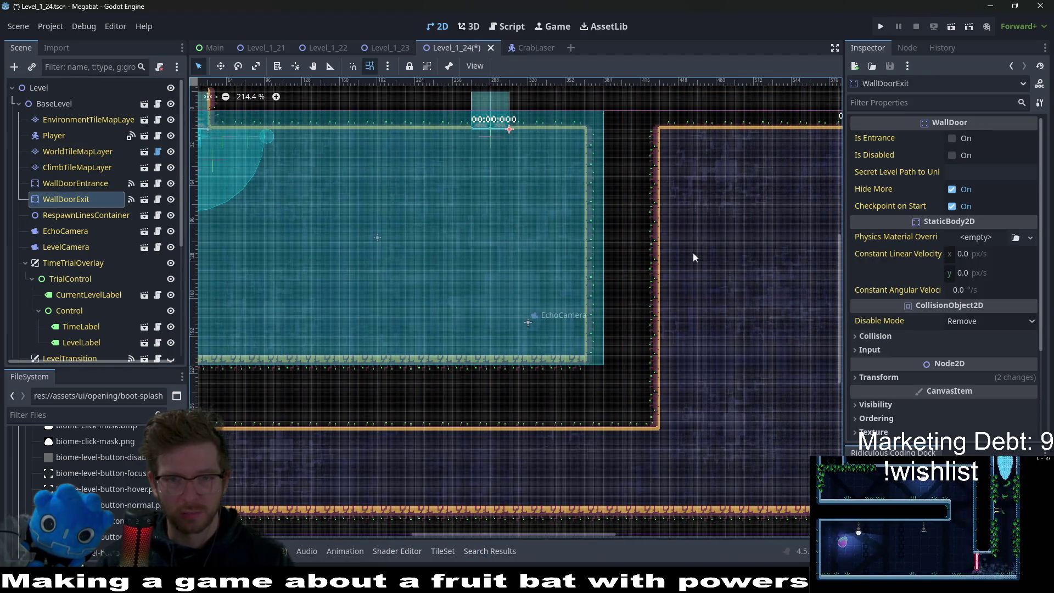
pyautogui.scroll(2, 636, 268)
pyautogui.press('w')
pyautogui.moveTo(554, 237); pyautogui.dragTo(595, 135)
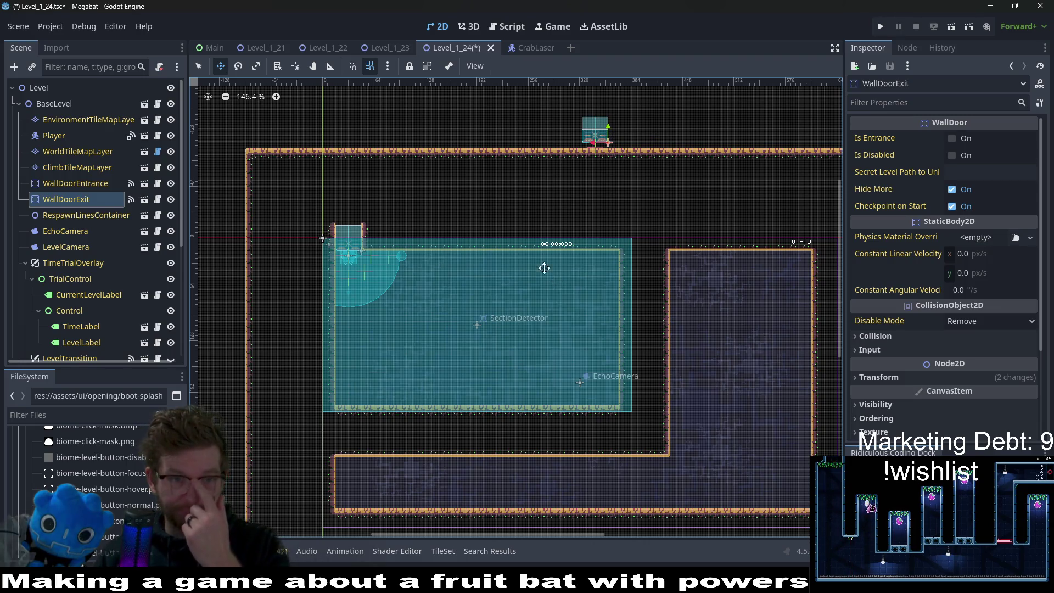
pyautogui.click(387, 48)
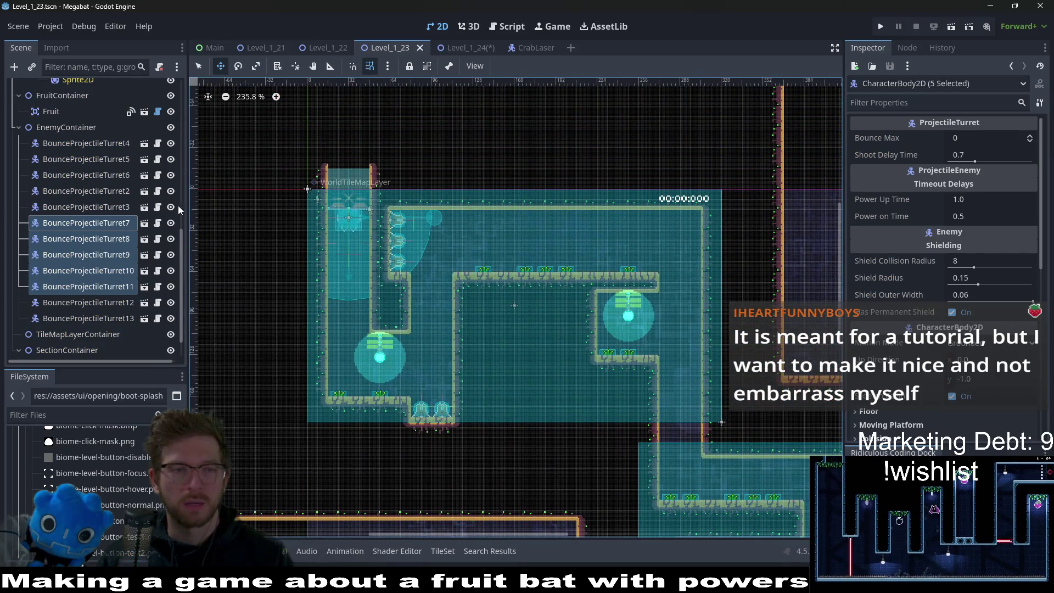
# Step: Paint CLIMB vine tiles near Level_1_23's entrance on ClimbTileMapLayer, then switch back to Level_1_24
pyautogui.scroll(10, 89, 214)
pyautogui.click(72, 137)
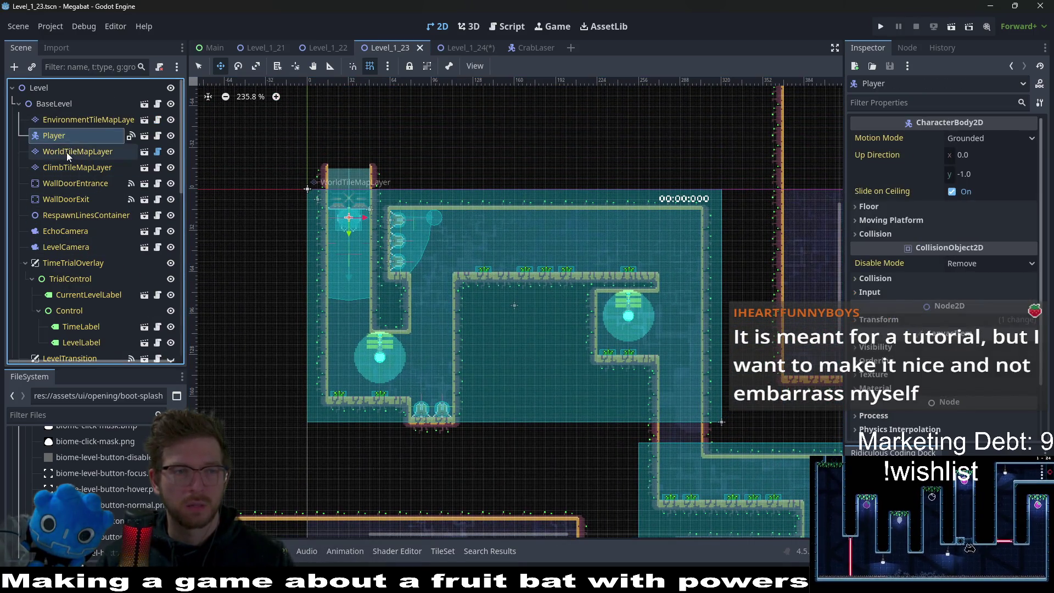
pyautogui.click(67, 152)
pyautogui.click(74, 168)
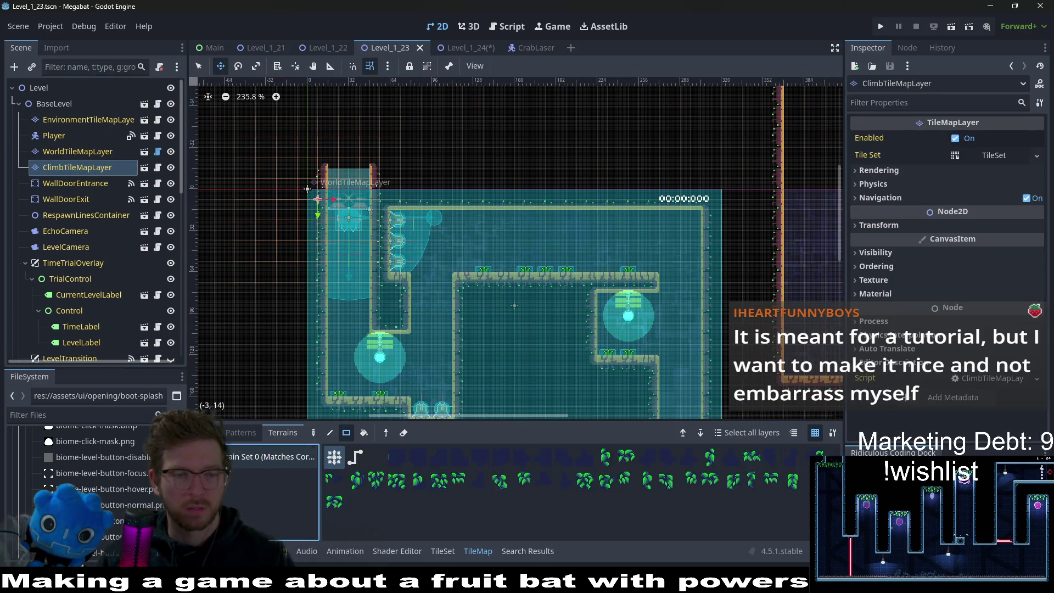
pyautogui.click(229, 479)
pyautogui.click(230, 480)
pyautogui.press('q')
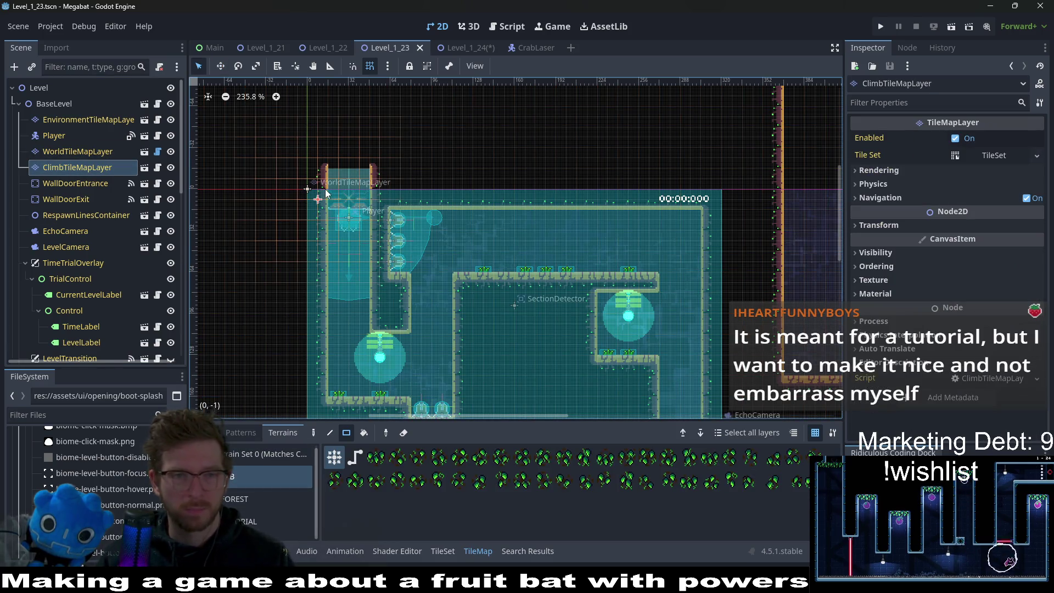
pyautogui.moveTo(325, 204); pyautogui.dragTo(369, 207)
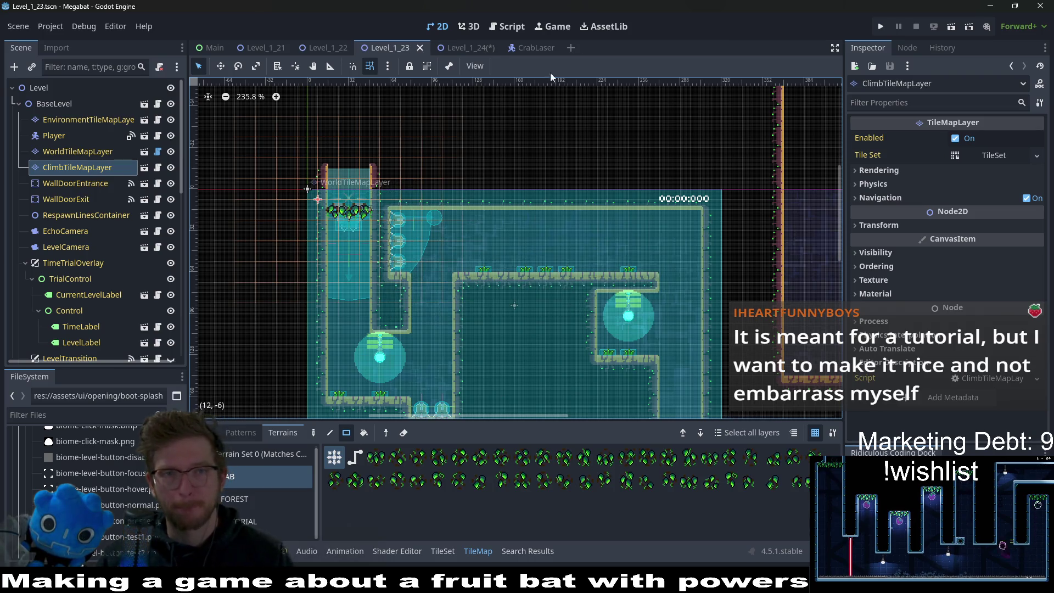
pyautogui.click(469, 48)
pyautogui.moveTo(505, 55)
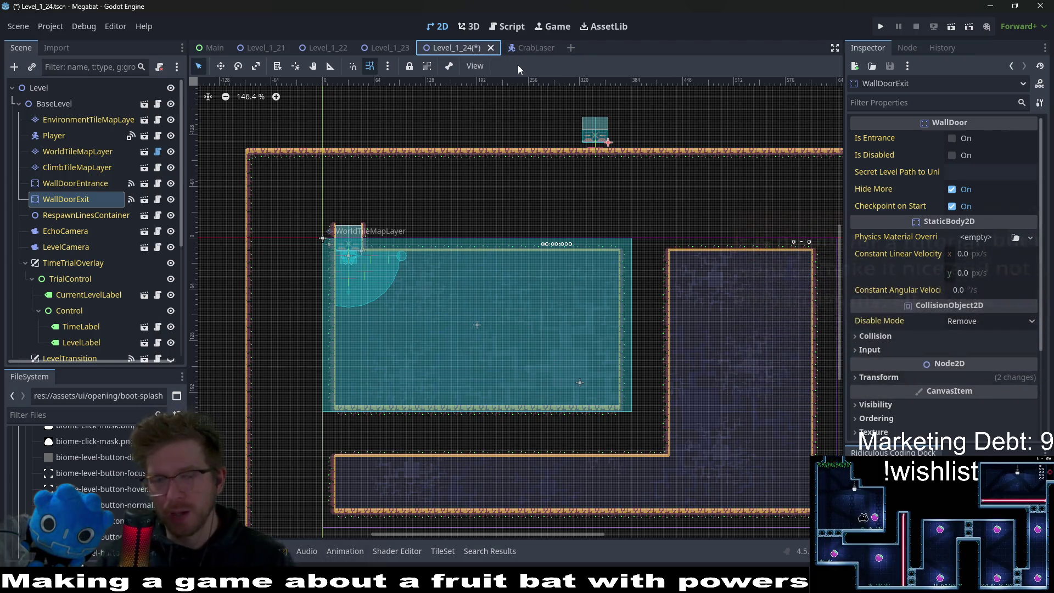
# Step: Pan around the Level_1_24 room and select WorldTileMapLayer for terrain painting
pyautogui.scroll(-5, 732, 178)
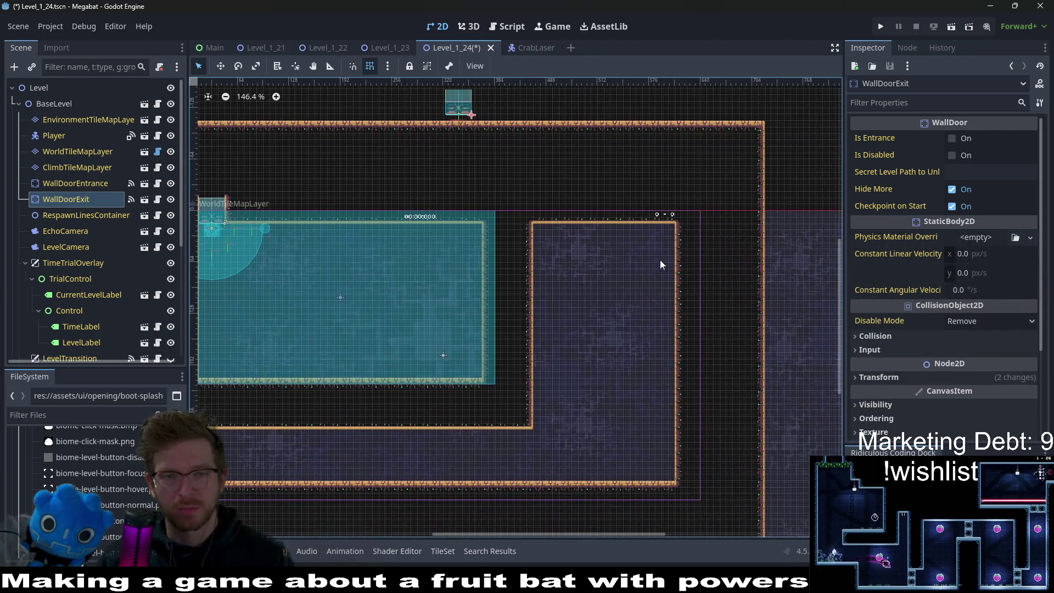
pyautogui.hscroll(3, 660, 259)
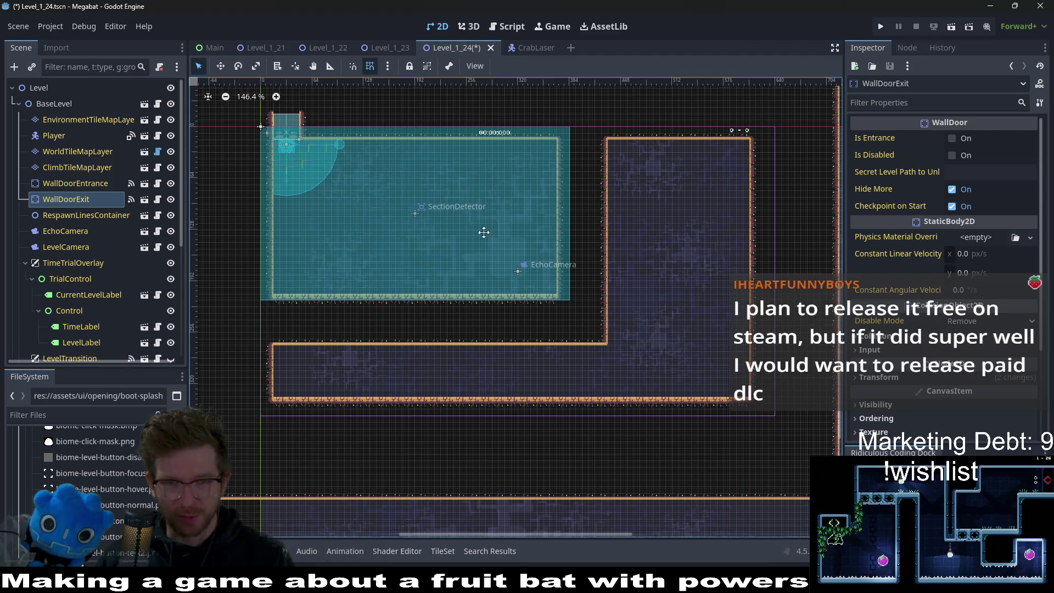
pyautogui.scroll(3, 483, 242)
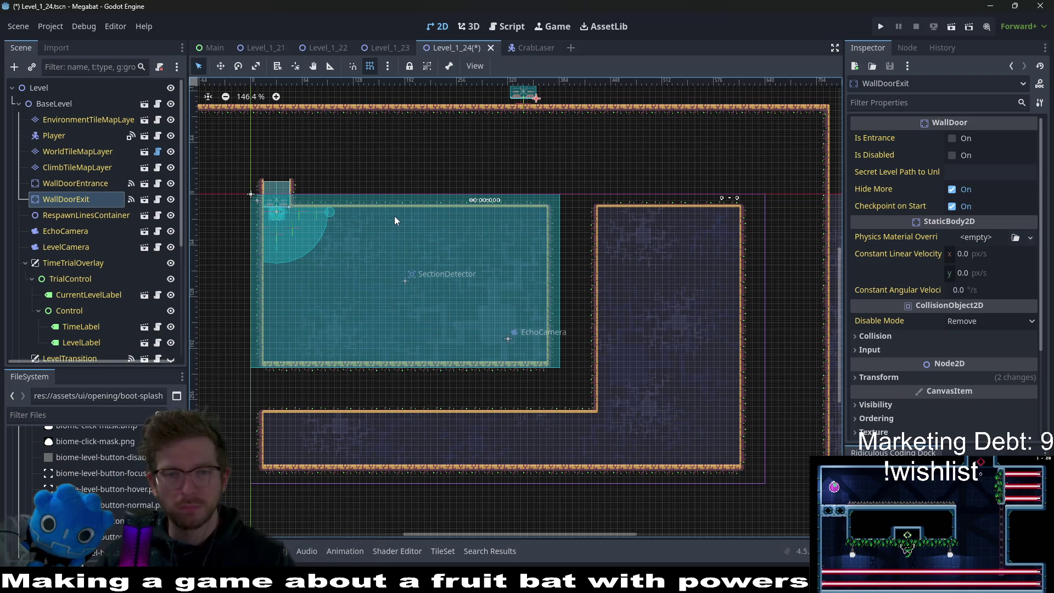
pyautogui.hscroll(-5, 537, 248)
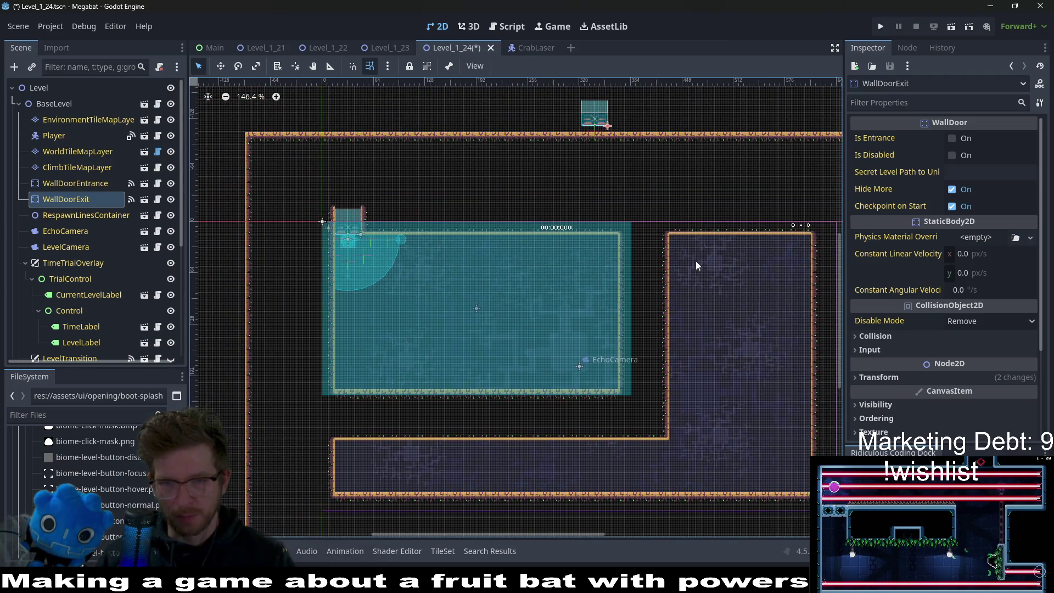
pyautogui.click(80, 152)
pyautogui.scroll(-2, 654, 227)
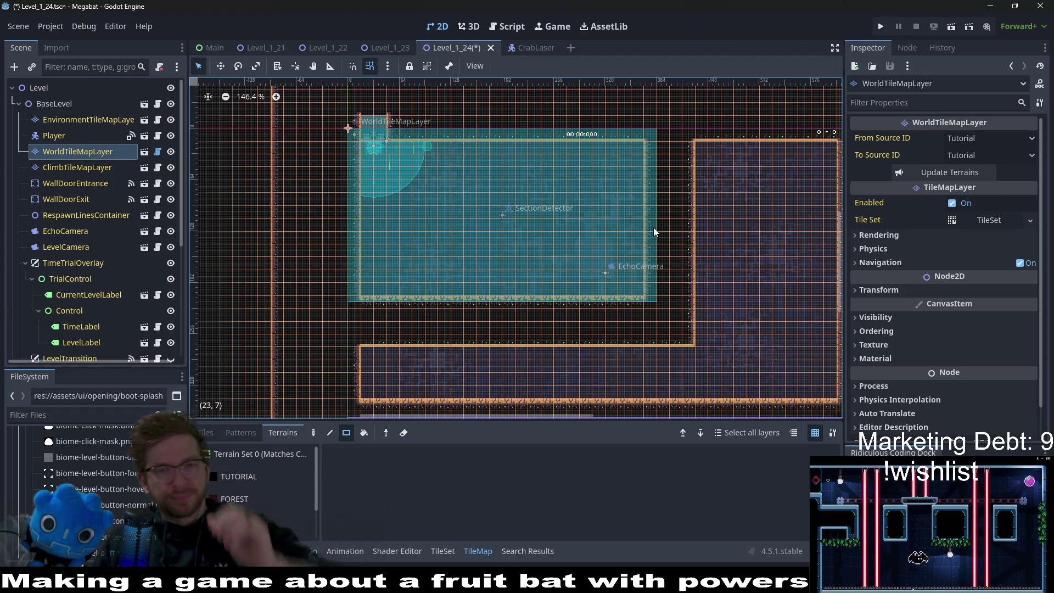
# Step: Select the LAB terrain and paint walls closing the gap between the two rooms
pyautogui.moveTo(691, 206)
pyautogui.mouseDown()
pyautogui.moveTo(631, 149)
pyautogui.moveTo(681, 202)
pyautogui.mouseUp()
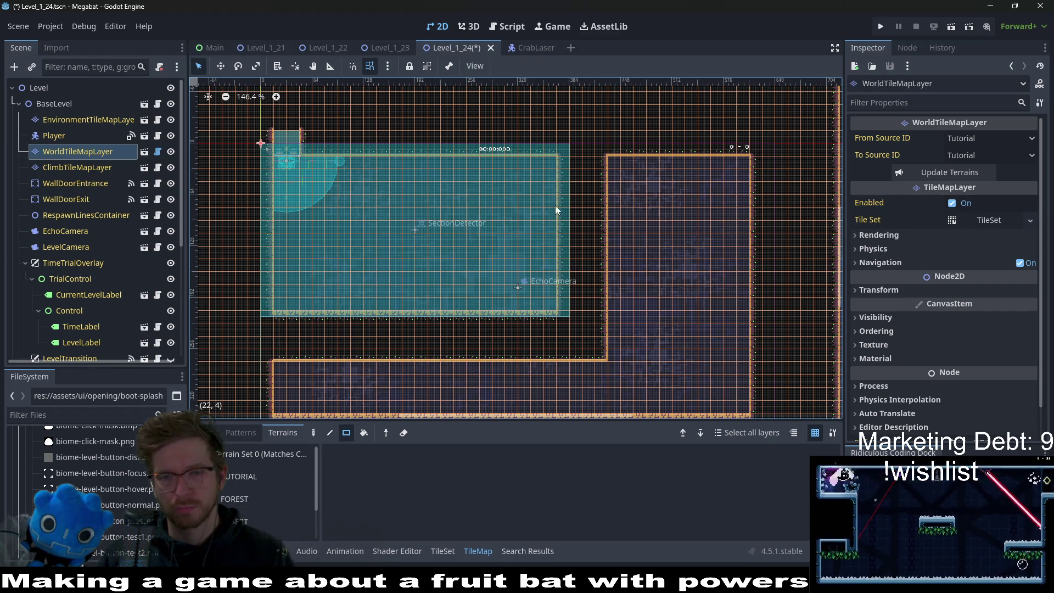
pyautogui.scroll(4, 394, 190)
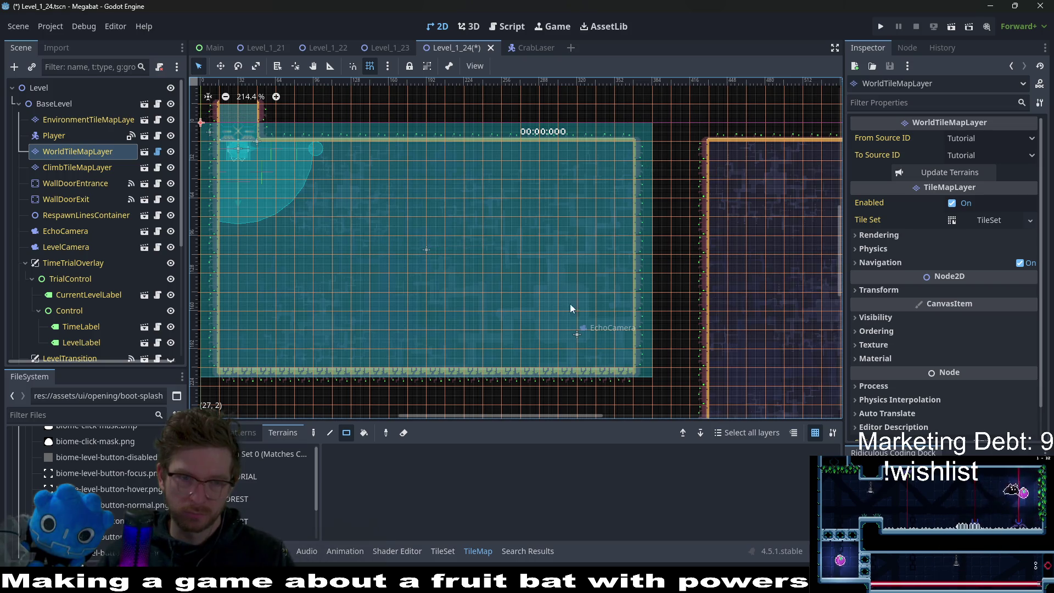
pyautogui.click(245, 496)
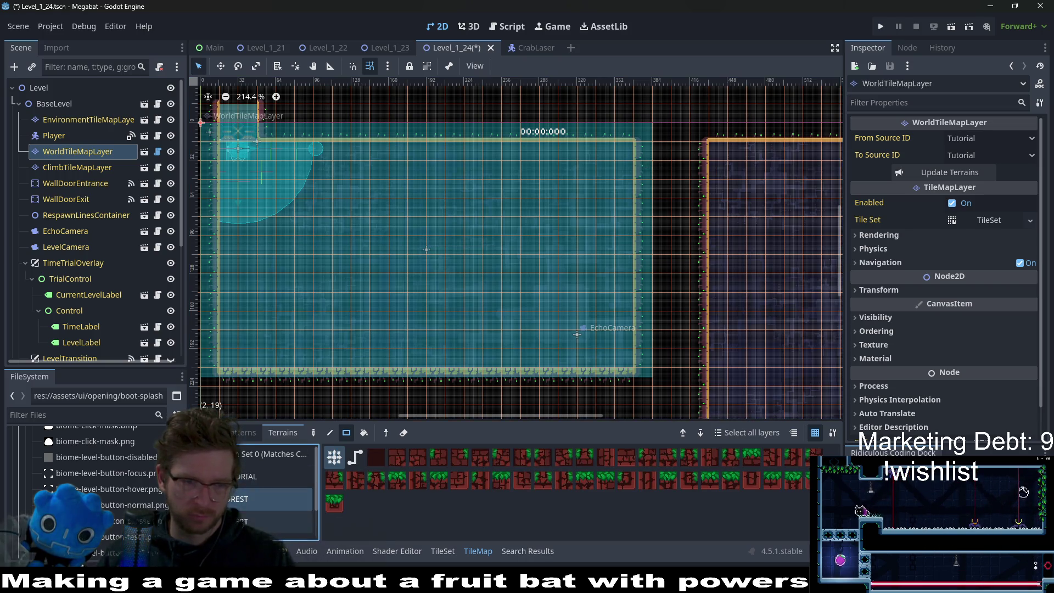
pyautogui.scroll(-2, 249, 505)
pyautogui.click(249, 500)
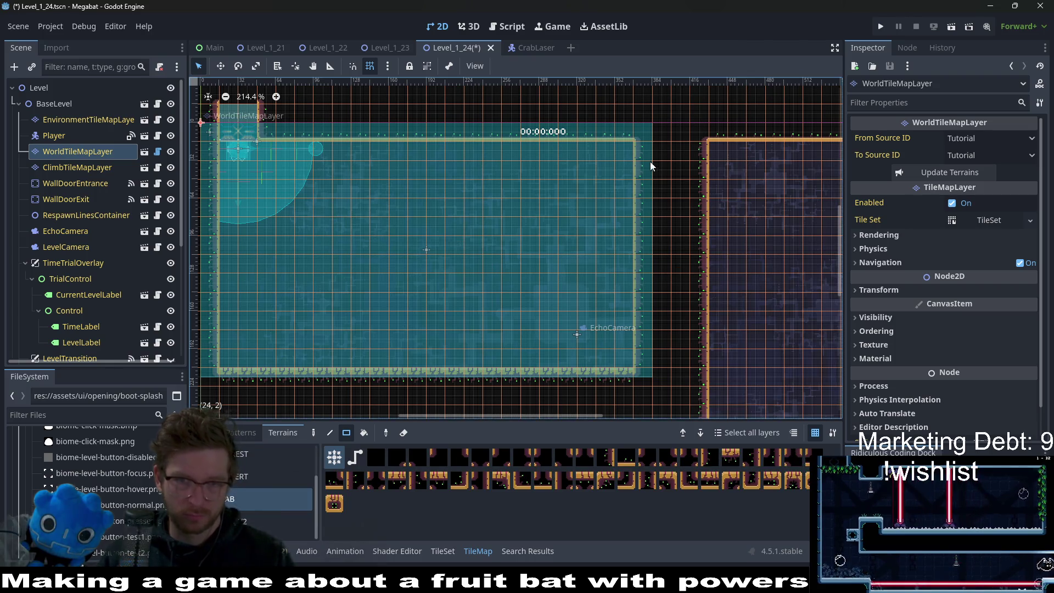
pyautogui.moveTo(650, 162); pyautogui.dragTo(706, 169)
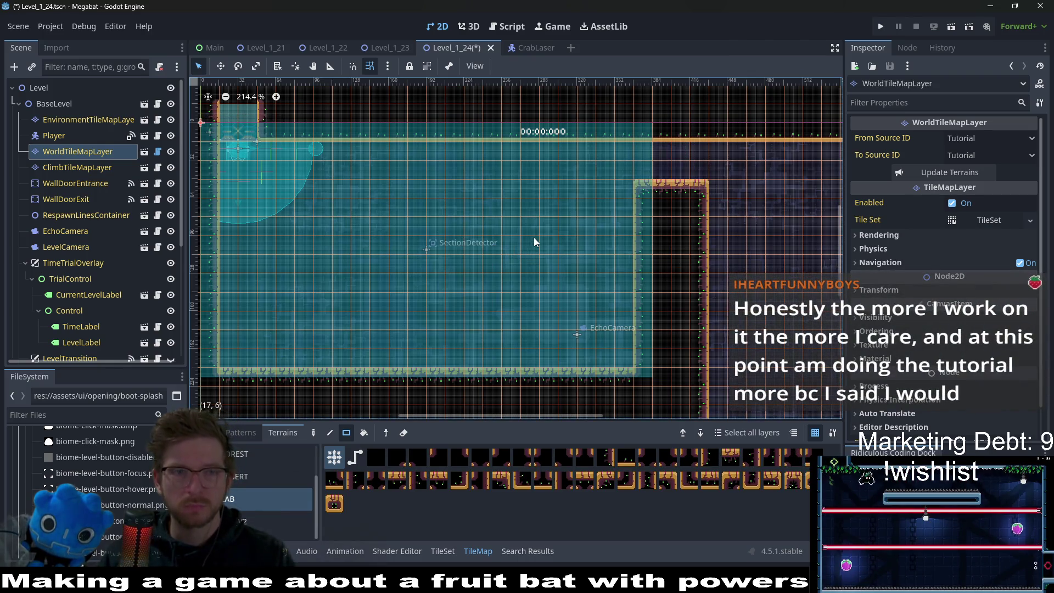
# Step: Paint wall-bordered blocks and long horizontal inner walls to carve the snaking corridor
pyautogui.moveTo(272, 153); pyautogui.dragTo(369, 243)
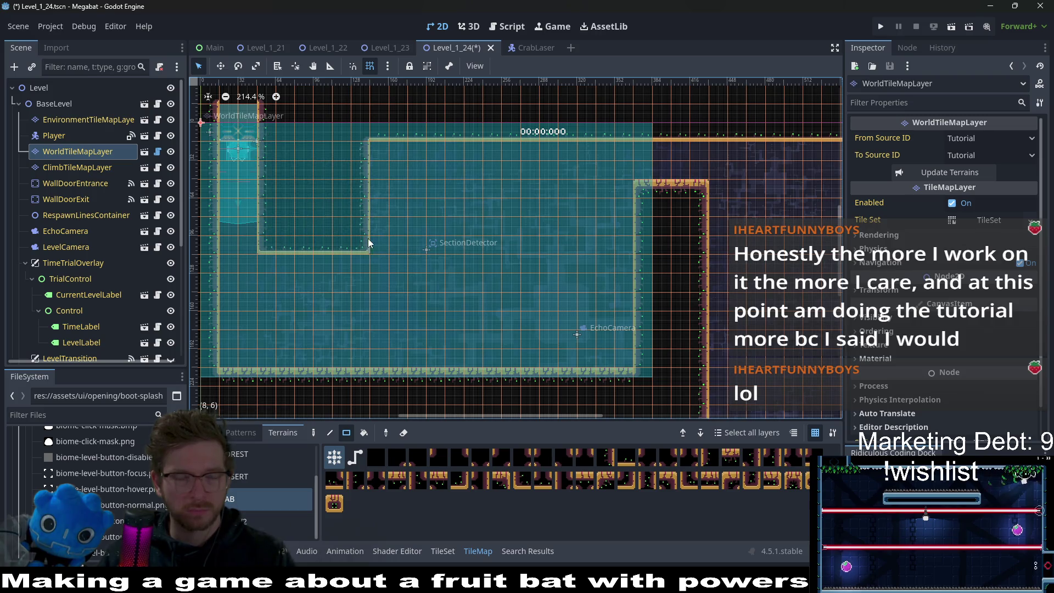
pyautogui.hscroll(-5, 418, 201)
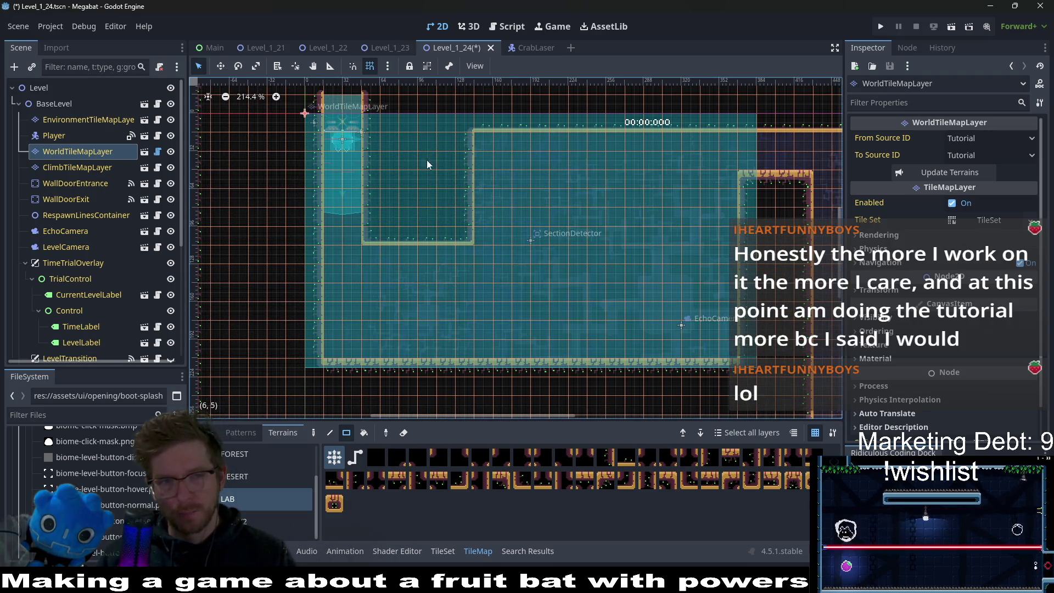
pyautogui.moveTo(420, 142); pyautogui.dragTo(468, 244)
pyautogui.moveTo(377, 249); pyautogui.dragTo(406, 295)
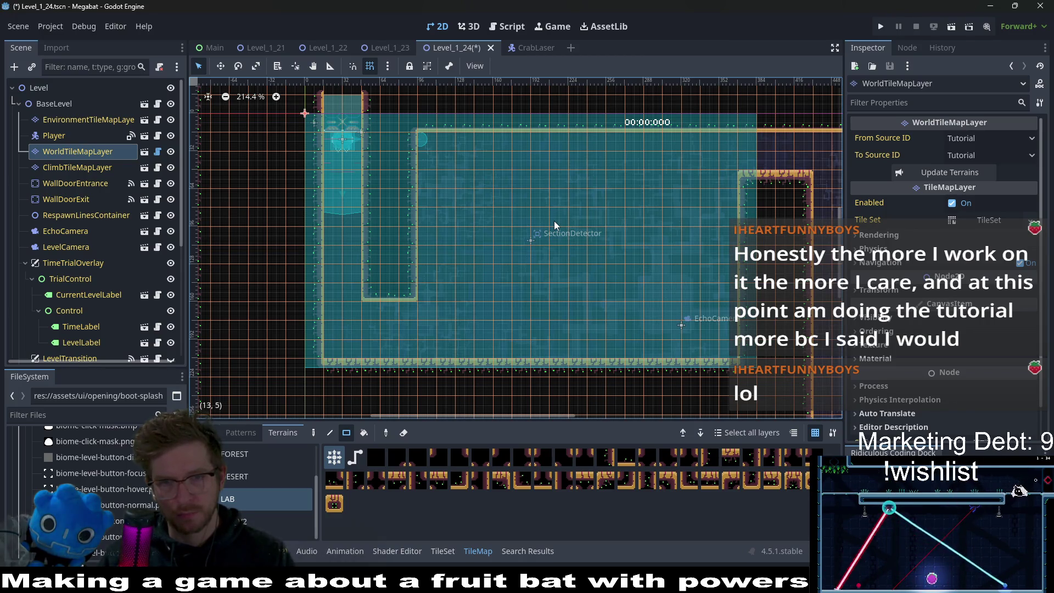
pyautogui.moveTo(535, 221); pyautogui.dragTo(735, 242)
pyautogui.scroll(-2, 659, 261)
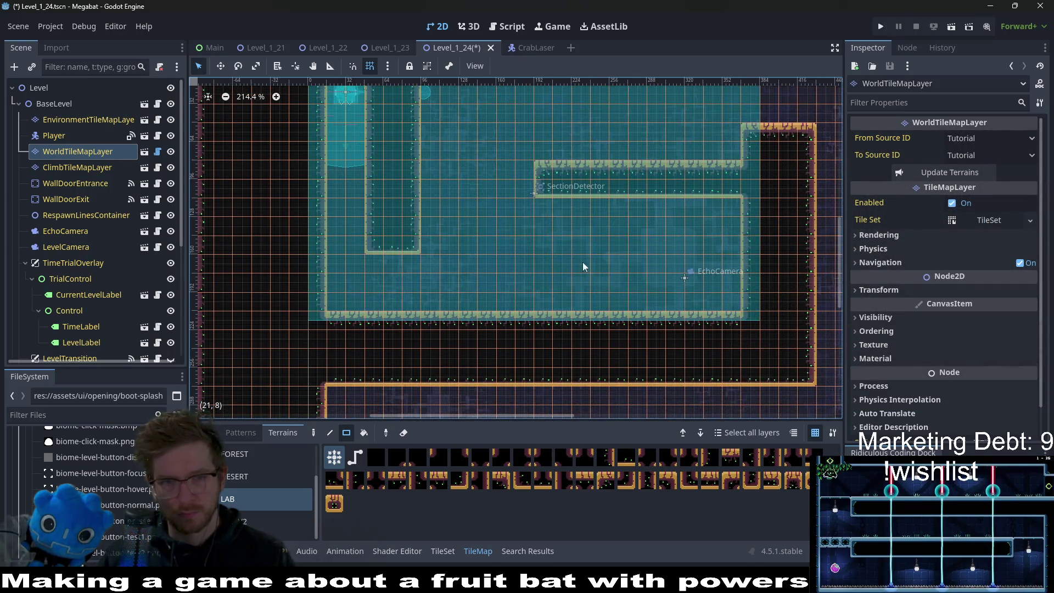
pyautogui.moveTo(431, 246)
pyautogui.mouseDown()
pyautogui.moveTo(699, 251)
pyautogui.moveTo(676, 252)
pyautogui.mouseUp()
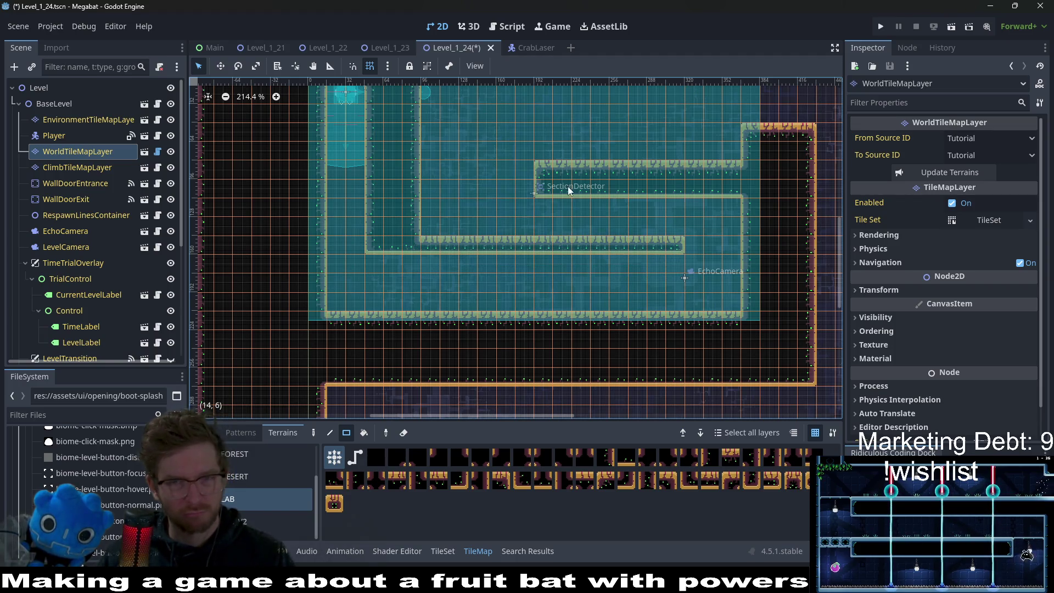
pyautogui.moveTo(597, 191)
pyautogui.mouseDown()
pyautogui.moveTo(733, 191)
pyautogui.moveTo(716, 153)
pyautogui.moveTo(545, 139)
pyautogui.mouseUp()
# Step: Add a wide wall block on the right and extend the inner wall further left
pyautogui.moveTo(689, 219)
pyautogui.mouseDown()
pyautogui.moveTo(594, 241)
pyautogui.moveTo(614, 292)
pyautogui.mouseUp()
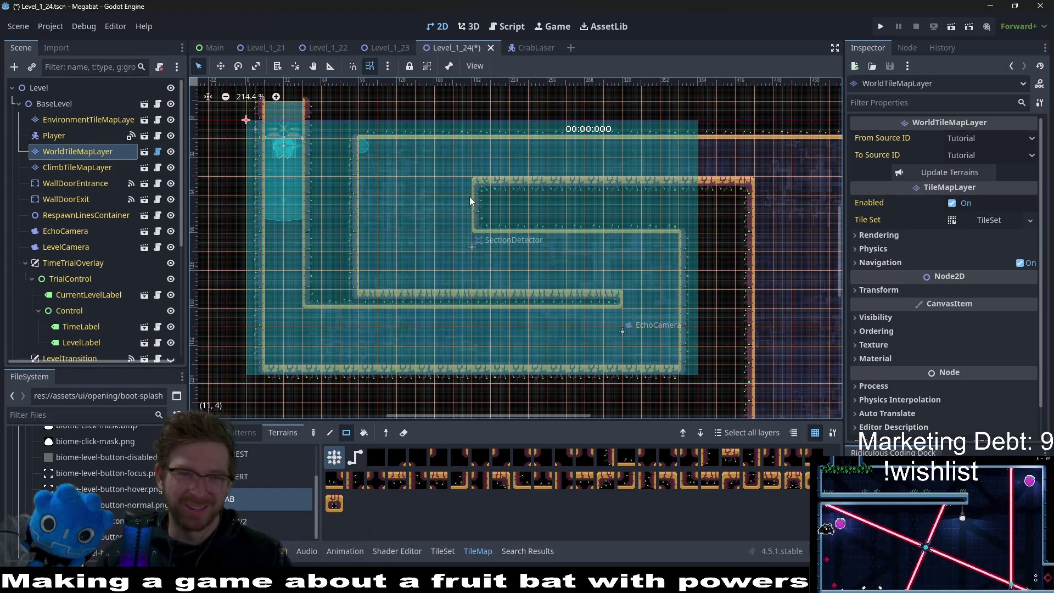
pyautogui.hscroll(2, 654, 210)
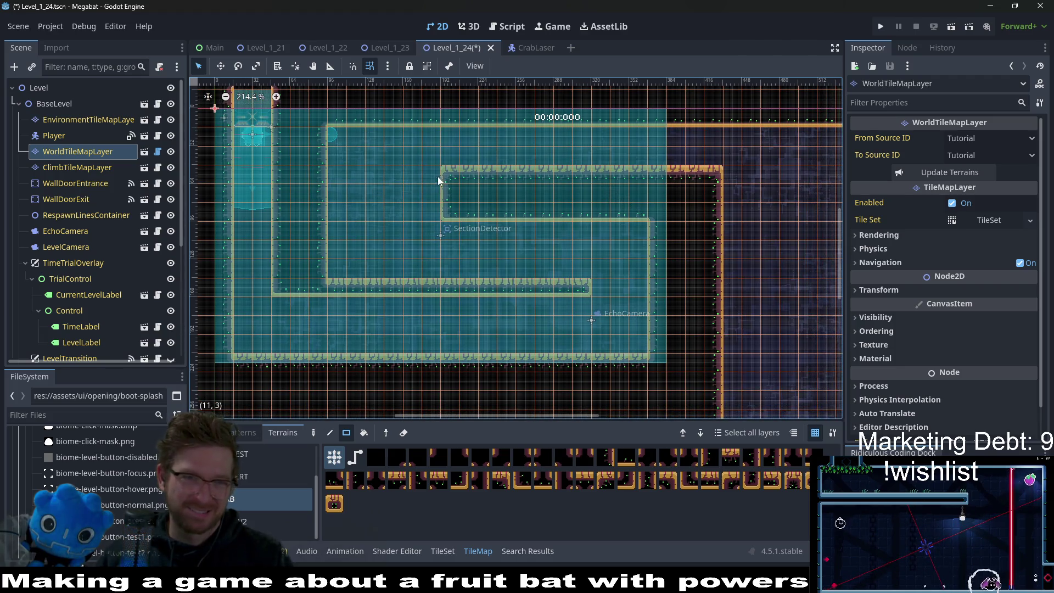
pyautogui.moveTo(388, 176)
pyautogui.mouseDown()
pyautogui.moveTo(448, 216)
pyautogui.moveTo(538, 211)
pyautogui.mouseUp()
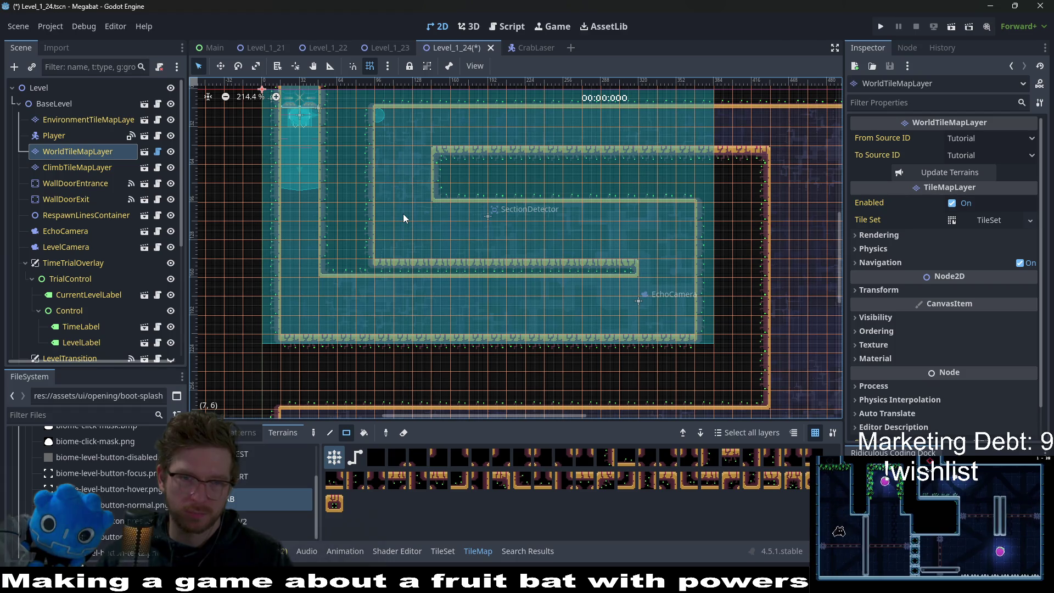
pyautogui.scroll(-2, 714, 245)
pyautogui.hscroll(3, 610, 226)
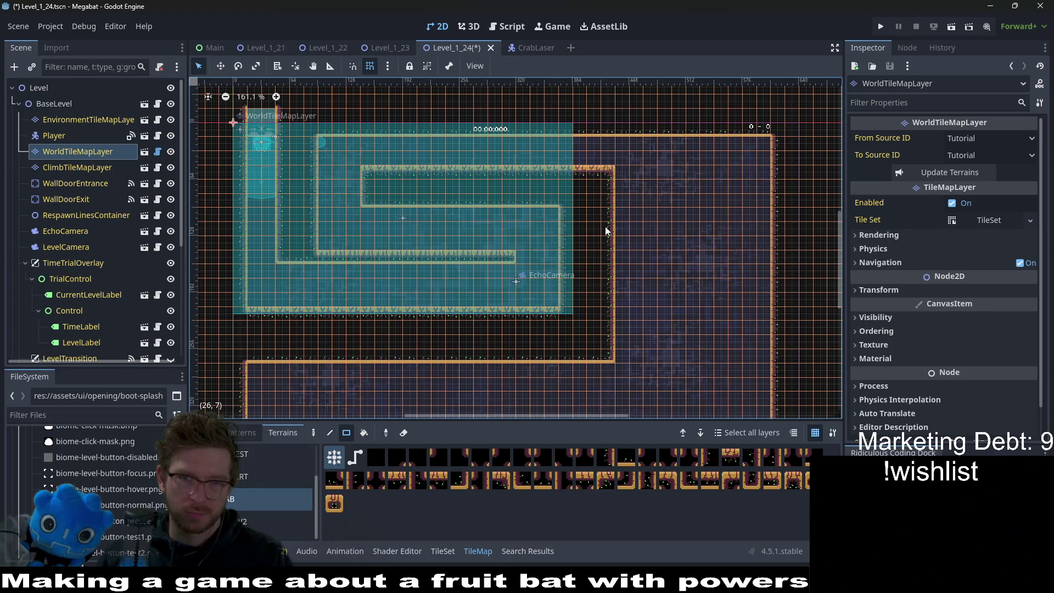
pyautogui.scroll(-2, 701, 188)
pyautogui.scroll(2, 710, 255)
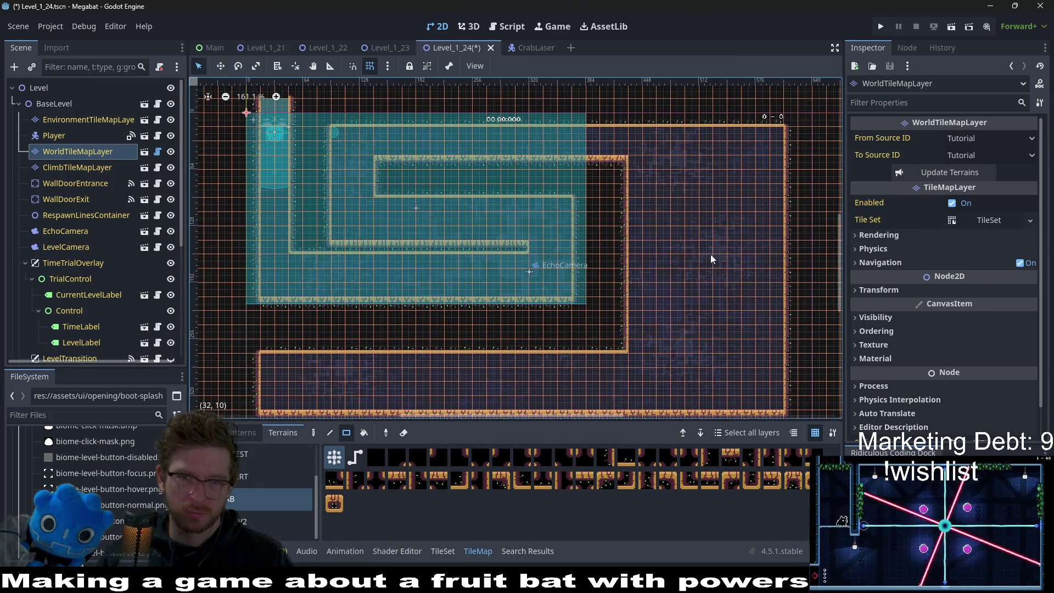
pyautogui.scroll(-3, 110, 285)
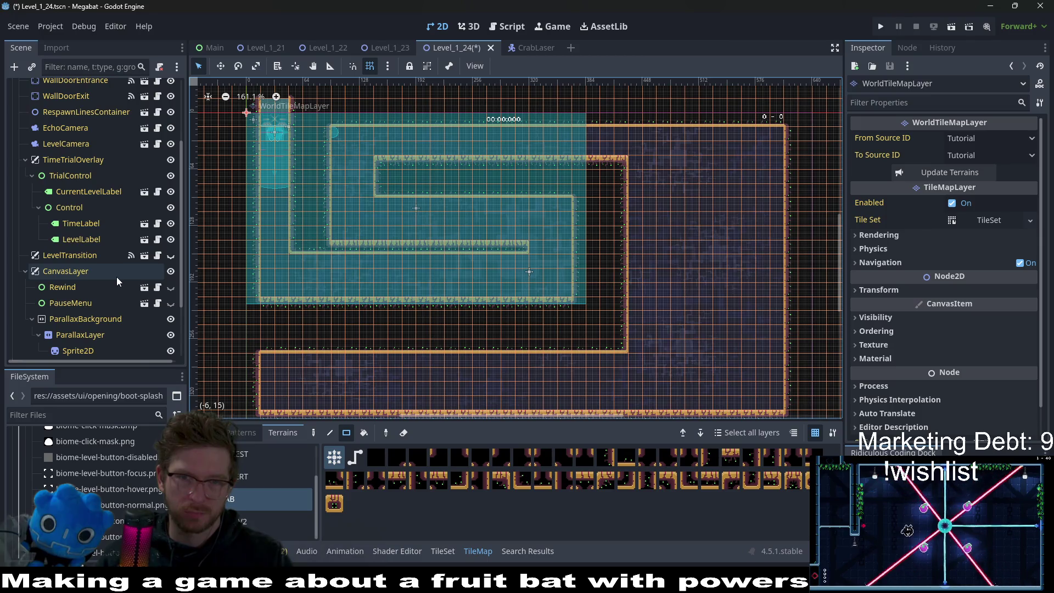
pyautogui.scroll(-3, 119, 272)
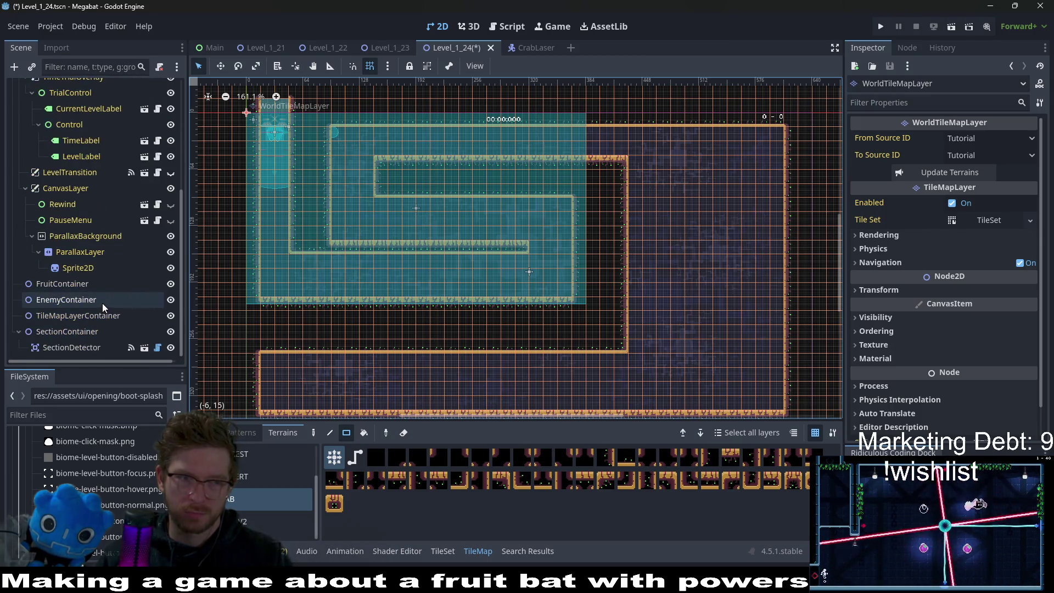
pyautogui.click(81, 346)
# Step: Instance SectionDetector.tscn under SectionContainer and move the new detector over the right-hand room
pyautogui.rightClick(83, 336)
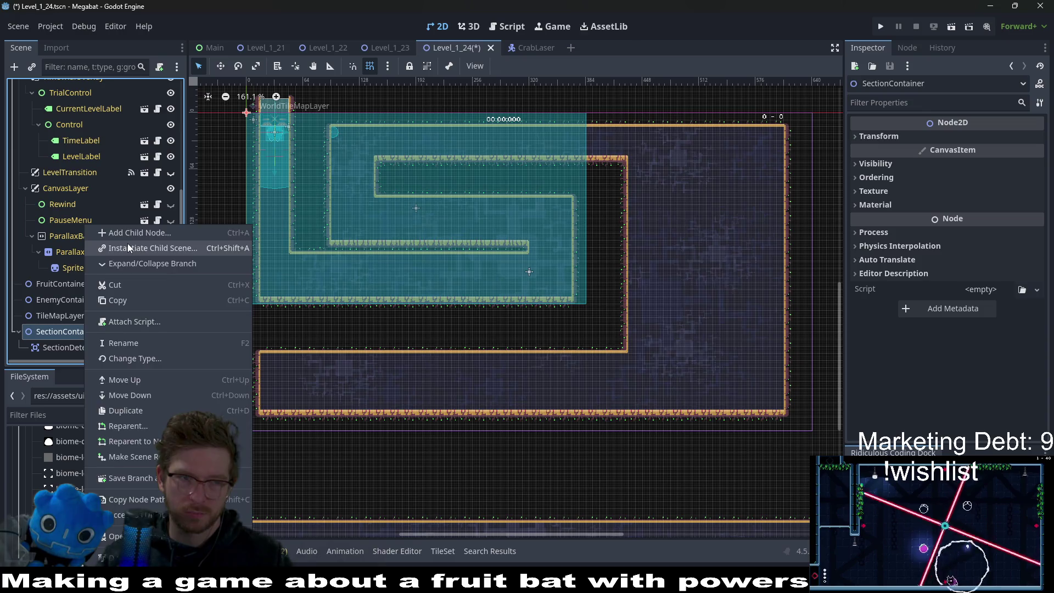
pyautogui.click(128, 243)
pyautogui.write('sec')
pyautogui.press('Return')
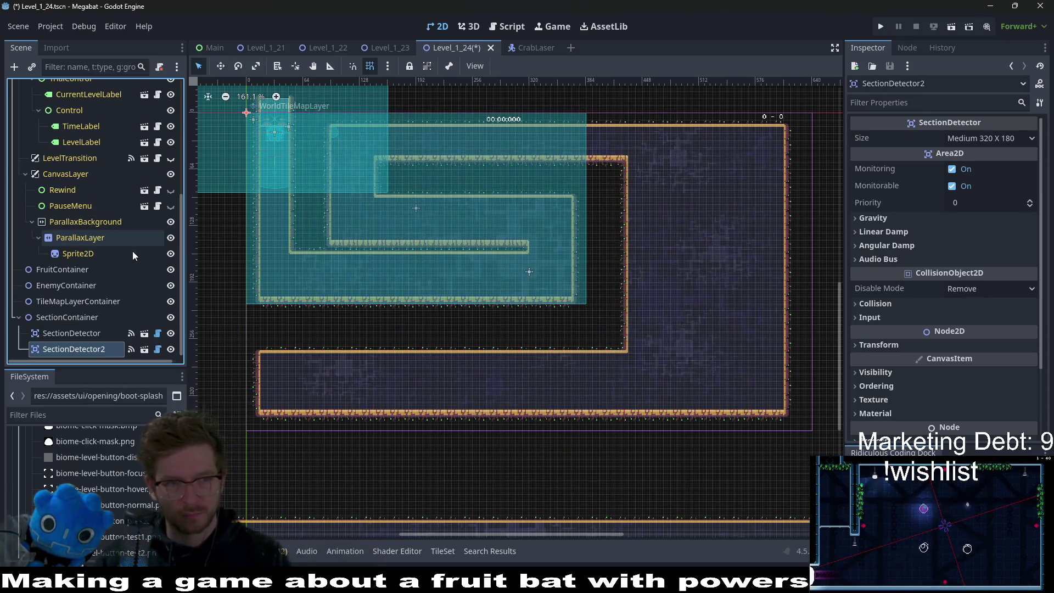
pyautogui.press('w')
pyautogui.moveTo(441, 231)
pyautogui.mouseDown()
pyautogui.moveTo(648, 227)
pyautogui.moveTo(675, 203)
pyautogui.mouseUp()
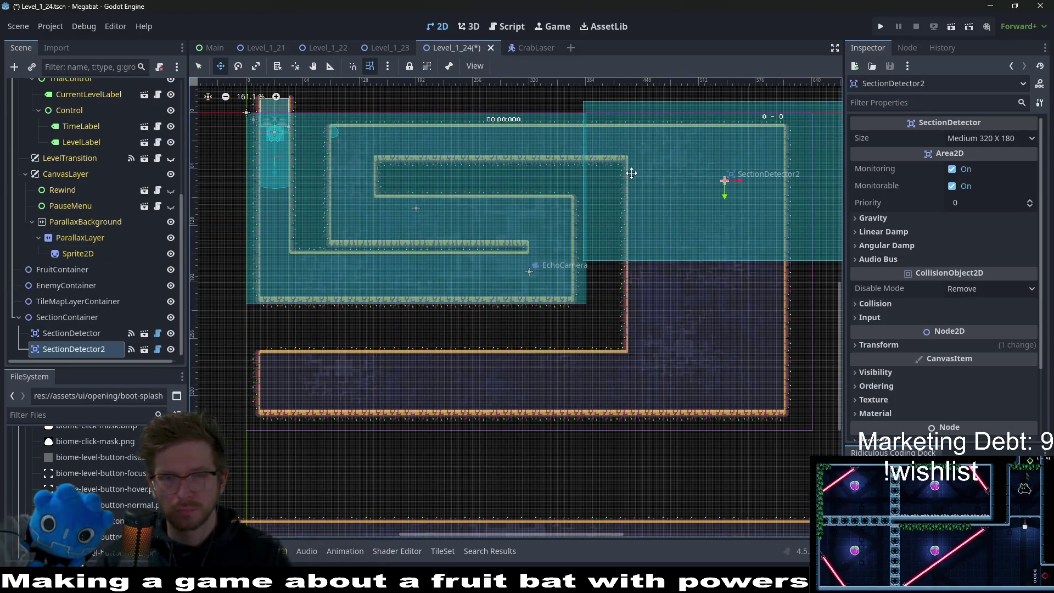
pyautogui.scroll(5, 623, 115)
pyautogui.moveTo(597, 221); pyautogui.dragTo(638, 246)
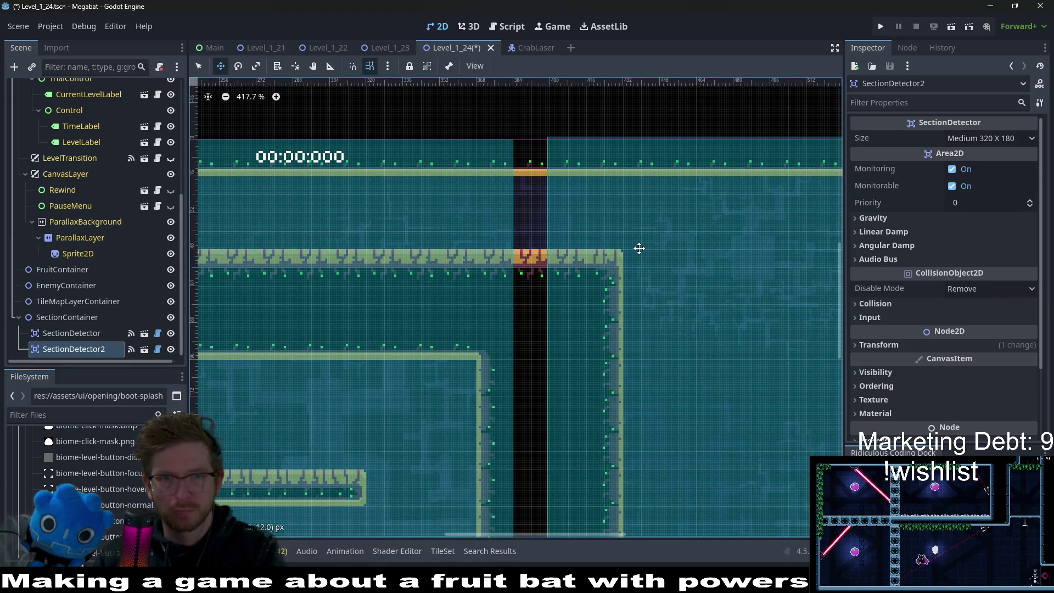
pyautogui.scroll(-6, 639, 245)
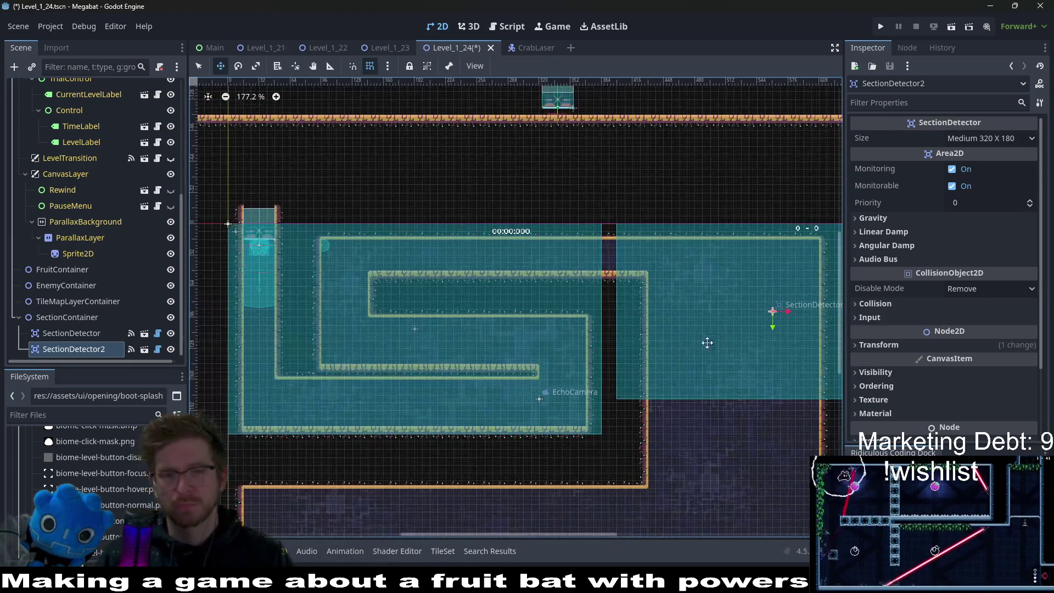
pyautogui.scroll(3, 683, 282)
pyautogui.moveTo(687, 298); pyautogui.dragTo(587, 303)
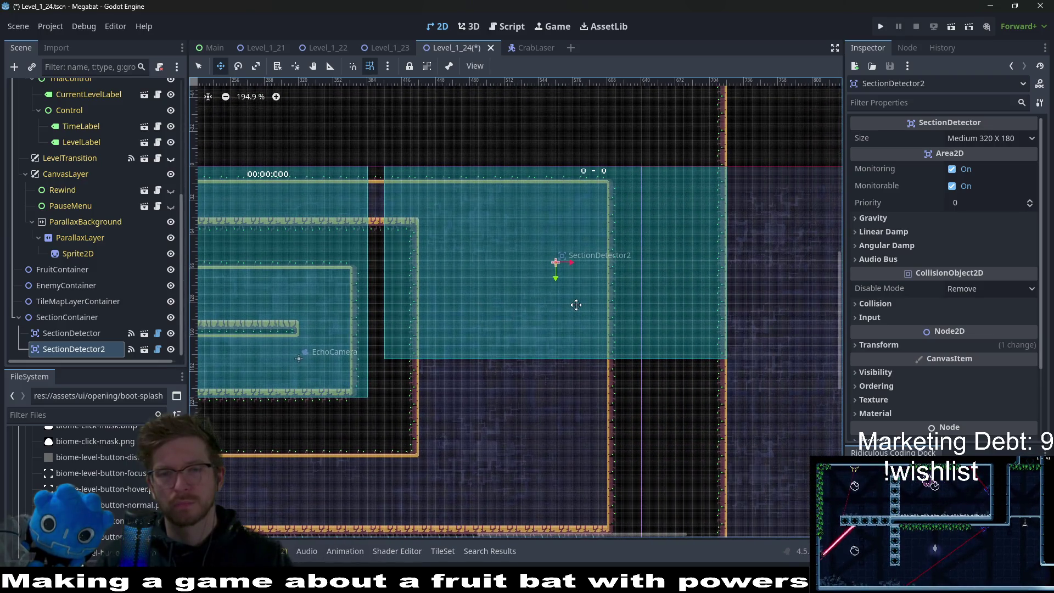
pyautogui.scroll(5, 91, 214)
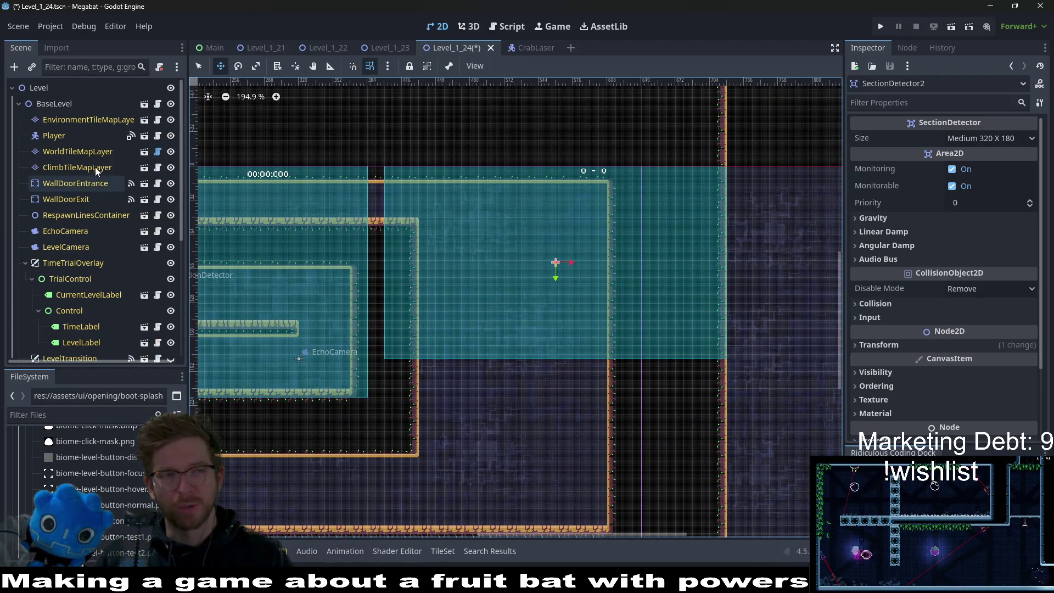
# Step: Paint a LAB wall column down the right side and a small block near the step
pyautogui.click(77, 152)
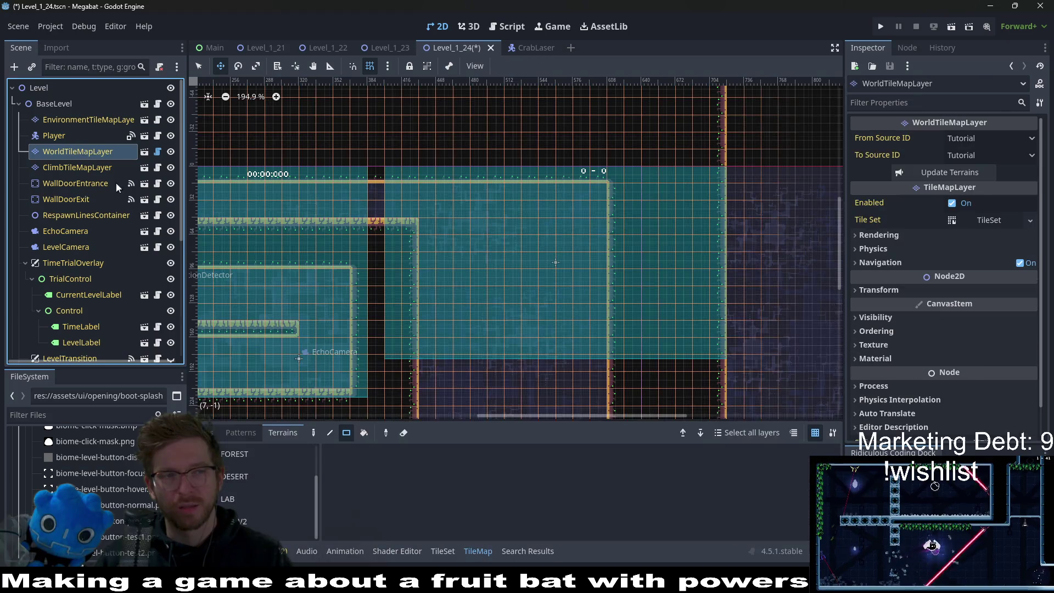
pyautogui.click(260, 499)
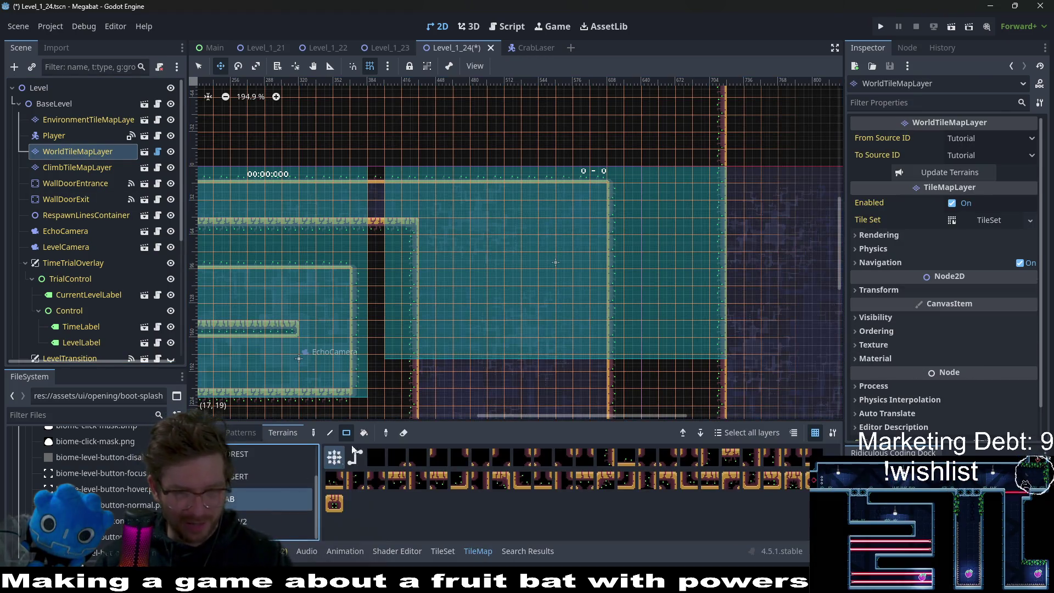
pyautogui.scroll(-1, 530, 301)
pyautogui.press('q')
pyautogui.scroll(-2, 705, 240)
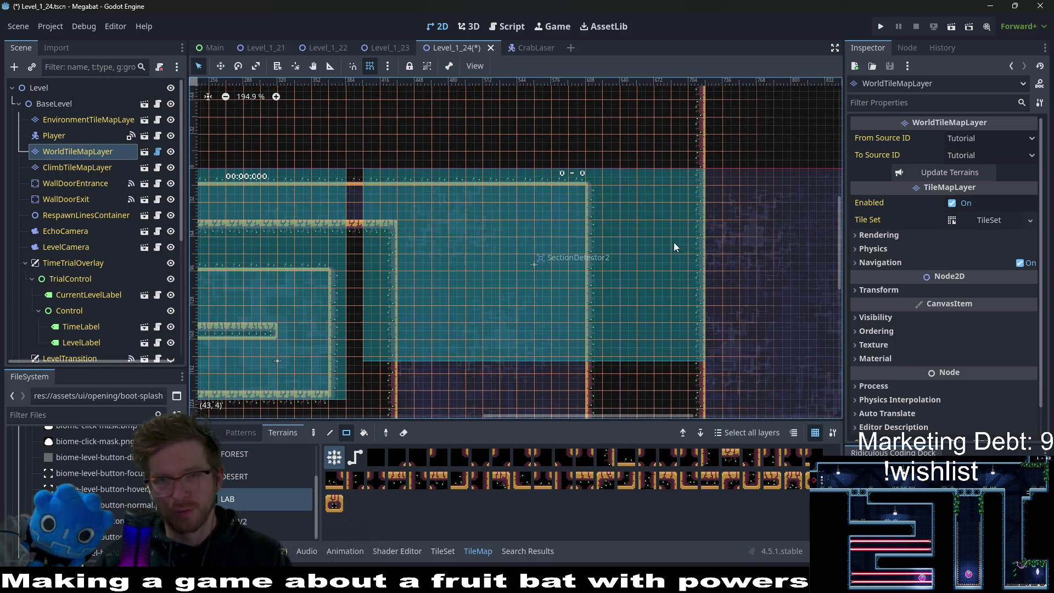
pyautogui.scroll(2, 690, 200)
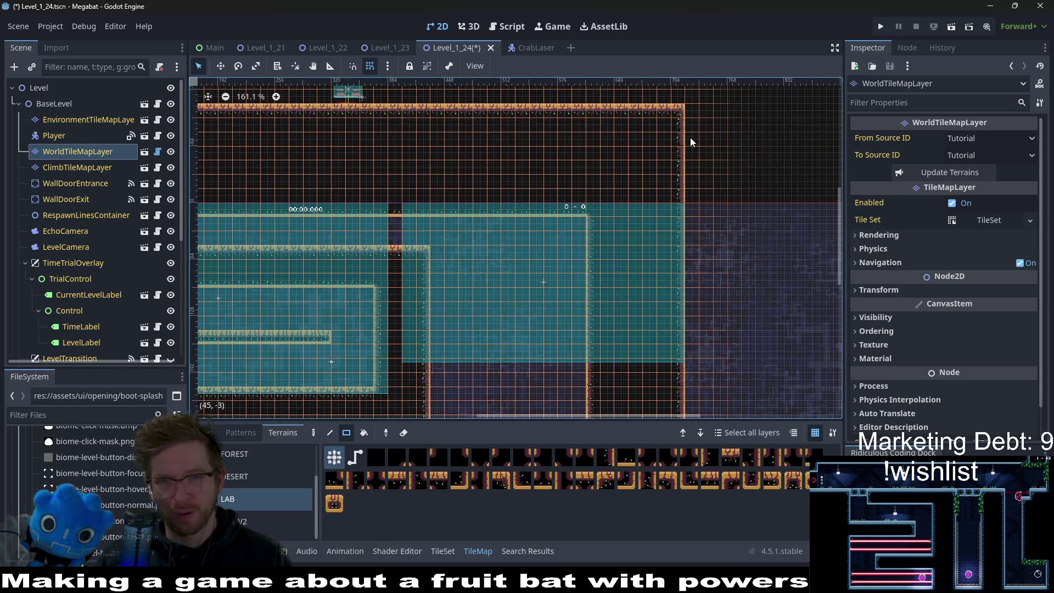
pyautogui.moveTo(688, 140)
pyautogui.mouseDown()
pyautogui.moveTo(696, 358)
pyautogui.moveTo(684, 93)
pyautogui.mouseUp()
pyautogui.scroll(-1, 711, 305)
pyautogui.scroll(1, 707, 177)
pyautogui.moveTo(714, 146); pyautogui.dragTo(703, 126)
# Step: Paint LAB wall sections beneath the second detector to form the stepped floor
pyautogui.scroll(-1, 609, 253)
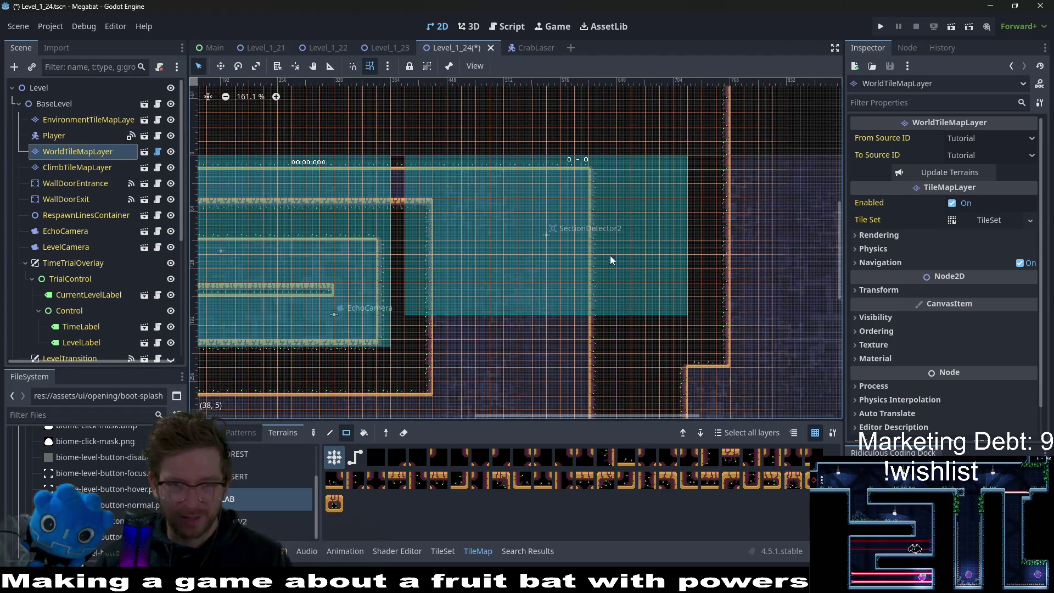
pyautogui.moveTo(592, 192)
pyautogui.mouseDown()
pyautogui.moveTo(631, 281)
pyautogui.moveTo(660, 301)
pyautogui.mouseUp()
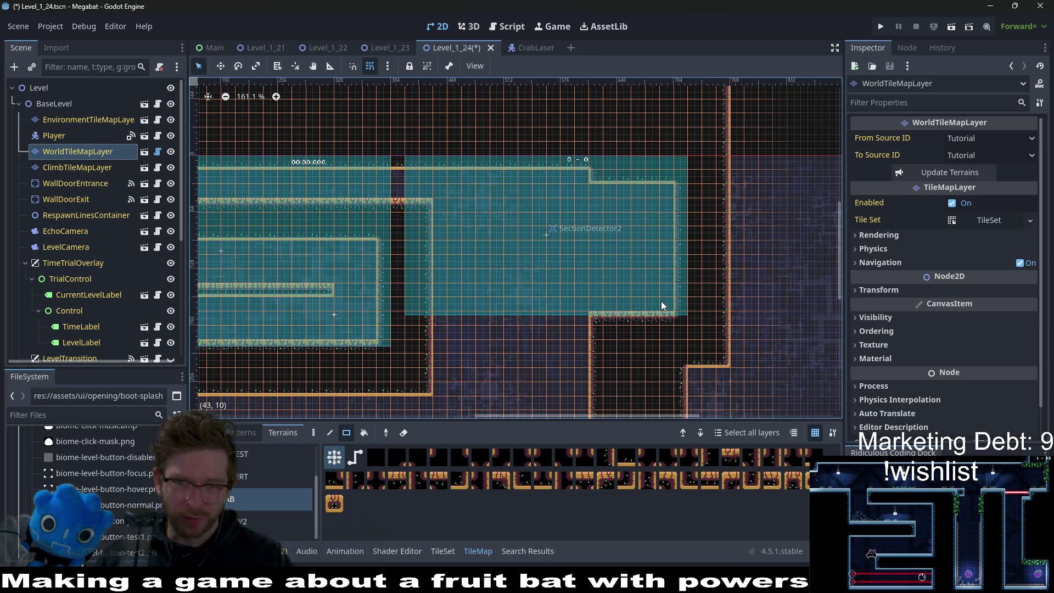
pyautogui.scroll(-2, 631, 329)
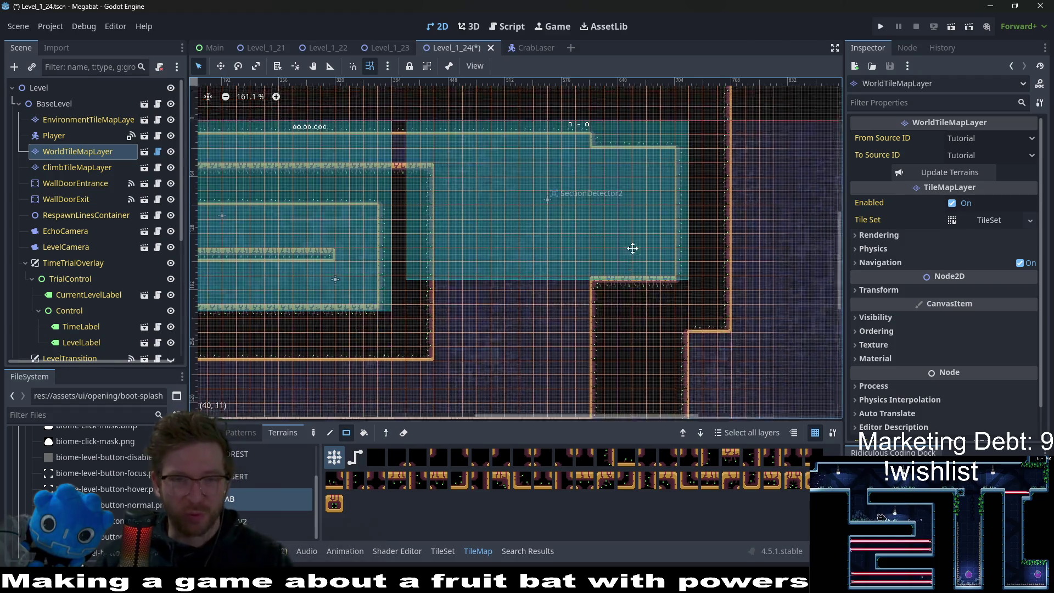
pyautogui.moveTo(587, 246)
pyautogui.mouseDown()
pyautogui.moveTo(602, 342)
pyautogui.moveTo(666, 355)
pyautogui.mouseUp()
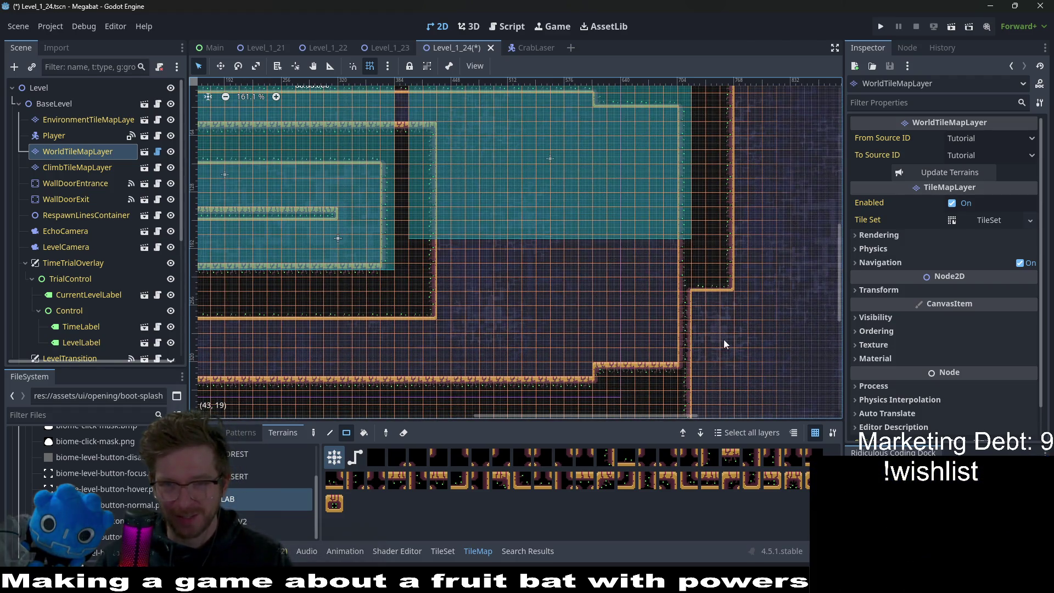
pyautogui.scroll(-1, 714, 264)
pyautogui.moveTo(686, 265)
pyautogui.mouseDown()
pyautogui.moveTo(732, 369)
pyautogui.moveTo(720, 375)
pyautogui.mouseUp()
pyautogui.scroll(-2, 725, 346)
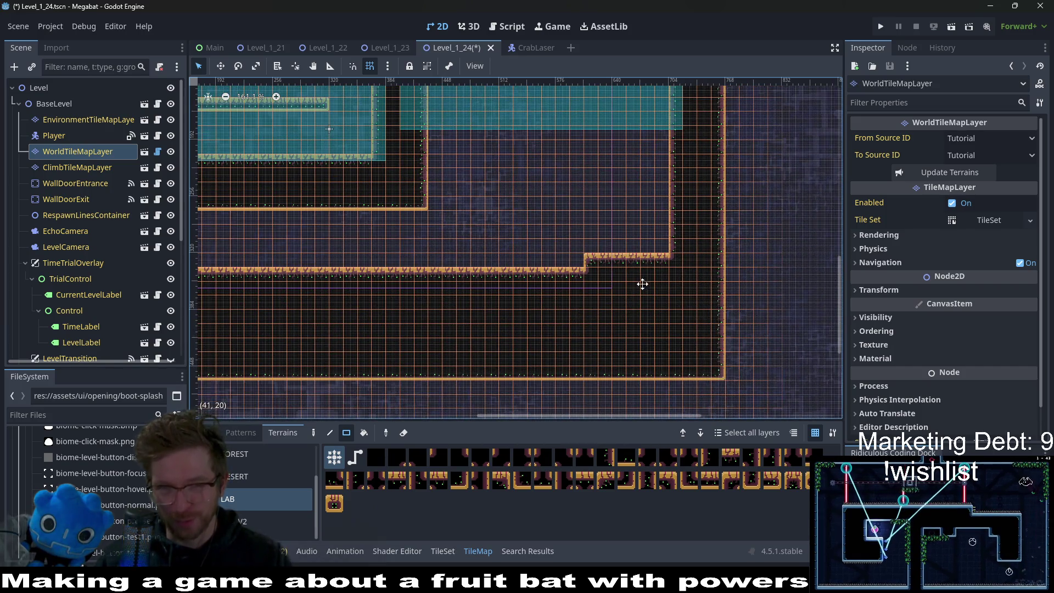
pyautogui.scroll(3, 642, 279)
pyautogui.hscroll(-2, 642, 280)
pyautogui.hscroll(-2, 653, 263)
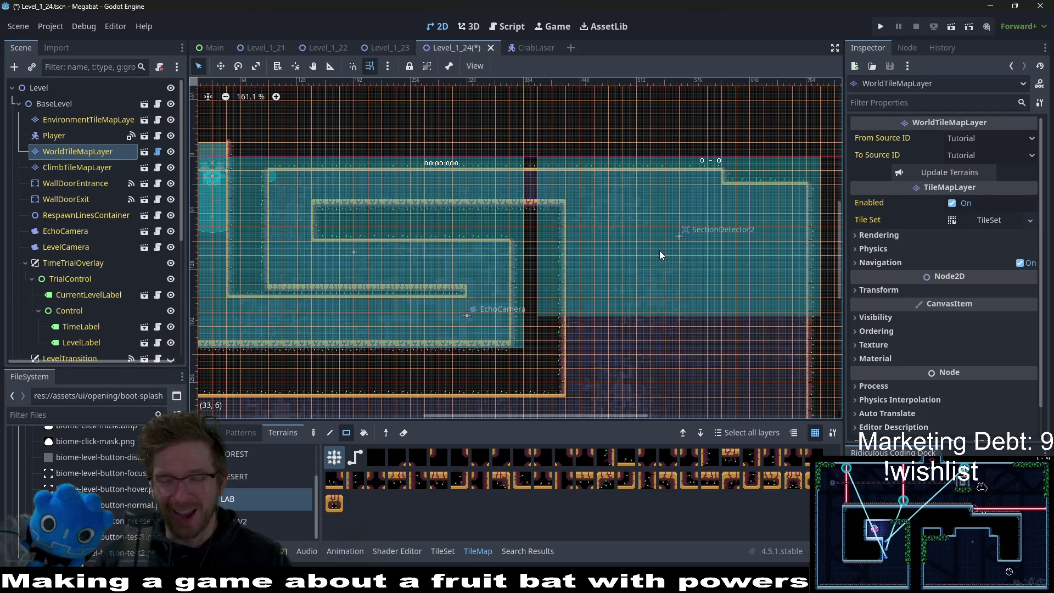
pyautogui.hscroll(-2, 660, 250)
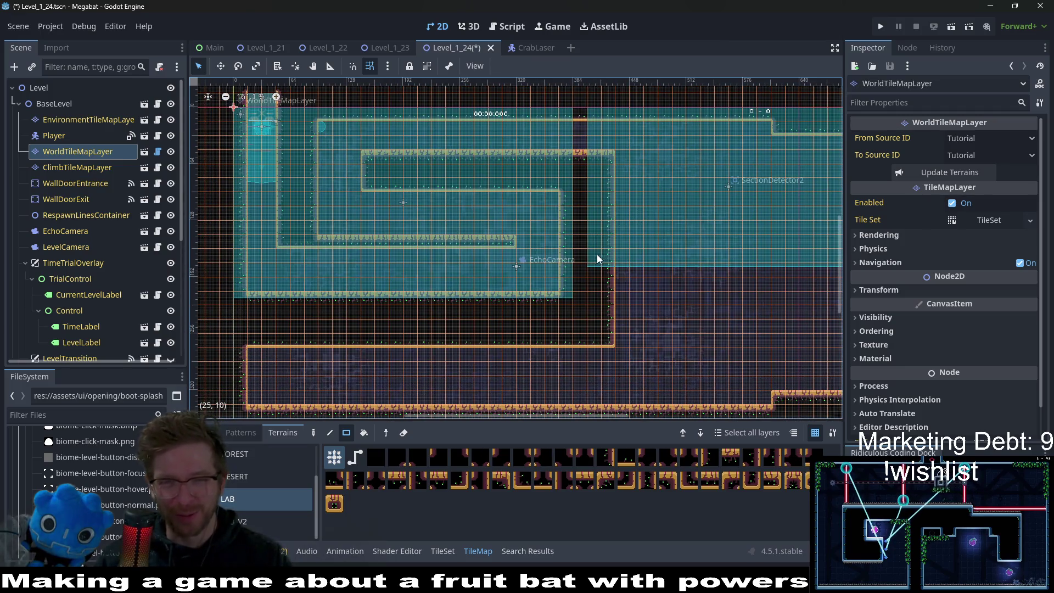
pyautogui.scroll(1, 597, 255)
pyautogui.hscroll(-2, 555, 240)
pyautogui.scroll(-5, 143, 267)
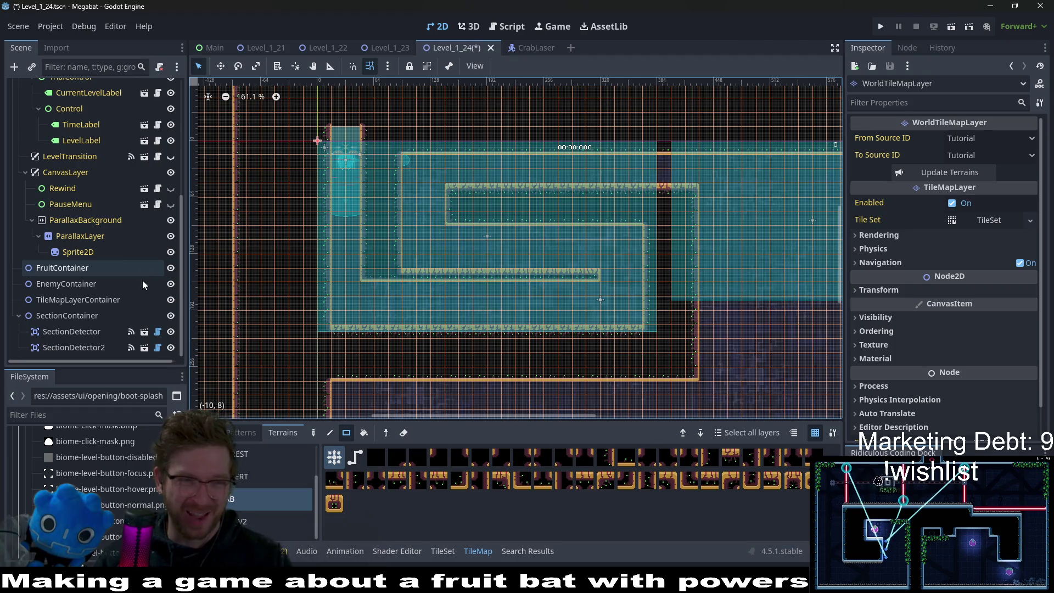
pyautogui.rightClick(114, 299)
# Step: Instance ConveyorBeltTileMapLayer under TileMapLayerContainer and move it to the lower corridor
pyautogui.click(144, 247)
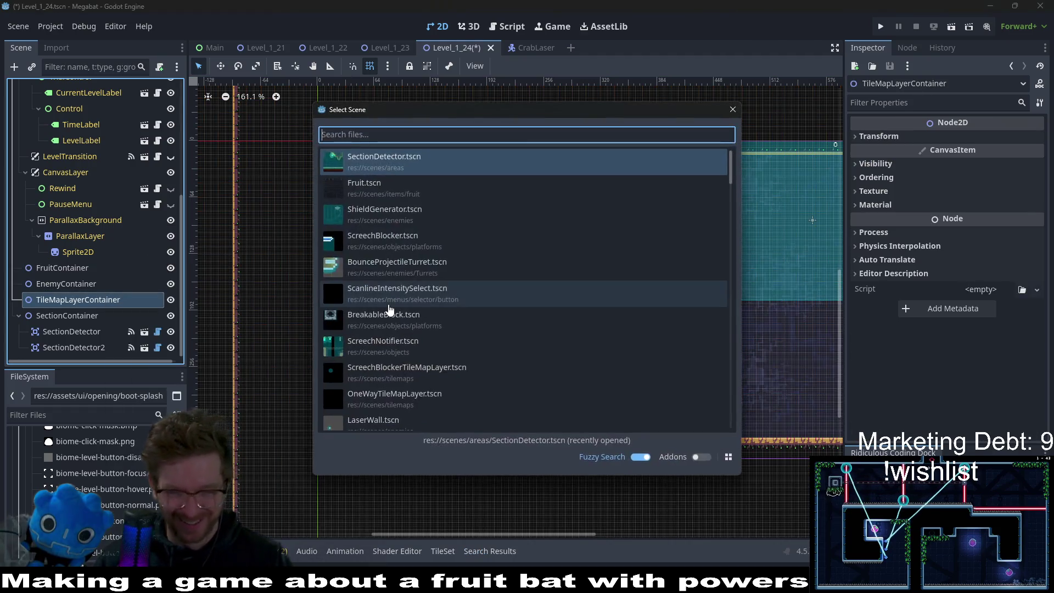
pyautogui.write('tilemap')
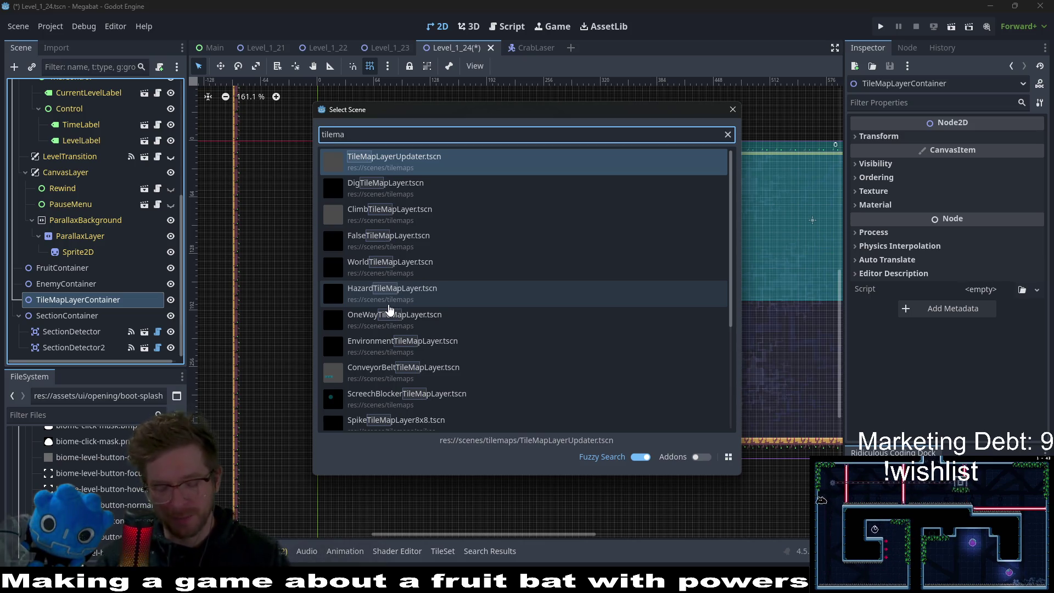
pyautogui.press('BackSpace')
pyautogui.press('BackSpace')
pyautogui.press('BackSpace')
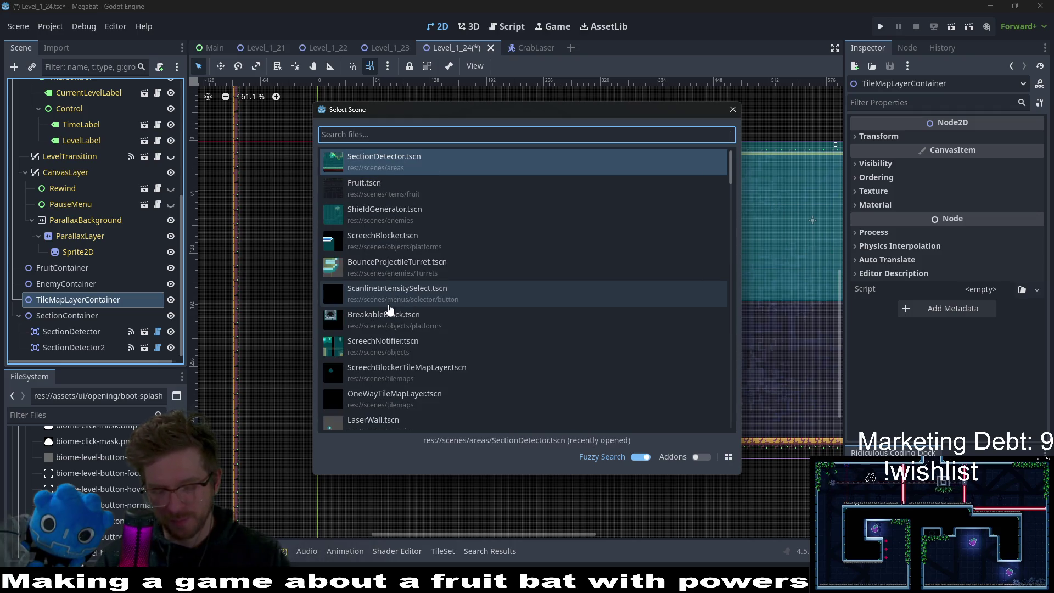
pyautogui.write('conv')
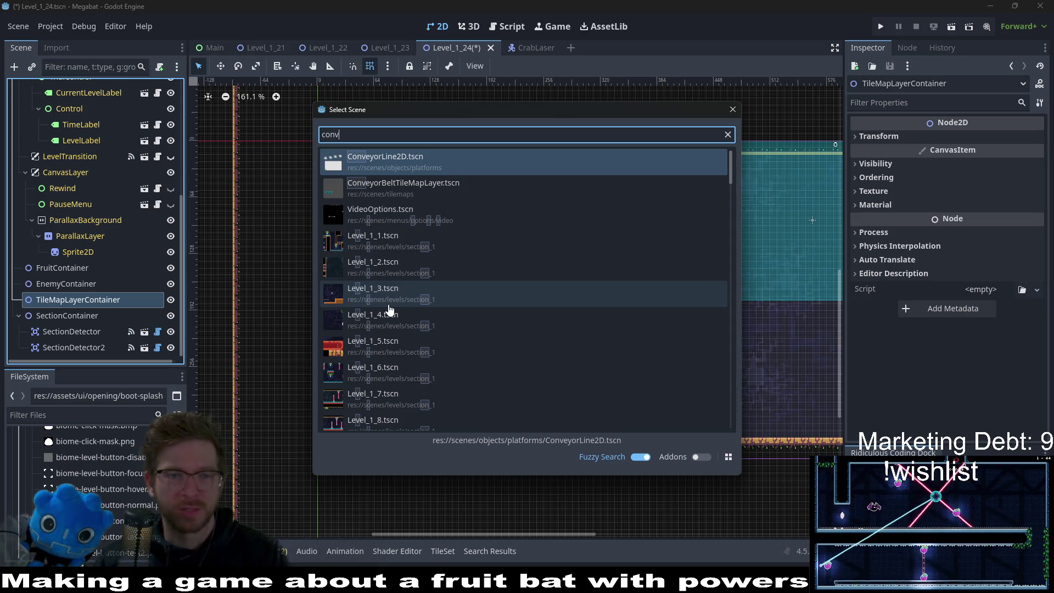
pyautogui.press('Down')
pyautogui.press('Return')
pyautogui.press('w')
pyautogui.moveTo(352, 226); pyautogui.dragTo(413, 325)
pyautogui.scroll(2, 413, 325)
pyautogui.scroll(3, 413, 325)
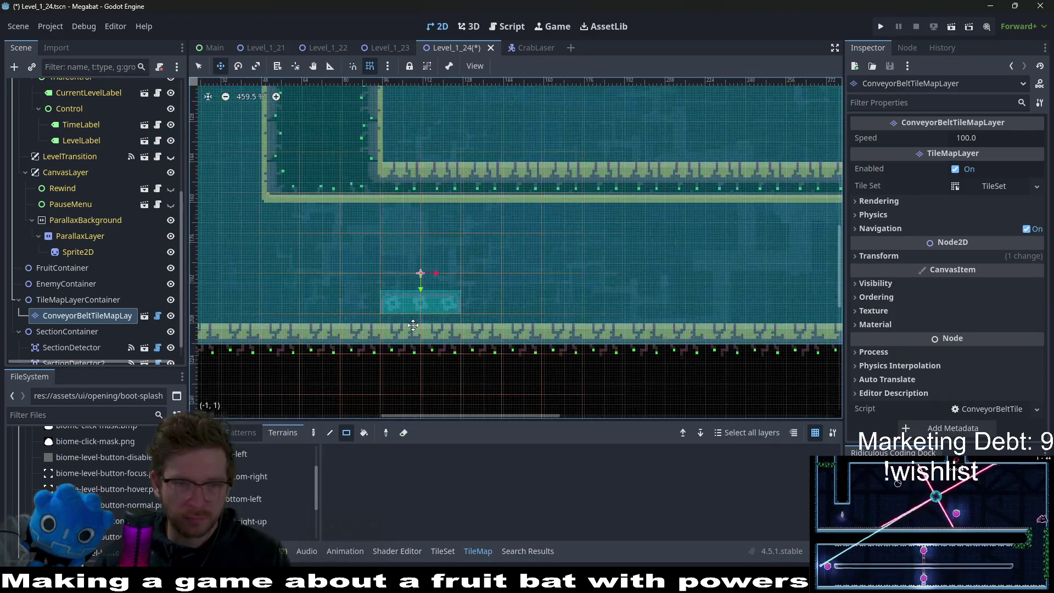
pyautogui.moveTo(505, 287); pyautogui.dragTo(305, 297)
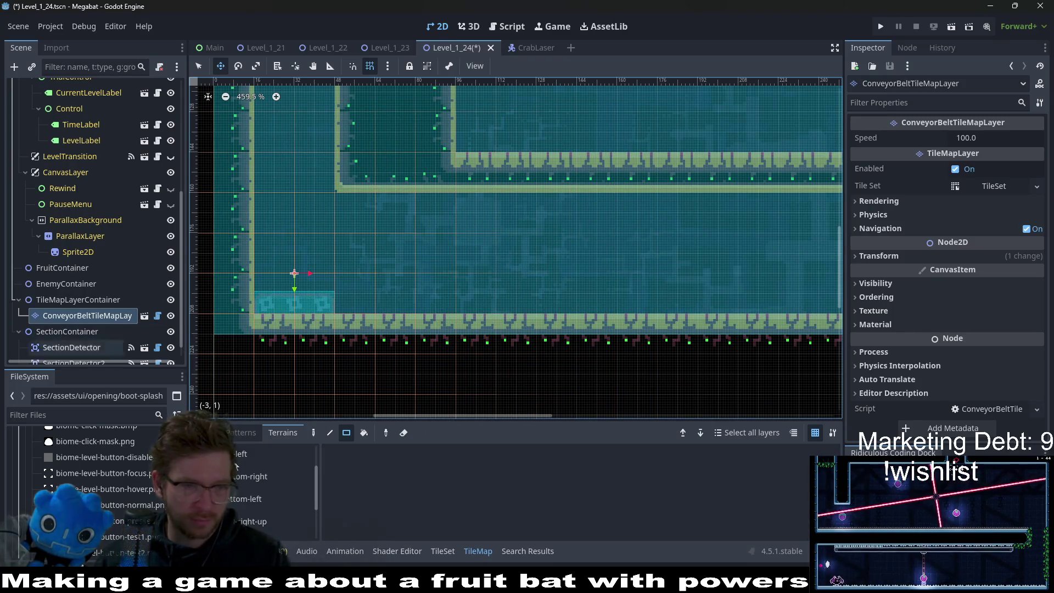
# Step: Paint a right-moving conveyor strip along the lower corridor's floor
pyautogui.scroll(3, 246, 476)
pyautogui.click(247, 477)
pyautogui.moveTo(357, 299); pyautogui.dragTo(541, 301)
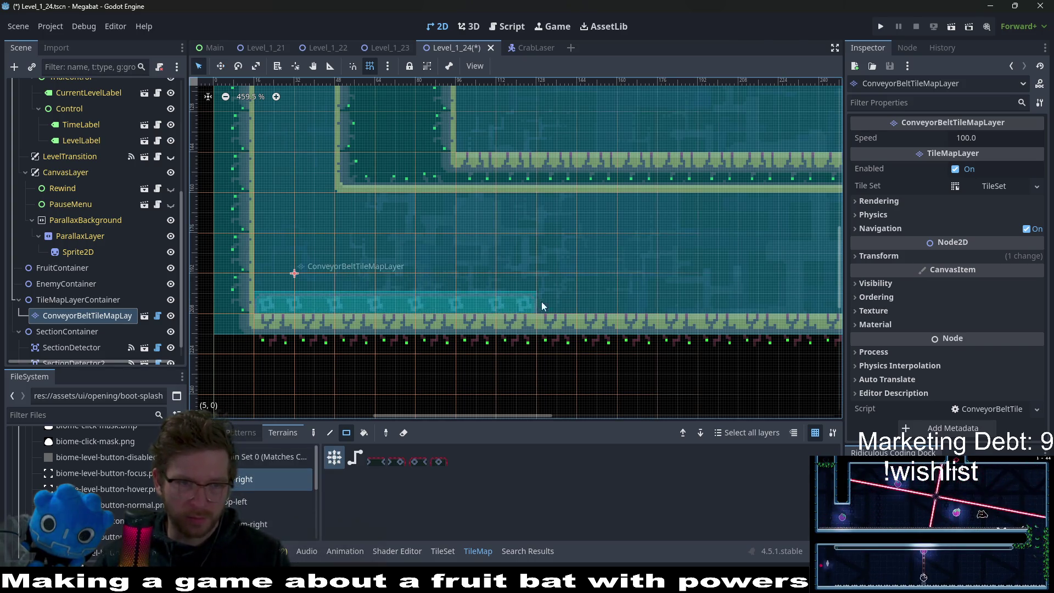
pyautogui.hscroll(8, 391, 302)
pyautogui.moveTo(240, 304); pyautogui.dragTo(785, 290)
pyautogui.scroll(-2, 785, 290)
pyautogui.scroll(1, 653, 298)
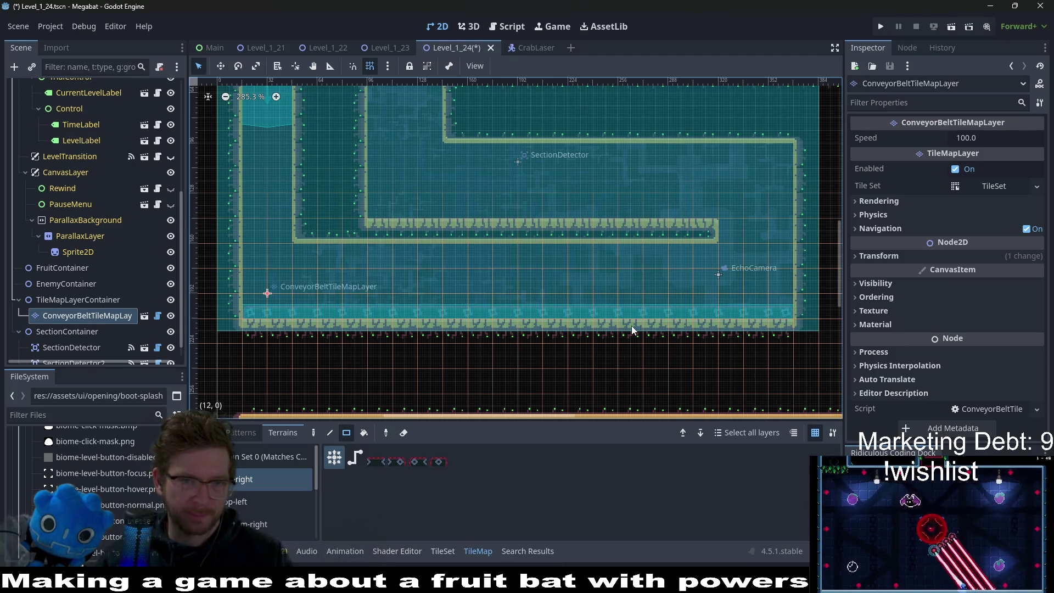
# Step: Duplicate the conveyor belt layer and drag the copy up and to the right
pyautogui.rightClick(44, 301)
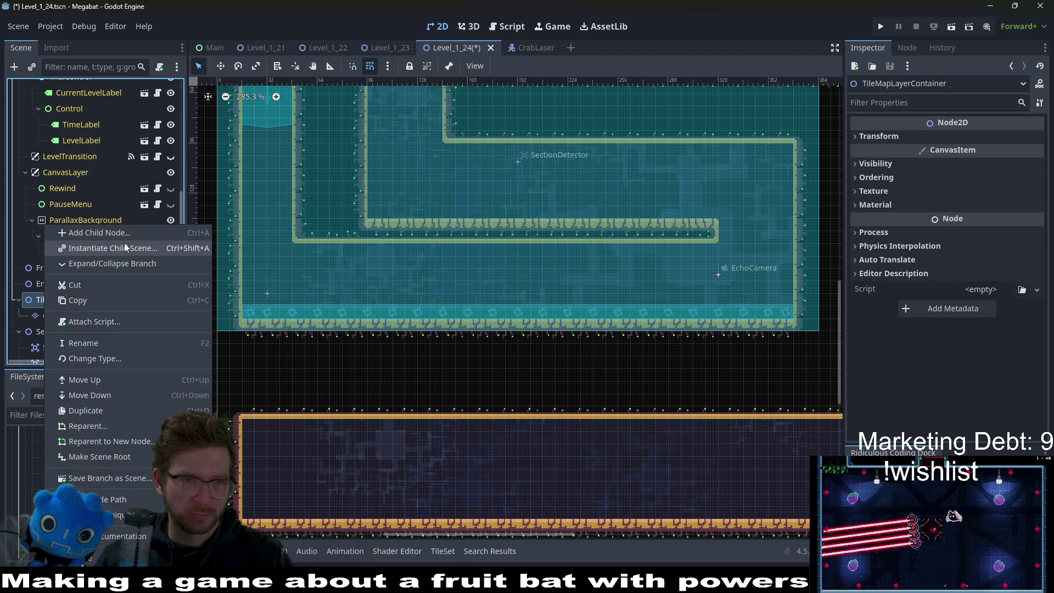
pyautogui.click(191, 298)
pyautogui.click(73, 283)
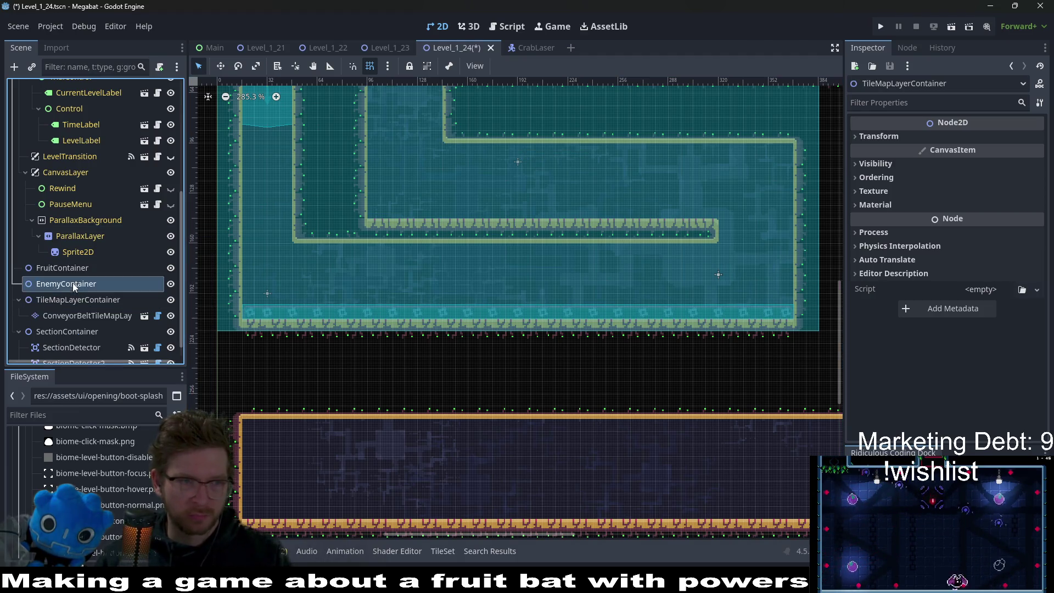
pyautogui.click(75, 317)
pyautogui.rightClick(81, 303)
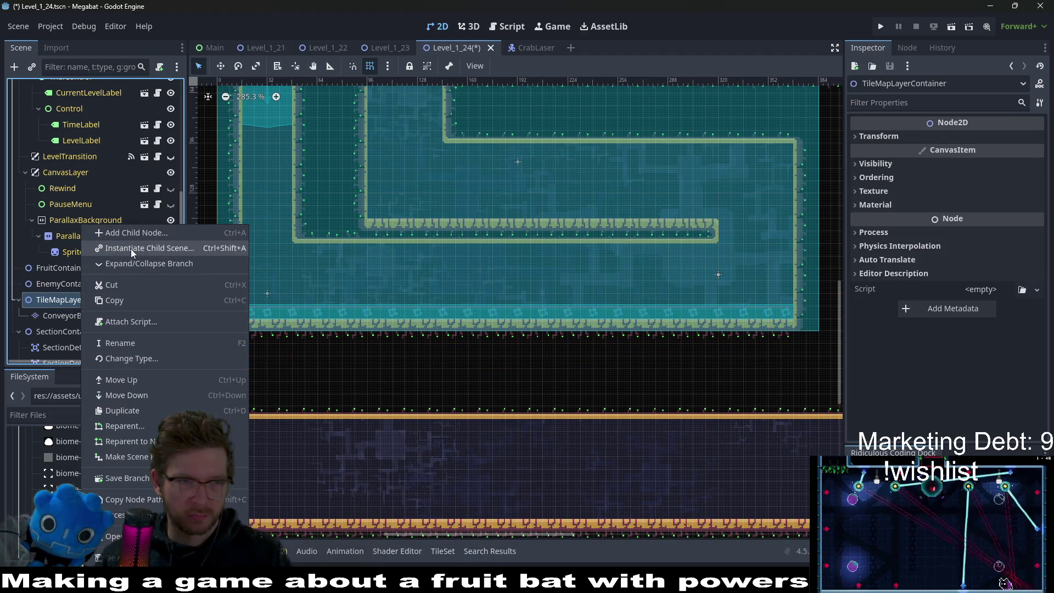
pyautogui.click(72, 308)
pyautogui.click(67, 316)
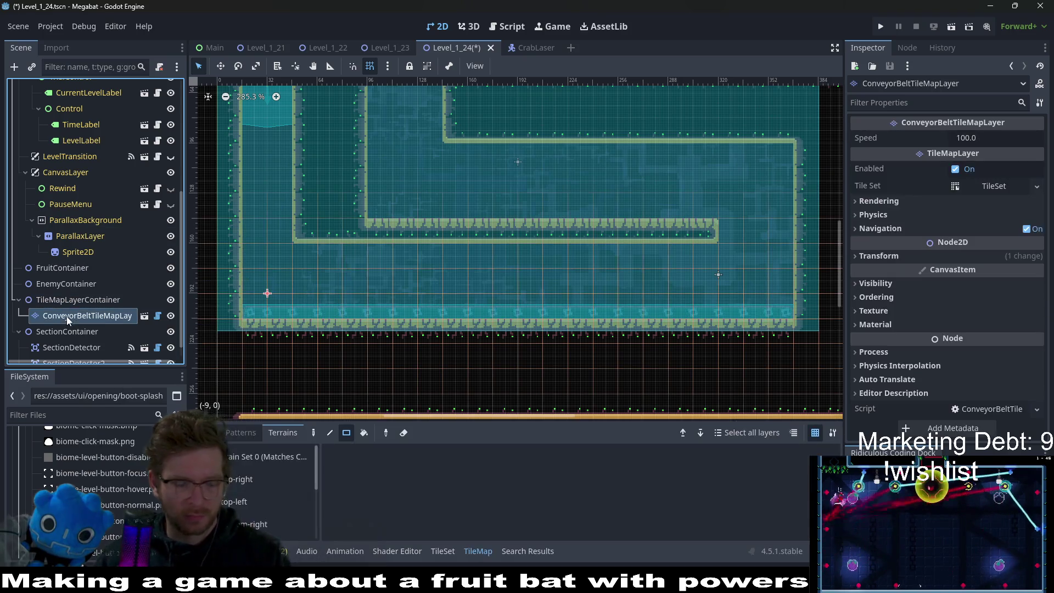
pyautogui.hotkey('ctrl', 'd')
pyautogui.press('w')
pyautogui.moveTo(447, 321)
pyautogui.mouseDown()
pyautogui.moveTo(506, 252)
pyautogui.moveTo(578, 216)
pyautogui.mouseUp()
# Step: Paint a top-right conveyor strip along the middle corridor, then delete the second conveyor layer
pyautogui.scroll(4, 571, 214)
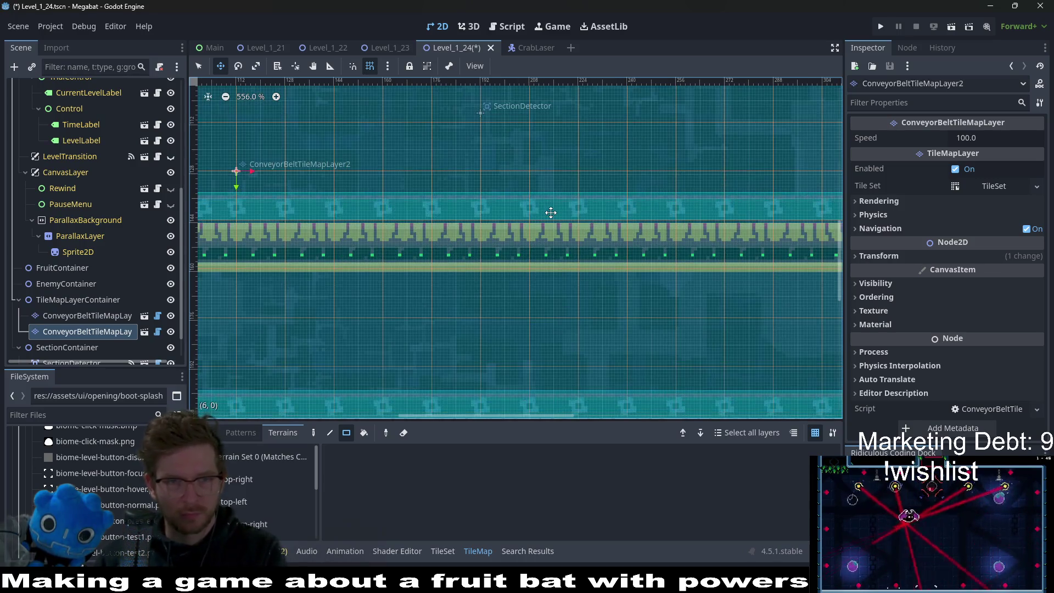
pyautogui.scroll(-3, 551, 212)
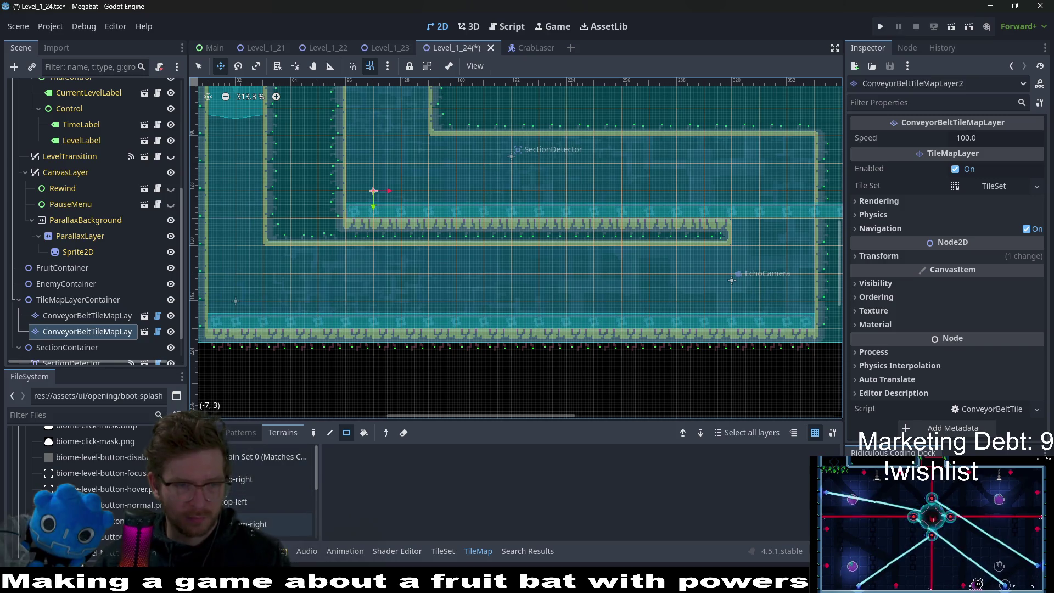
pyautogui.click(259, 480)
pyautogui.moveTo(790, 253); pyautogui.dragTo(624, 257)
pyautogui.hscroll(-3, 656, 262)
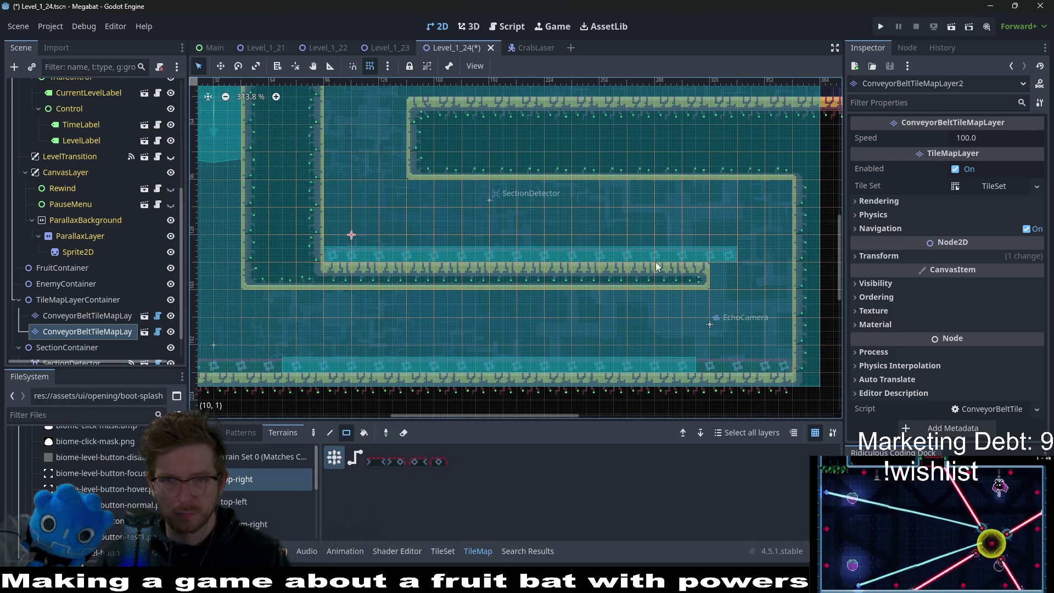
pyautogui.scroll(-2, 546, 298)
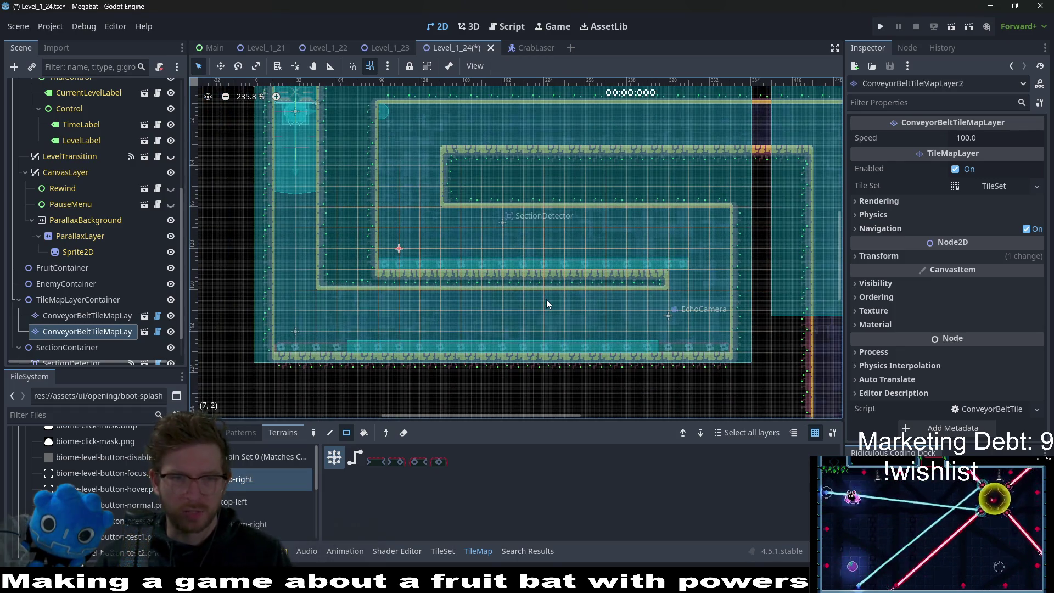
pyautogui.press('Delete')
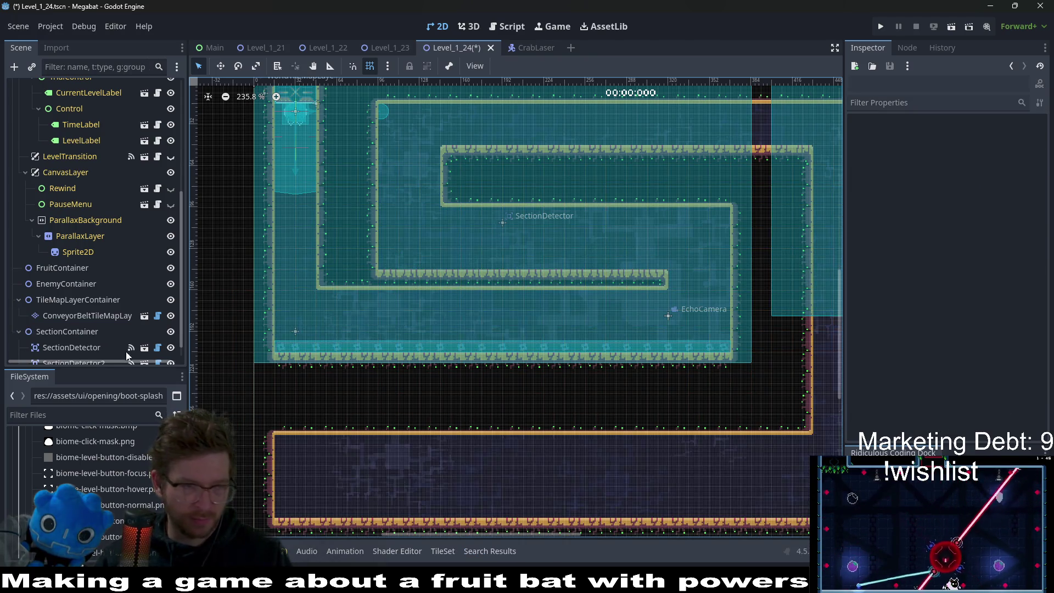
# Step: Instantiate ConveyorBeltTileMapLayer.tscn under TileMapLayerContainer and move it into the middle corridor
pyautogui.rightClick(68, 301)
pyautogui.click(117, 245)
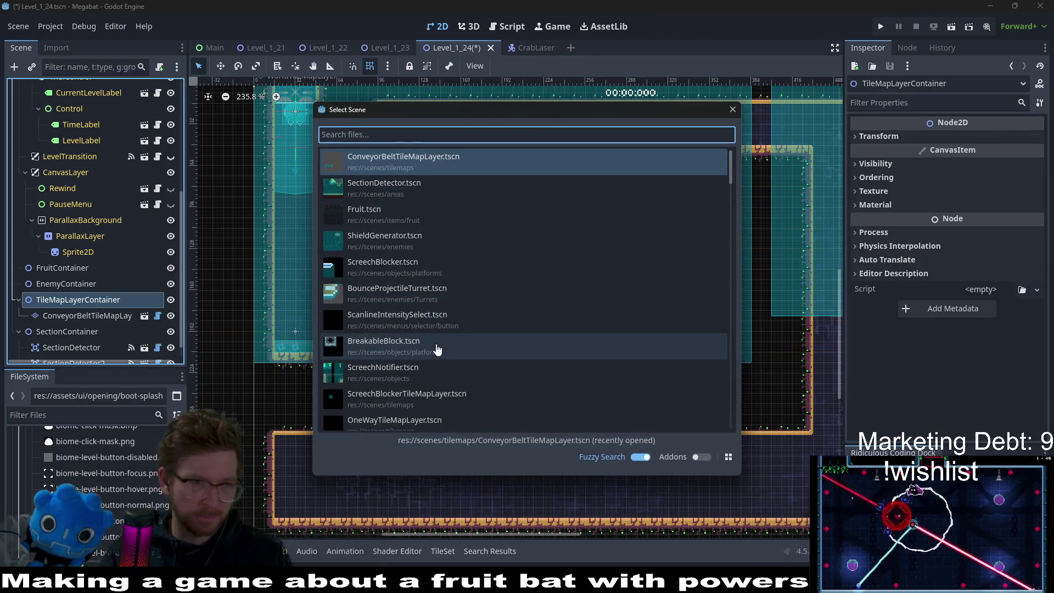
pyautogui.write('conve')
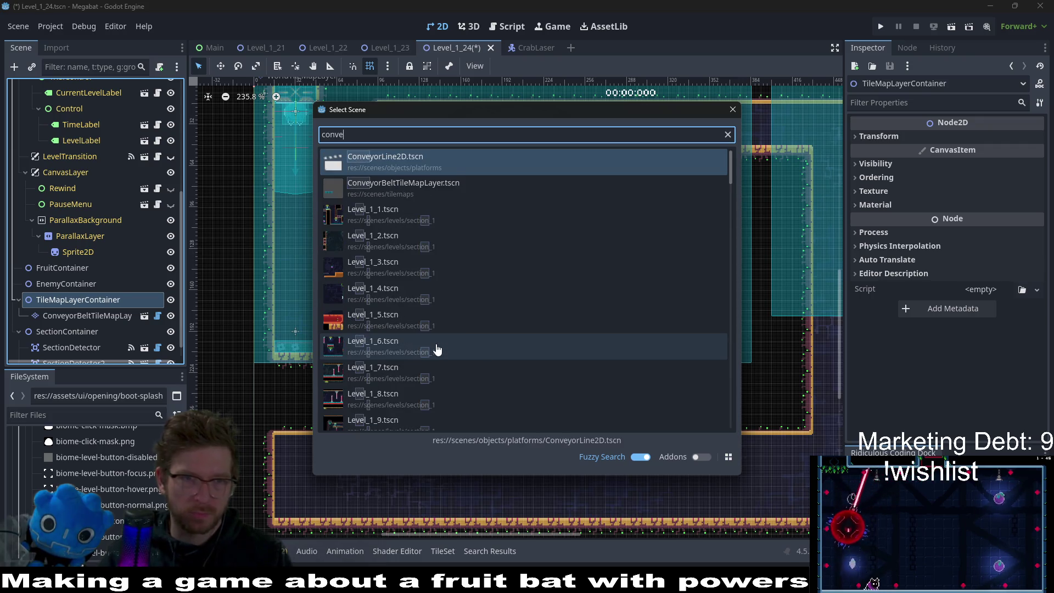
pyautogui.press('Down')
pyautogui.press('Return')
pyautogui.moveTo(280, 117)
pyautogui.mouseDown()
pyautogui.moveTo(422, 219)
pyautogui.moveTo(497, 240)
pyautogui.moveTo(330, 252)
pyautogui.mouseUp()
# Step: Paint two conveyor strips along the middle corridor with the top-right conveyor terrain
pyautogui.scroll(4, 497, 241)
pyautogui.scroll(-2, 359, 265)
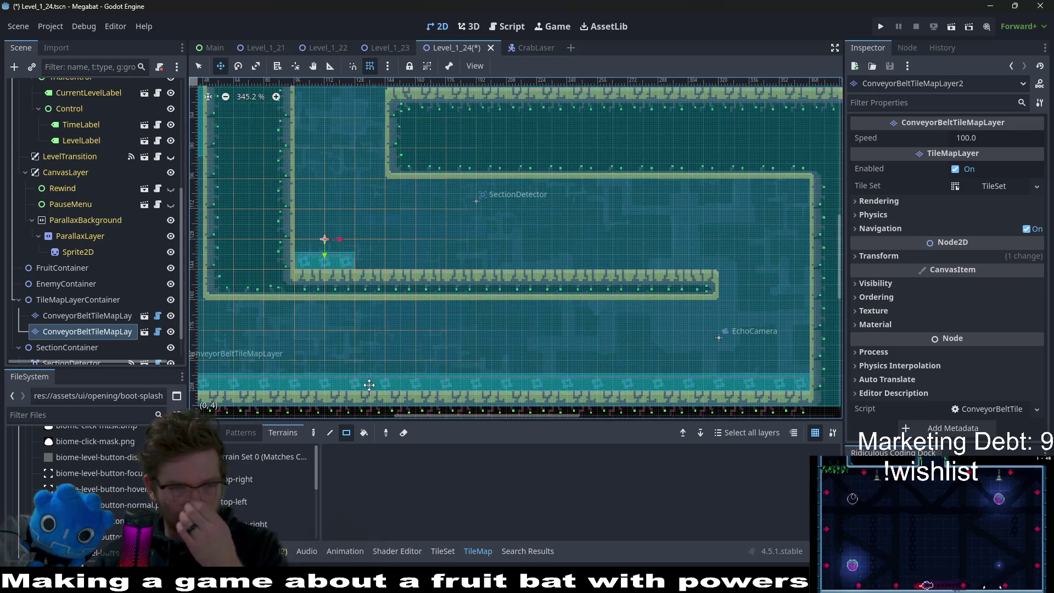
pyautogui.click(258, 478)
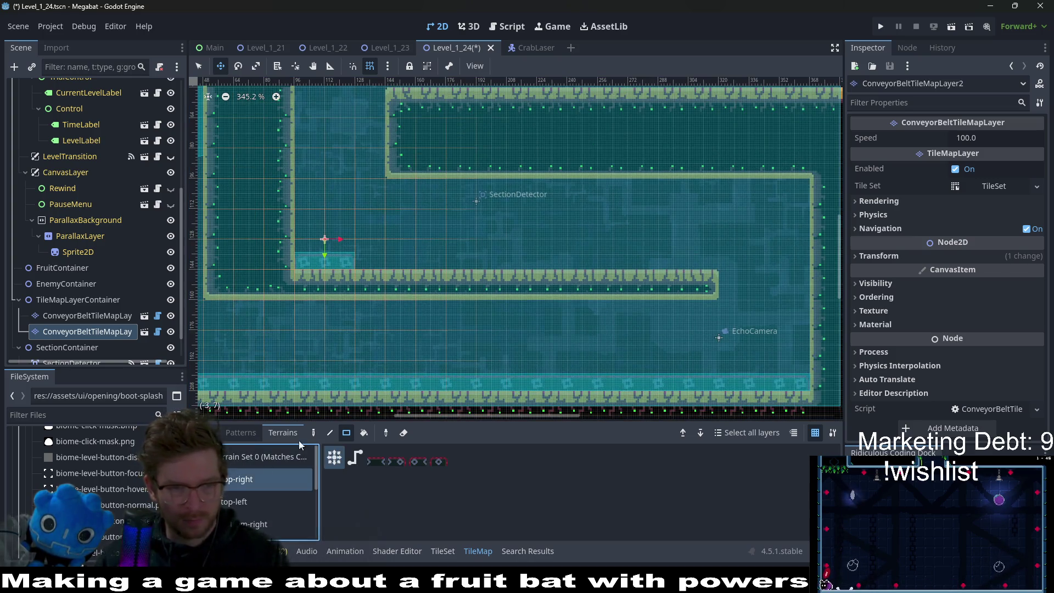
pyautogui.moveTo(372, 263); pyautogui.dragTo(693, 261)
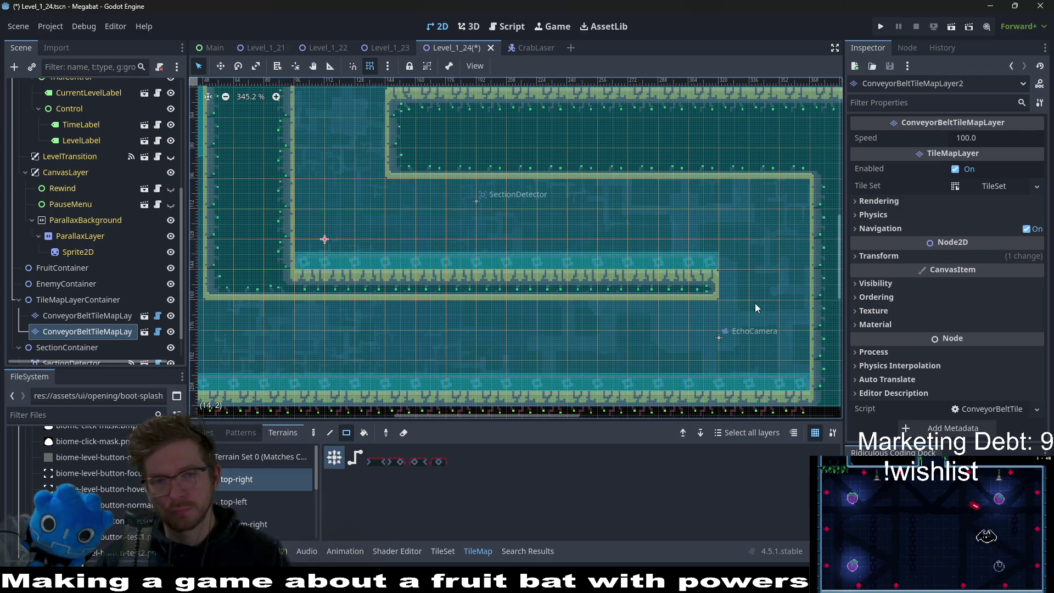
pyautogui.scroll(-2, 652, 275)
pyautogui.moveTo(677, 268)
pyautogui.mouseDown()
pyautogui.moveTo(470, 274)
pyautogui.moveTo(400, 258)
pyautogui.mouseUp()
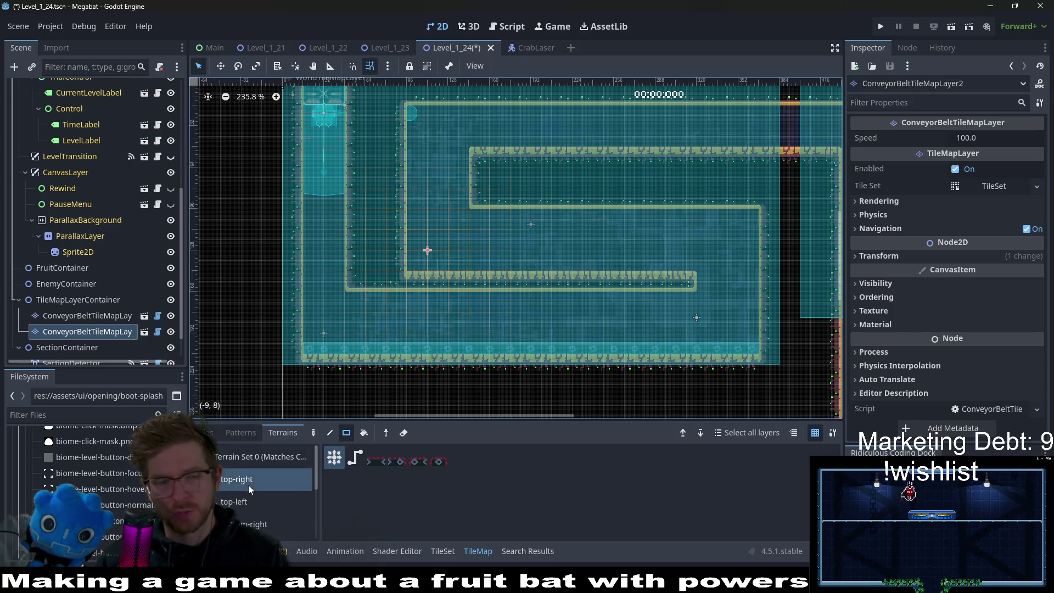
pyautogui.scroll(-1, 253, 526)
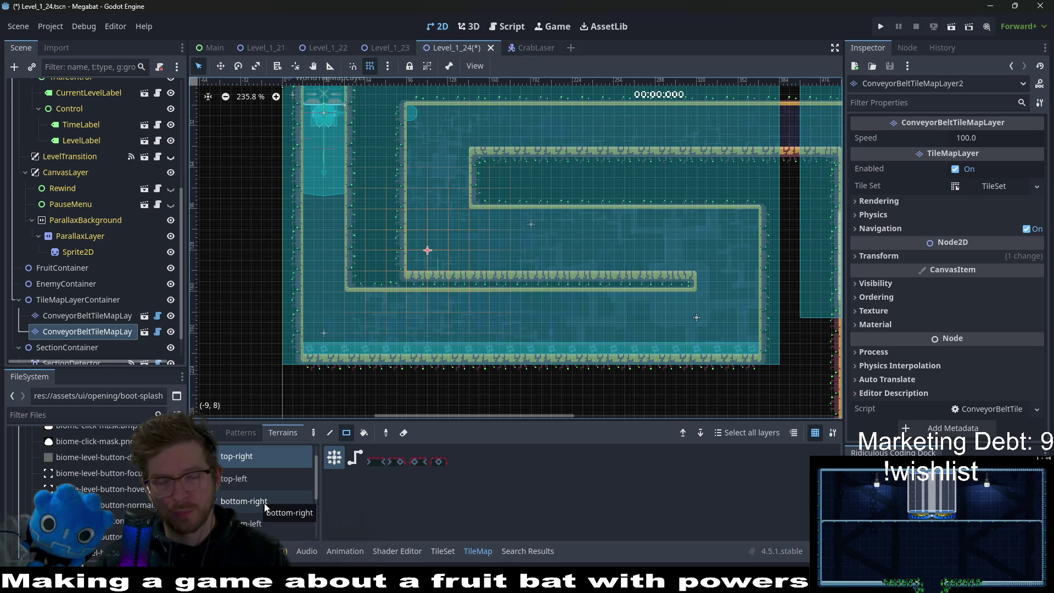
# Step: Switch to bottom-left conveyor terrain, shift the layer right past SectionDetector, and paint under the upper wall
pyautogui.click(253, 523)
pyautogui.press('e')
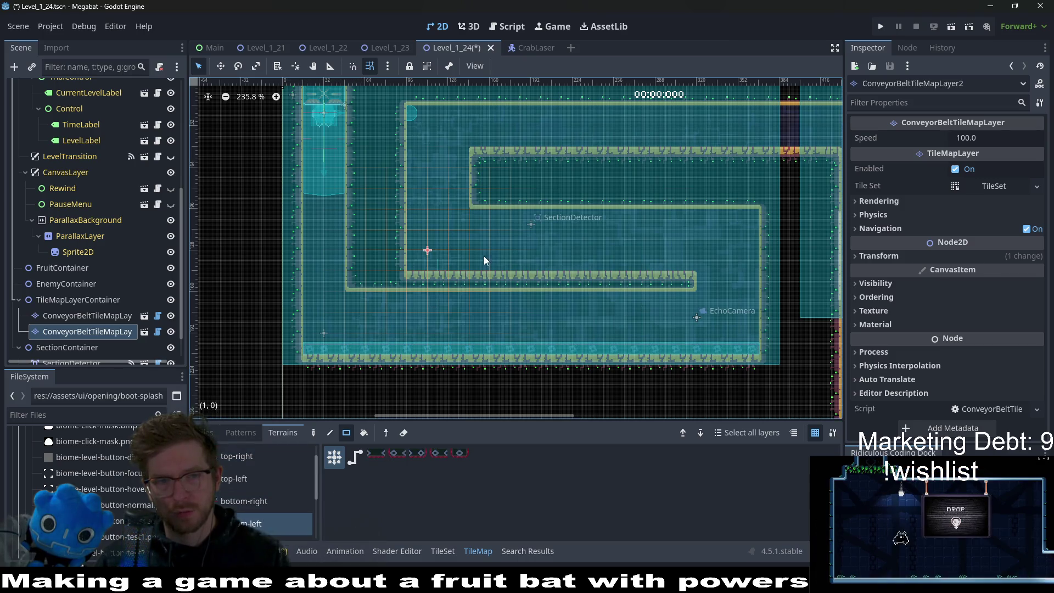
pyautogui.press('w')
pyautogui.moveTo(435, 247); pyautogui.dragTo(805, 224)
pyautogui.scroll(2, 636, 231)
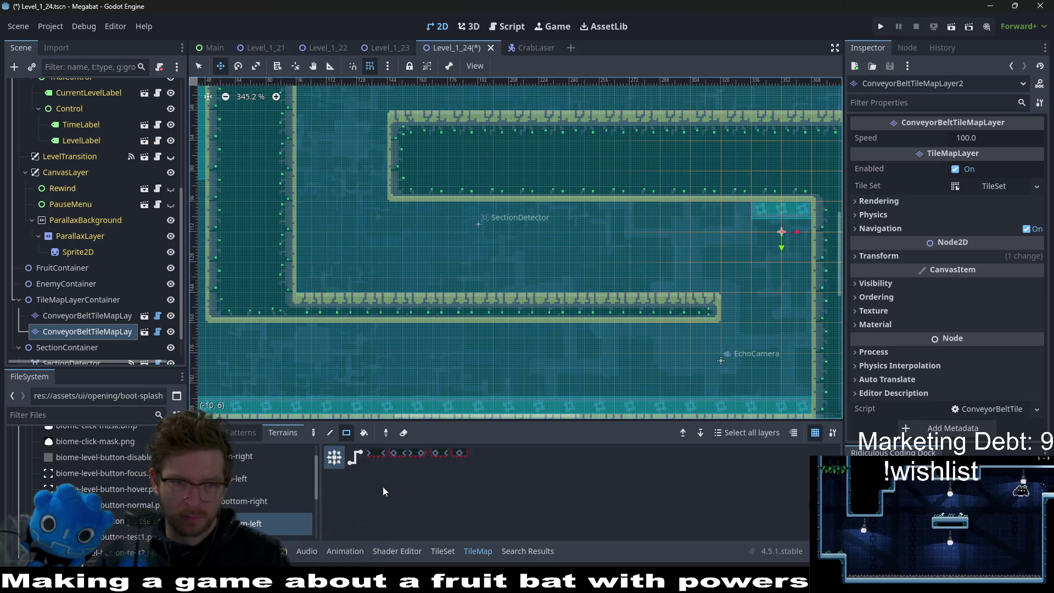
pyautogui.moveTo(716, 231); pyautogui.dragTo(404, 217)
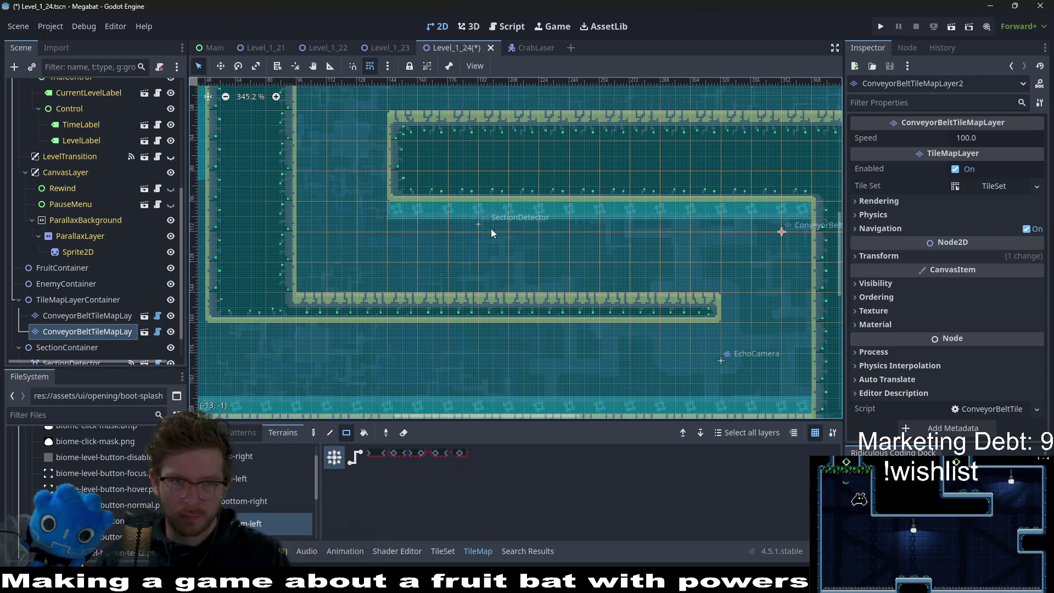
pyautogui.scroll(-3, 554, 242)
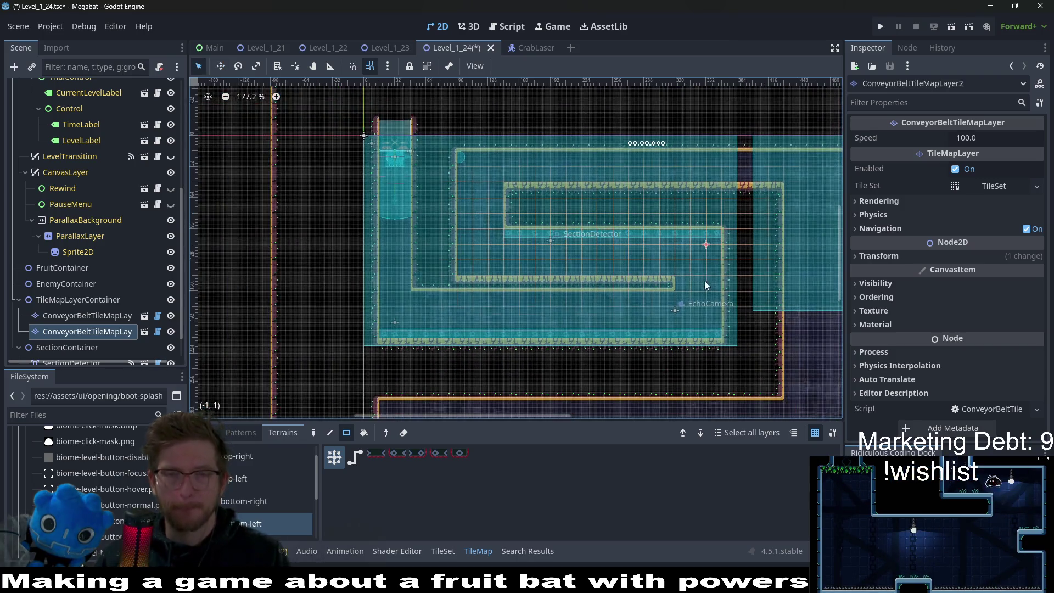
pyautogui.moveTo(704, 281); pyautogui.dragTo(694, 258)
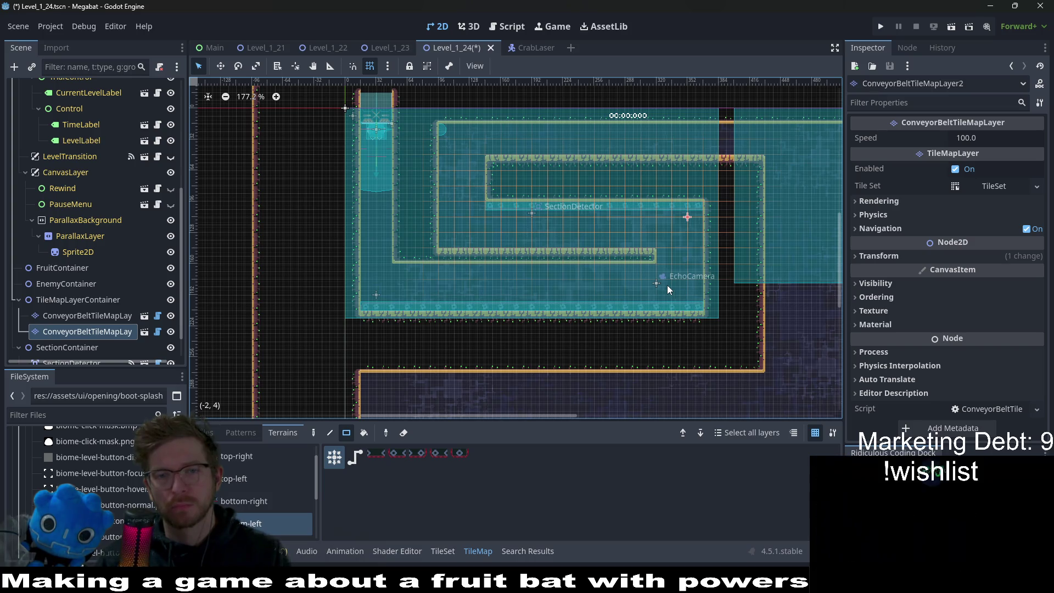
pyautogui.scroll(-2, 684, 259)
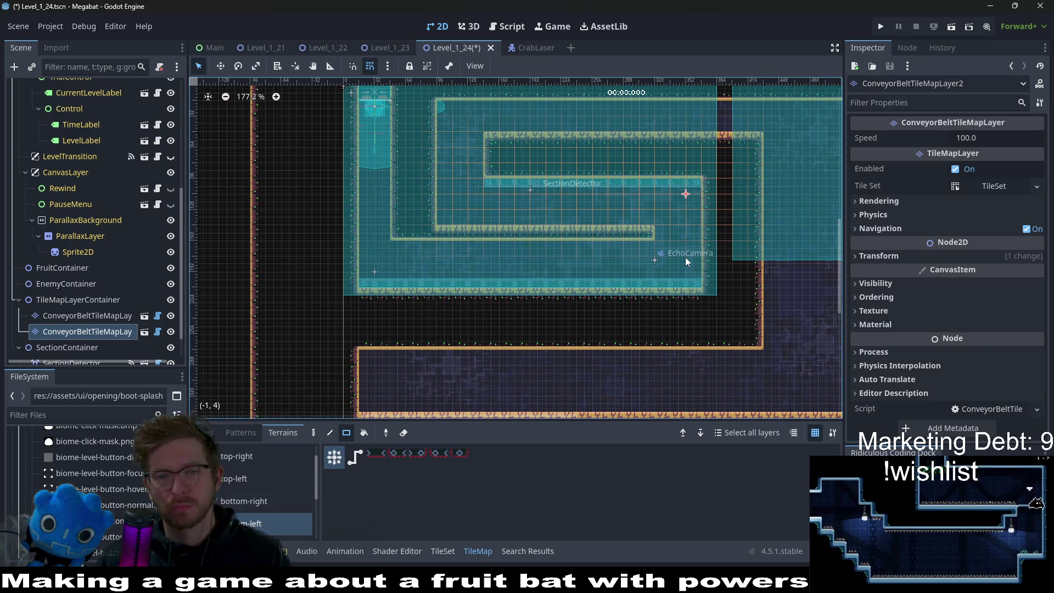
pyautogui.scroll(3, 708, 223)
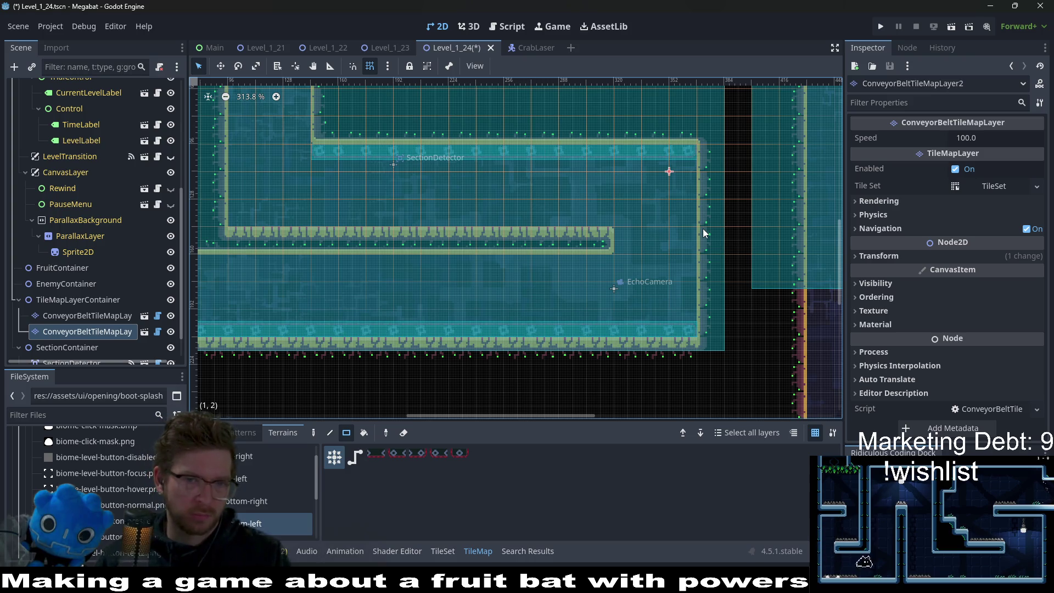
# Step: Instantiate HazardTileMapLayer.tscn under TileMapLayerContainer
pyautogui.scroll(-2, 703, 229)
pyautogui.scroll(-2, 64, 281)
pyautogui.rightClick(67, 264)
pyautogui.press('Escape')
pyautogui.hotkey('ctrl', 'shift', 'a')
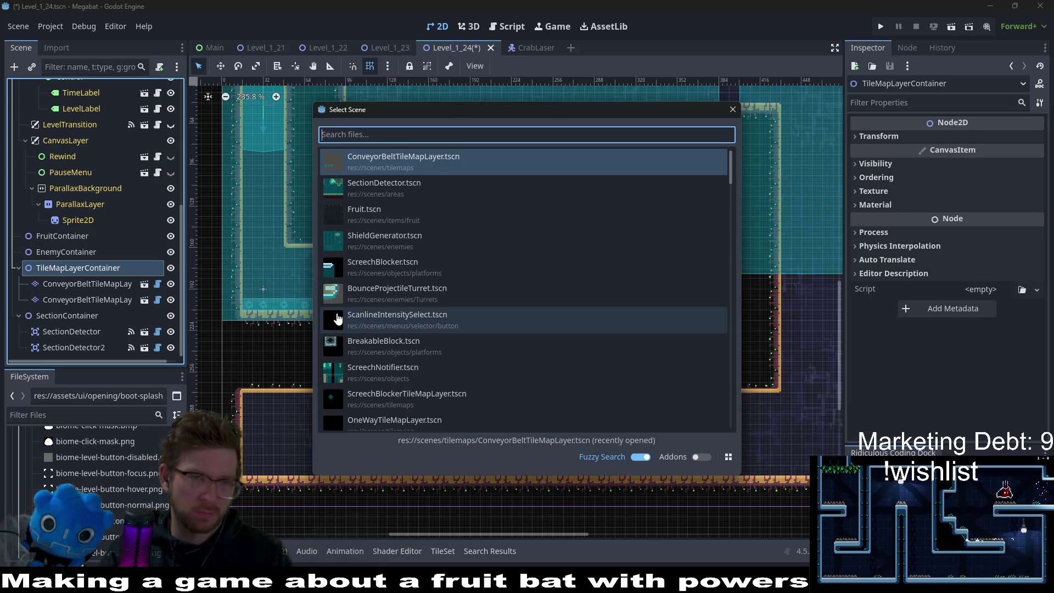
pyautogui.write('hazard')
pyautogui.press('Return')
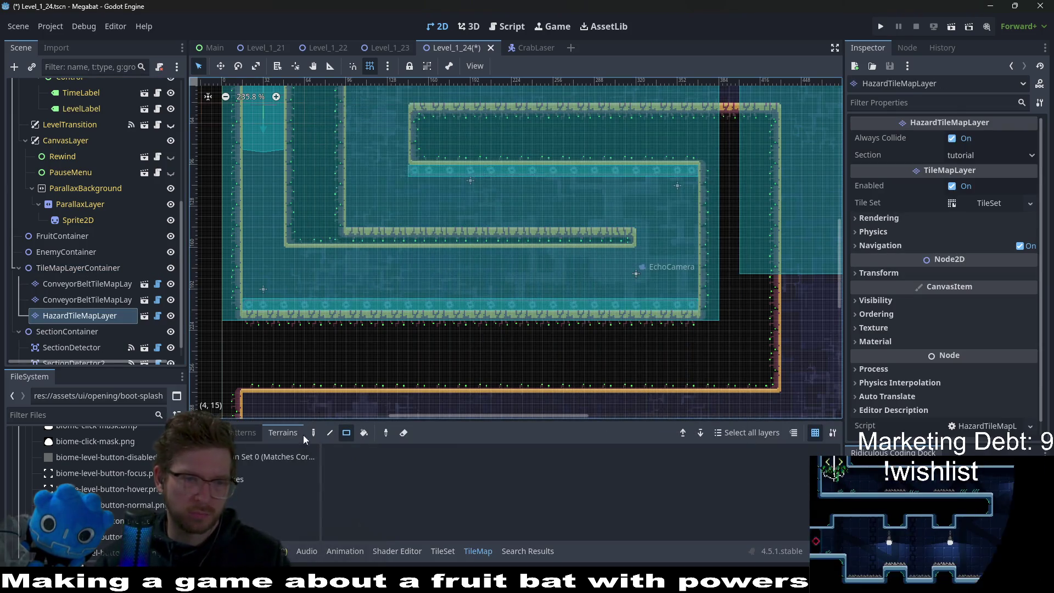
# Step: Paint spike rows with the Spikes terrain along the wall ledge and the top row
pyautogui.click(275, 479)
pyautogui.moveTo(624, 220); pyautogui.dragTo(376, 211)
pyautogui.scroll(2, 499, 236)
pyautogui.moveTo(422, 137); pyautogui.dragTo(758, 139)
pyautogui.scroll(-1, 763, 203)
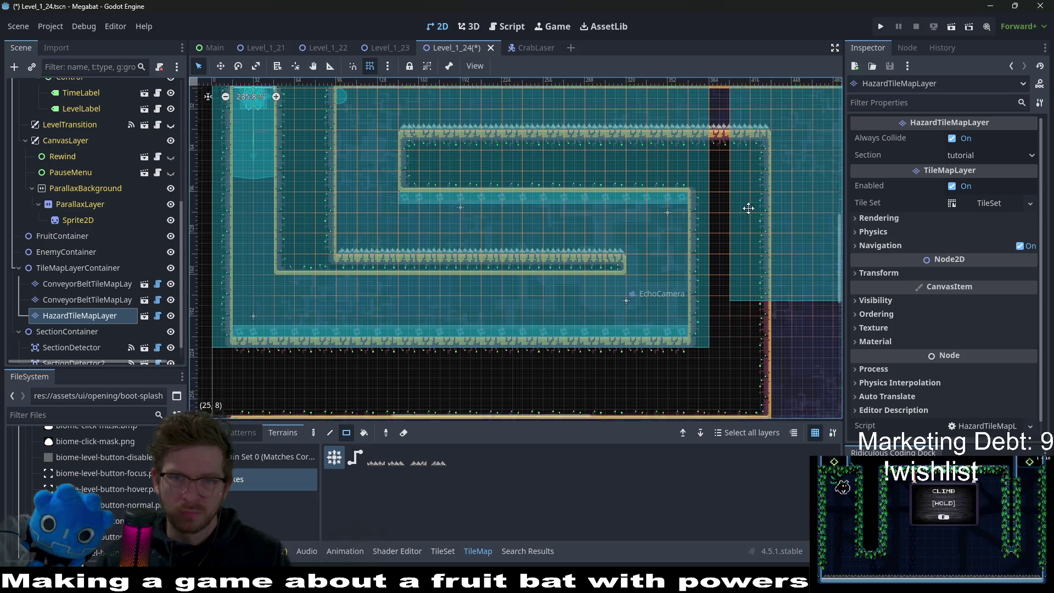
pyautogui.scroll(-1, 748, 208)
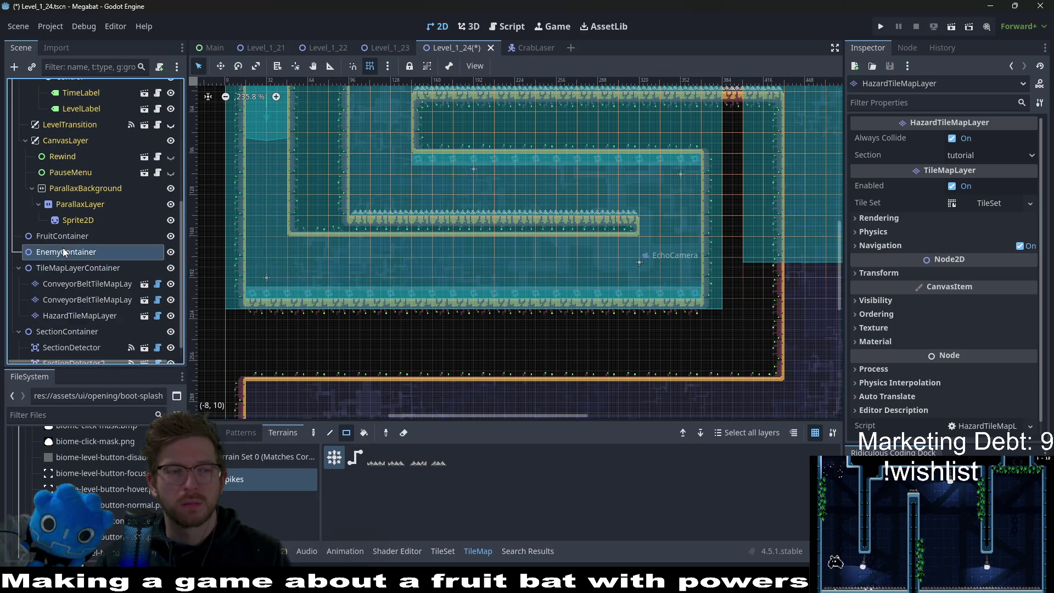
# Step: Instantiate a LaserWall scene under EnemyContainer
pyautogui.rightClick(88, 252)
pyautogui.click(121, 244)
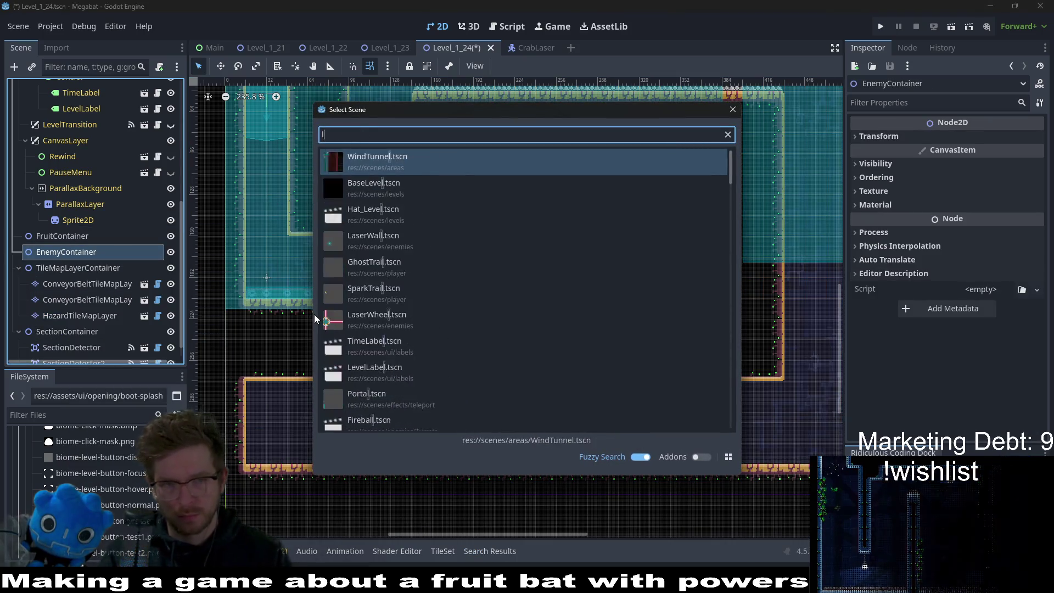
pyautogui.write('lasw')
pyautogui.press('Return')
pyautogui.press('w')
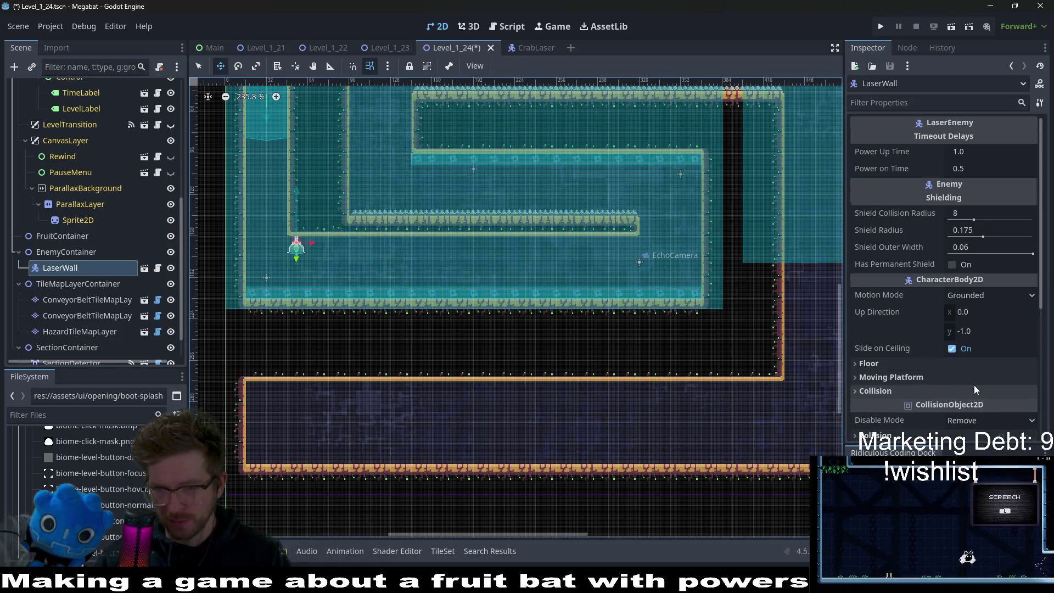
# Step: Rotate the LaserWall 90° and place it against the lower corridor's left wall
pyautogui.scroll(-5, 974, 384)
pyautogui.click(883, 316)
pyautogui.click(965, 373)
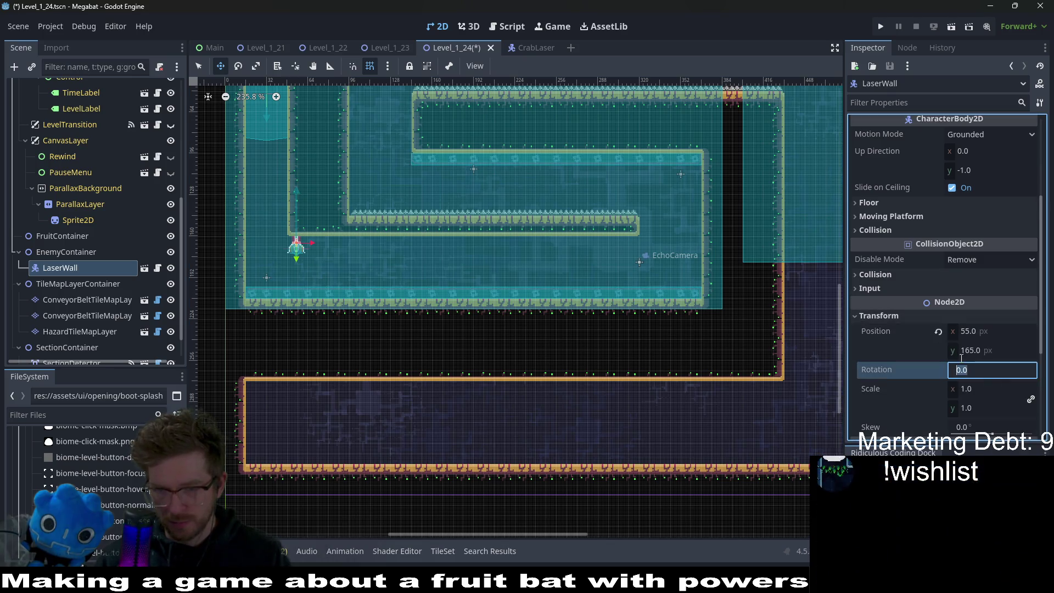
pyautogui.write('90')
pyautogui.press('Return')
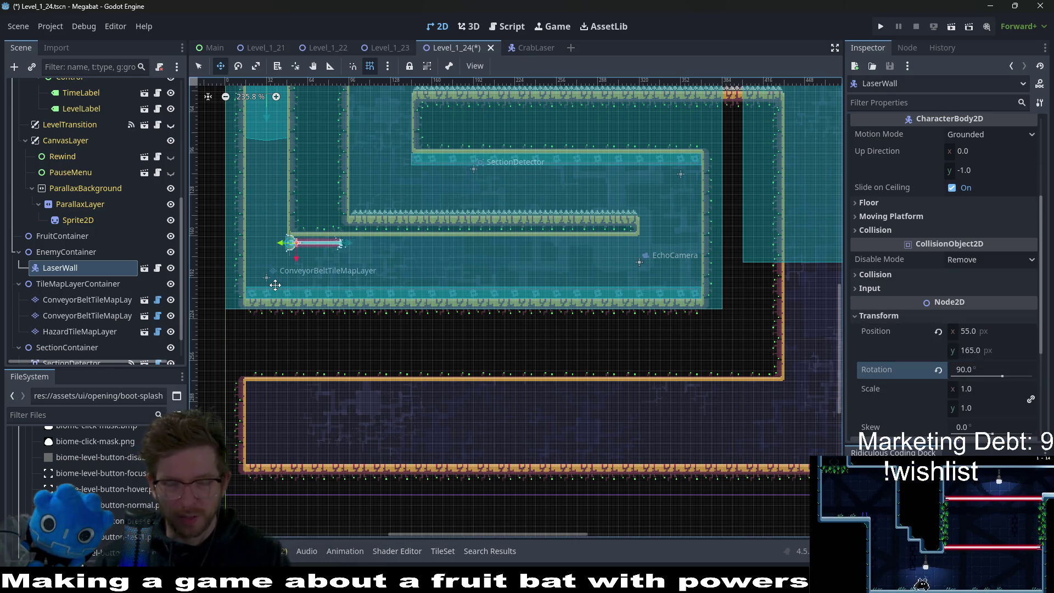
pyautogui.scroll(5, 456, 253)
pyautogui.moveTo(456, 253); pyautogui.dragTo(375, 320)
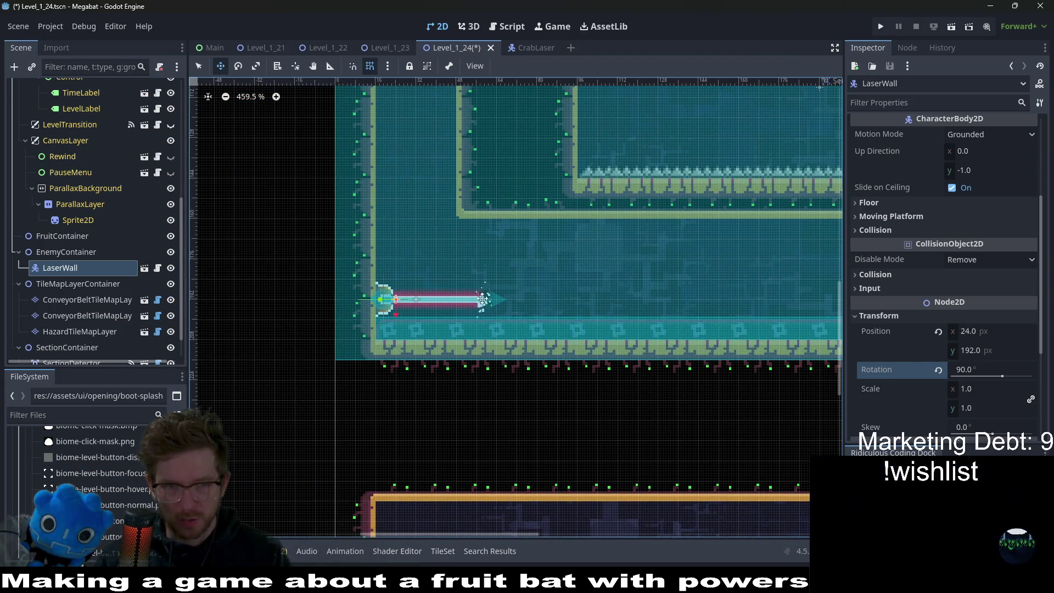
# Step: Duplicate it as LaserWall2 and nudge both walls with arrow keys into an aligned pair
pyautogui.scroll(4, 398, 140)
pyautogui.hotkey('ctrl', 'd')
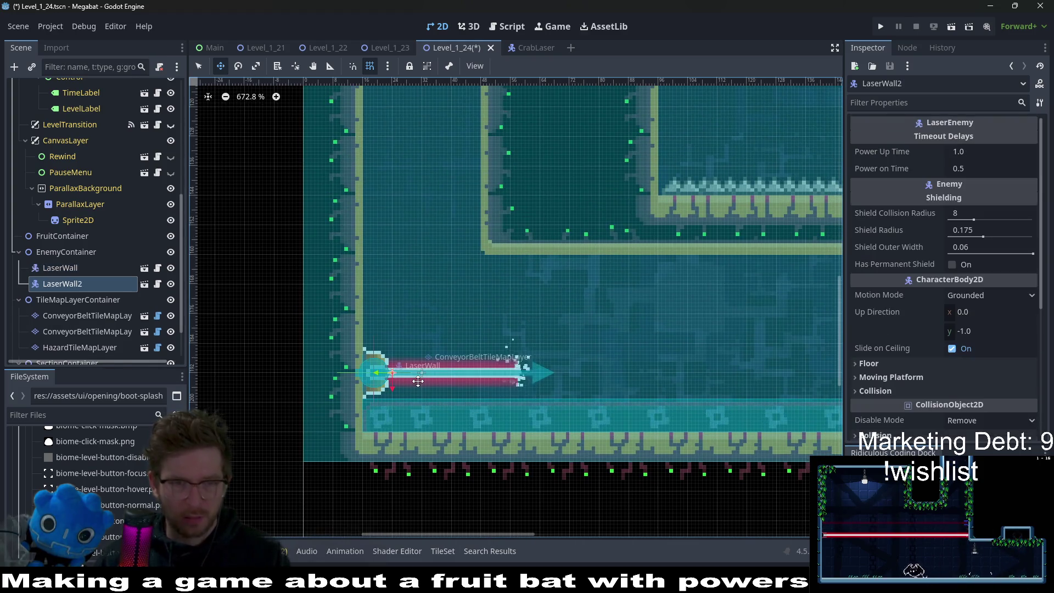
pyautogui.press('Up')
pyautogui.press('Up')
pyautogui.press('Up')
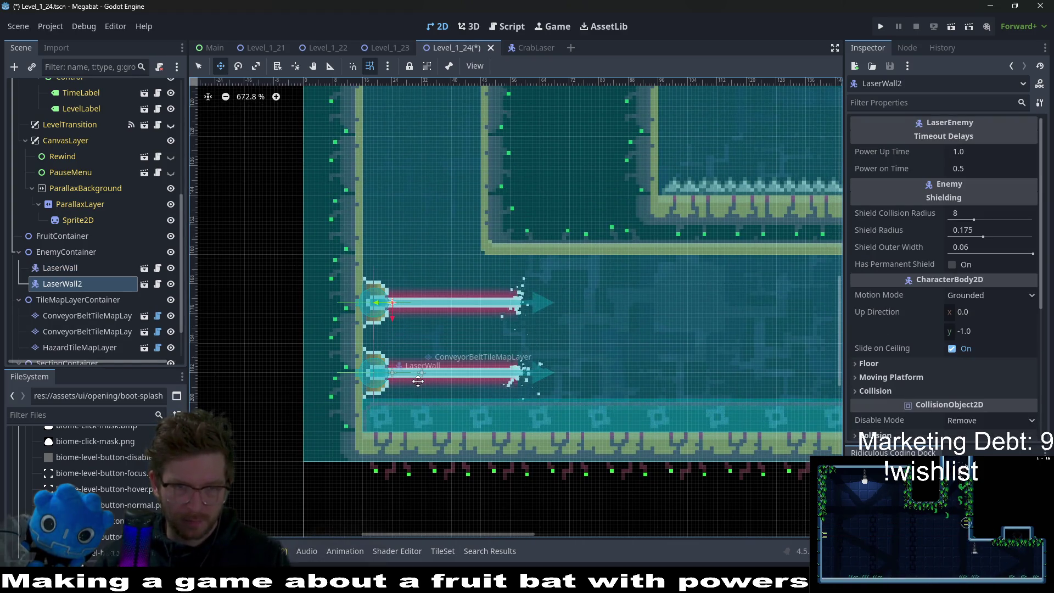
pyautogui.press('Up')
pyautogui.press('Up')
pyautogui.press('Up')
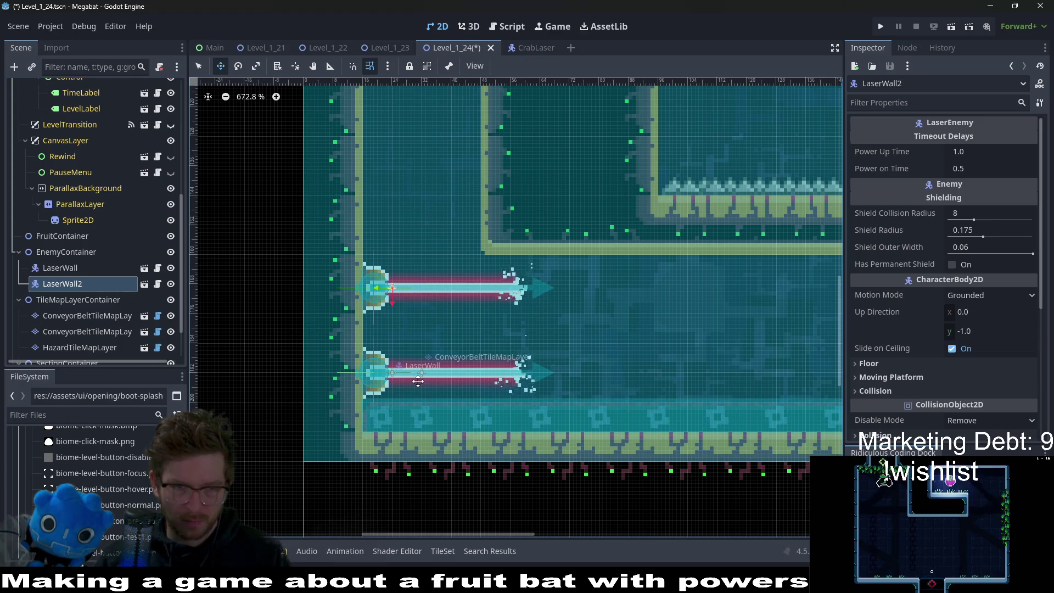
pyautogui.press('Down')
pyautogui.press('Down')
pyautogui.press('Down')
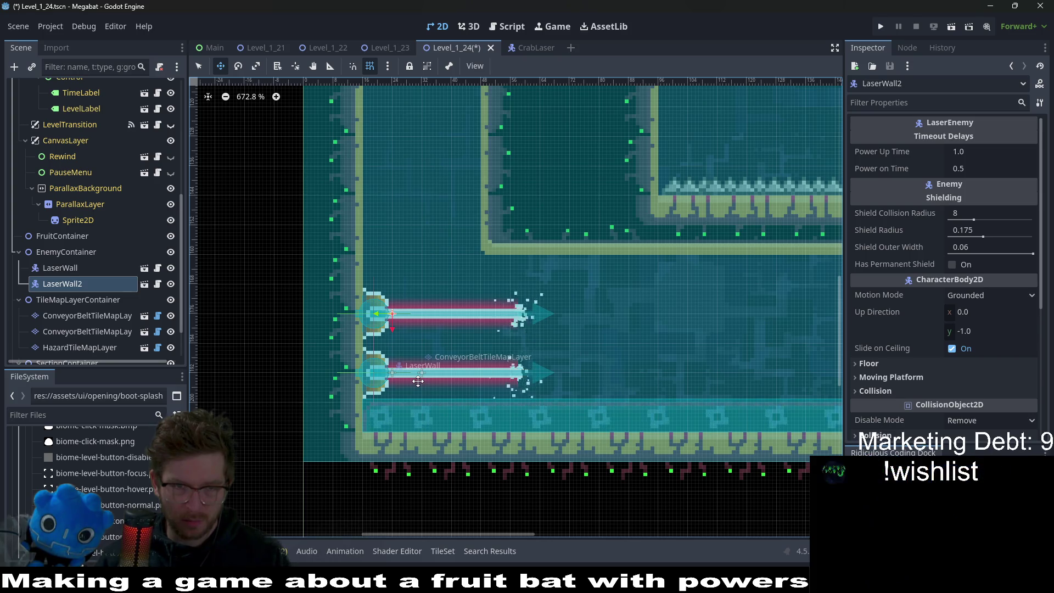
pyautogui.press('Up')
pyautogui.press('Up')
pyautogui.press('Up')
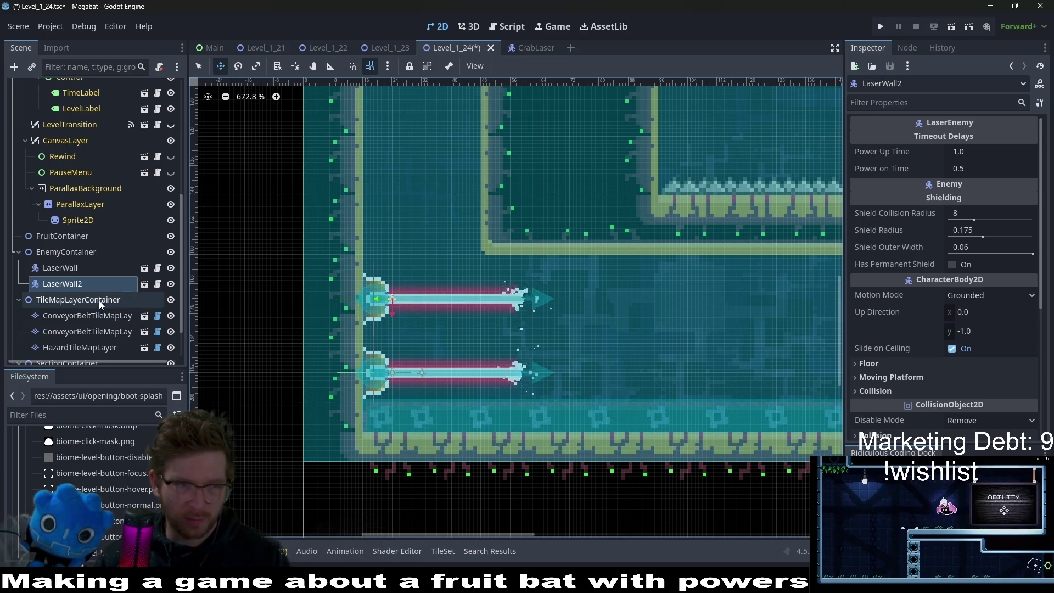
pyautogui.click(91, 265)
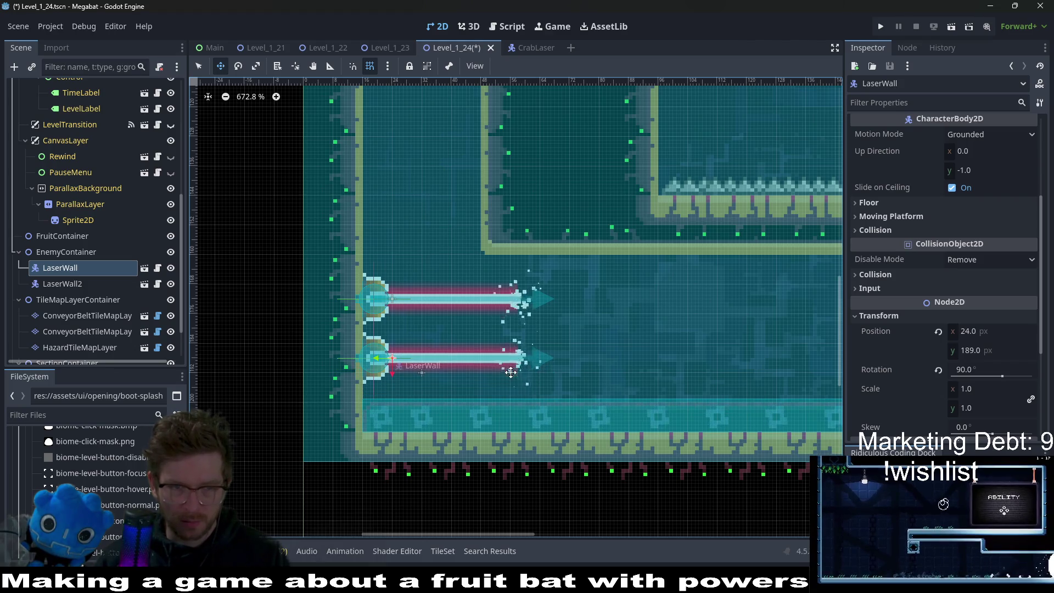
pyautogui.press('Up')
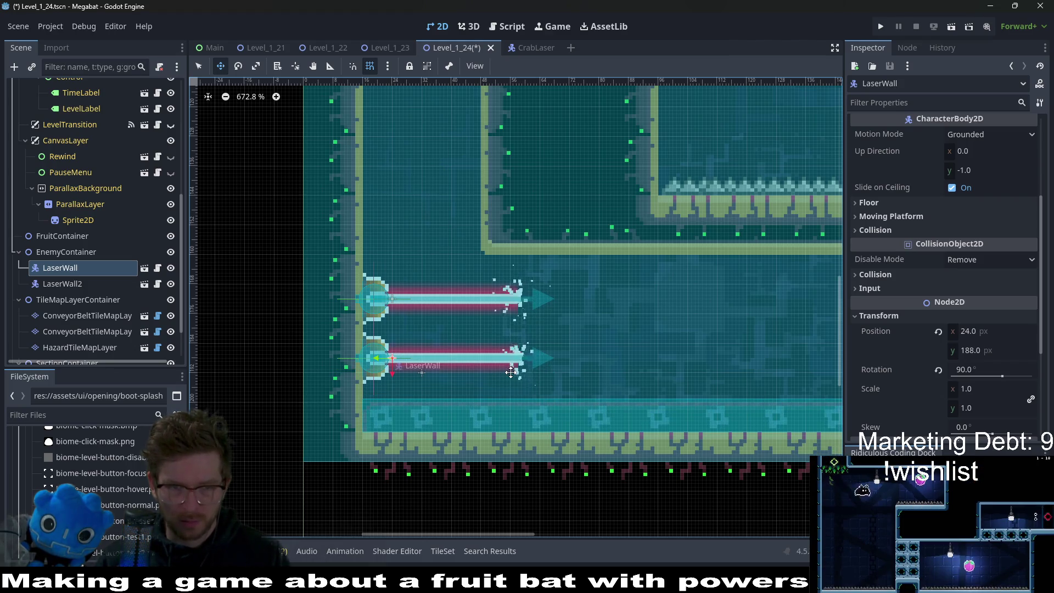
pyautogui.scroll(-5, 511, 373)
pyautogui.hscroll(5, 426, 301)
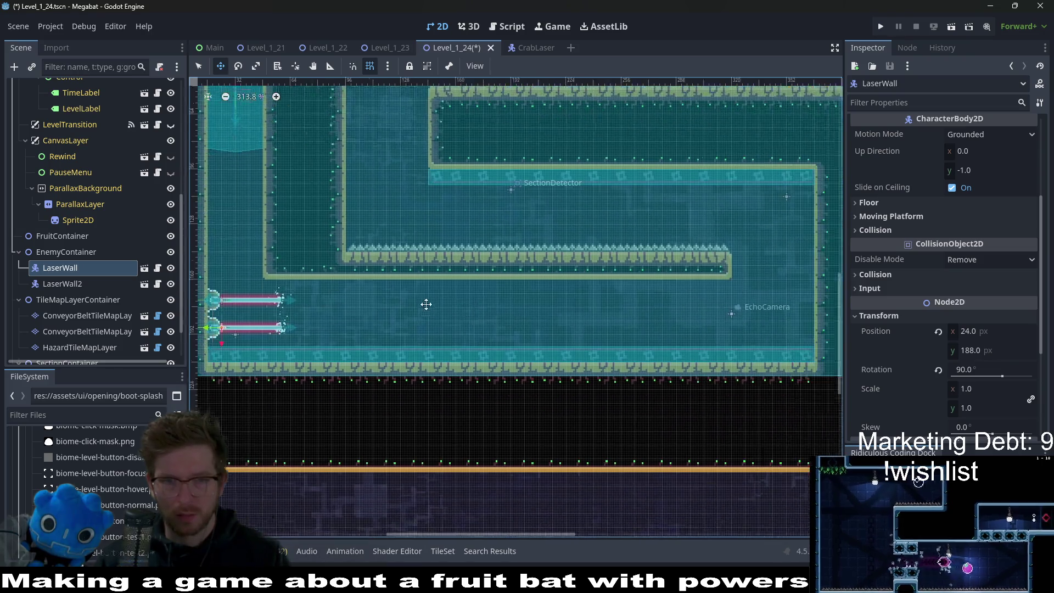
pyautogui.hscroll(-3, 571, 294)
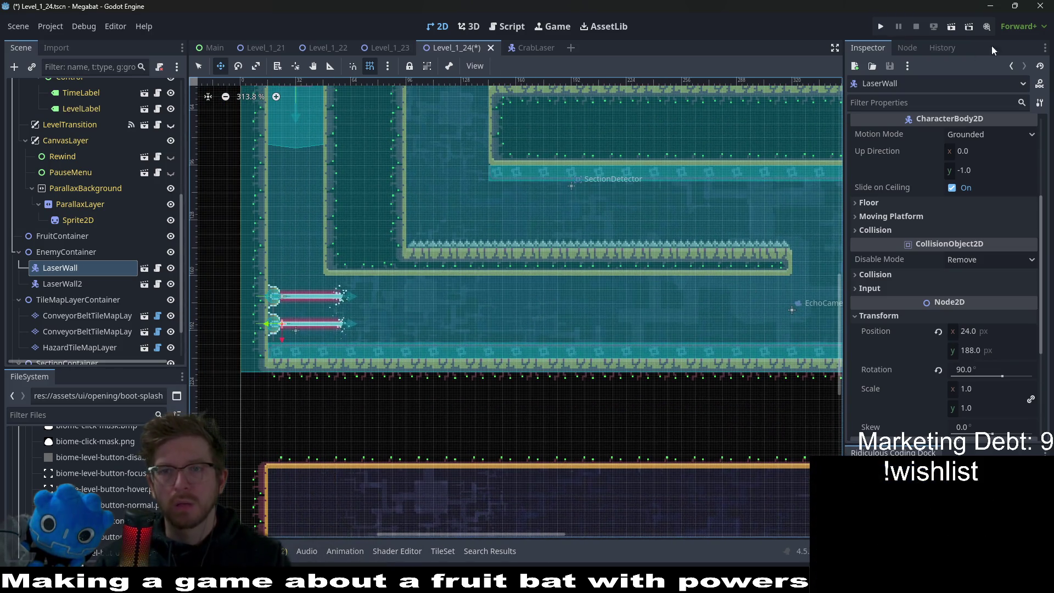
# Step: Run the level with F6 and fly the bat through the corridors down toward the lasers
pyautogui.press('F6')
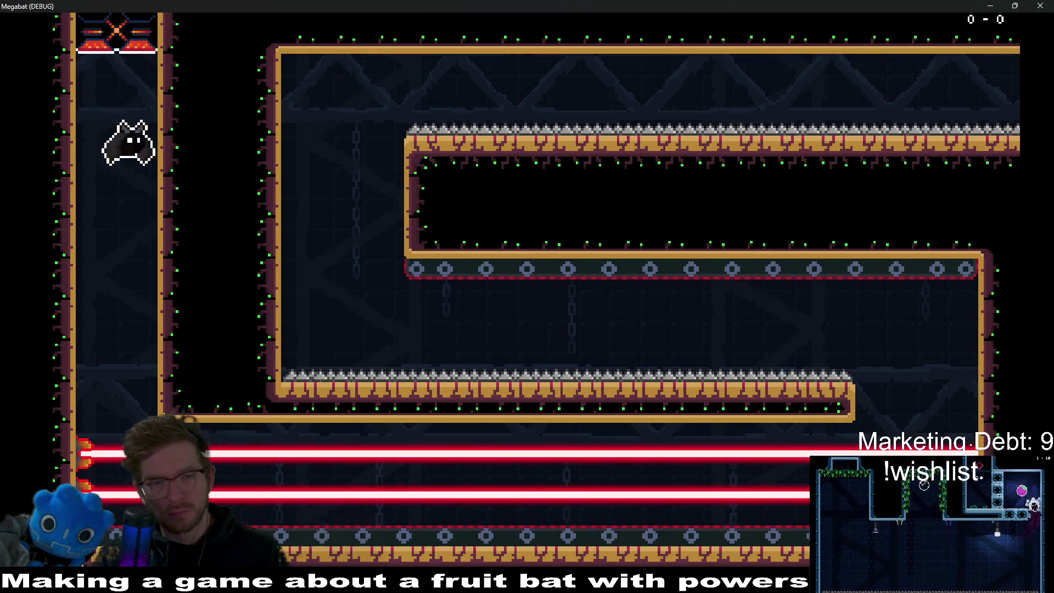
pyautogui.press('Right')
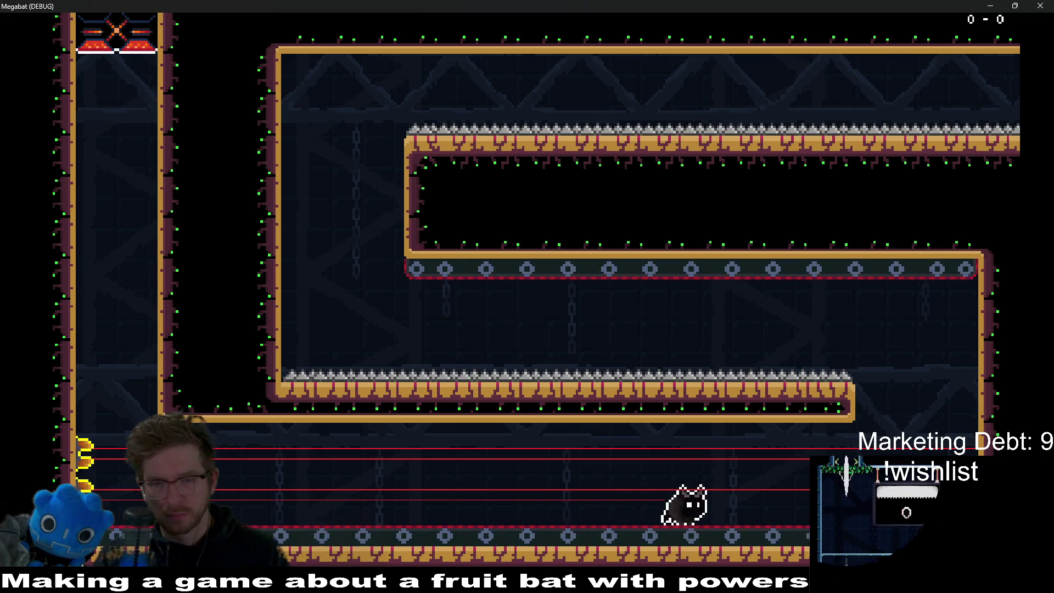
pyautogui.press('Right')
pyautogui.press('space')
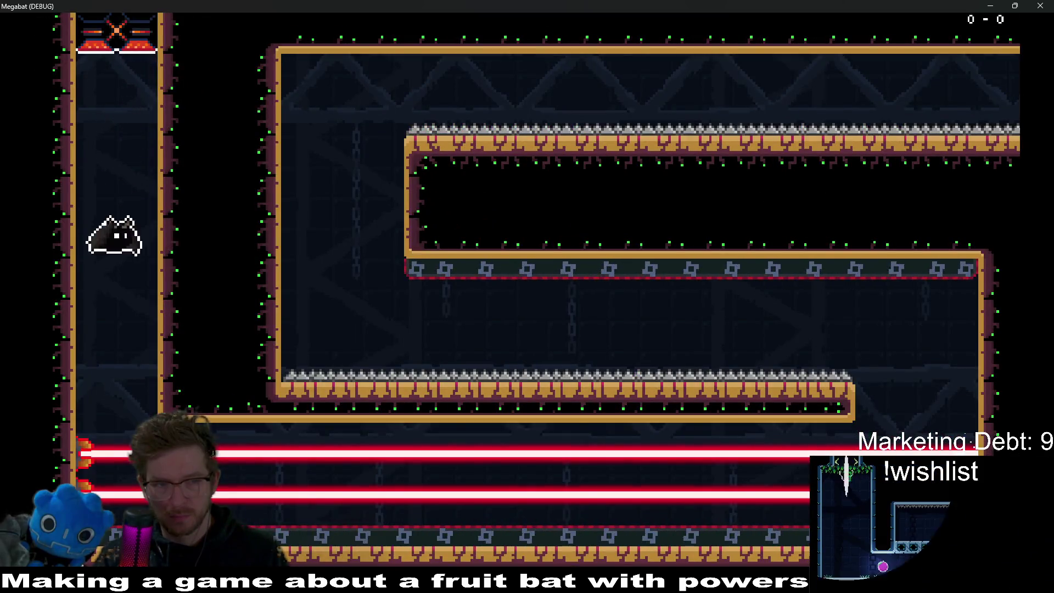
pyautogui.moveTo(204, 425); pyautogui.dragTo(131, 468)
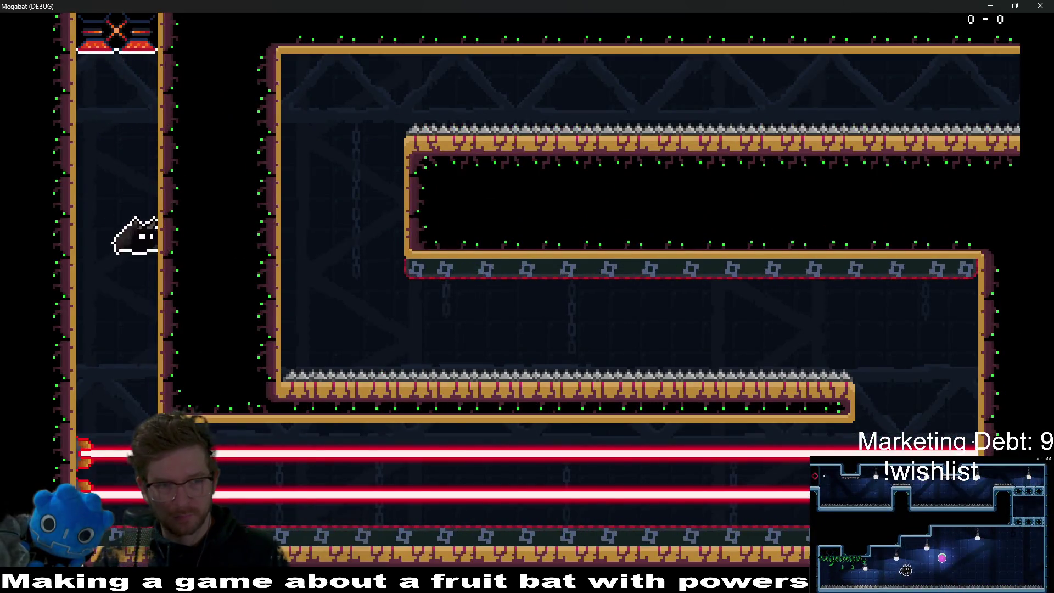
pyautogui.moveTo(132, 384); pyautogui.dragTo(127, 439)
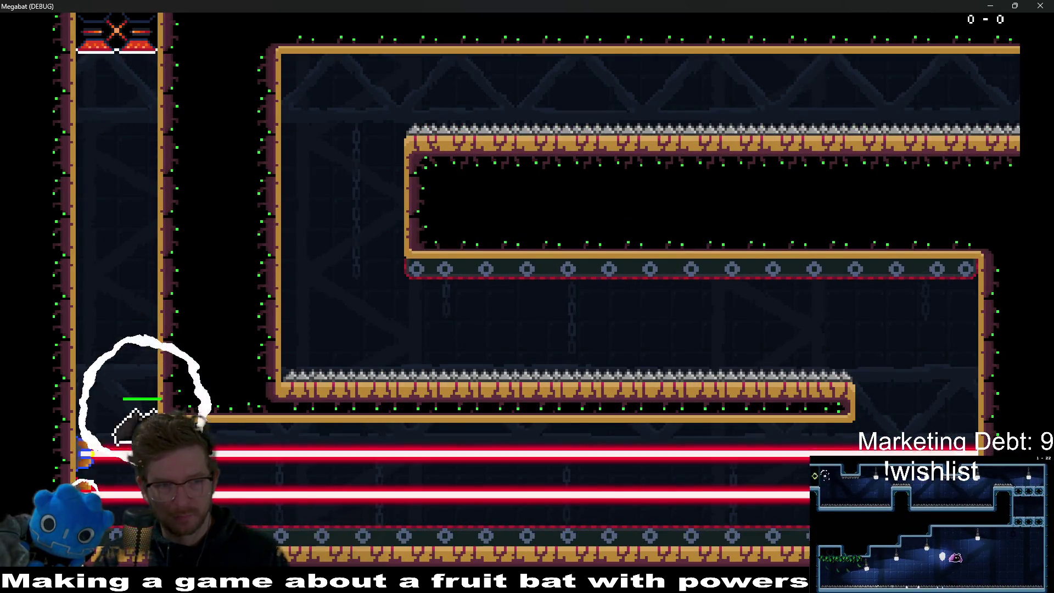
# Step: Fly the bat into the lasers, climb the right wall after respawning, then pause and close the game
pyautogui.press('Right')
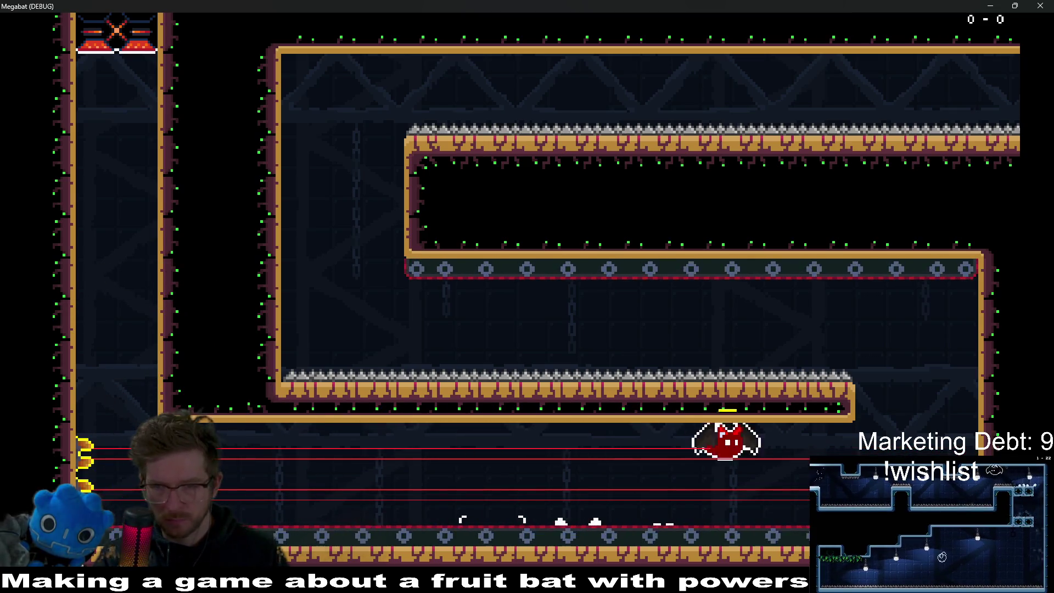
pyautogui.press('Up')
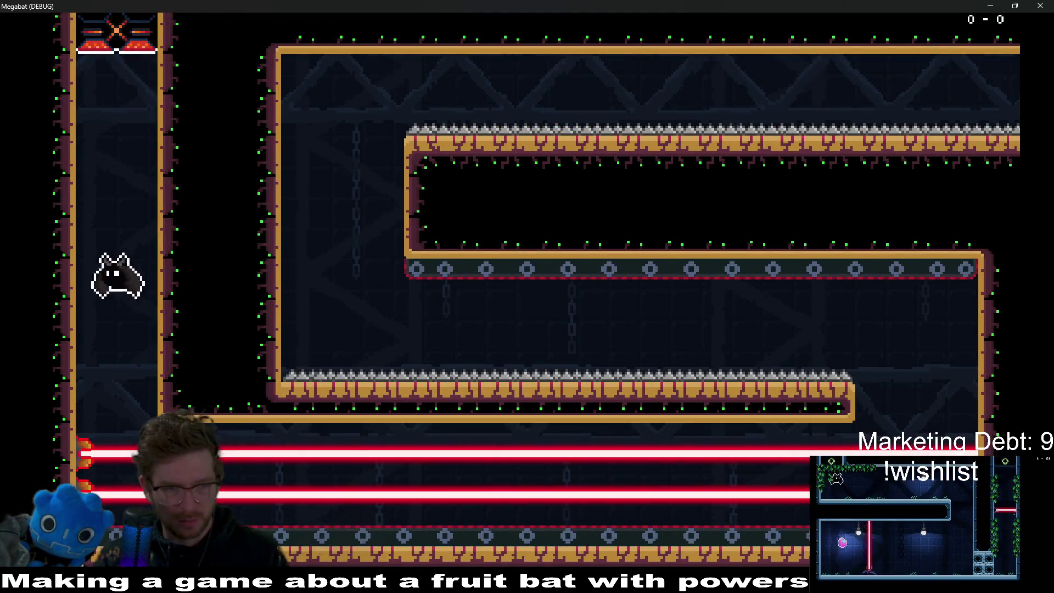
pyautogui.press('Right')
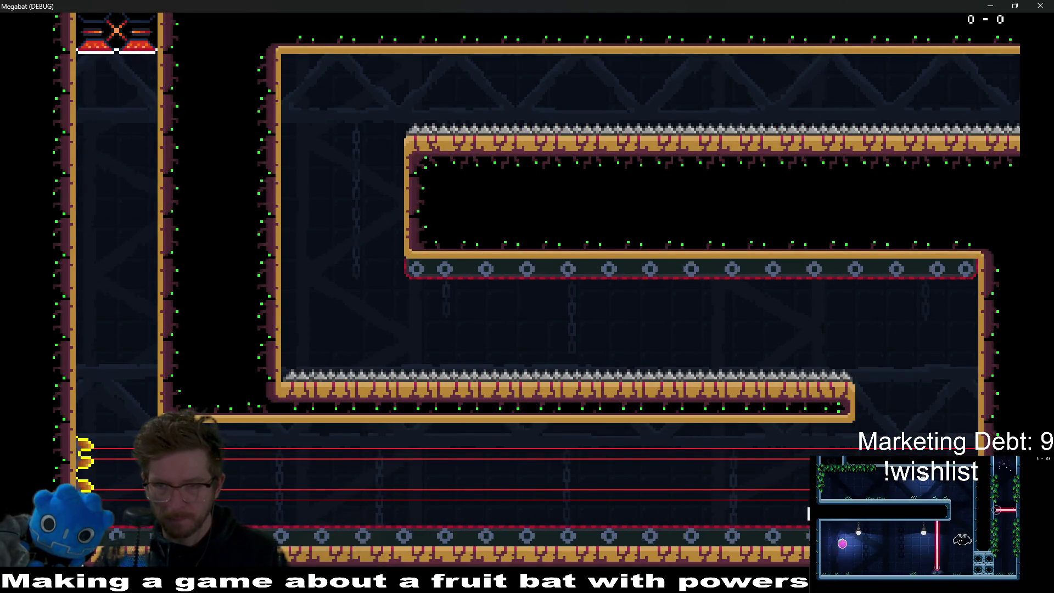
pyautogui.press('Up')
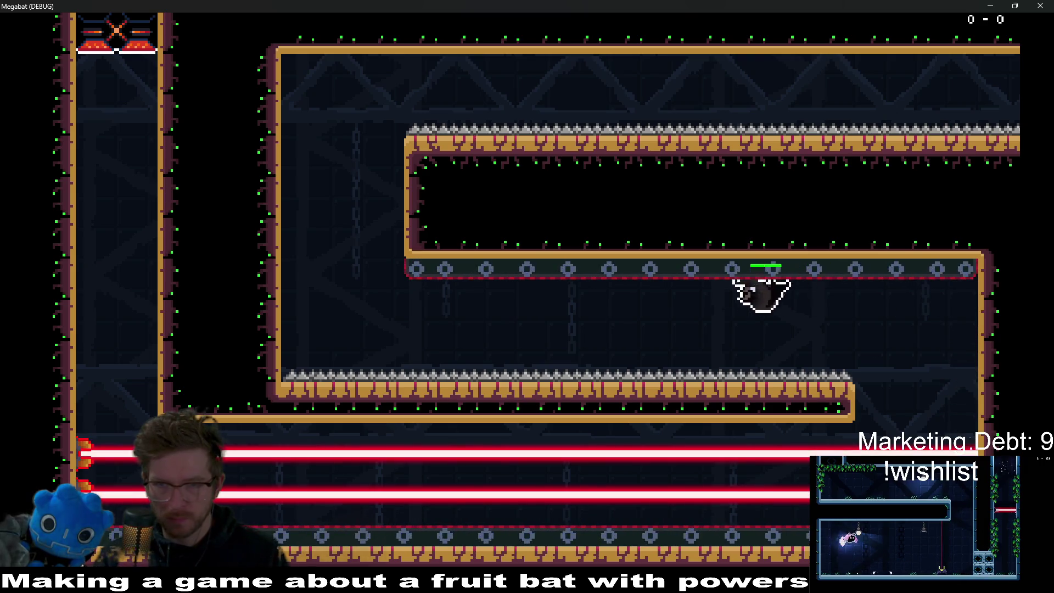
pyautogui.press('Left')
pyautogui.press('Escape')
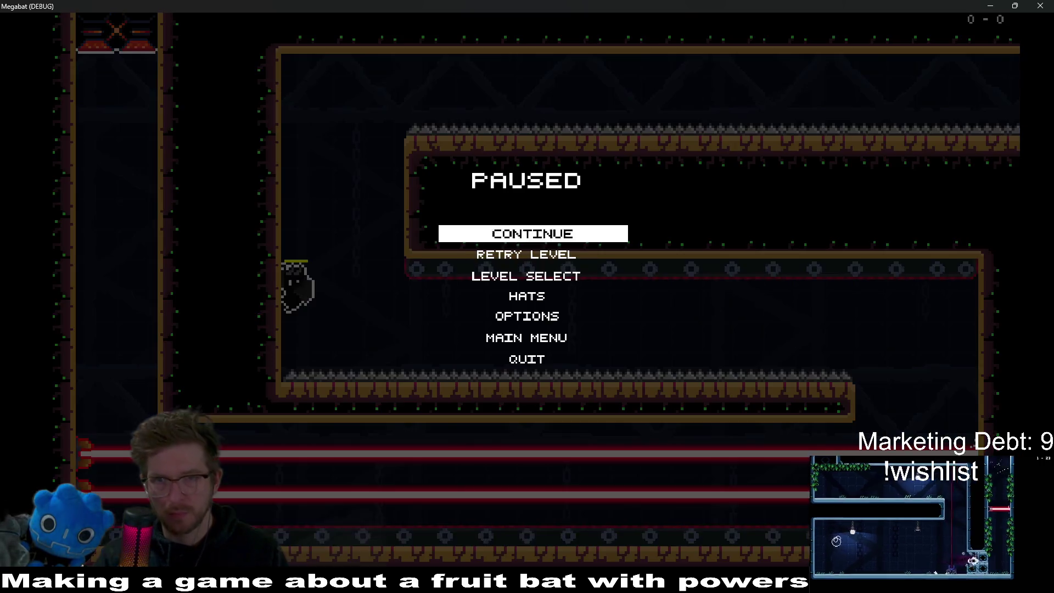
pyautogui.click(1050, 4)
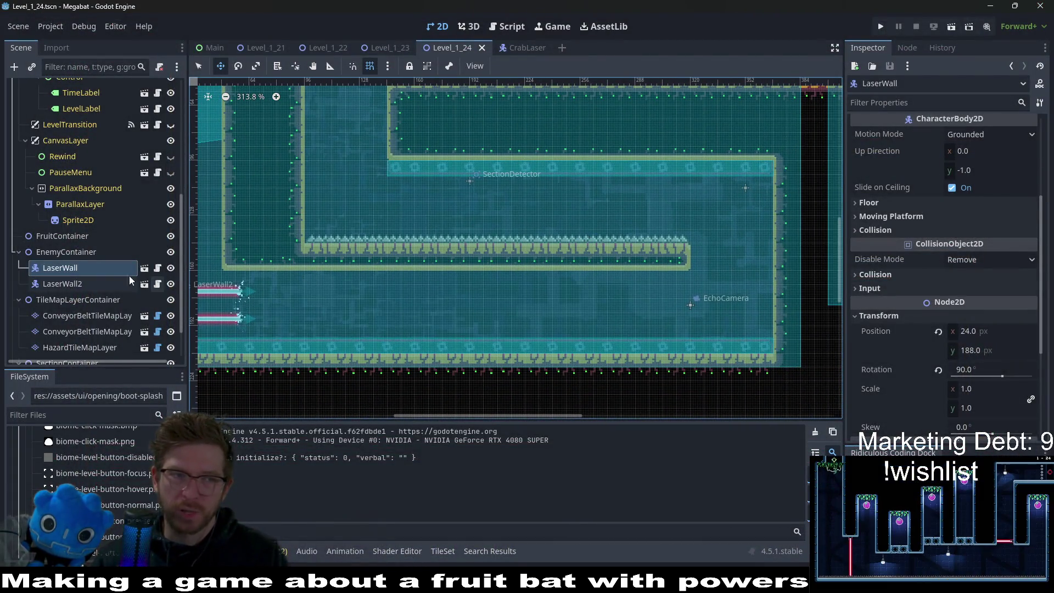
# Step: Duplicate LaserWall2 as LaserWall3 and mount it on the middle corridor's right wall
pyautogui.click(130, 280)
pyautogui.scroll(-2, 510, 257)
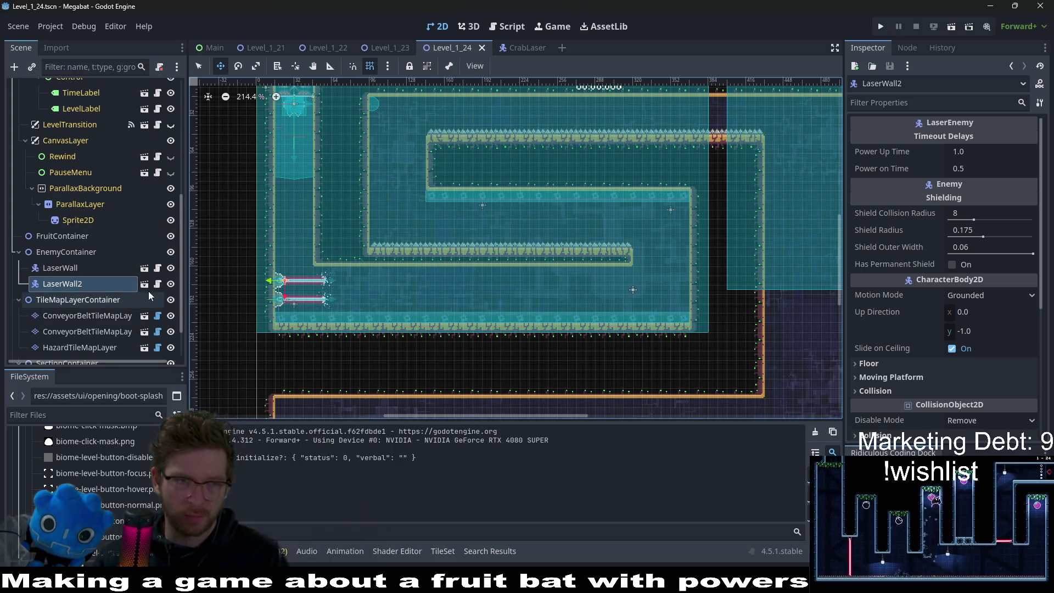
pyautogui.hotkey('ctrl', 'd')
pyautogui.moveTo(311, 306); pyautogui.dragTo(663, 259)
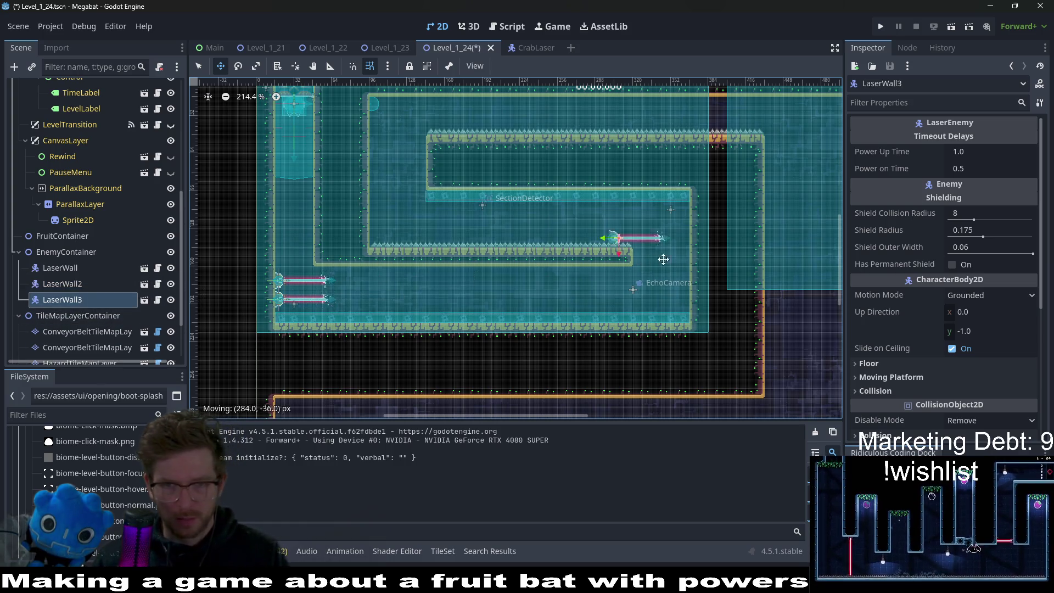
pyautogui.scroll(-3, 911, 272)
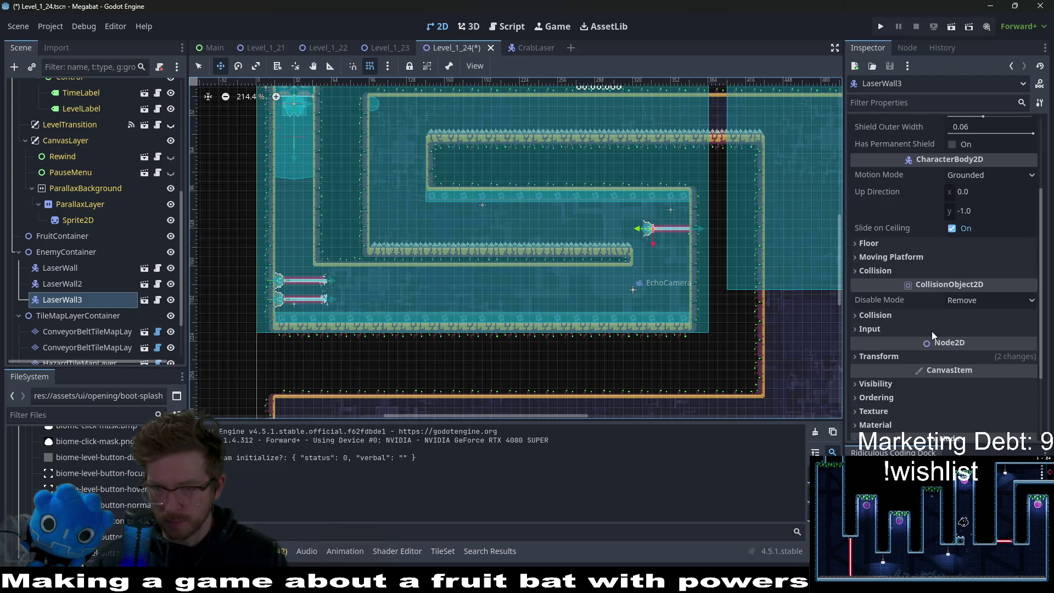
pyautogui.click(922, 357)
pyautogui.write('270')
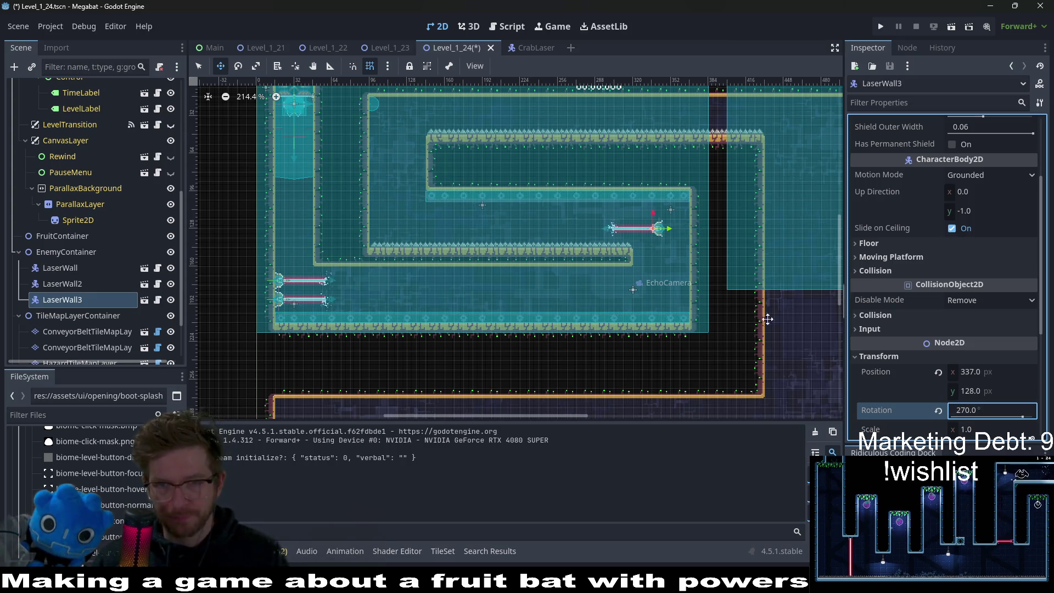
pyautogui.scroll(5, 648, 225)
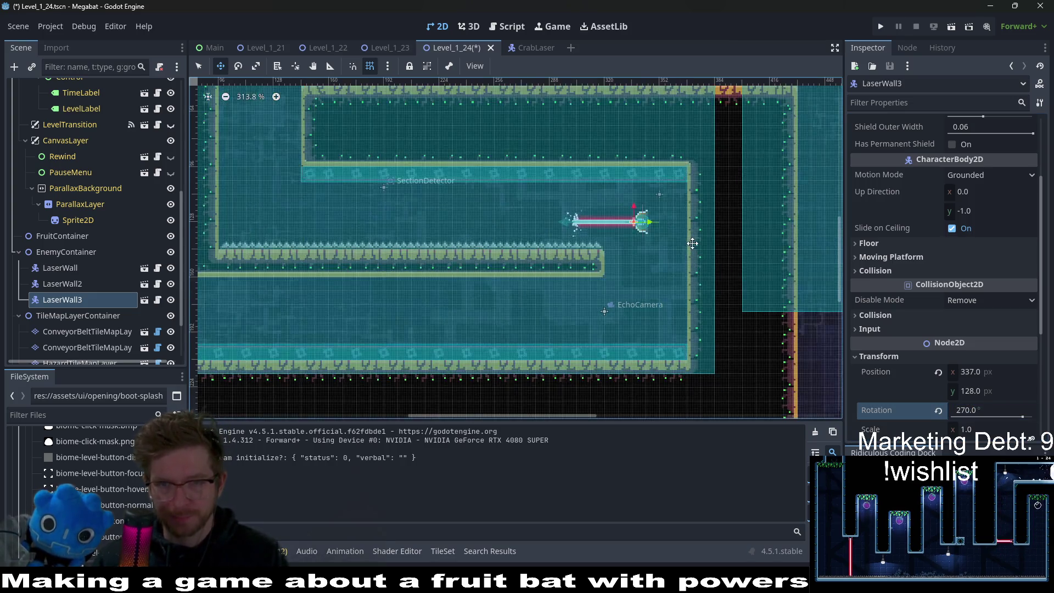
pyautogui.moveTo(636, 214); pyautogui.dragTo(681, 175)
pyautogui.scroll(2, 674, 187)
pyautogui.press('Down')
pyautogui.press('Down')
pyautogui.press('Down')
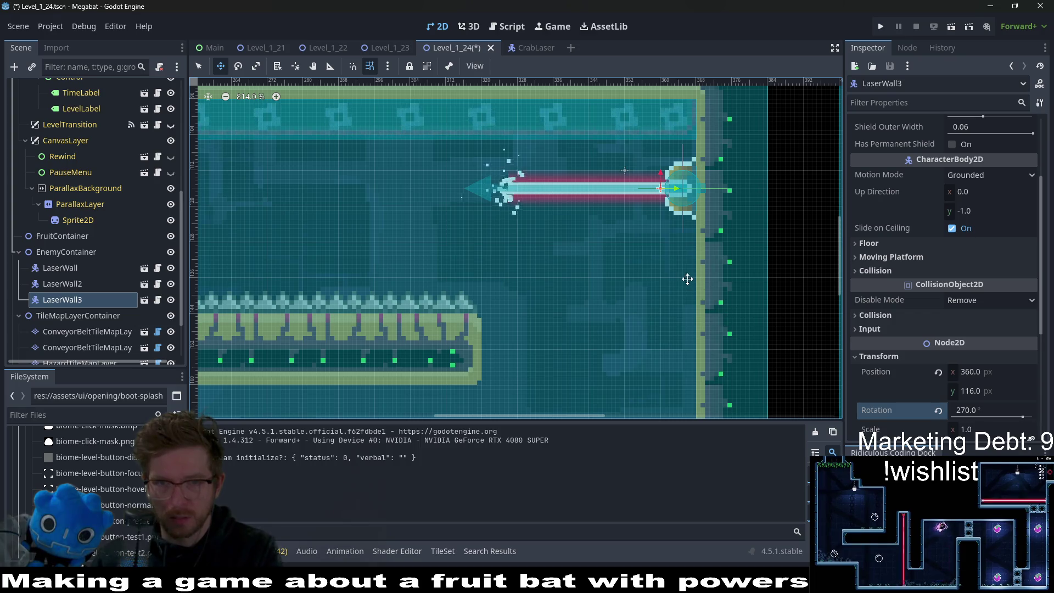
pyautogui.scroll(-1, 680, 264)
# Step: Duplicate LaserWall3 as LaserWall4 just below it, save the scene, and launch the playtest
pyautogui.hotkey('ctrl', 'd')
pyautogui.press('Down')
pyautogui.press('Down')
pyautogui.press('Down')
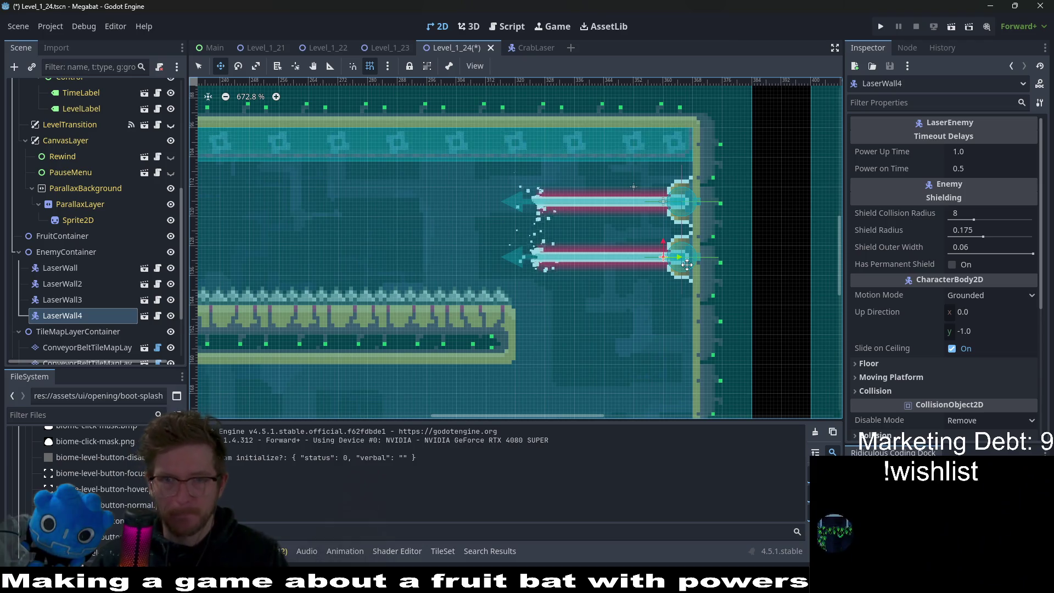
pyautogui.scroll(-4, 648, 247)
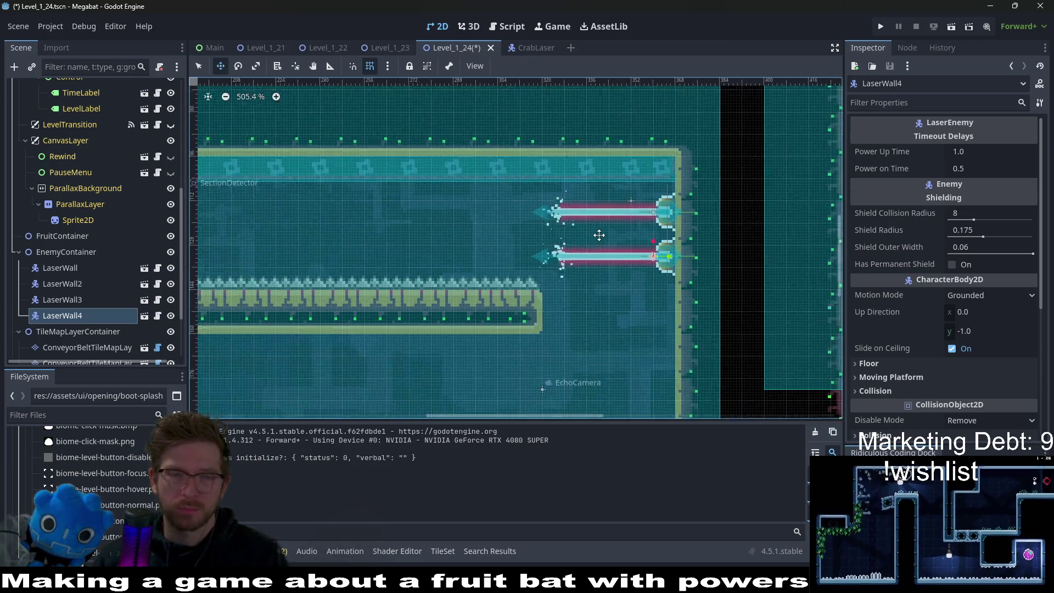
pyautogui.hotkey('ctrl', 's')
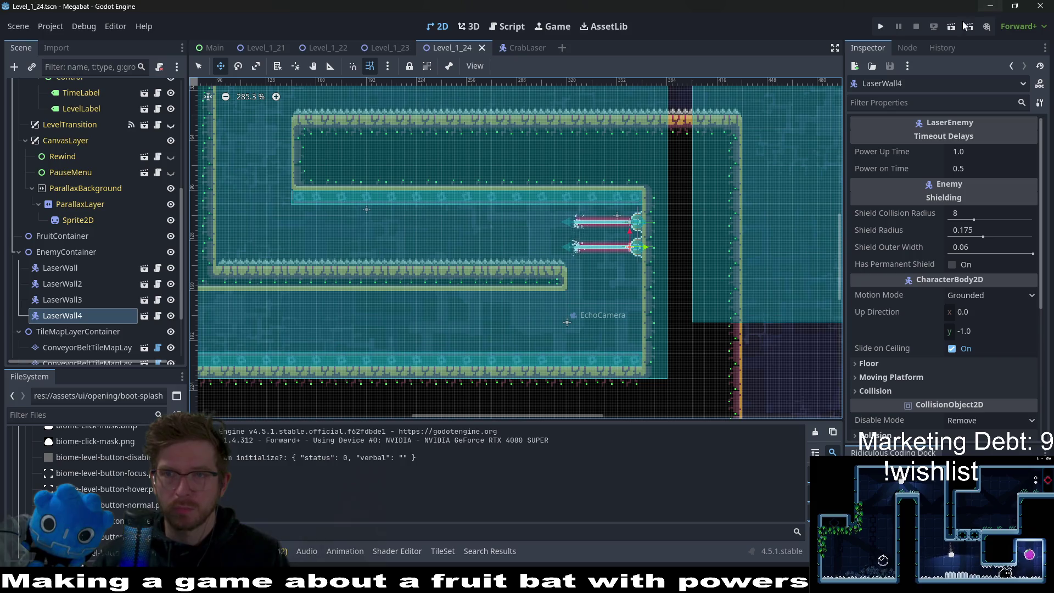
pyautogui.click(965, 26)
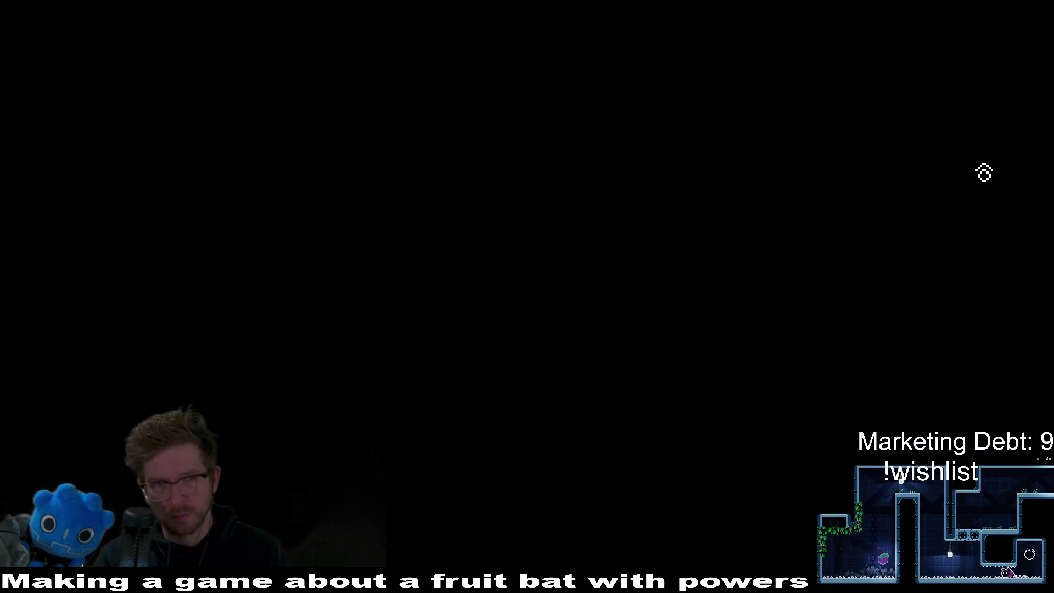